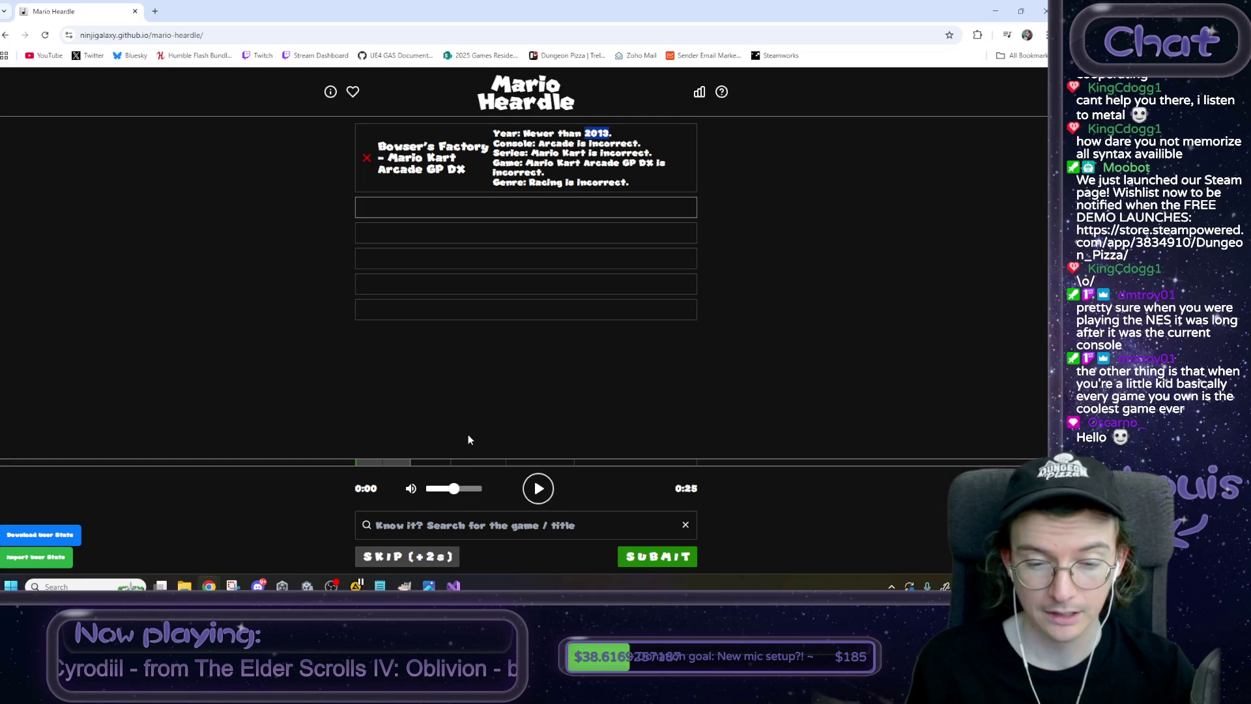
Search 'super mario run' and submit 'Remix 10 - Super Mario Run' as the guess.
{"action": "left_click", "coordinate": [401, 520]}
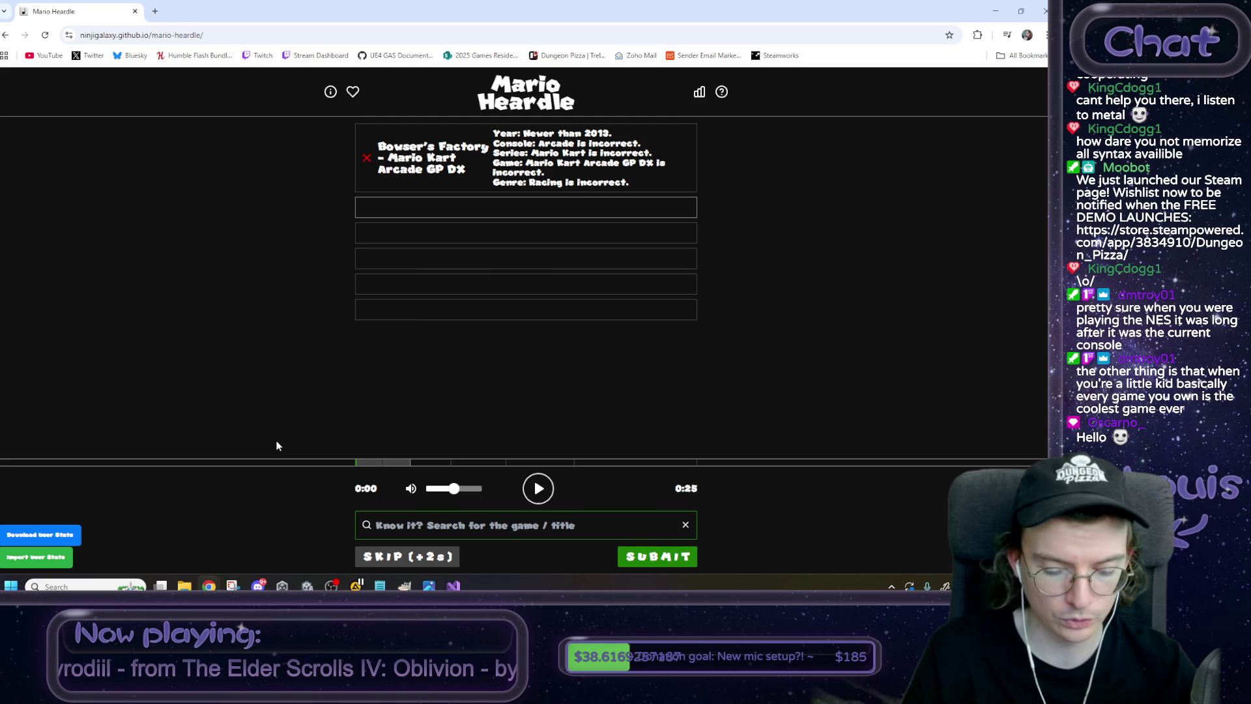
{"action": "type", "text": "super mario run"}
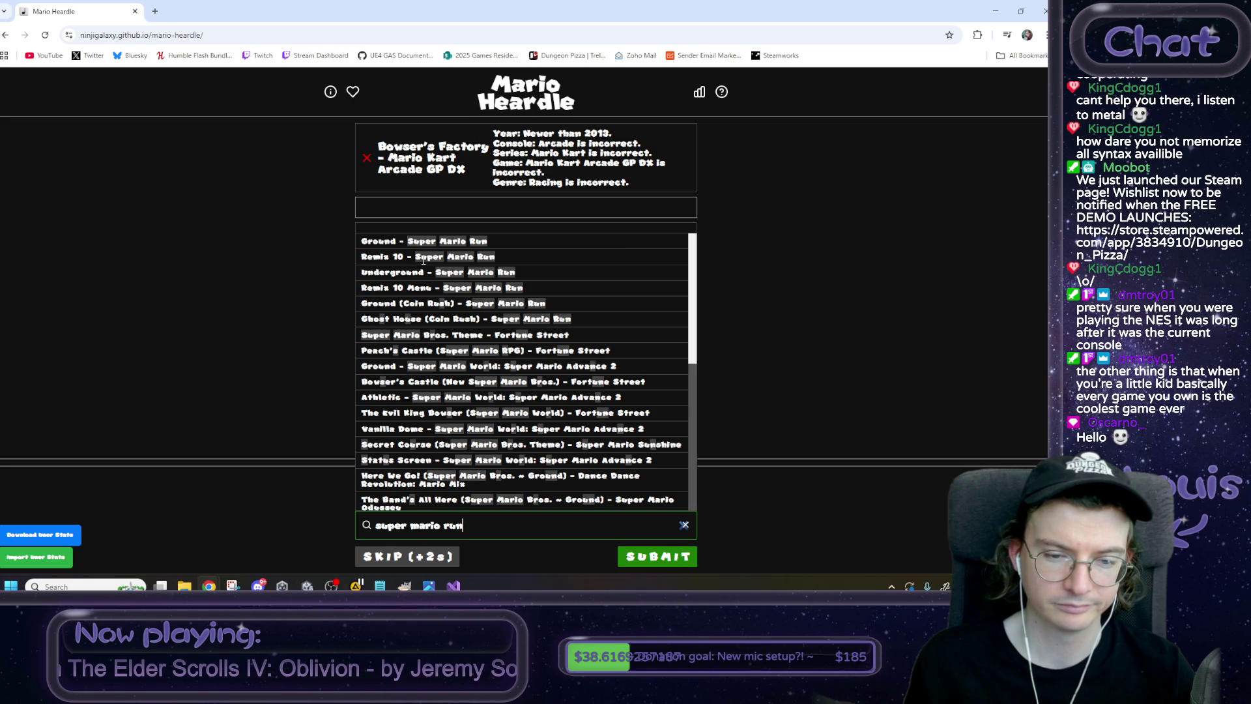
{"action": "left_click", "coordinate": [423, 258]}
{"action": "left_click", "coordinate": [658, 557]}
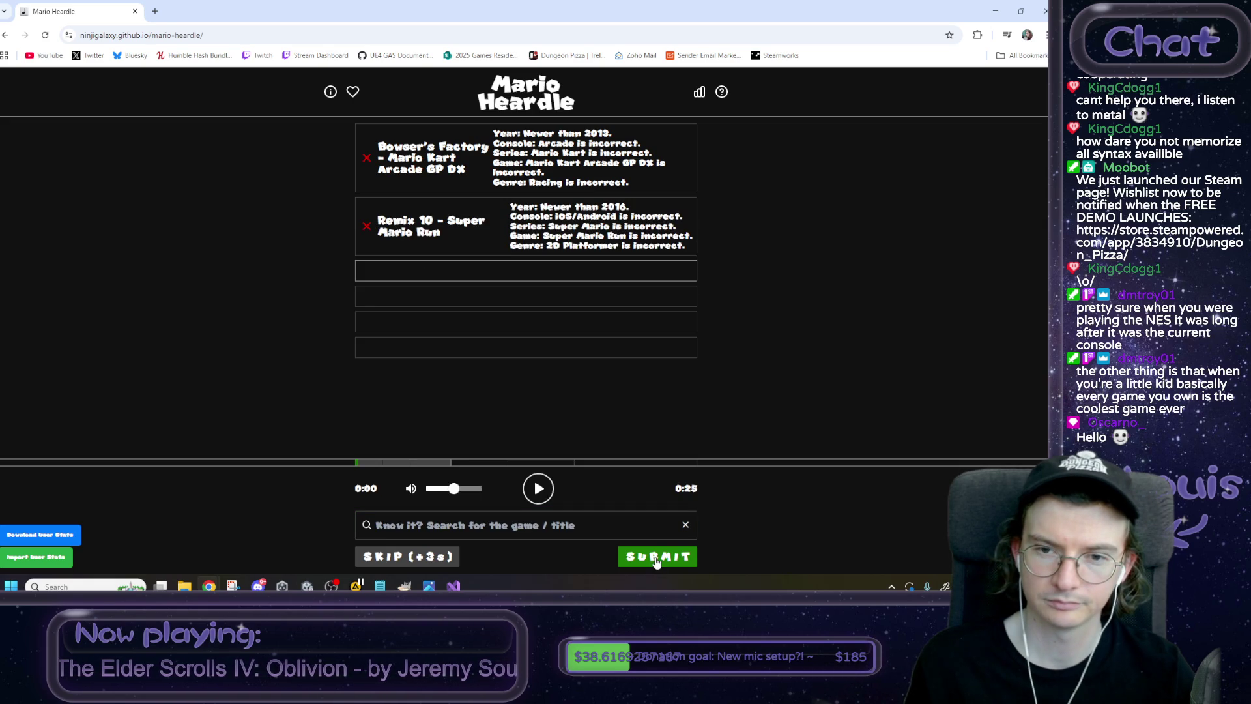
{"action": "left_click_drag", "start_coordinate": [550, 207], "coordinate": [635, 212]}
{"action": "left_click", "coordinate": [787, 241]}
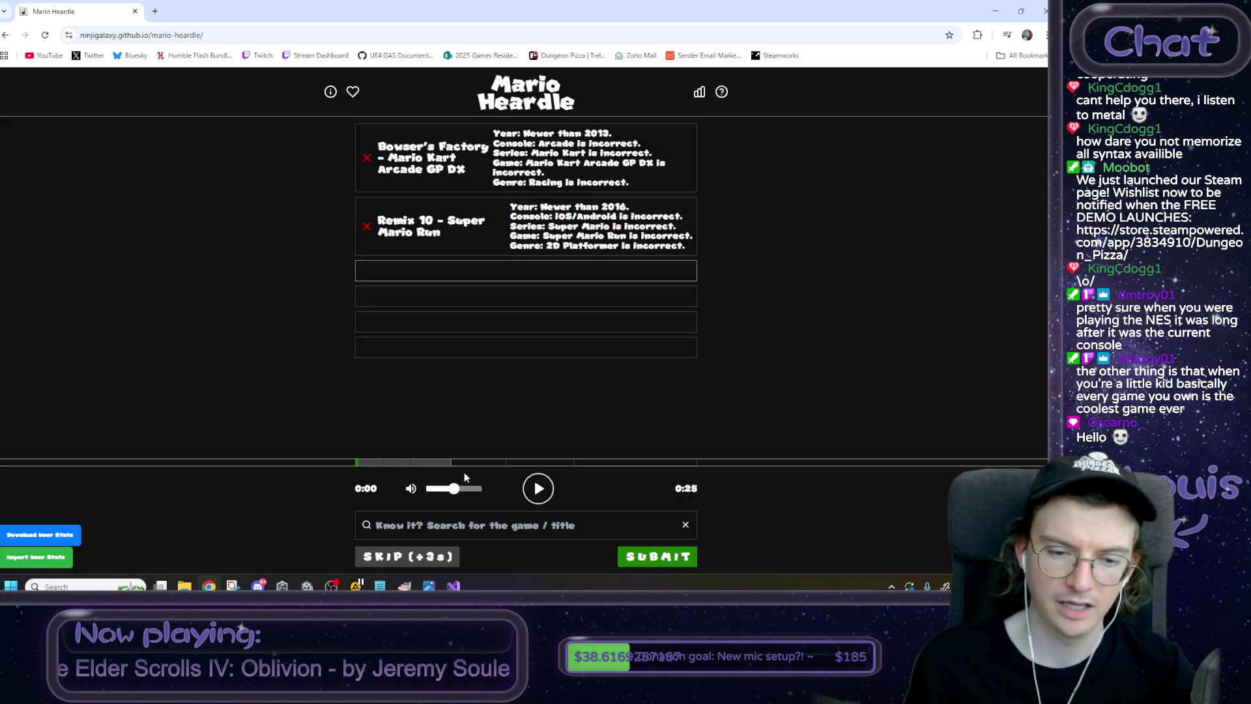
{"action": "left_click", "coordinate": [538, 487]}
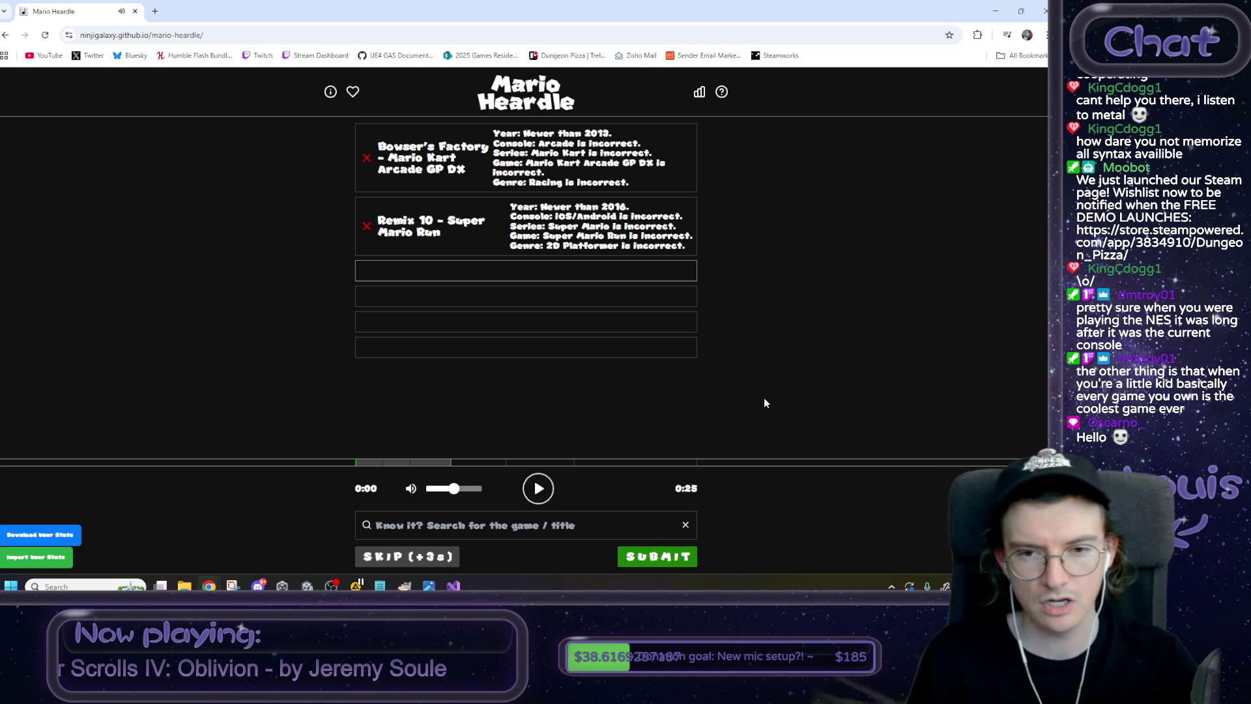
{"action": "left_click", "coordinate": [537, 498]}
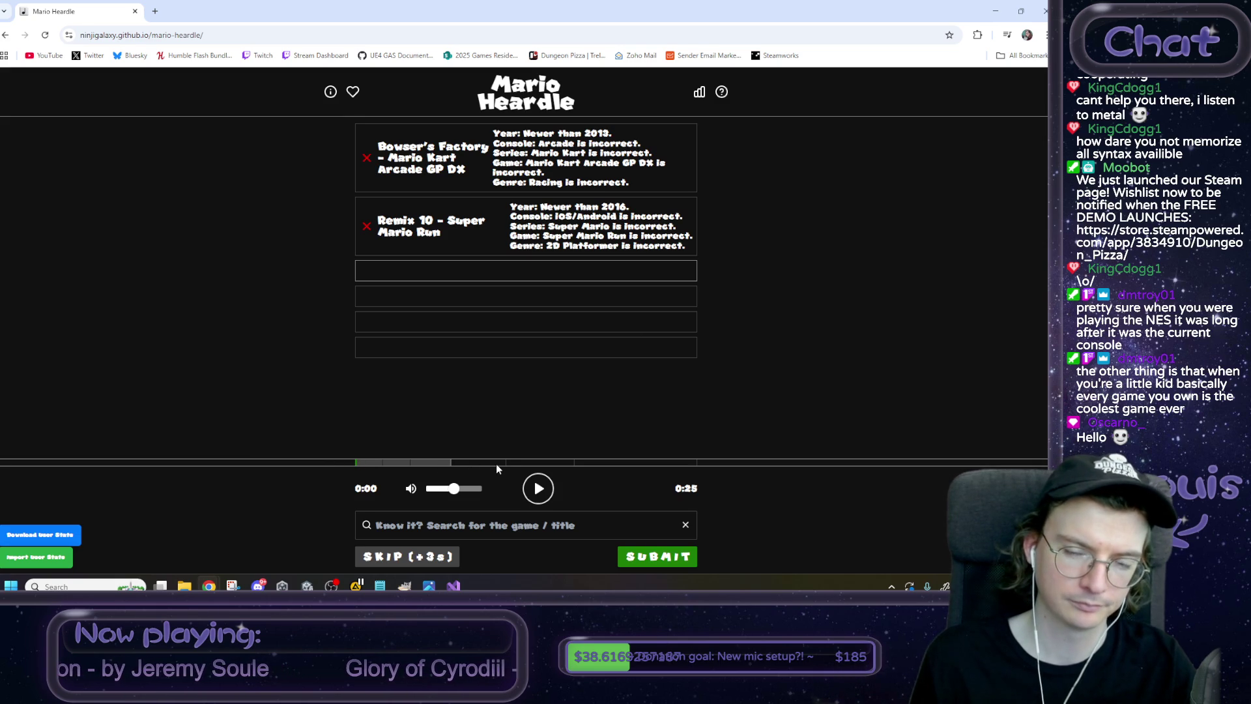
{"action": "left_click", "coordinate": [545, 497]}
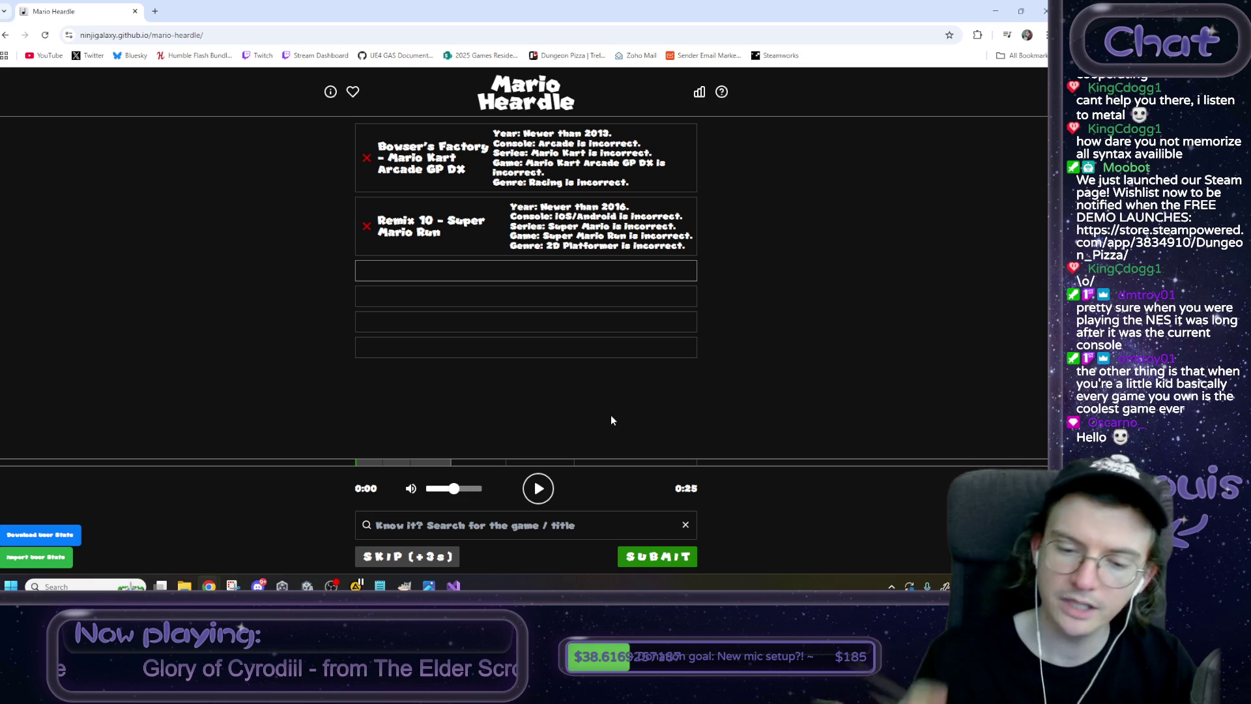
{"action": "key", "text": "Tab"}
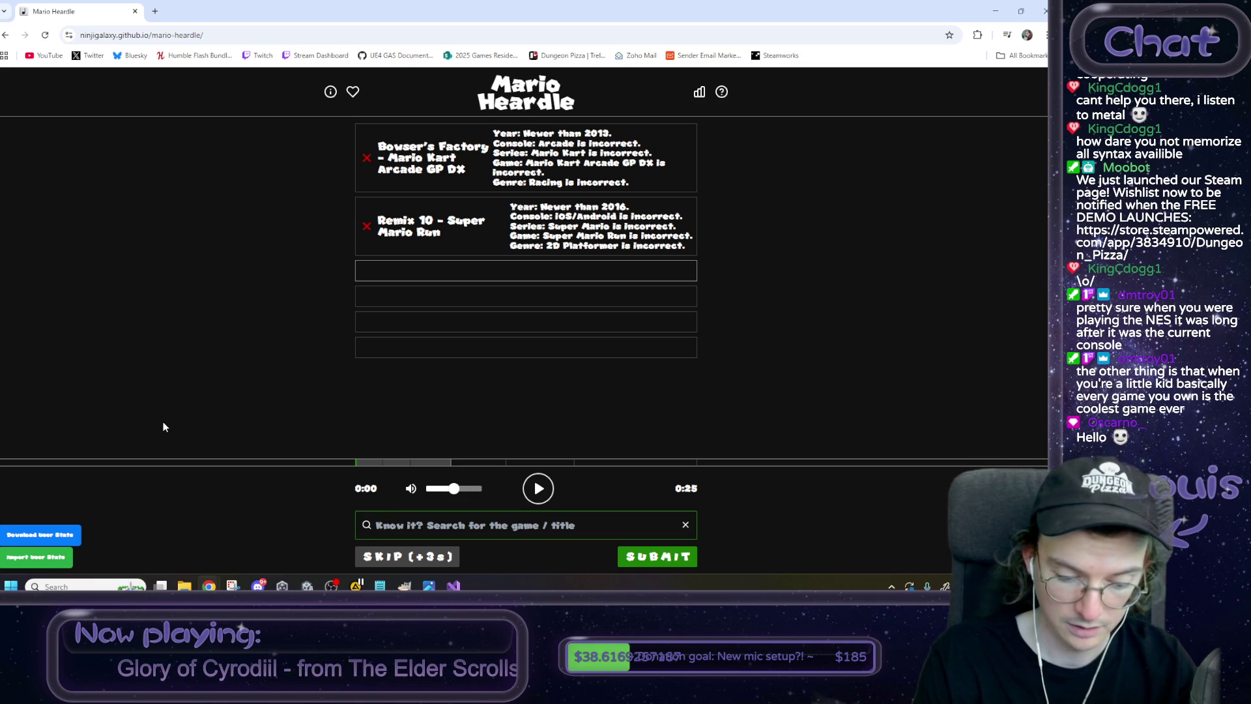
Search 'mario vs donkey kong switch' and submit The Real Final Battle as the guess.
{"action": "type", "text": "mario vs don"}
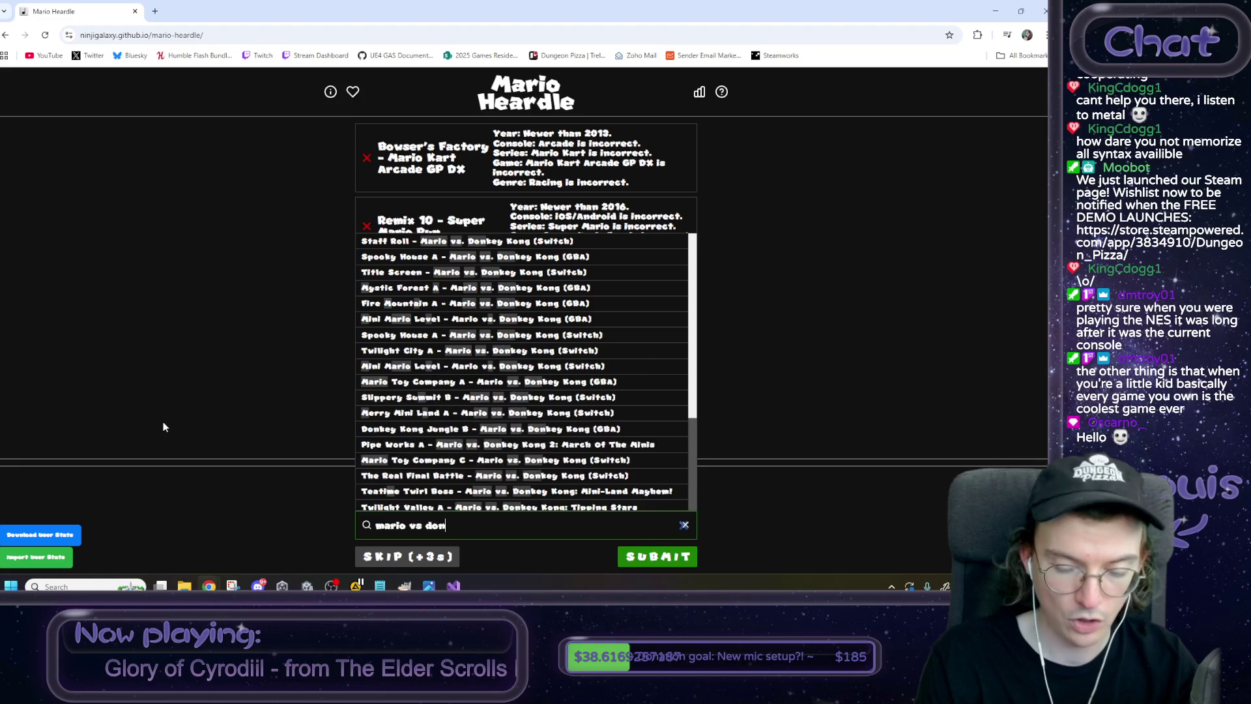
{"action": "type", "text": "key"}
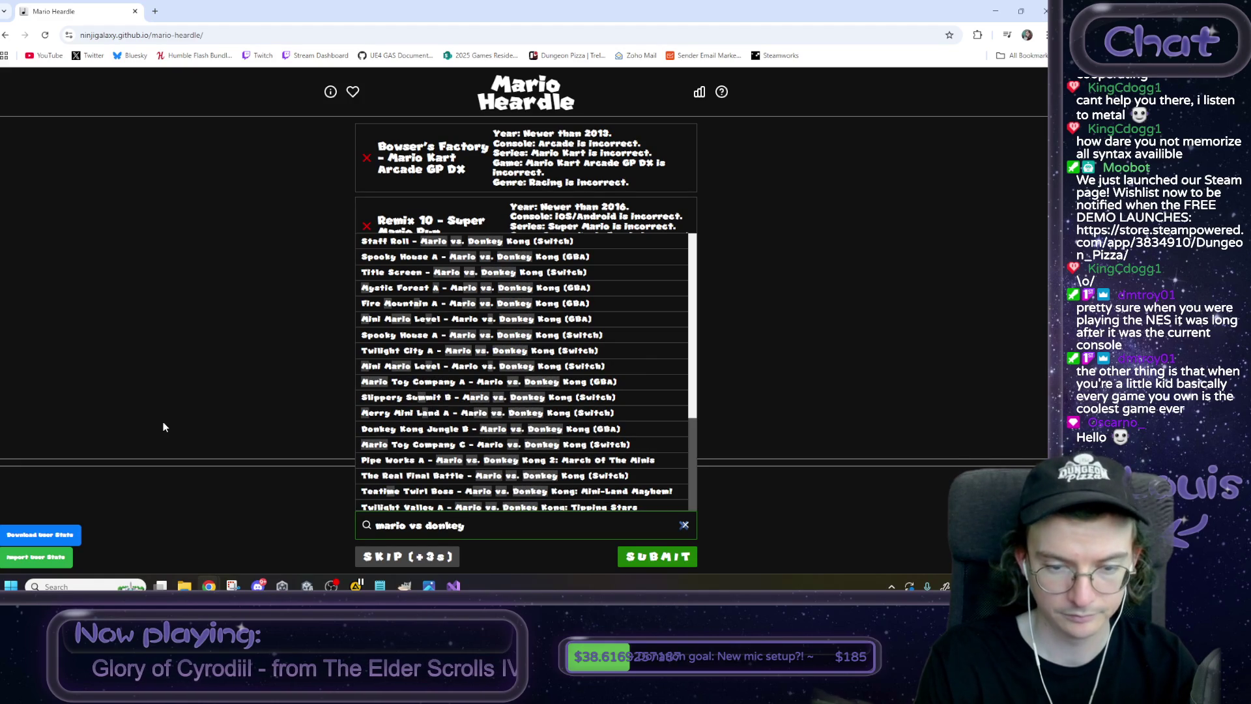
{"action": "type", "text": " kong s"}
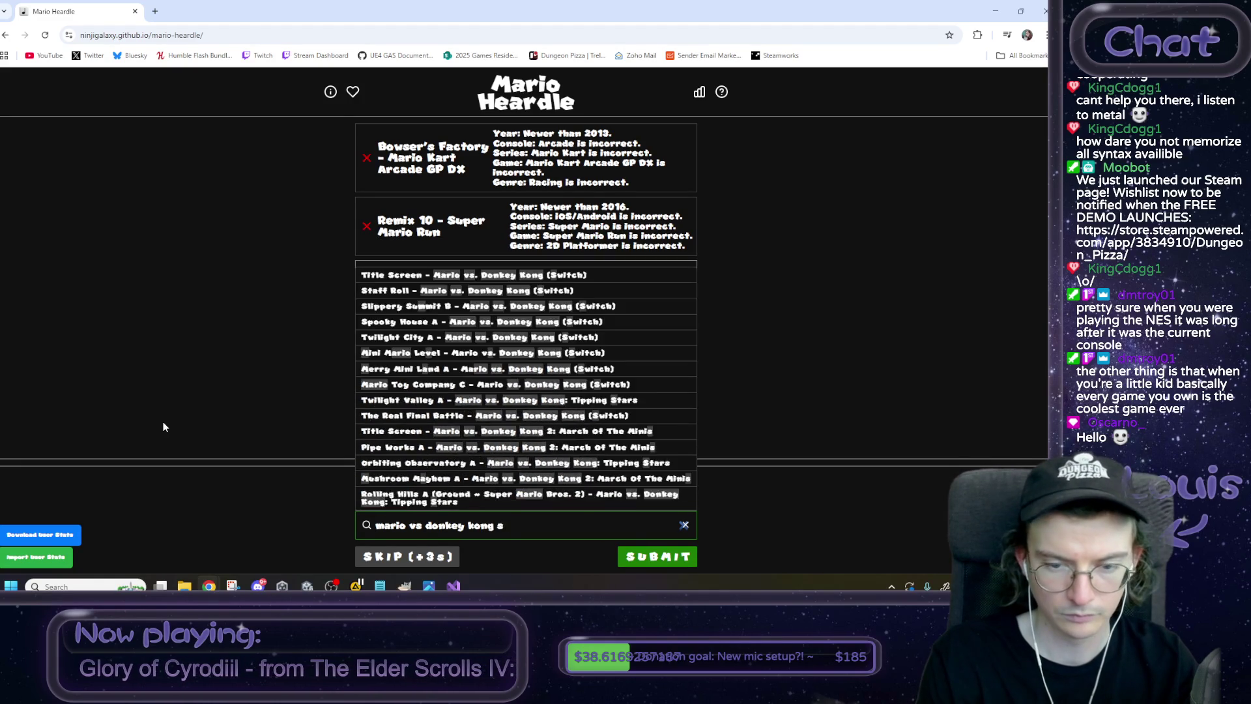
{"action": "type", "text": "wti"}
{"action": "key", "text": "BackSpace"}
{"action": "type", "text": "itch"}
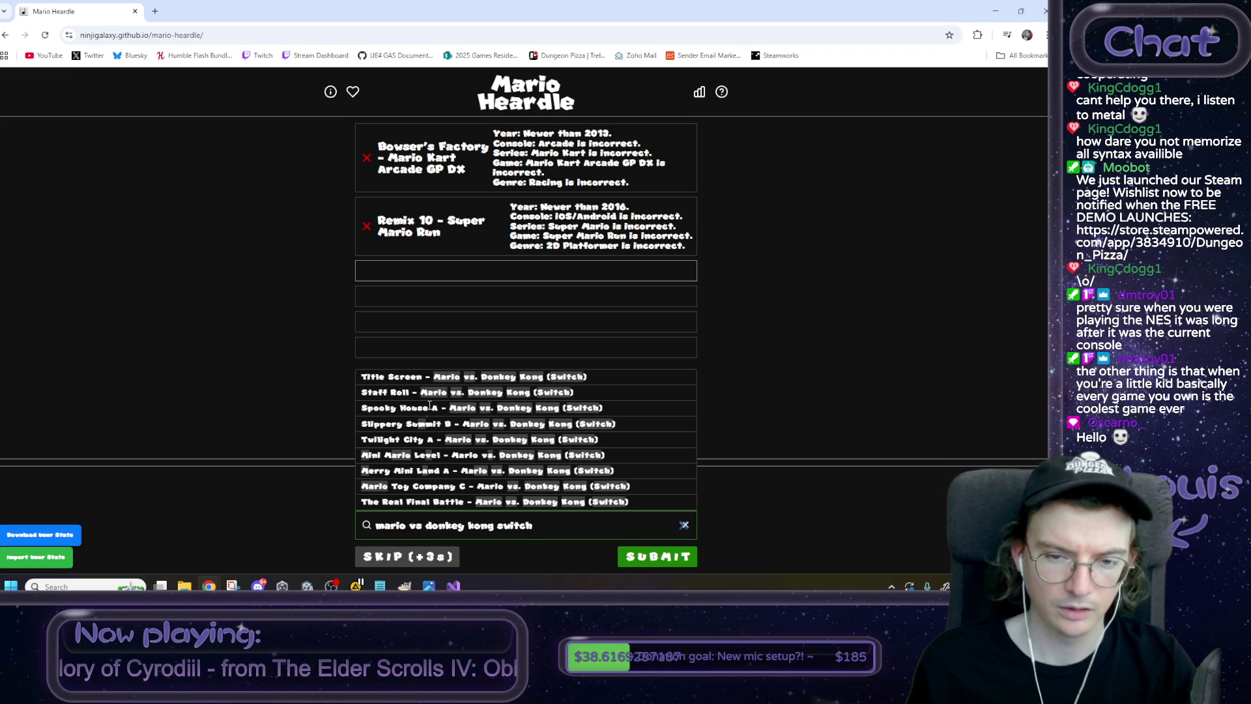
{"action": "left_click", "coordinate": [581, 502]}
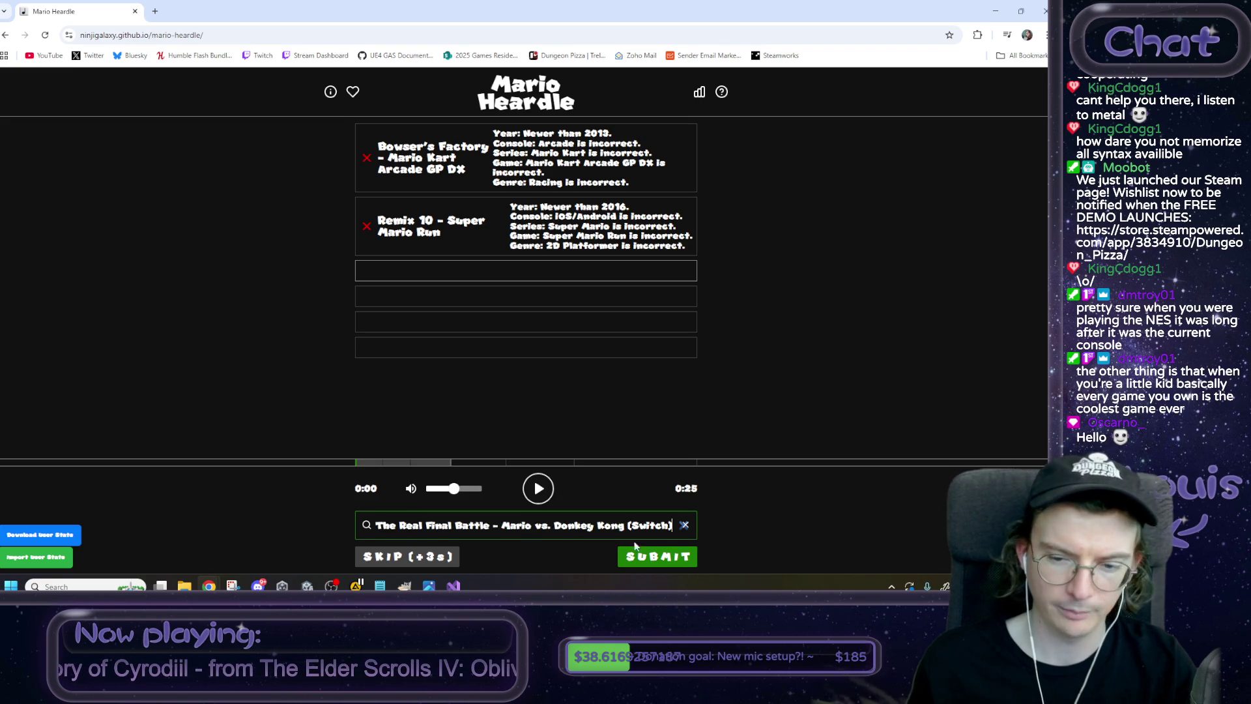
{"action": "left_click", "coordinate": [647, 558]}
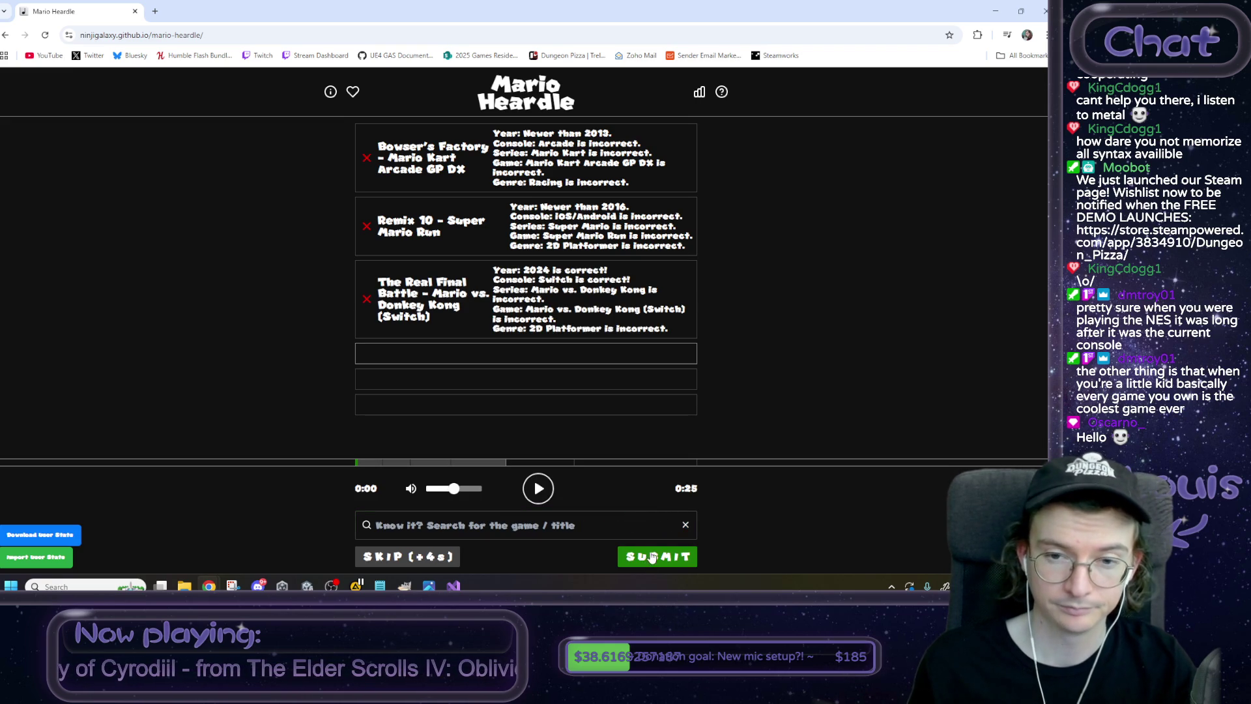
Check the '2024 is correct!' hint and replay the song clip.
{"action": "left_click_drag", "start_coordinate": [524, 271], "coordinate": [636, 282]}
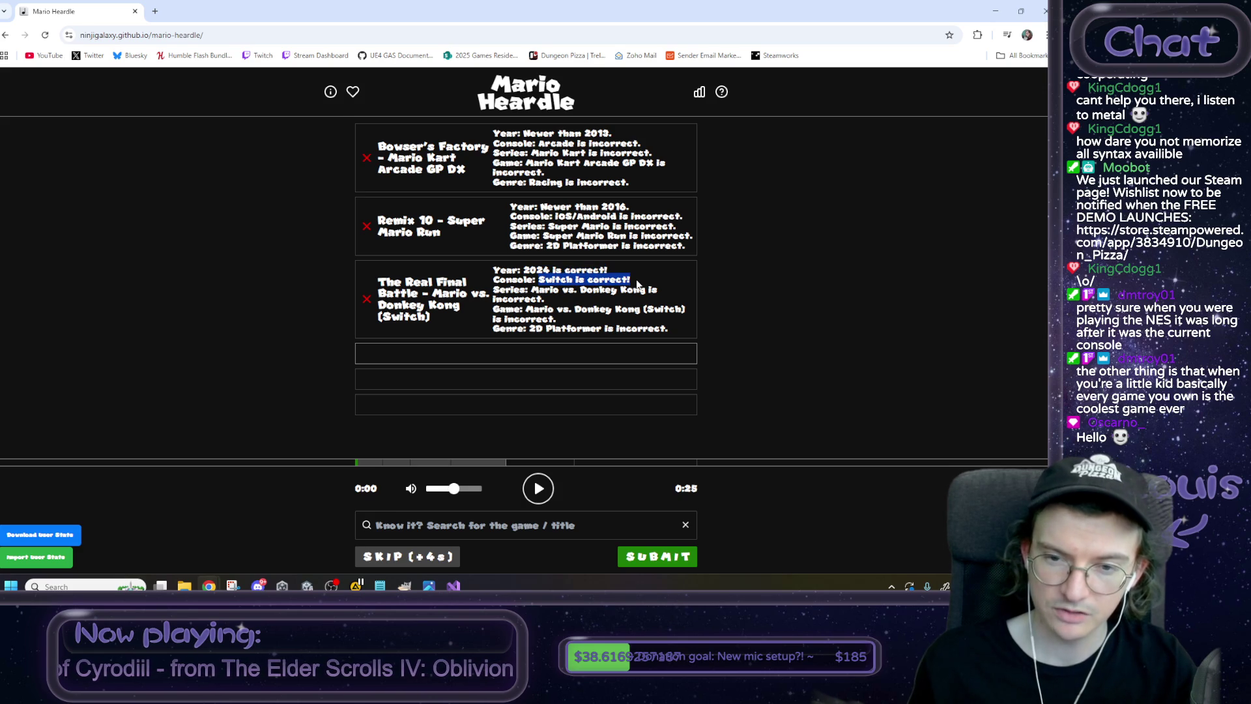
{"action": "left_click", "coordinate": [631, 286]}
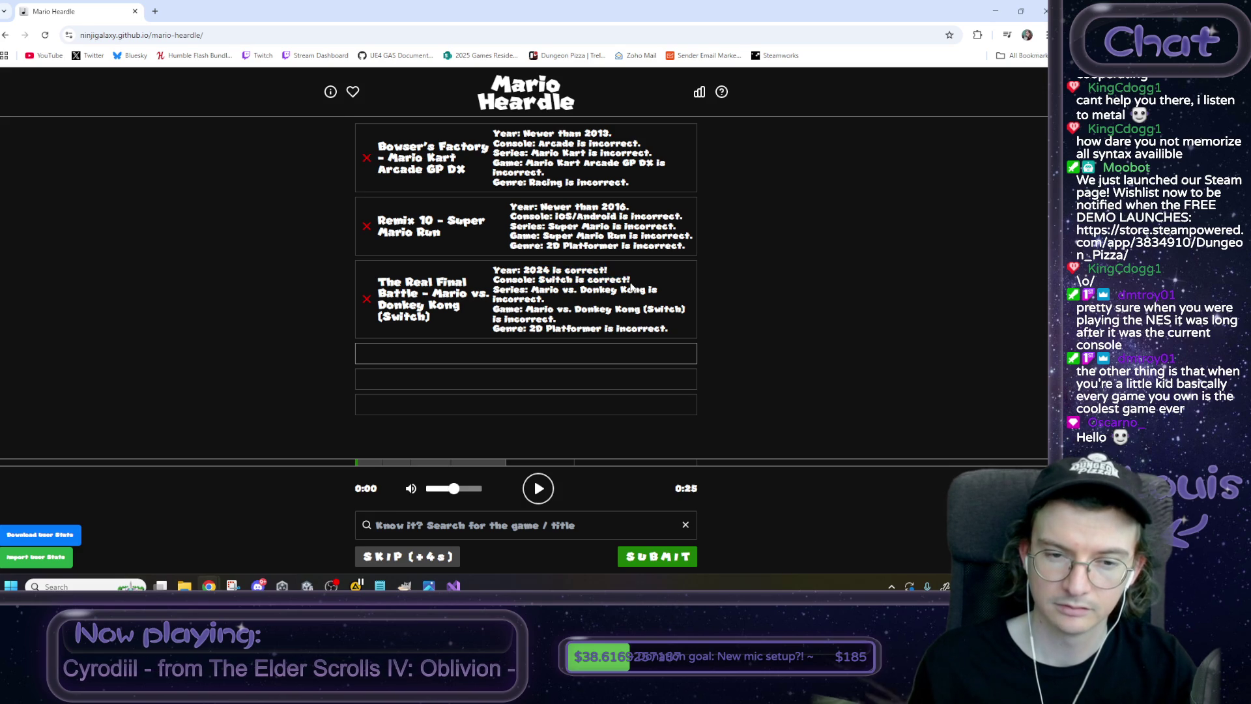
{"action": "left_click", "coordinate": [546, 489]}
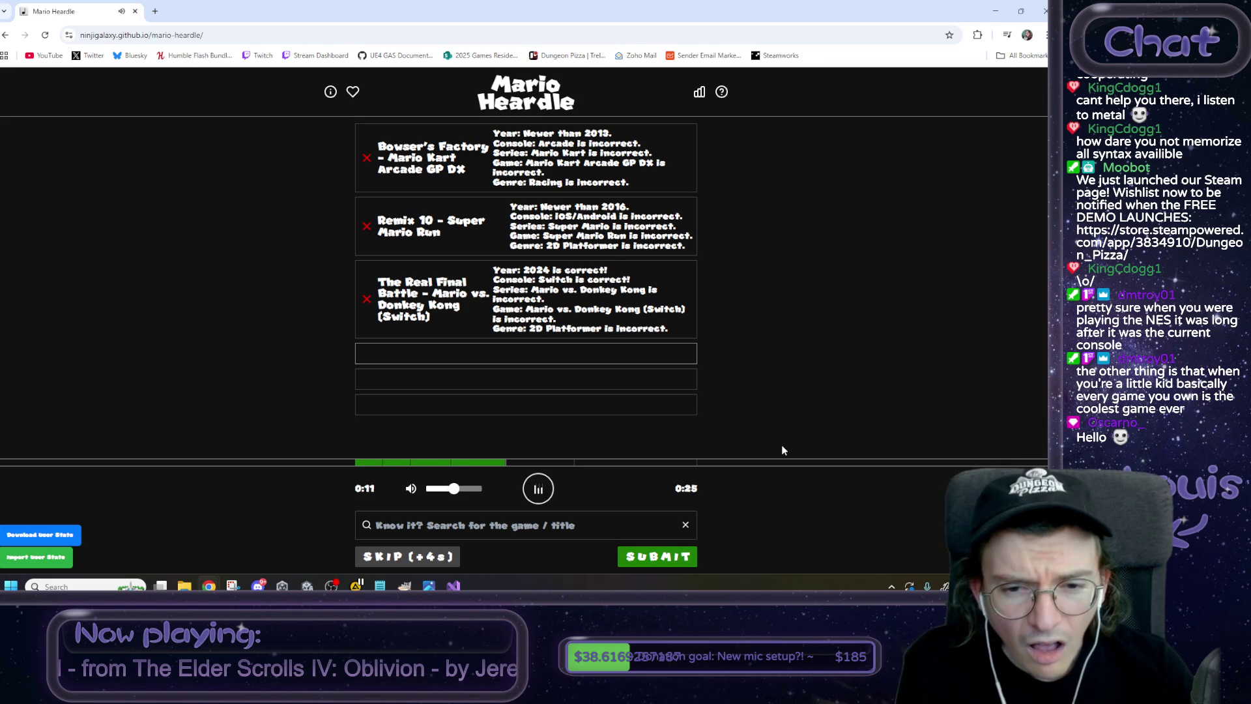
{"action": "left_click", "coordinate": [571, 524]}
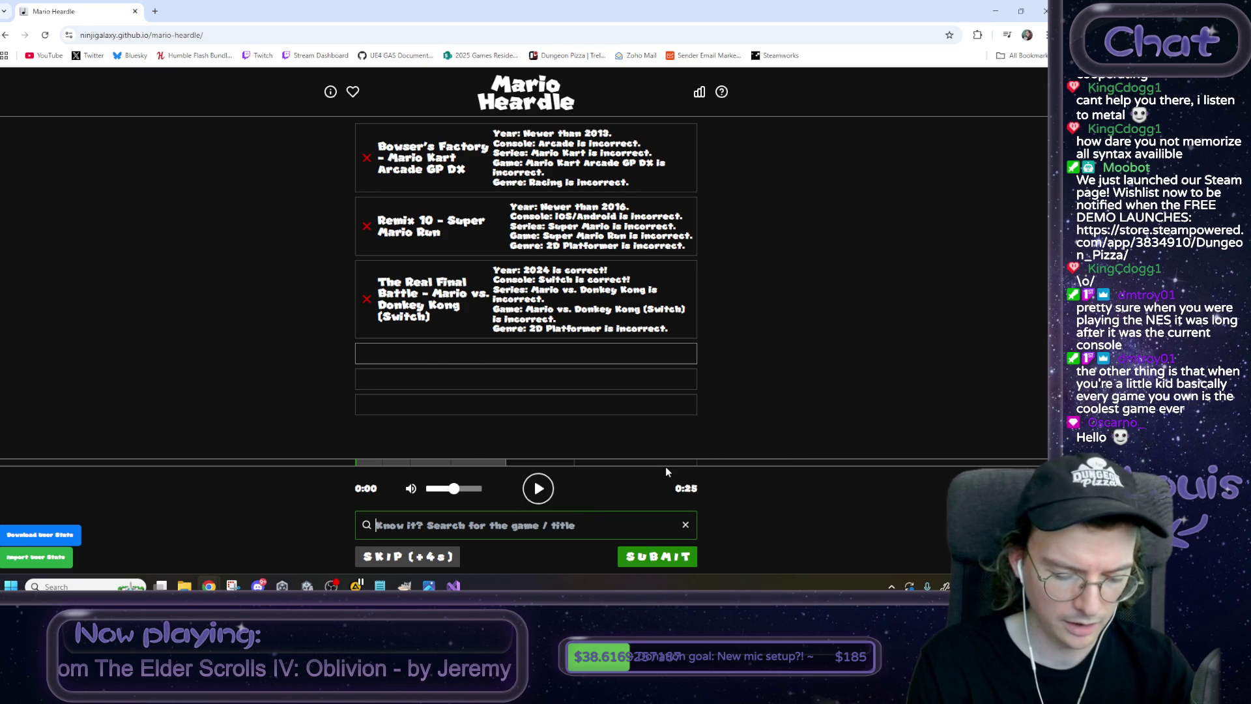
Search 'super mario rpg switch' and submit Battling Culex - Super Mario RPG (Switch).
{"action": "type", "text": "super mario rpg"}
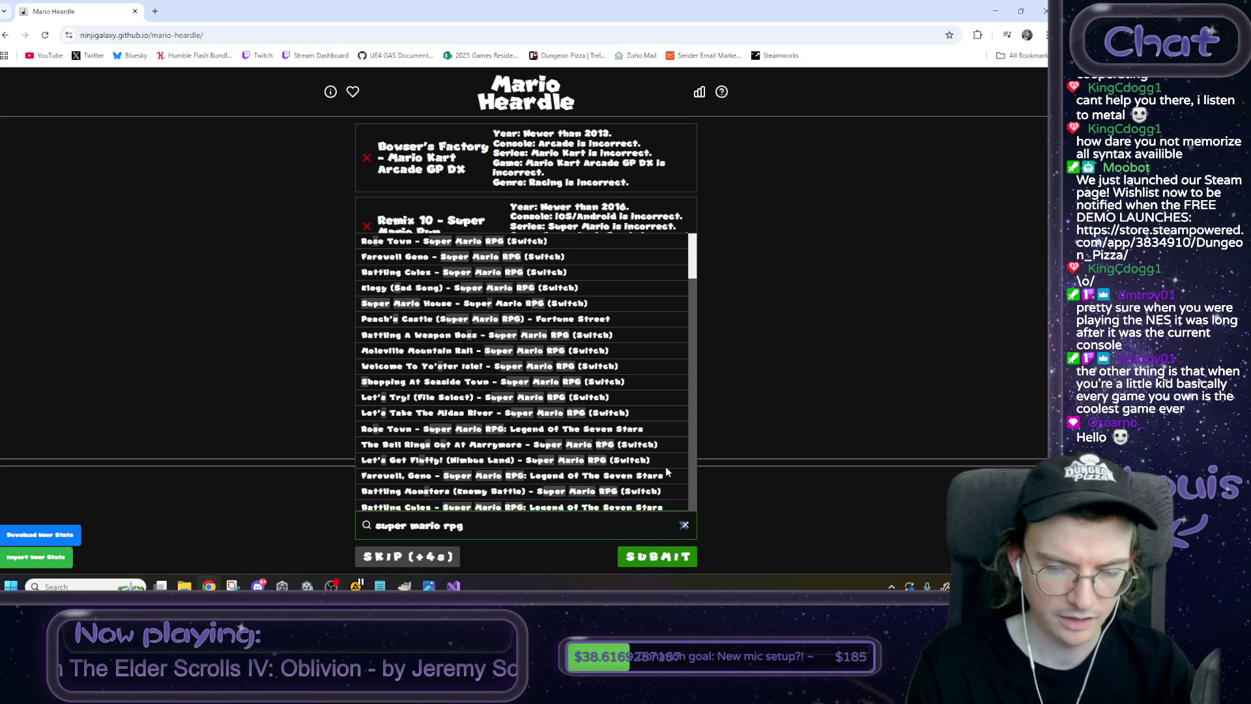
{"action": "type", "text": " switch"}
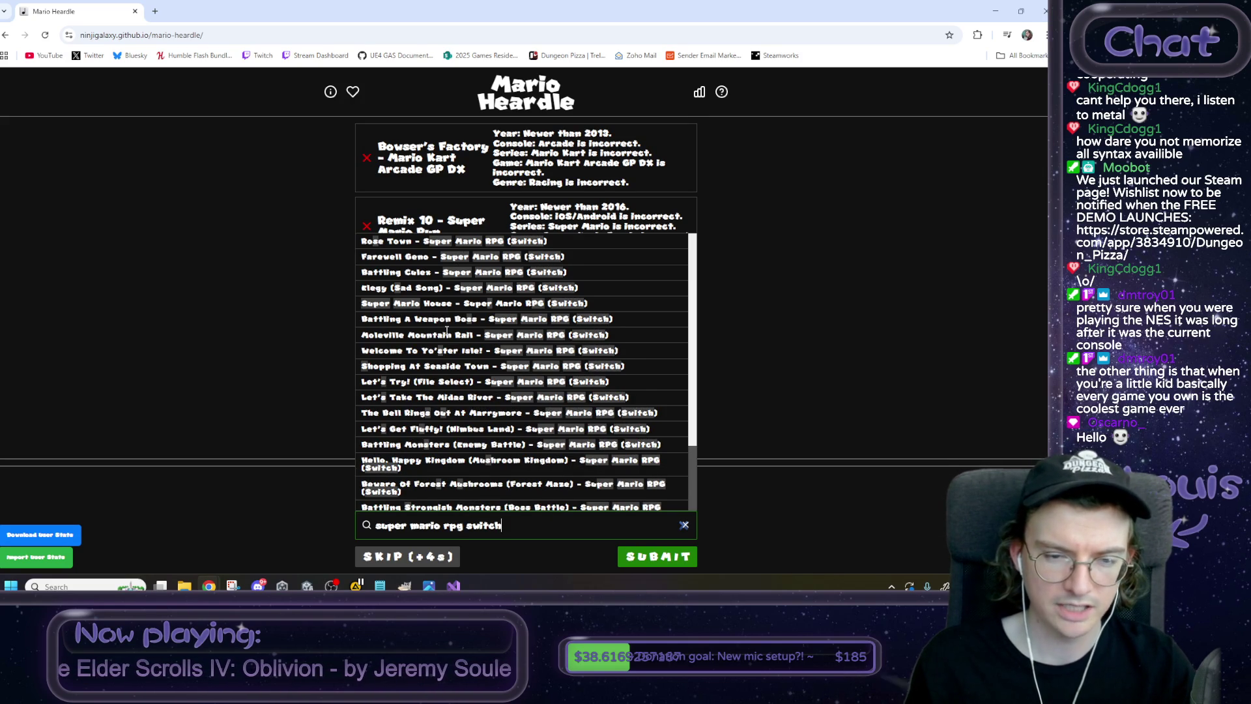
{"action": "scroll", "coordinate": [482, 401], "scroll_direction": "down", "scroll_amount": 2}
{"action": "scroll", "coordinate": [484, 406], "scroll_direction": "down", "scroll_amount": 1}
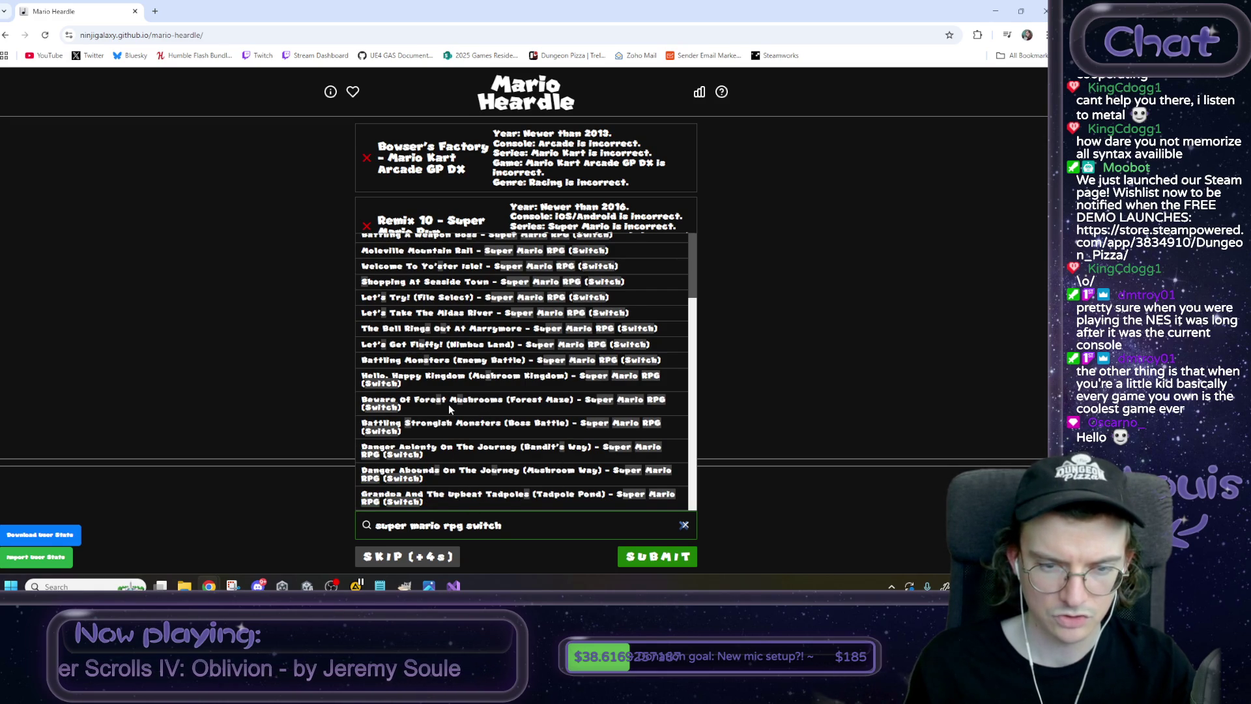
{"action": "scroll", "coordinate": [447, 404], "scroll_direction": "up", "scroll_amount": 1}
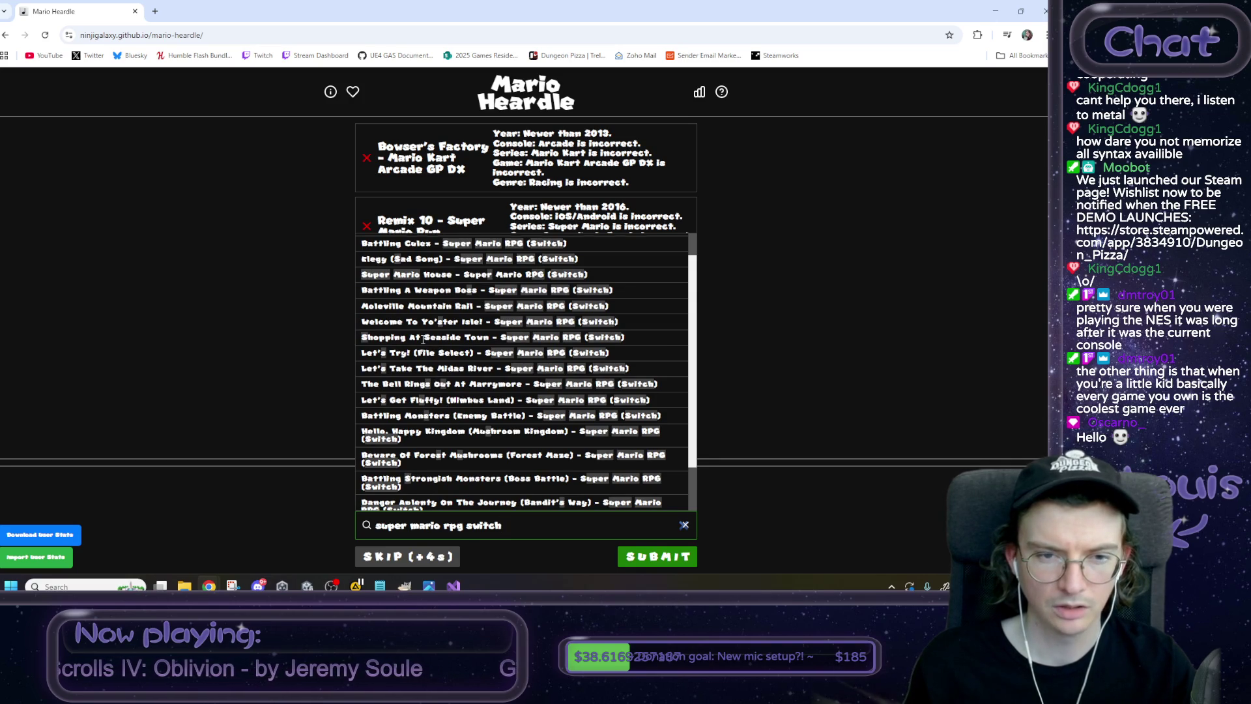
{"action": "scroll", "coordinate": [423, 339], "scroll_direction": "up", "scroll_amount": 1}
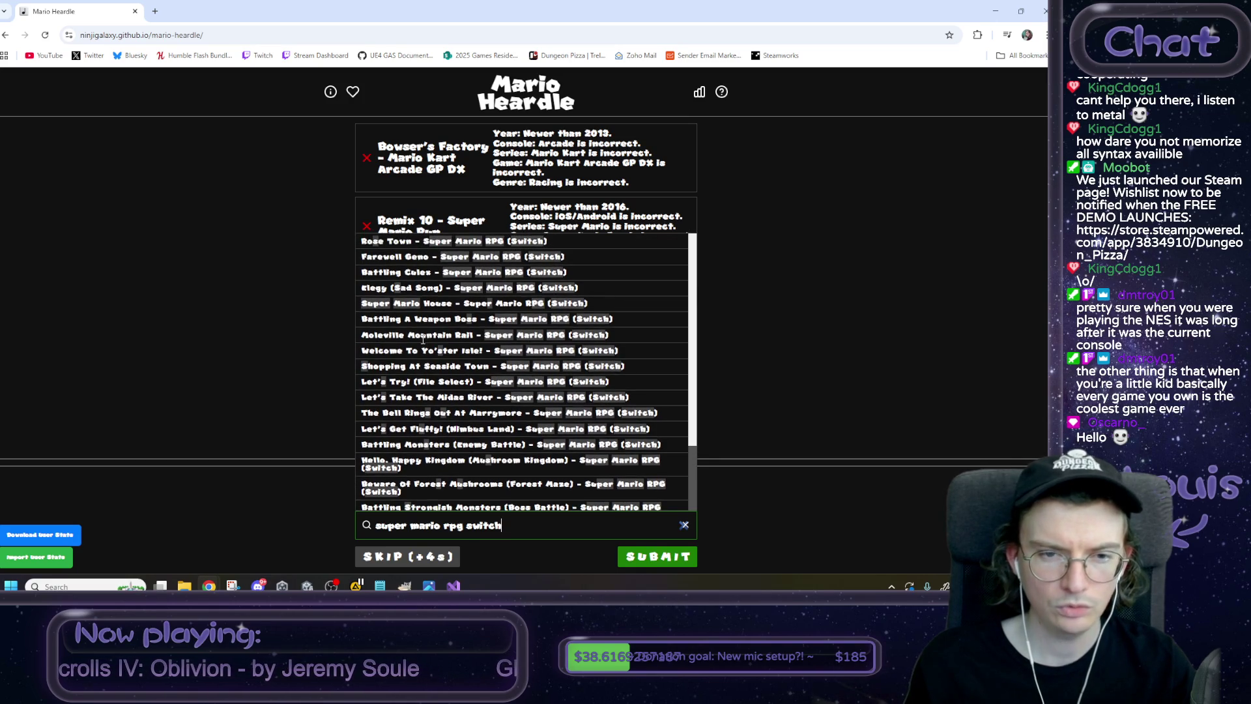
{"action": "left_click", "coordinate": [415, 272]}
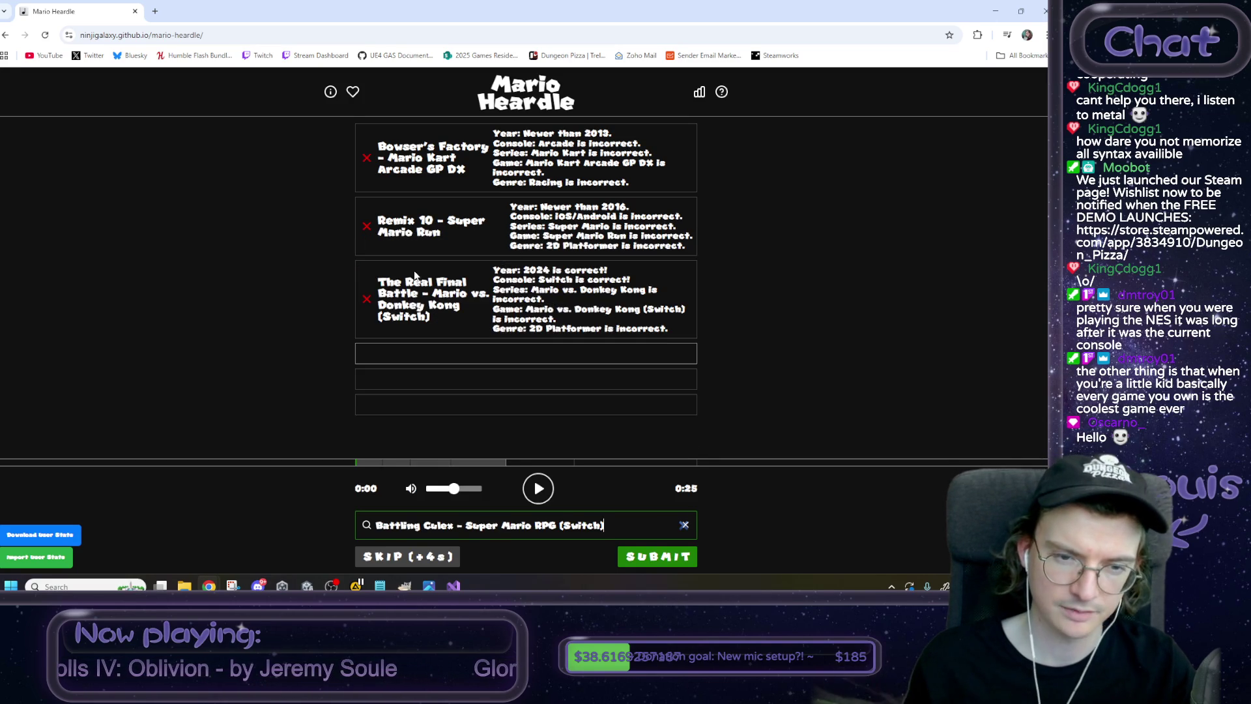
{"action": "left_click_drag", "start_coordinate": [424, 525], "coordinate": [446, 529]}
{"action": "left_click", "coordinate": [676, 564]}
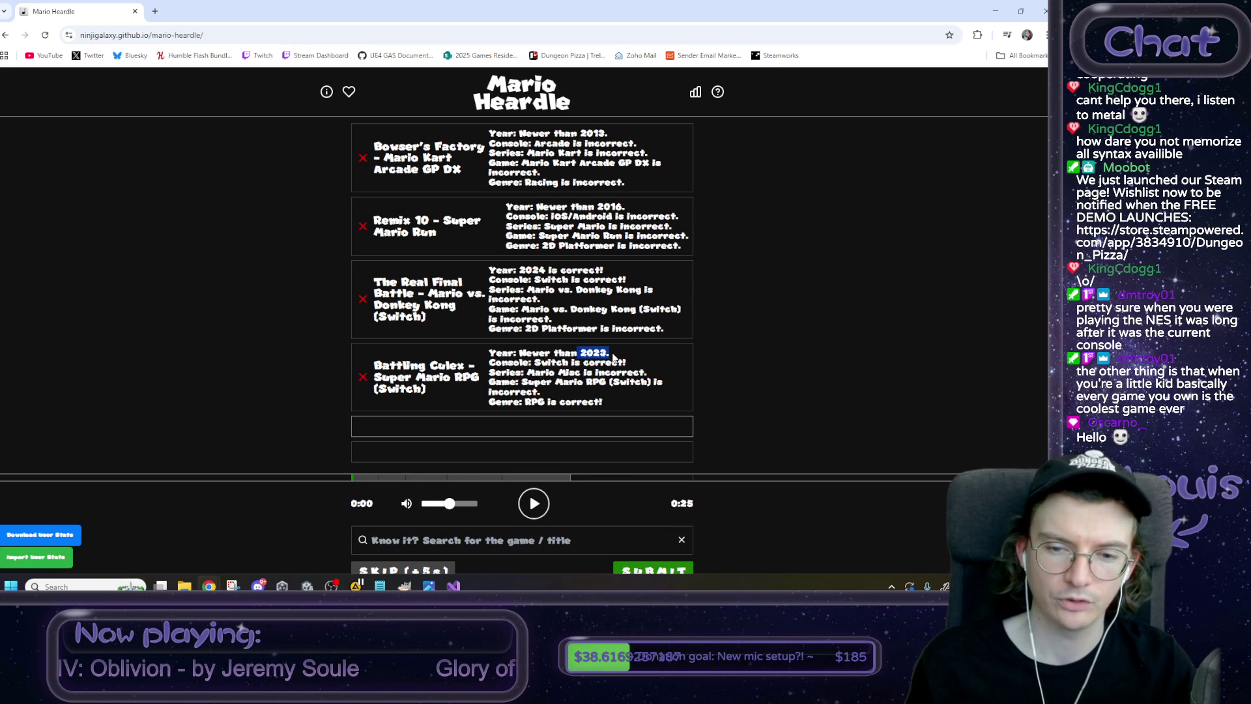
{"action": "left_click", "coordinate": [533, 504]}
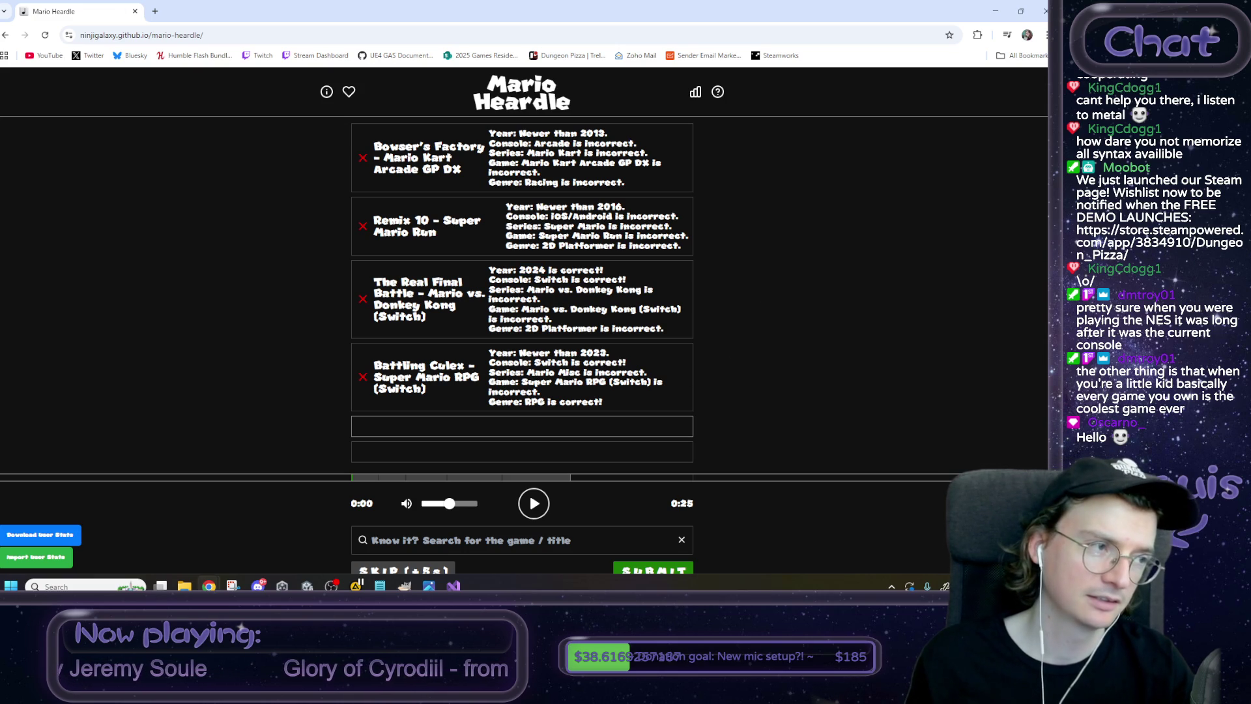
{"action": "scroll", "coordinate": [182, 456], "scroll_direction": "down", "scroll_amount": 1}
{"action": "scroll", "coordinate": [202, 461], "scroll_direction": "up", "scroll_amount": 1}
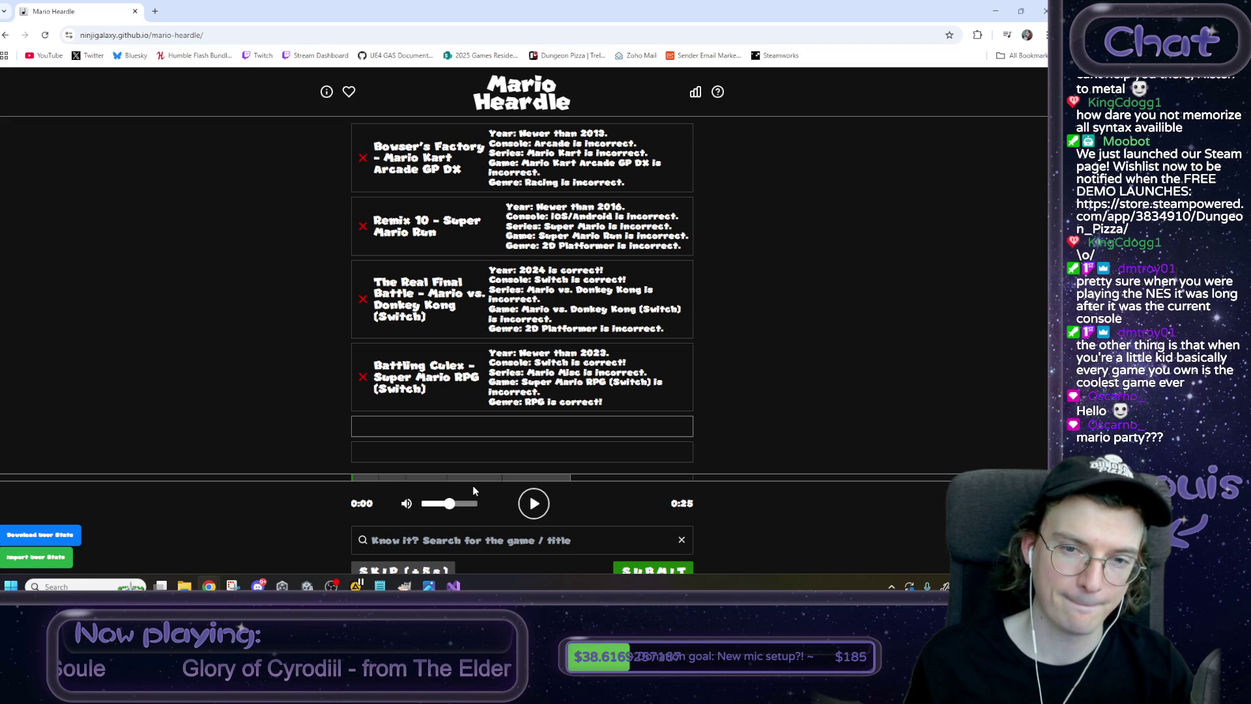
{"action": "double_click", "coordinate": [533, 269]}
{"action": "triple_click", "coordinate": [538, 269]}
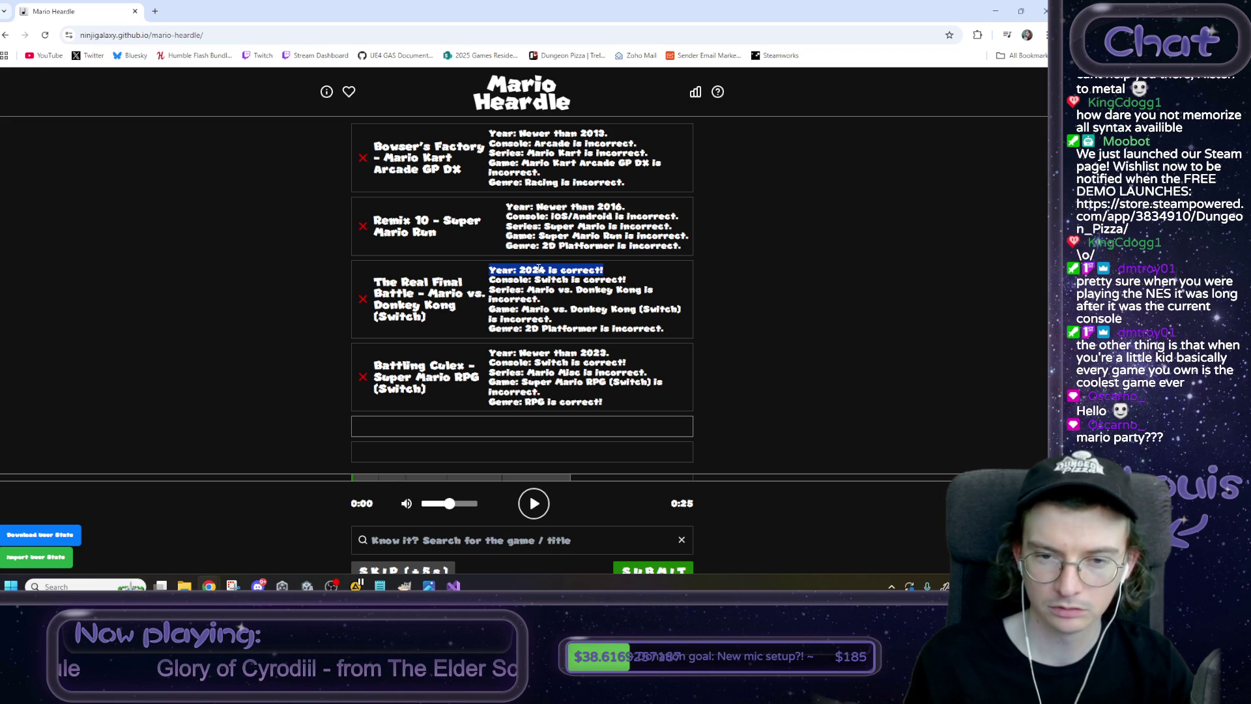
{"action": "left_click", "coordinate": [728, 293]}
{"action": "double_click", "coordinate": [535, 270]}
{"action": "left_click", "coordinate": [531, 273]}
{"action": "triple_click", "coordinate": [540, 270]}
{"action": "double_click", "coordinate": [548, 270]}
{"action": "left_click", "coordinate": [747, 283]}
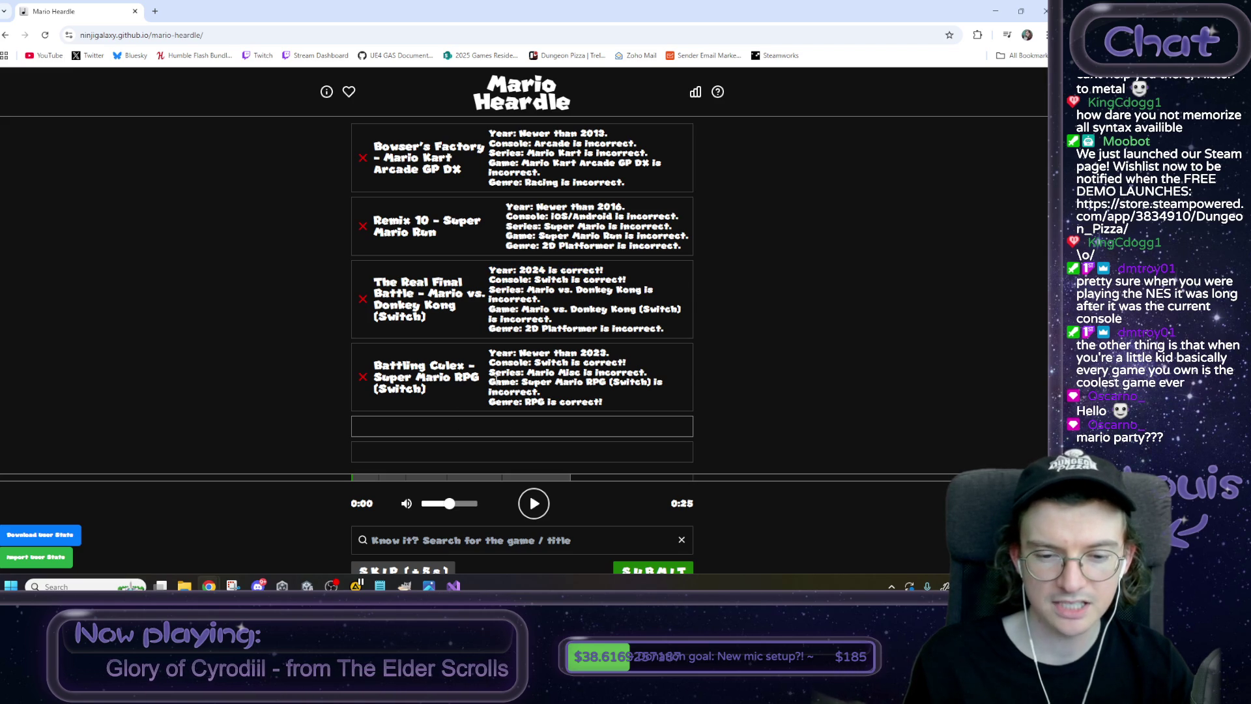
{"action": "left_click", "coordinate": [543, 505]}
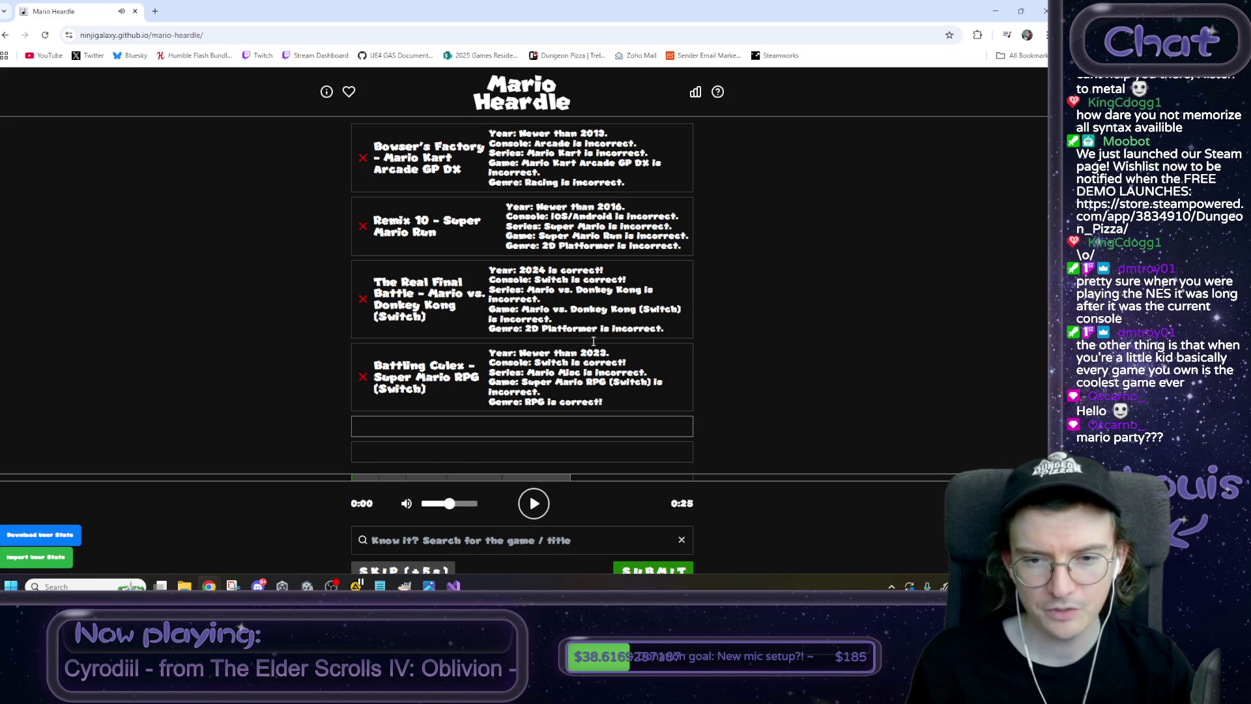
{"action": "double_click", "coordinate": [536, 269]}
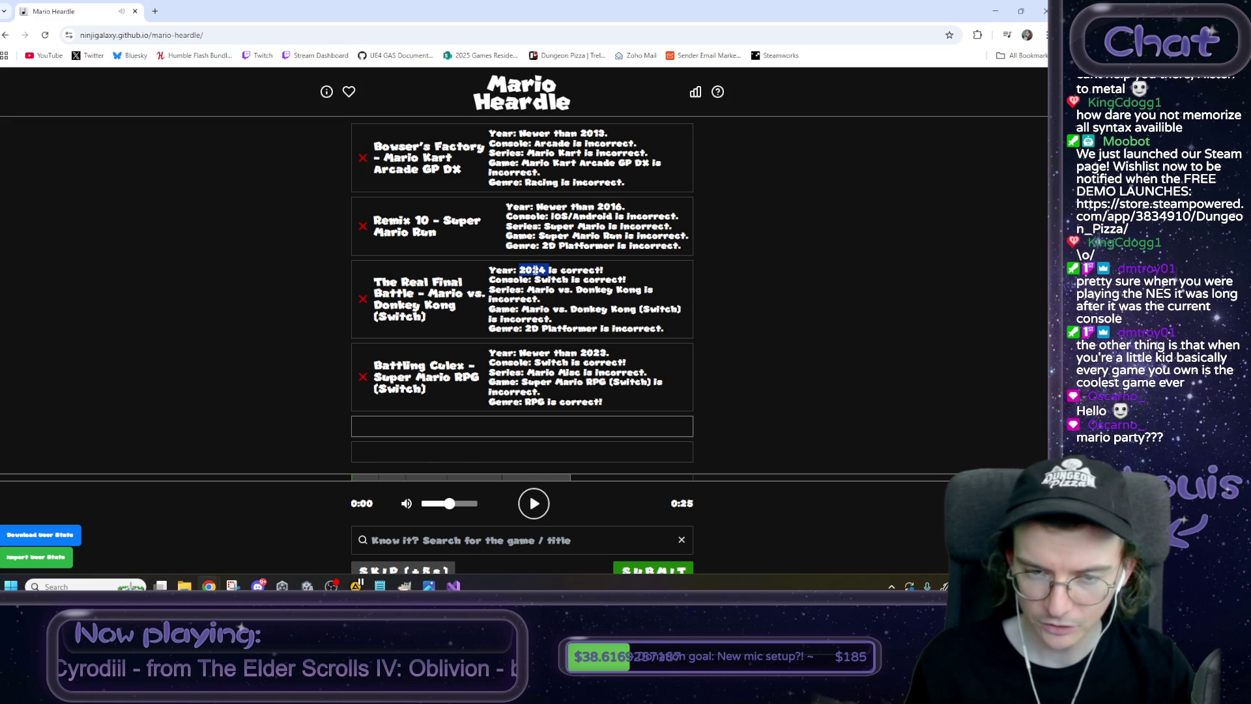
{"action": "left_click", "coordinate": [801, 267]}
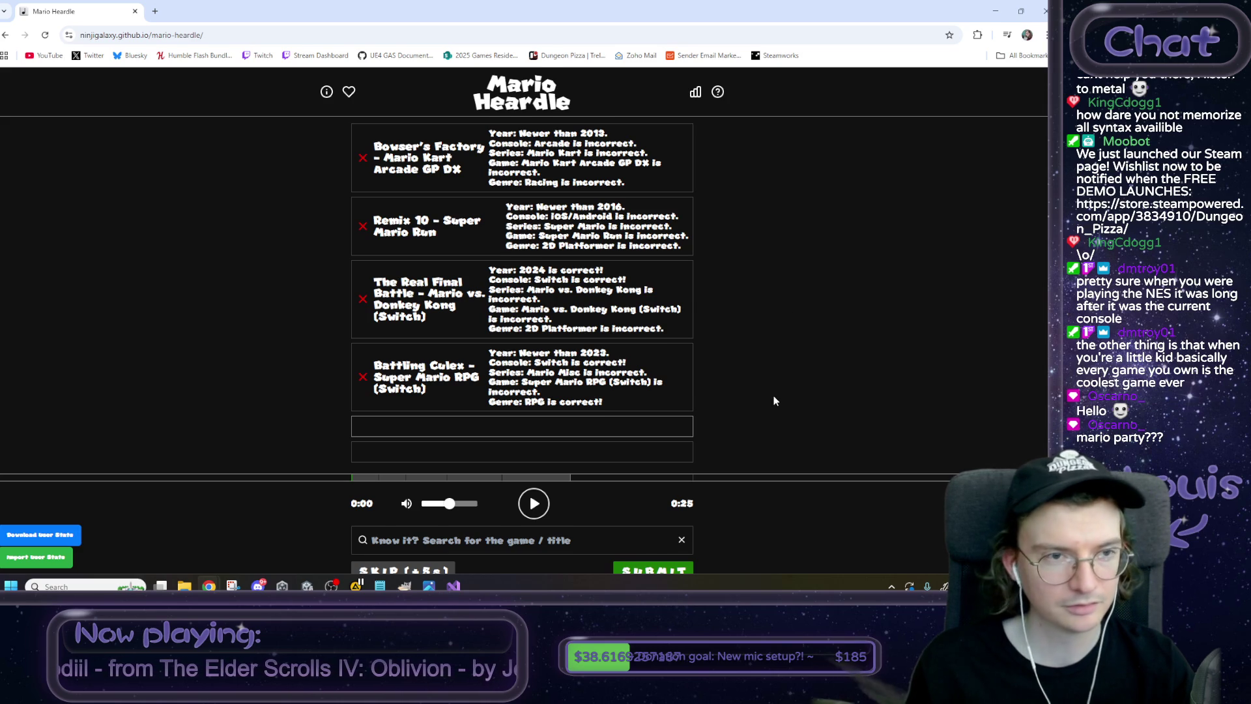
{"action": "scroll", "coordinate": [769, 401], "scroll_direction": "down", "scroll_amount": 1}
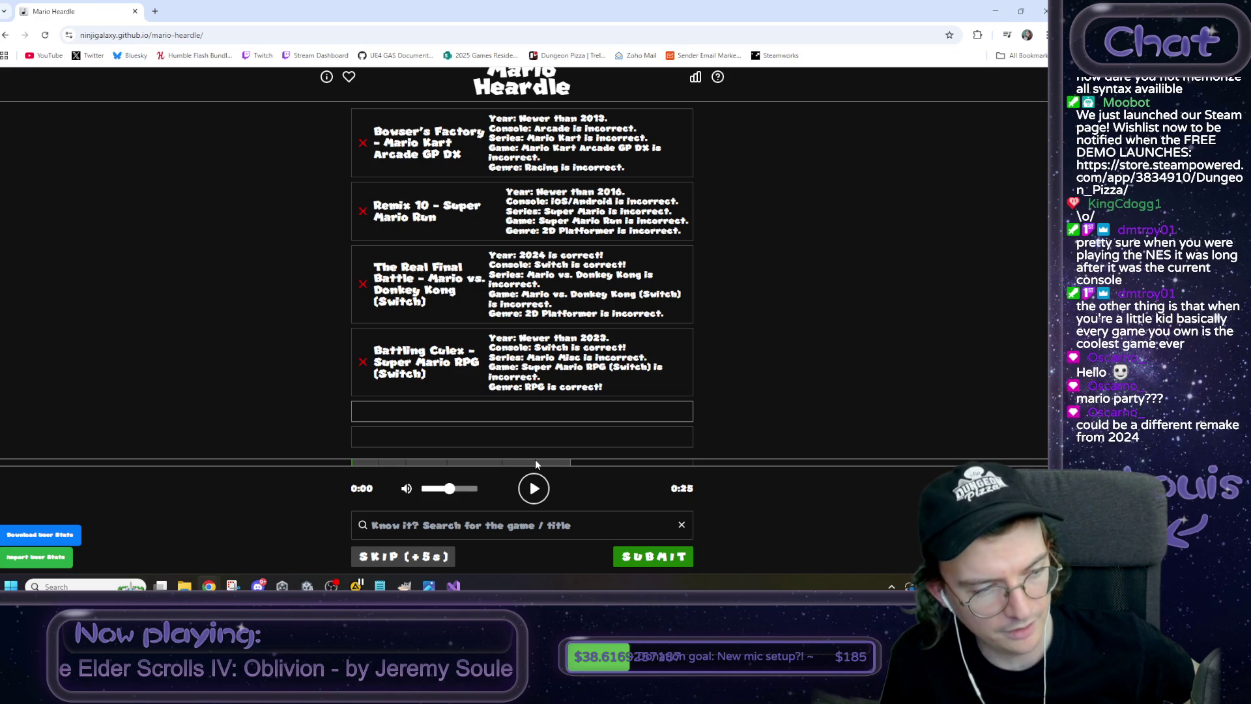
{"action": "left_click", "coordinate": [514, 521]}
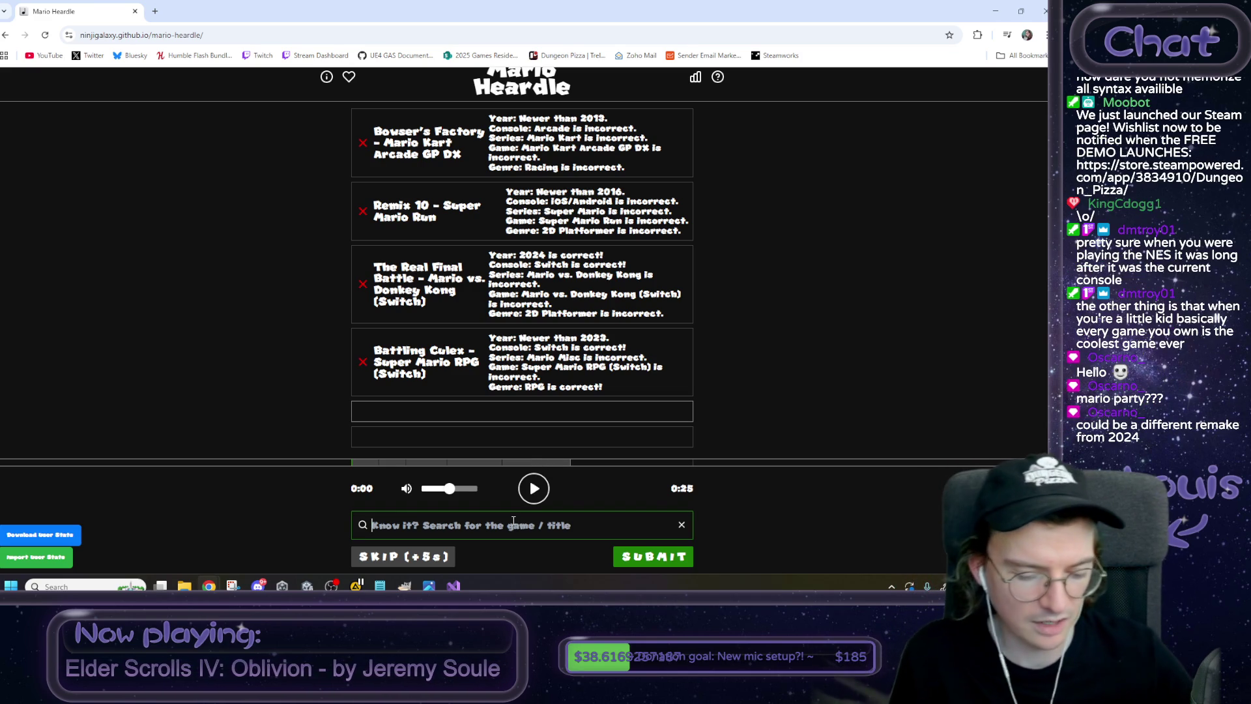
Search 'switch' and browse the long list of Switch song suggestions.
{"action": "type", "text": "switch"}
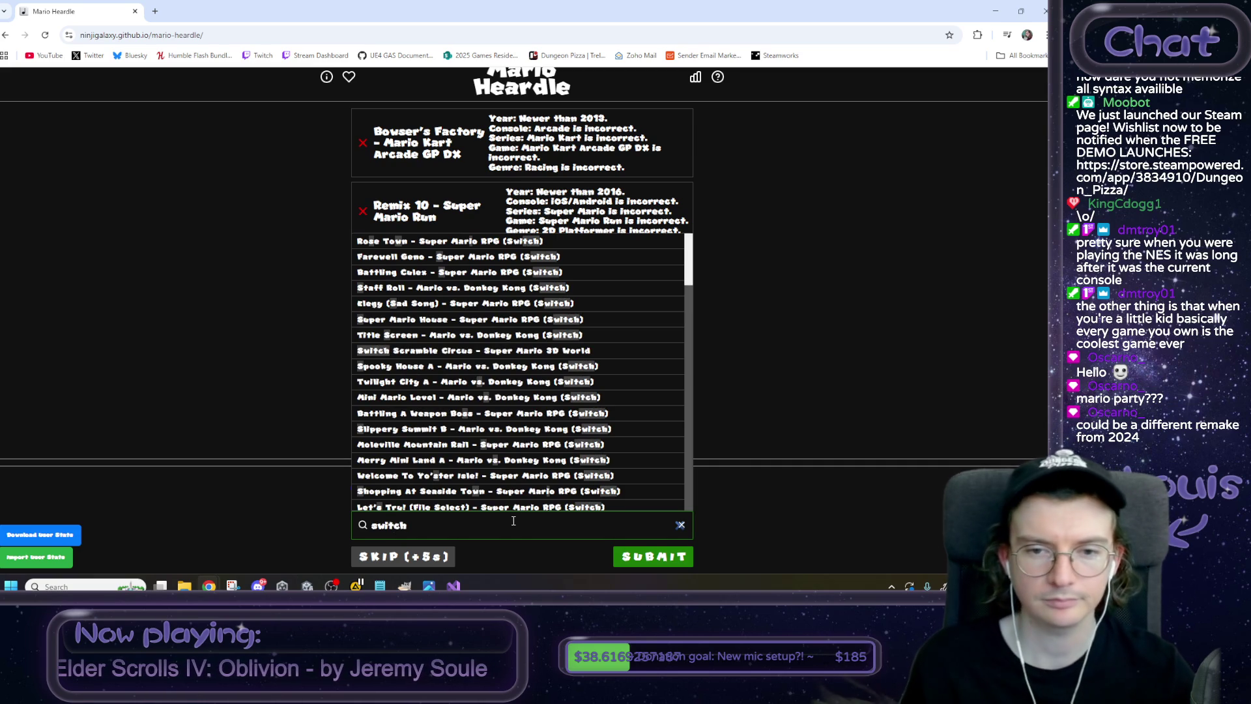
{"action": "scroll", "coordinate": [541, 445], "scroll_direction": "down", "scroll_amount": 1}
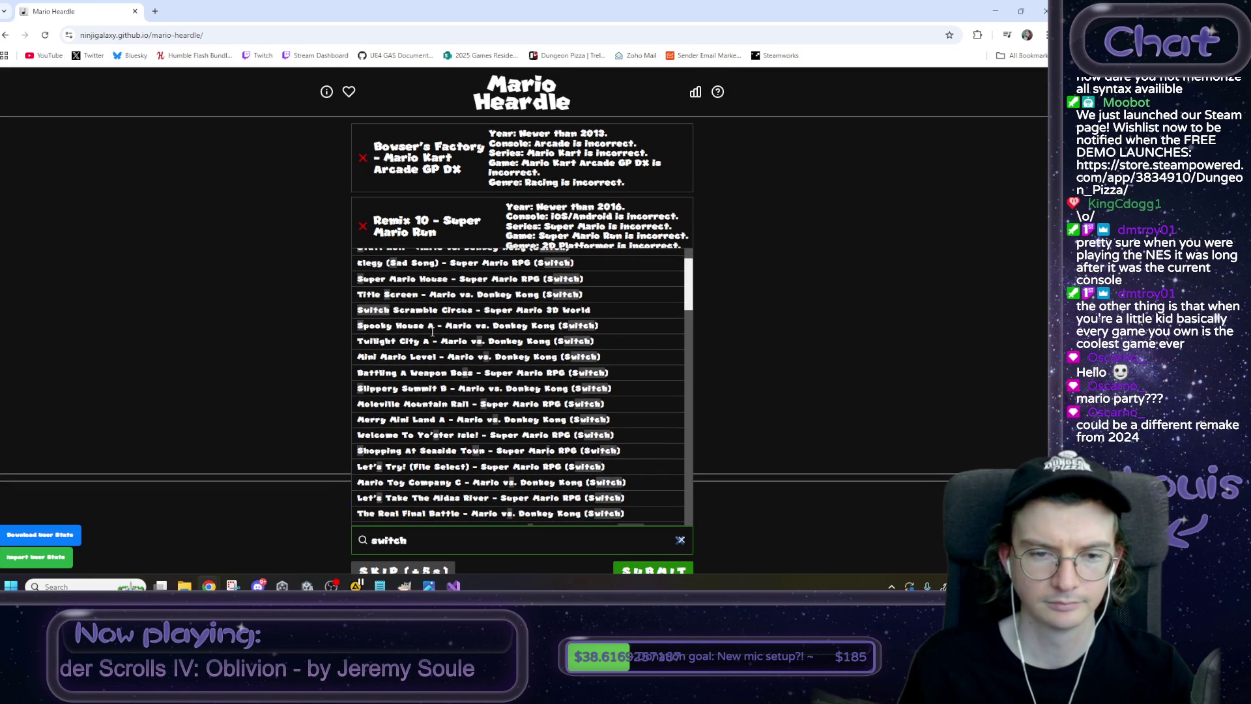
{"action": "scroll", "coordinate": [529, 345], "scroll_direction": "down", "scroll_amount": 1}
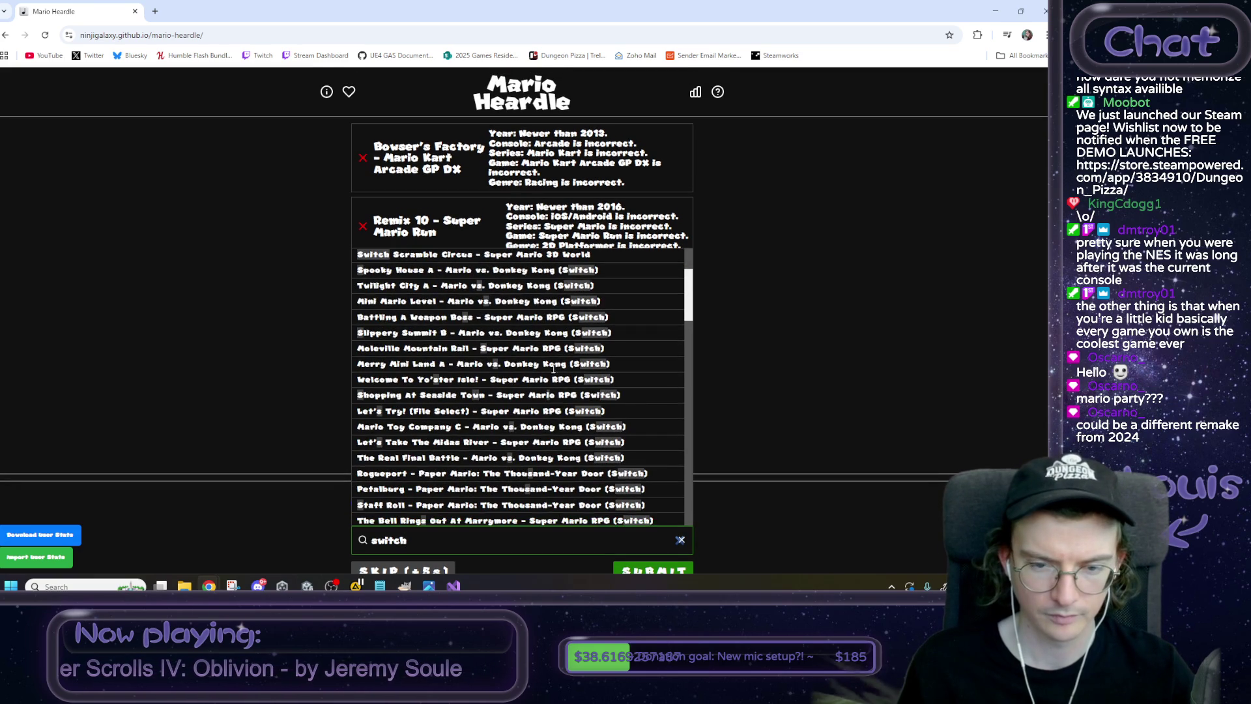
{"action": "scroll", "coordinate": [563, 396], "scroll_direction": "down", "scroll_amount": 1}
{"action": "scroll", "coordinate": [563, 396], "scroll_direction": "down", "scroll_amount": 1}
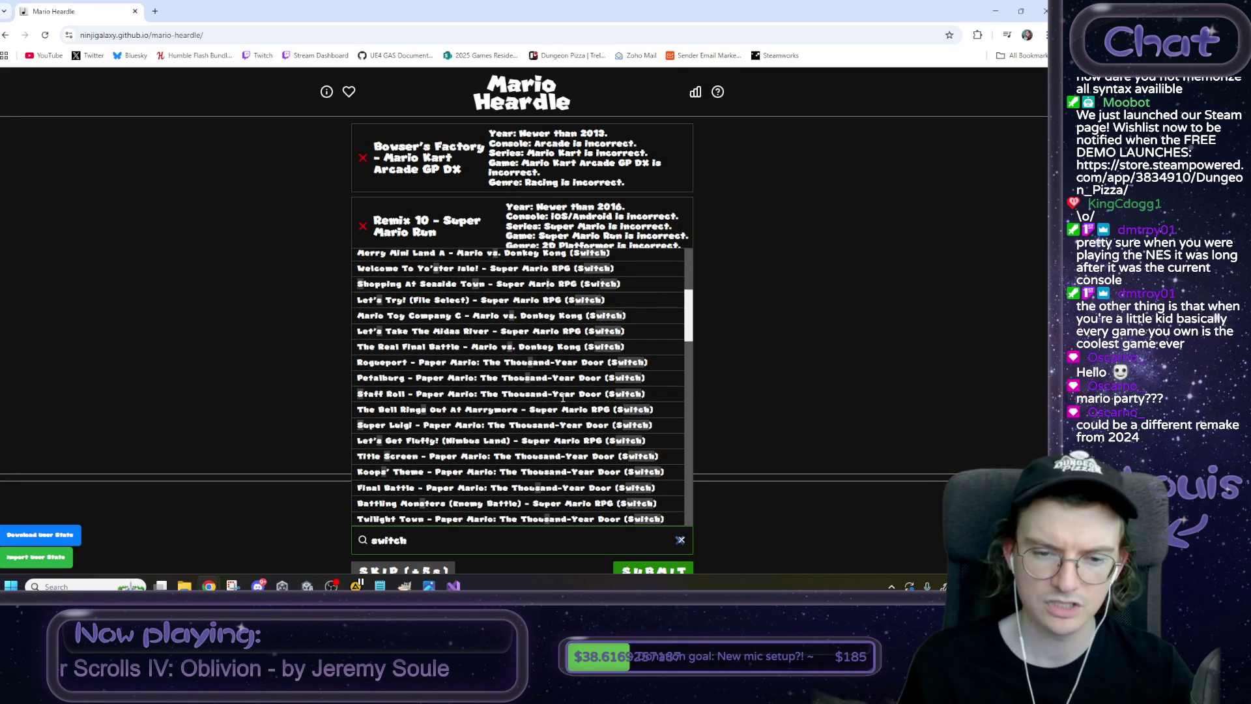
{"action": "scroll", "coordinate": [561, 397], "scroll_direction": "down", "scroll_amount": 4}
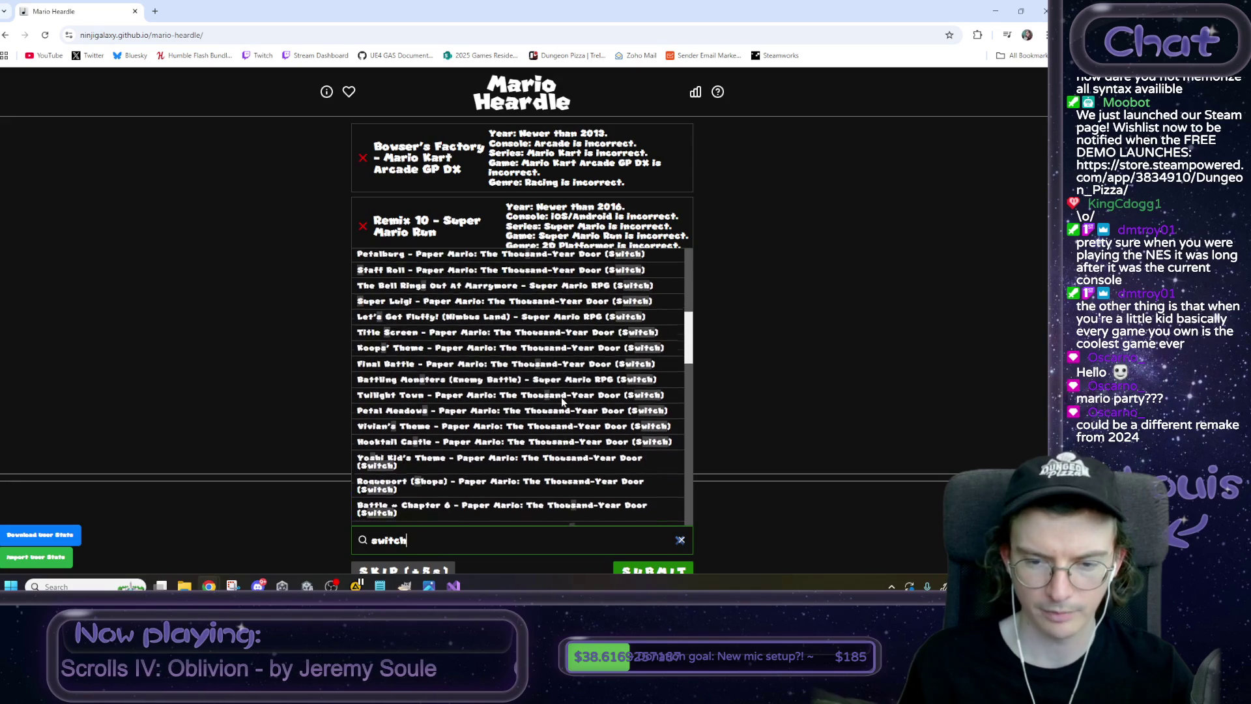
{"action": "scroll", "coordinate": [562, 401], "scroll_direction": "down", "scroll_amount": 5}
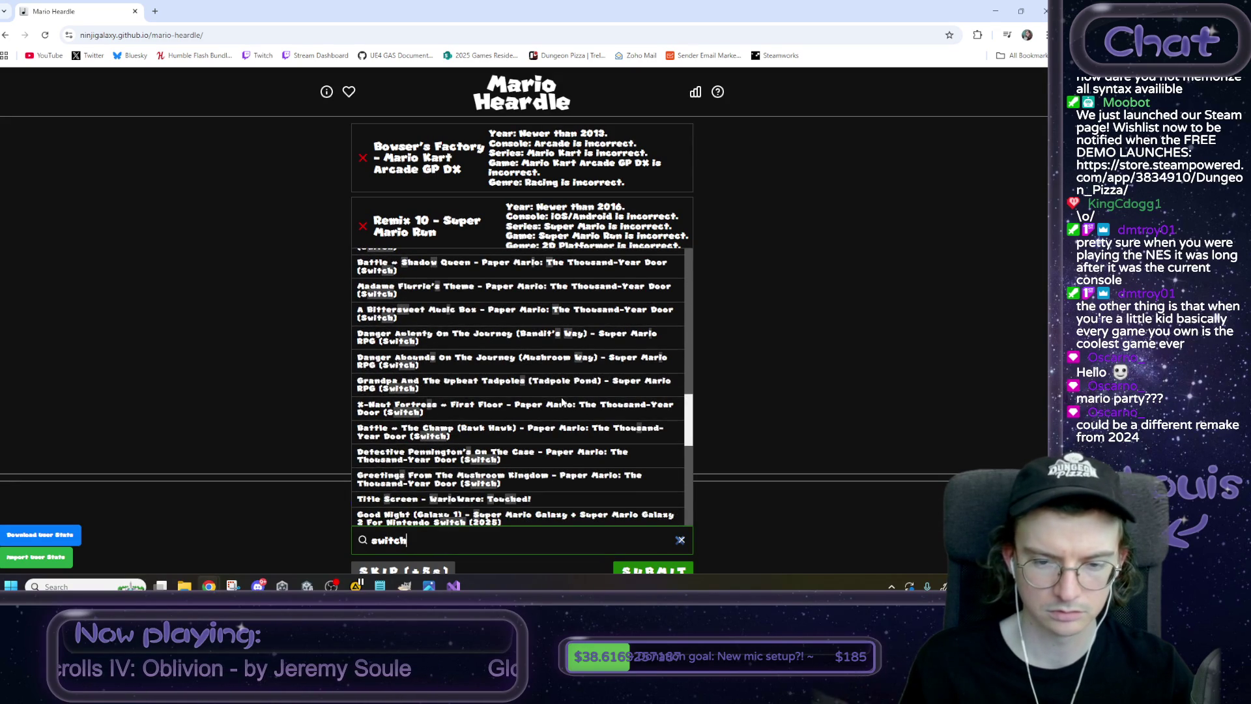
{"action": "scroll", "coordinate": [561, 400], "scroll_direction": "down", "scroll_amount": 1}
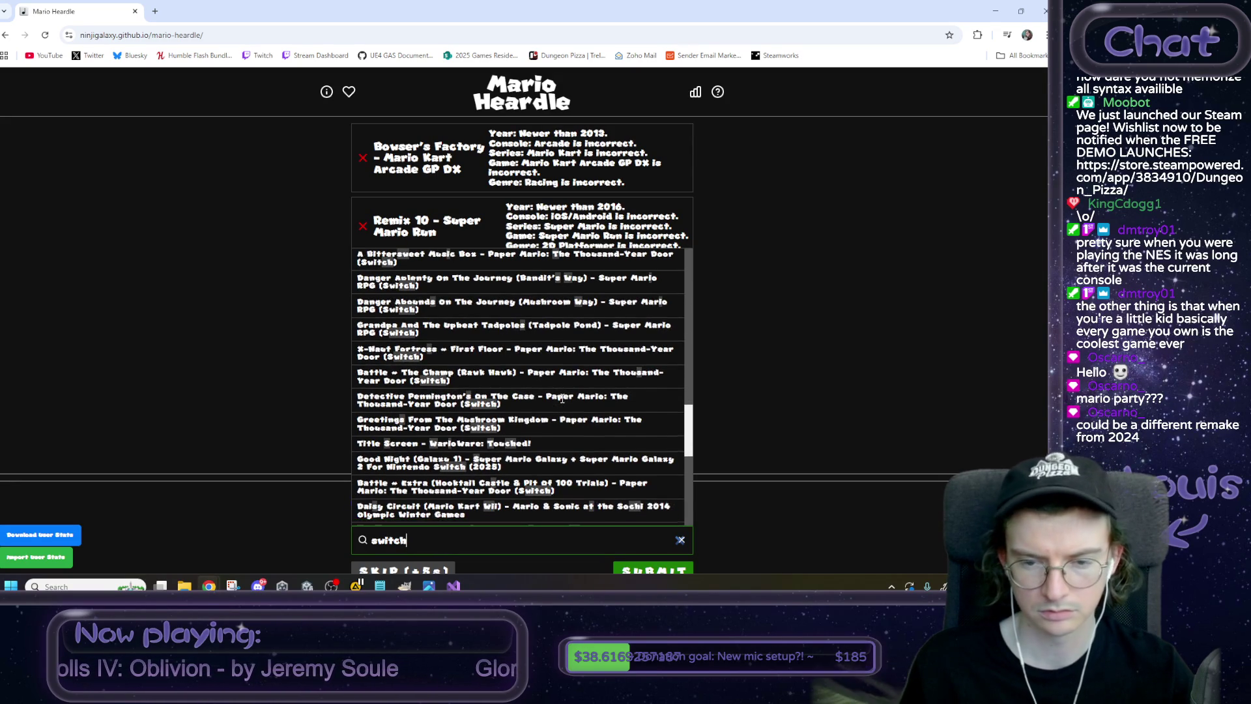
{"action": "scroll", "coordinate": [562, 400], "scroll_direction": "down", "scroll_amount": 1}
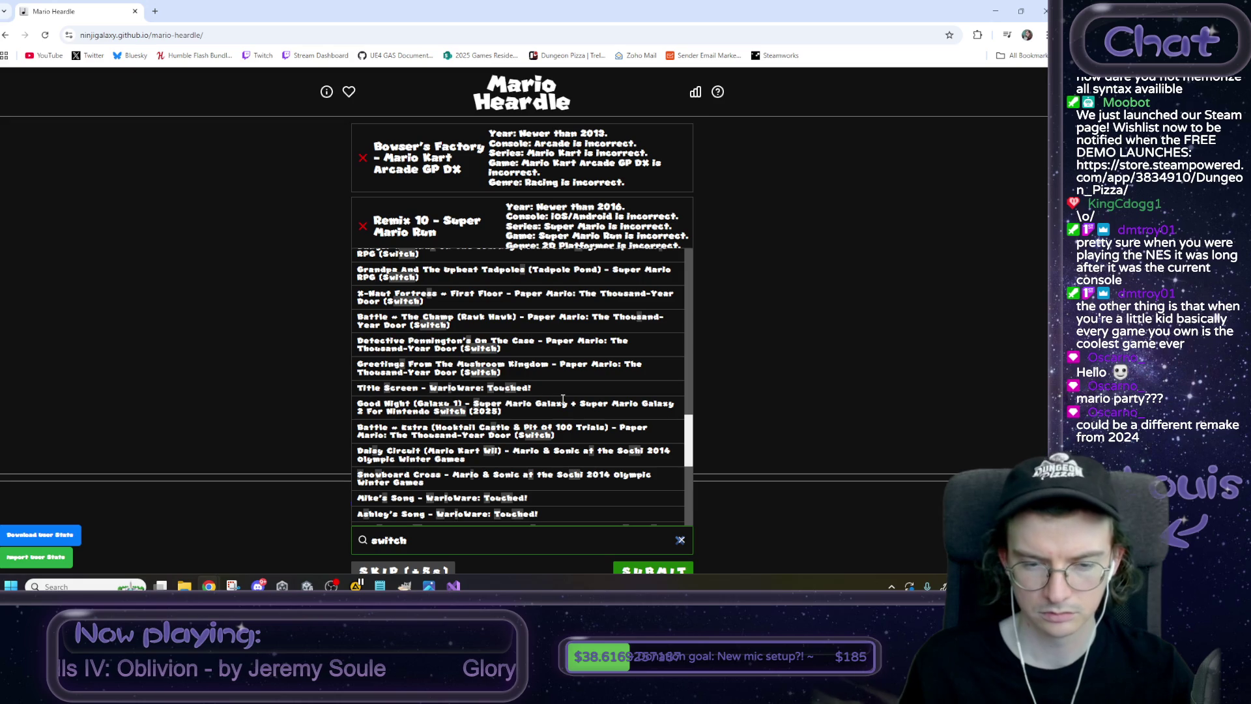
{"action": "scroll", "coordinate": [564, 398], "scroll_direction": "down", "scroll_amount": 1}
{"action": "scroll", "coordinate": [564, 401], "scroll_direction": "down", "scroll_amount": 1}
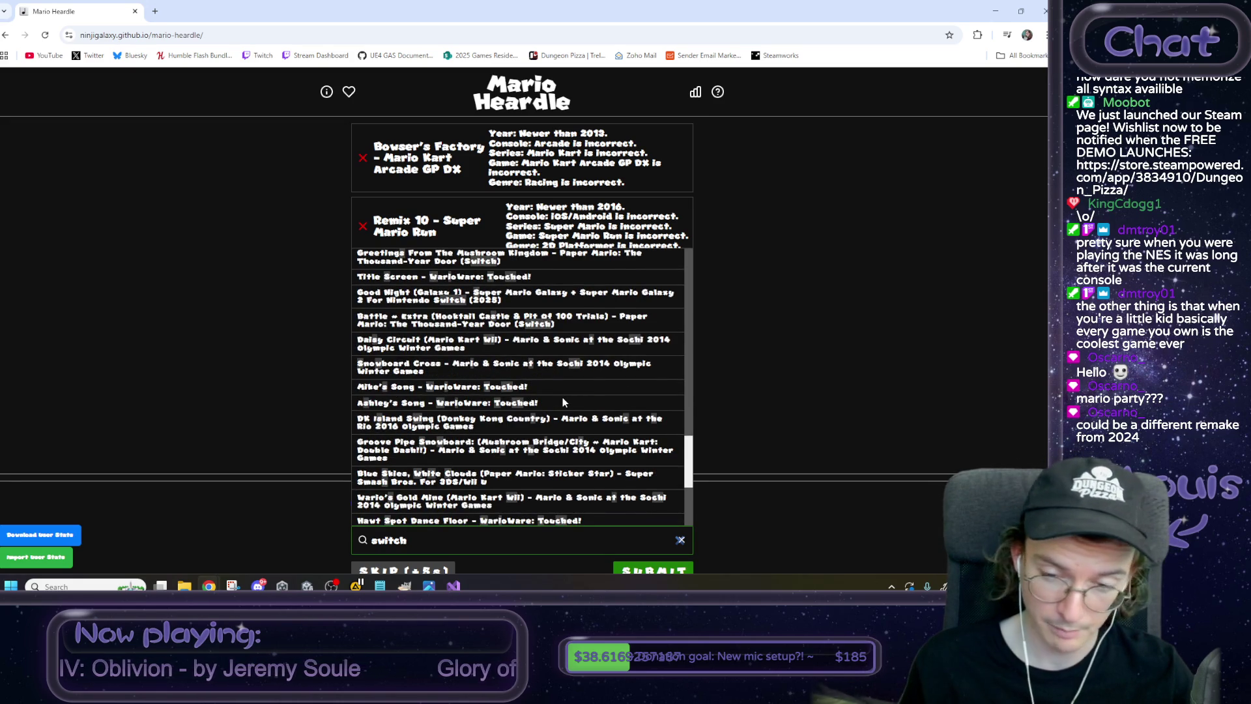
{"action": "scroll", "coordinate": [563, 401], "scroll_direction": "down", "scroll_amount": 1}
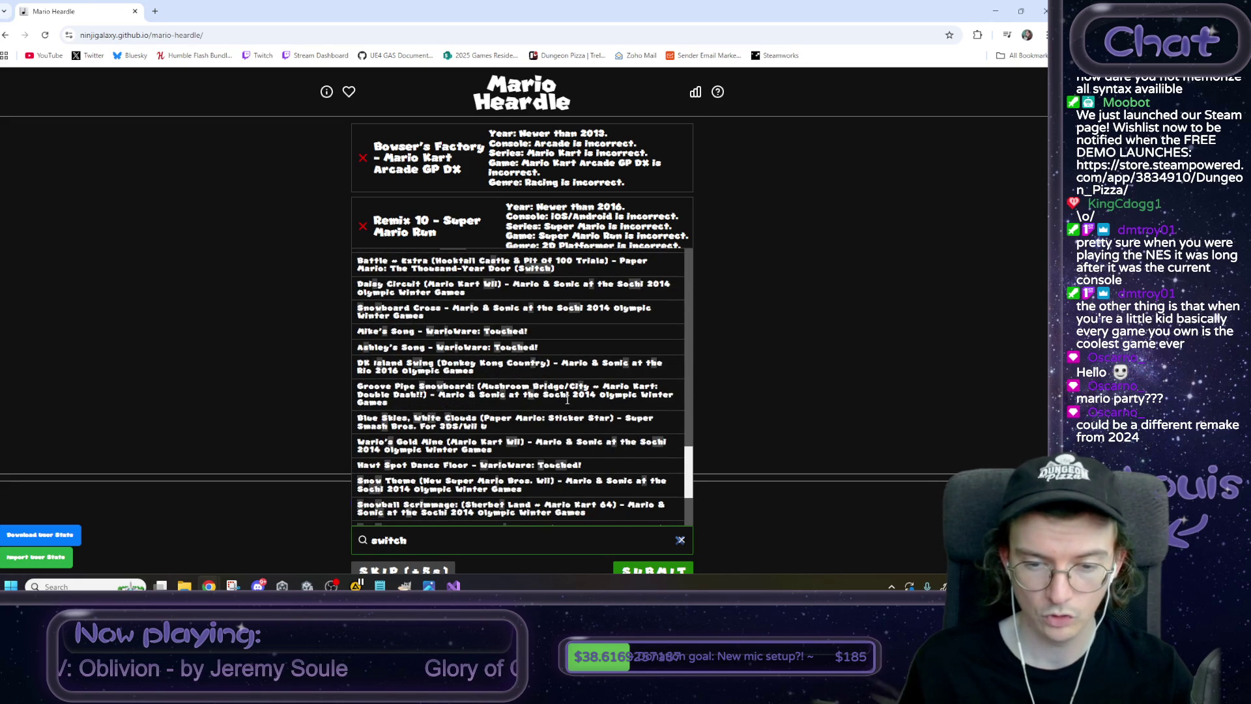
{"action": "scroll", "coordinate": [566, 399], "scroll_direction": "down", "scroll_amount": 2}
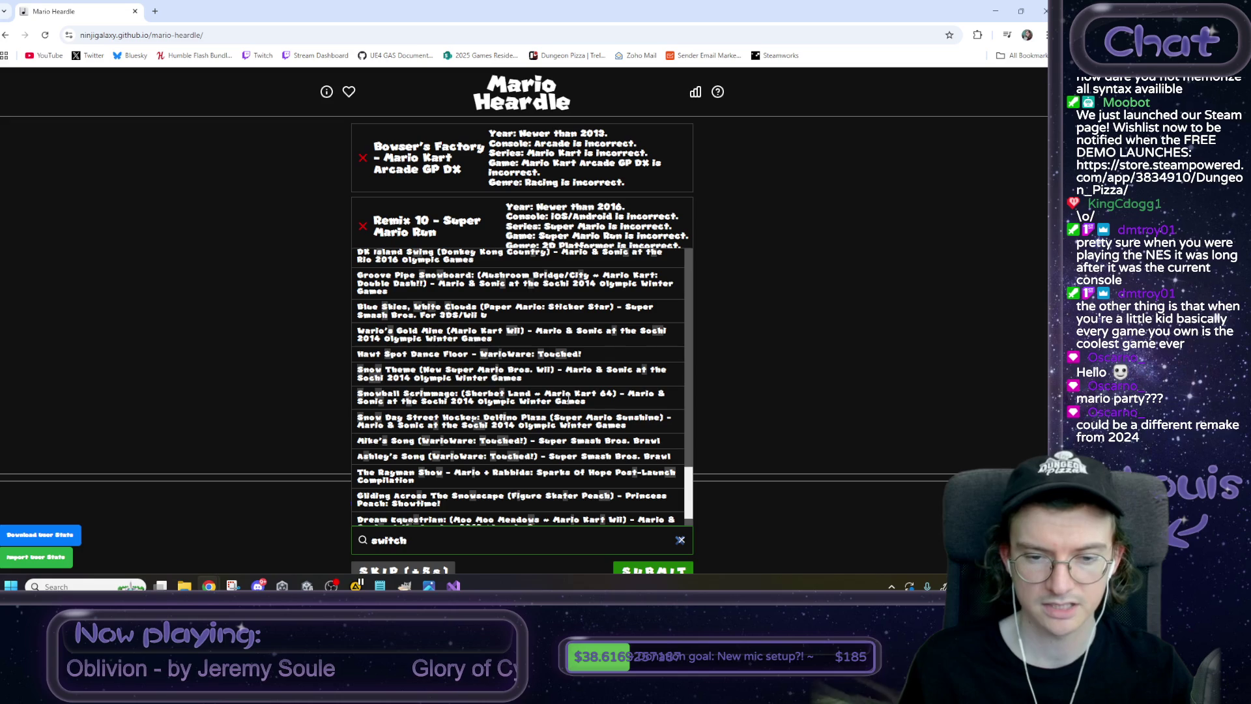
{"action": "scroll", "coordinate": [568, 399], "scroll_direction": "down", "scroll_amount": 1}
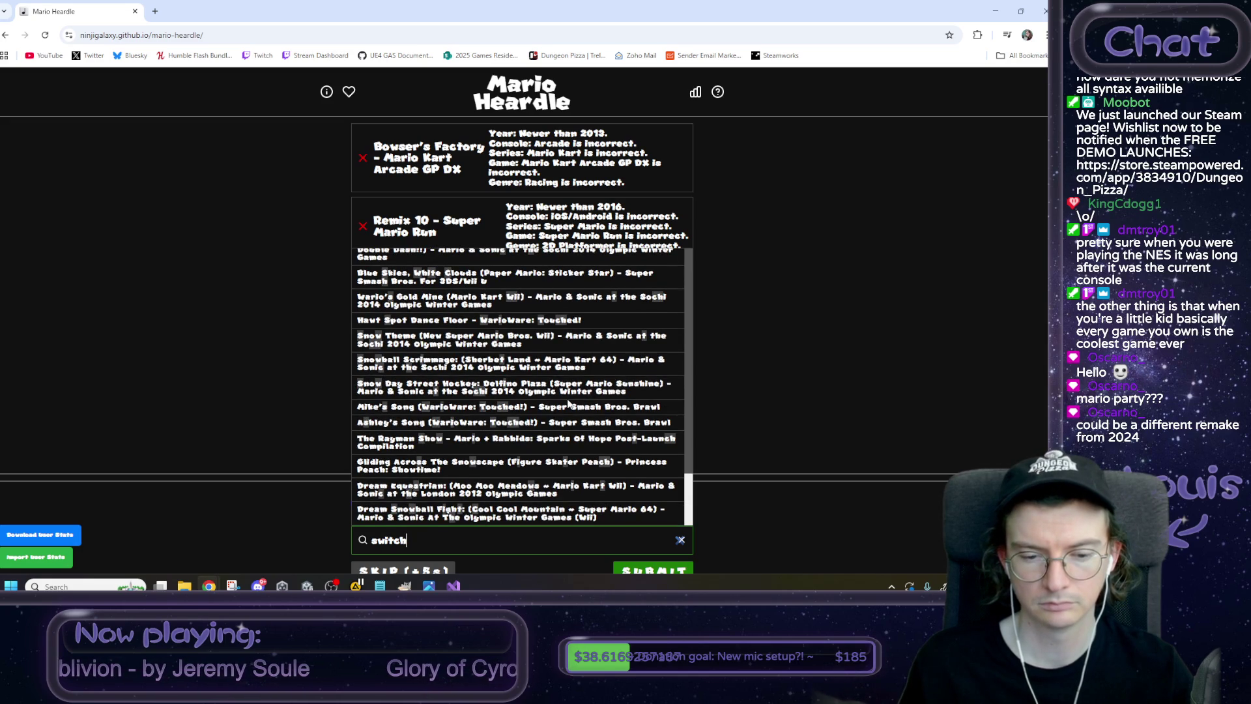
{"action": "scroll", "coordinate": [567, 403], "scroll_direction": "up", "scroll_amount": 5}
{"action": "scroll", "coordinate": [566, 403], "scroll_direction": "up", "scroll_amount": 10}
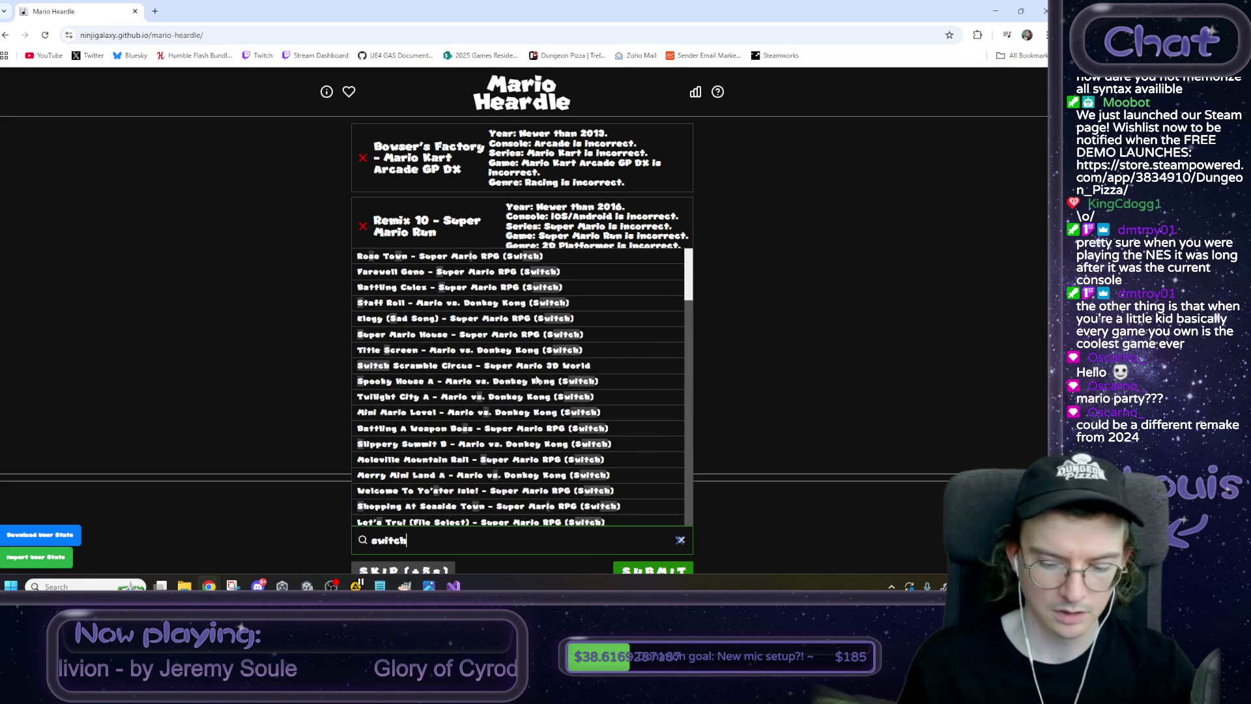
Narrow the search with 'thousand' and submit Battle ~ Extra (Hooktail Castle & Pit of 100 Trials).
{"action": "key", "text": "Home"}
{"action": "type", "text": "thousand"}
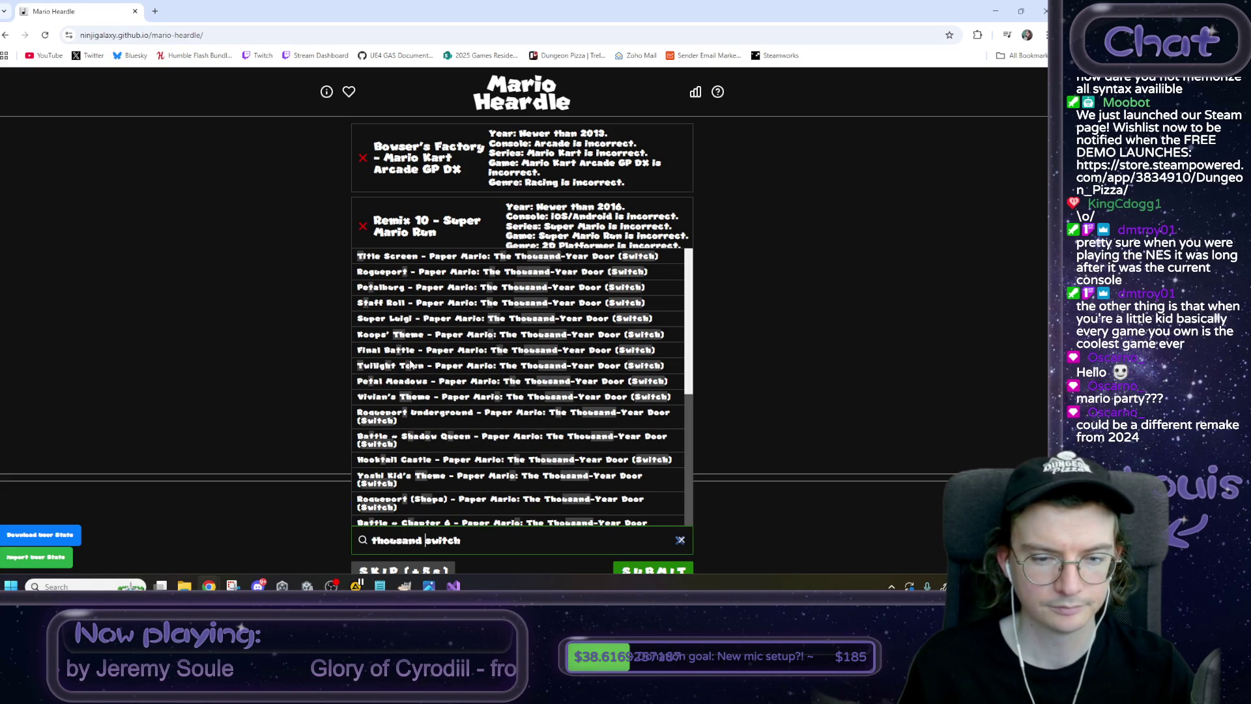
{"action": "scroll", "coordinate": [412, 366], "scroll_direction": "down", "scroll_amount": 2}
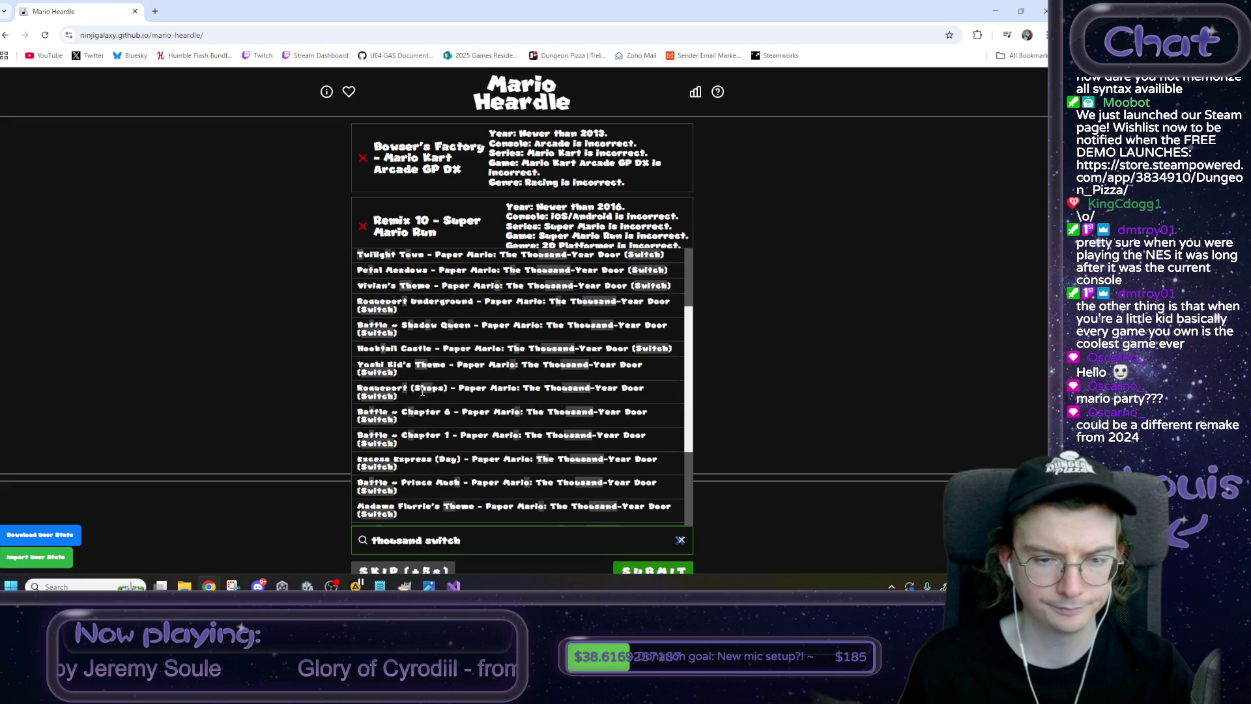
{"action": "scroll", "coordinate": [422, 391], "scroll_direction": "down", "scroll_amount": 1}
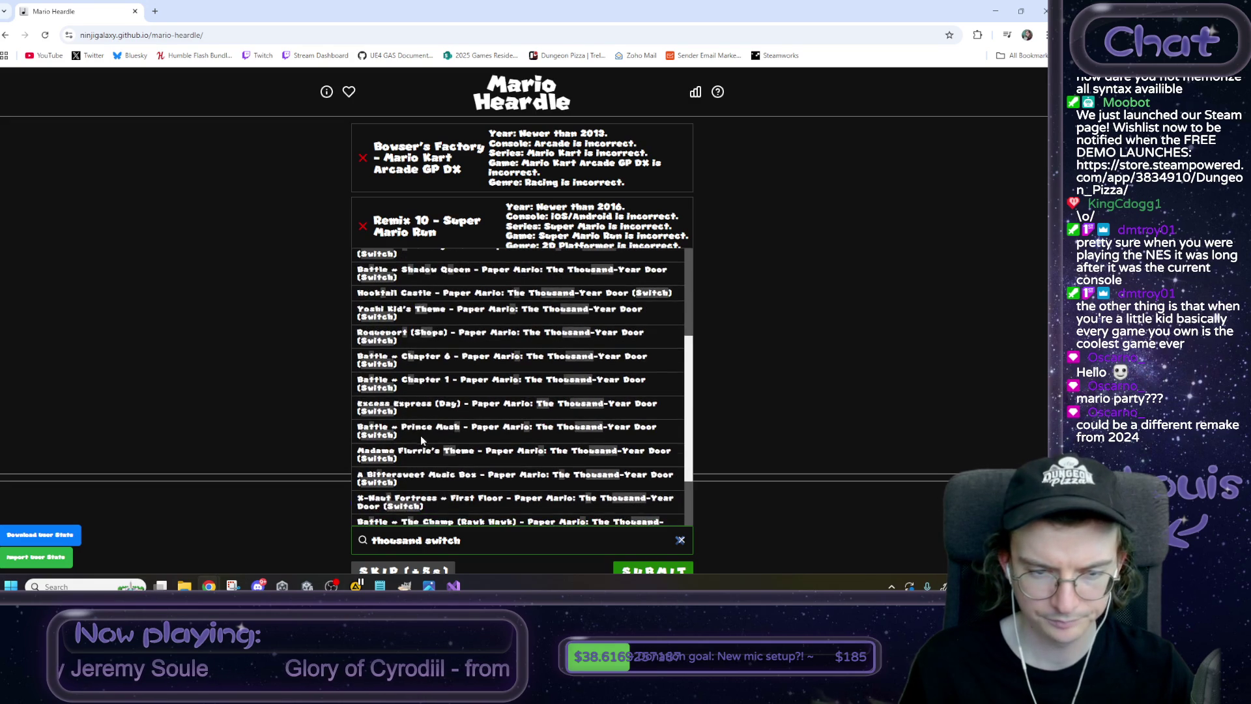
{"action": "scroll", "coordinate": [417, 454], "scroll_direction": "down", "scroll_amount": 1}
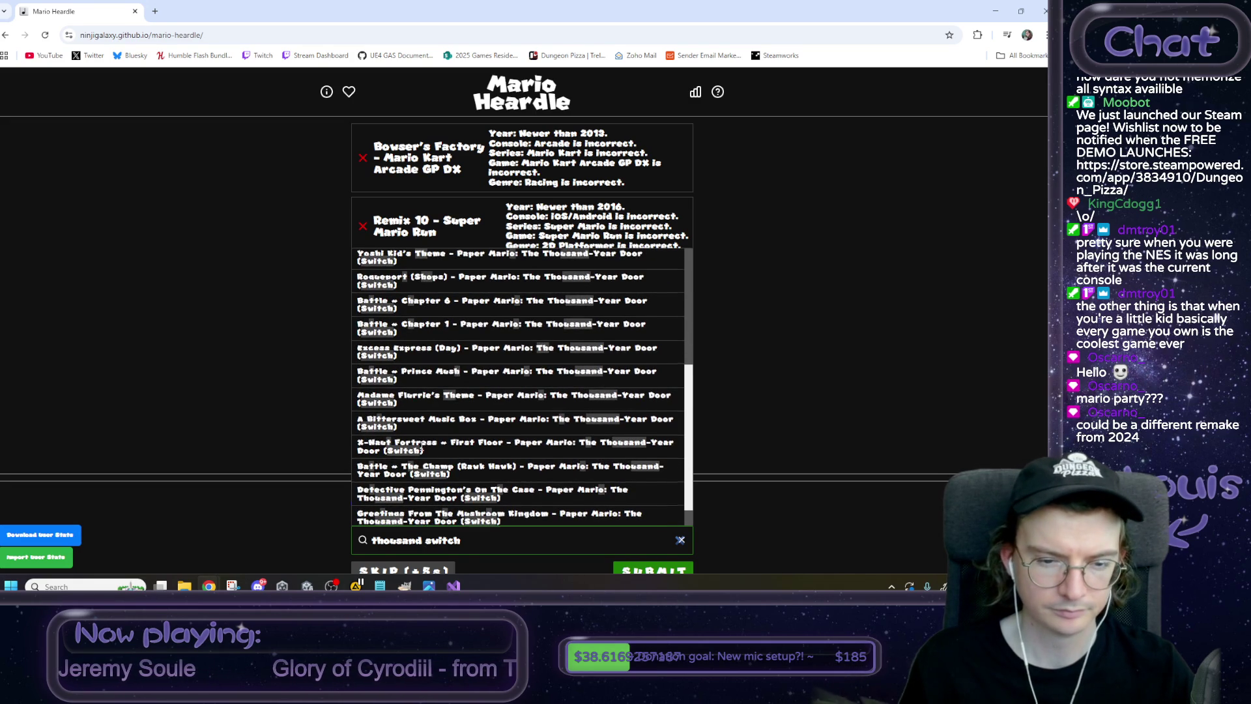
{"action": "scroll", "coordinate": [421, 449], "scroll_direction": "down", "scroll_amount": 1}
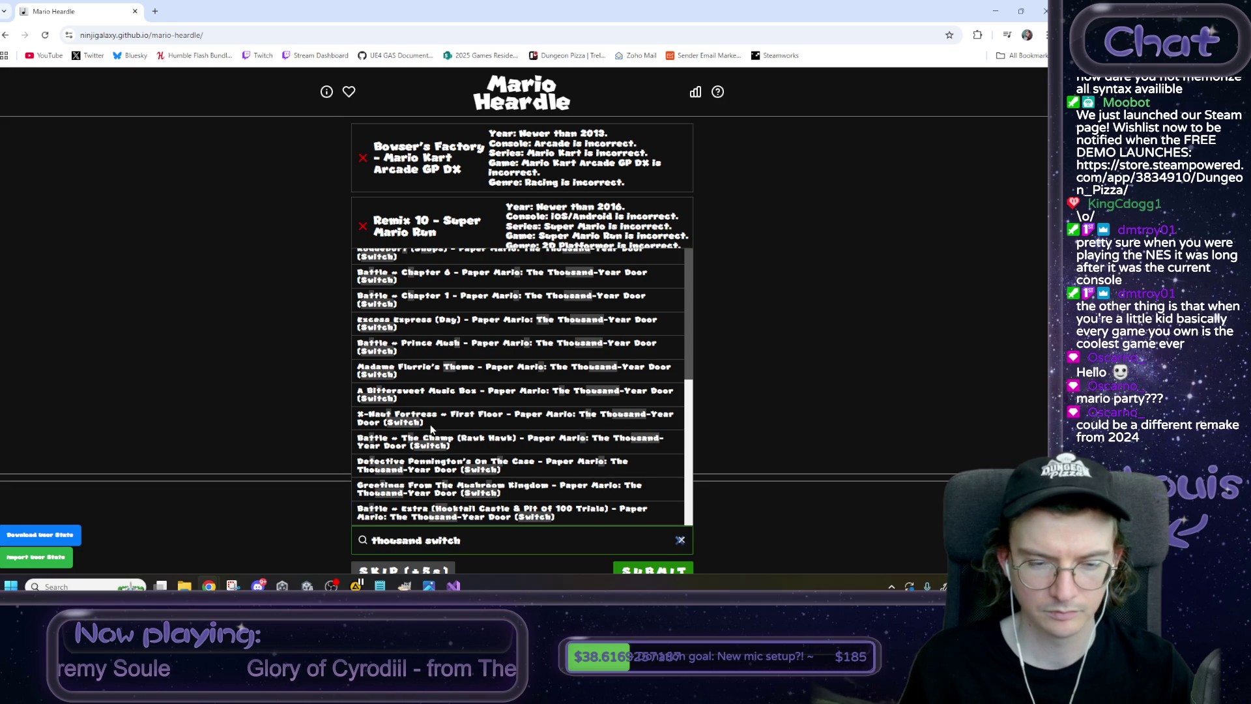
{"action": "scroll", "coordinate": [430, 425], "scroll_direction": "down", "scroll_amount": 1}
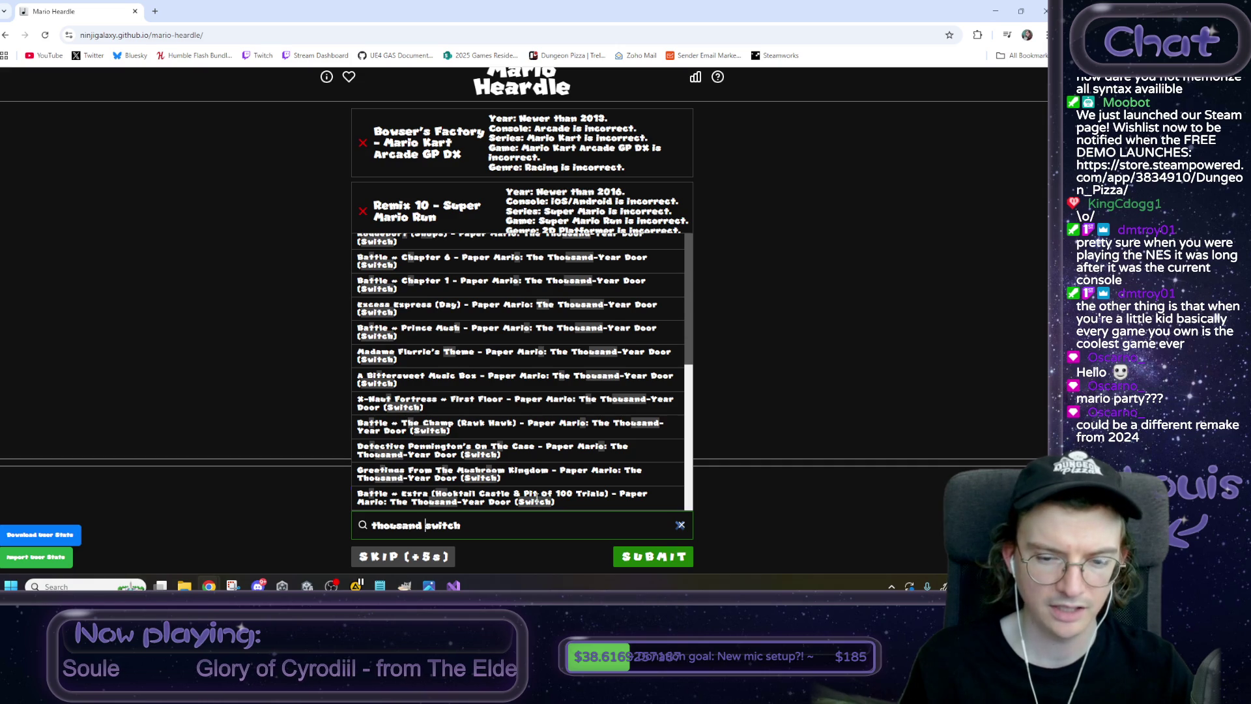
{"action": "left_click", "coordinate": [533, 499]}
{"action": "left_click", "coordinate": [638, 562]}
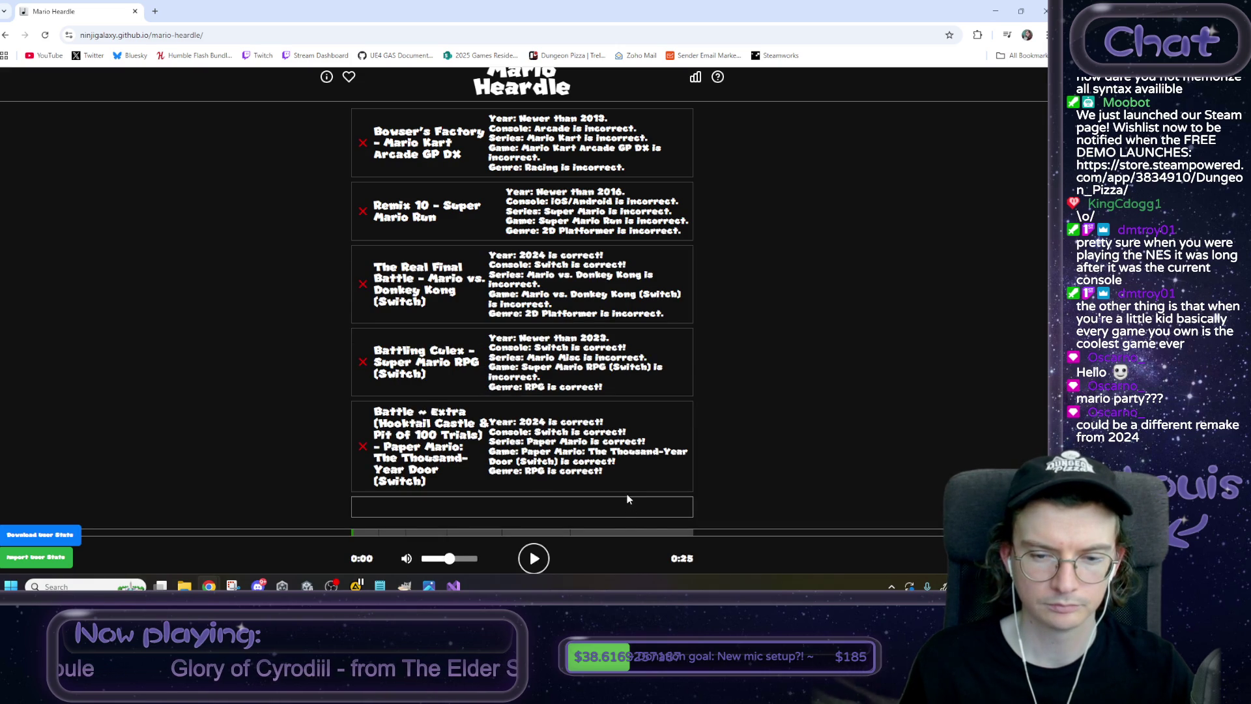
Review the fifth guess's Thousand-Year Door line and replay the song clip.
{"action": "left_click_drag", "start_coordinate": [619, 462], "coordinate": [521, 451]}
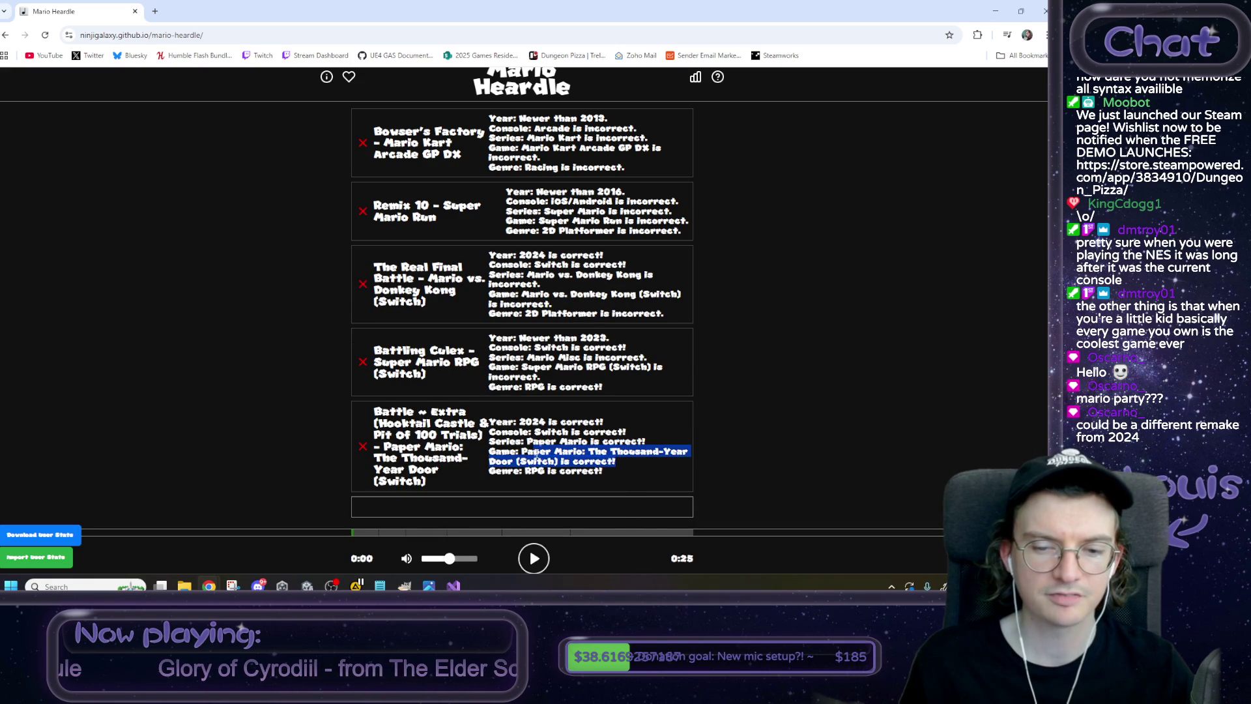
{"action": "left_click", "coordinate": [808, 424]}
{"action": "left_click", "coordinate": [535, 559]}
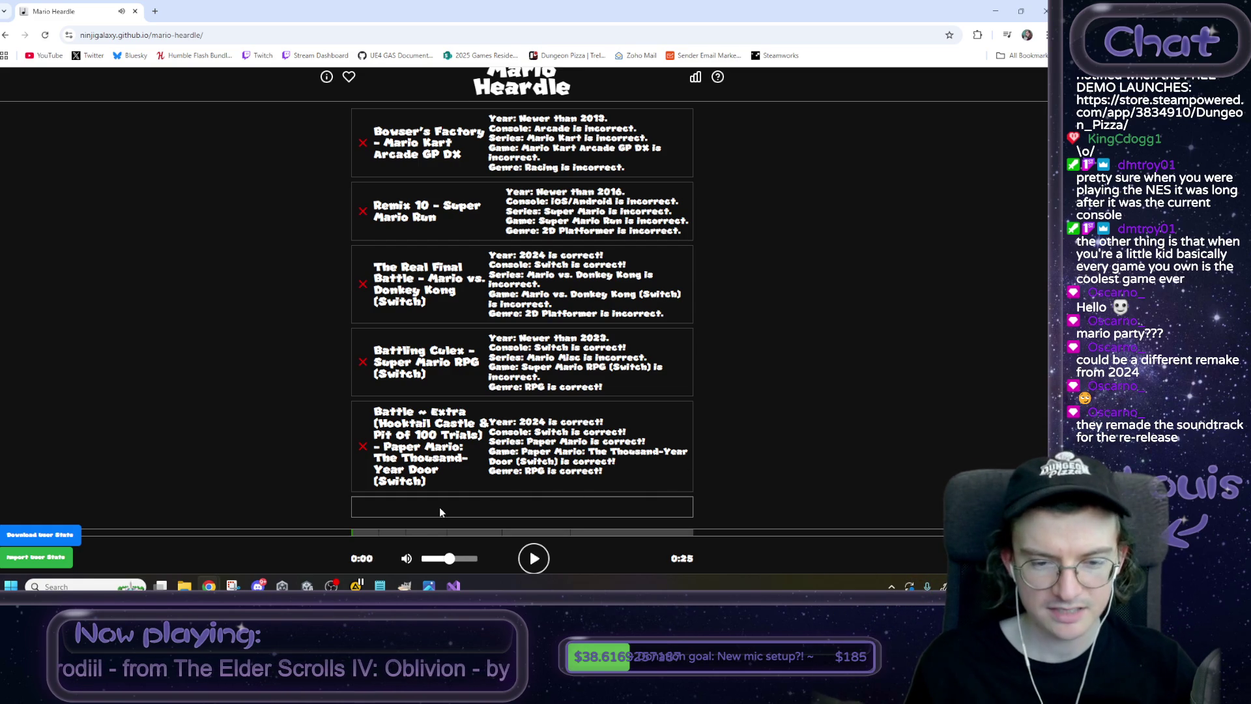
{"action": "scroll", "coordinate": [439, 512], "scroll_direction": "down", "scroll_amount": 1}
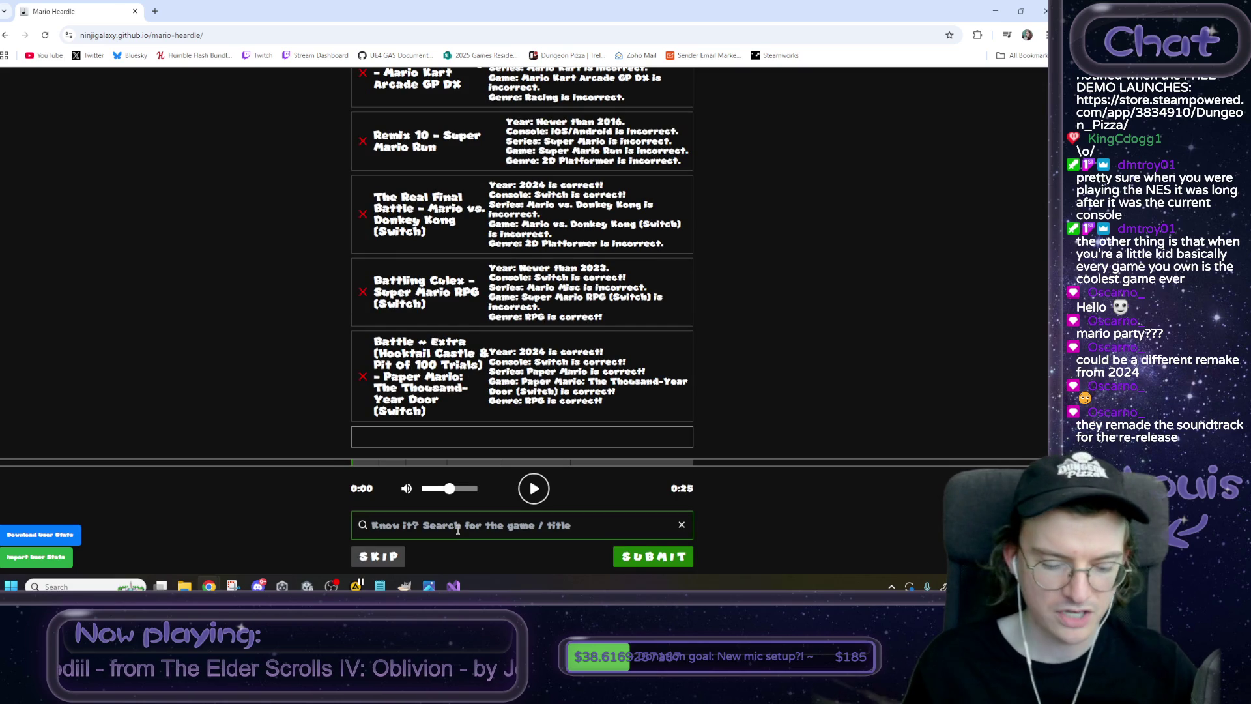
Search 'thousand year door switch' and submit Battle ~ Prince Mush as the sixth guess.
{"action": "left_click", "coordinate": [458, 529]}
{"action": "type", "text": "t"}
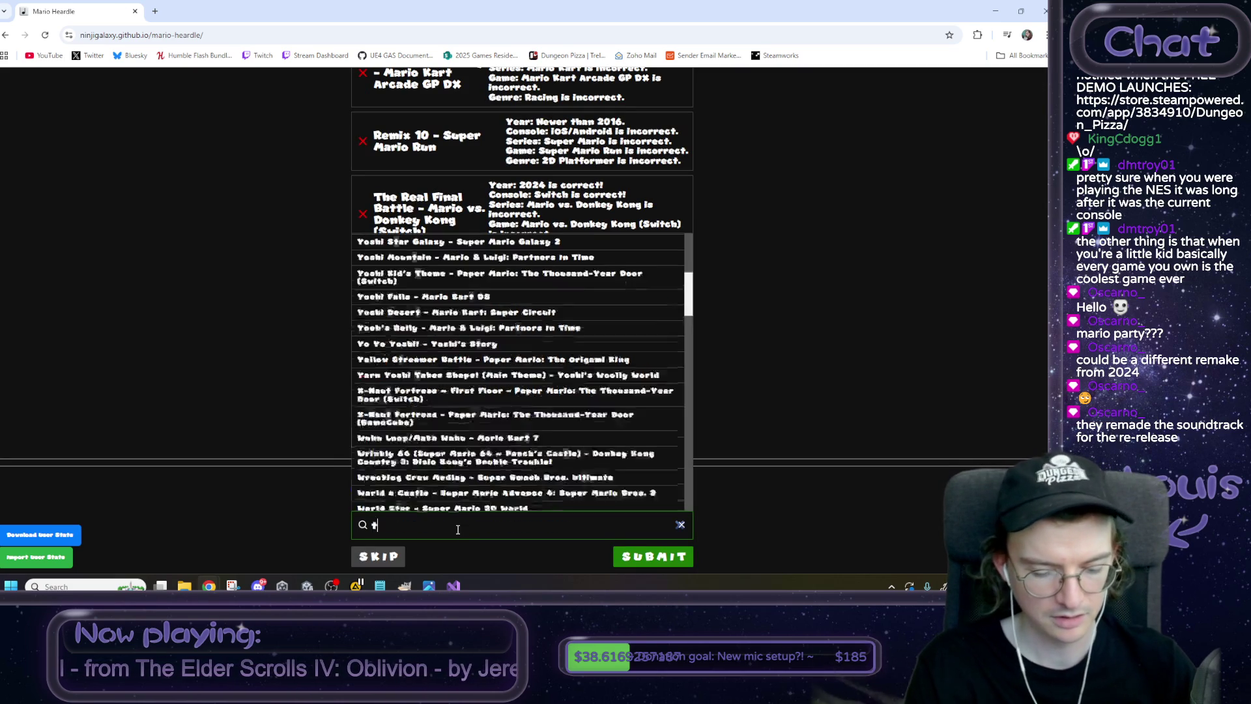
{"action": "type", "text": "housand yea"}
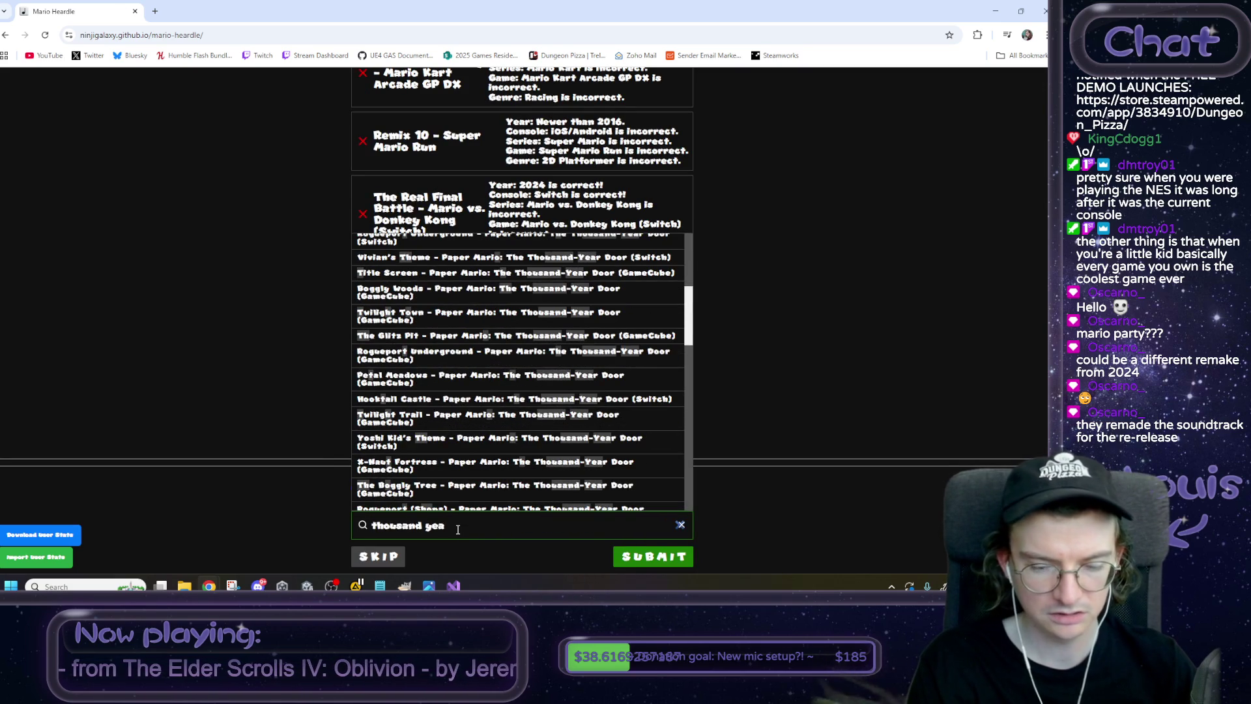
{"action": "type", "text": "r door switch"}
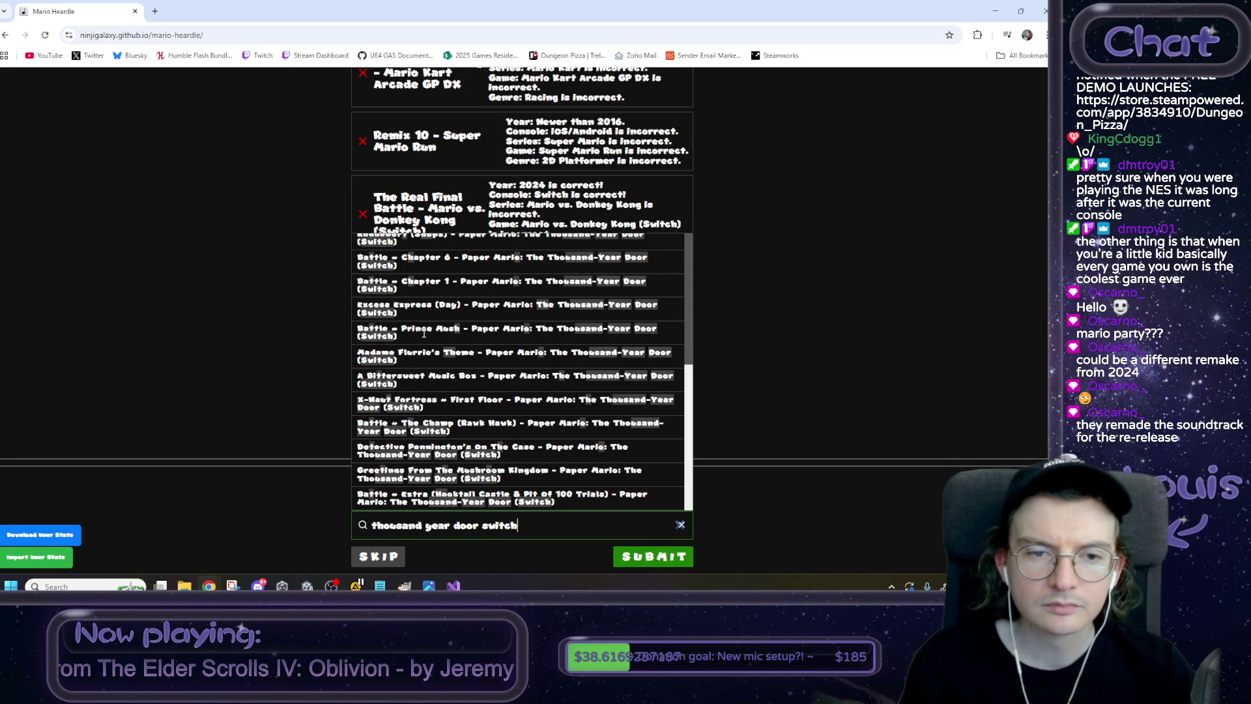
{"action": "scroll", "coordinate": [582, 287], "scroll_direction": "up", "scroll_amount": 10}
{"action": "scroll", "coordinate": [775, 280], "scroll_direction": "down", "scroll_amount": 2}
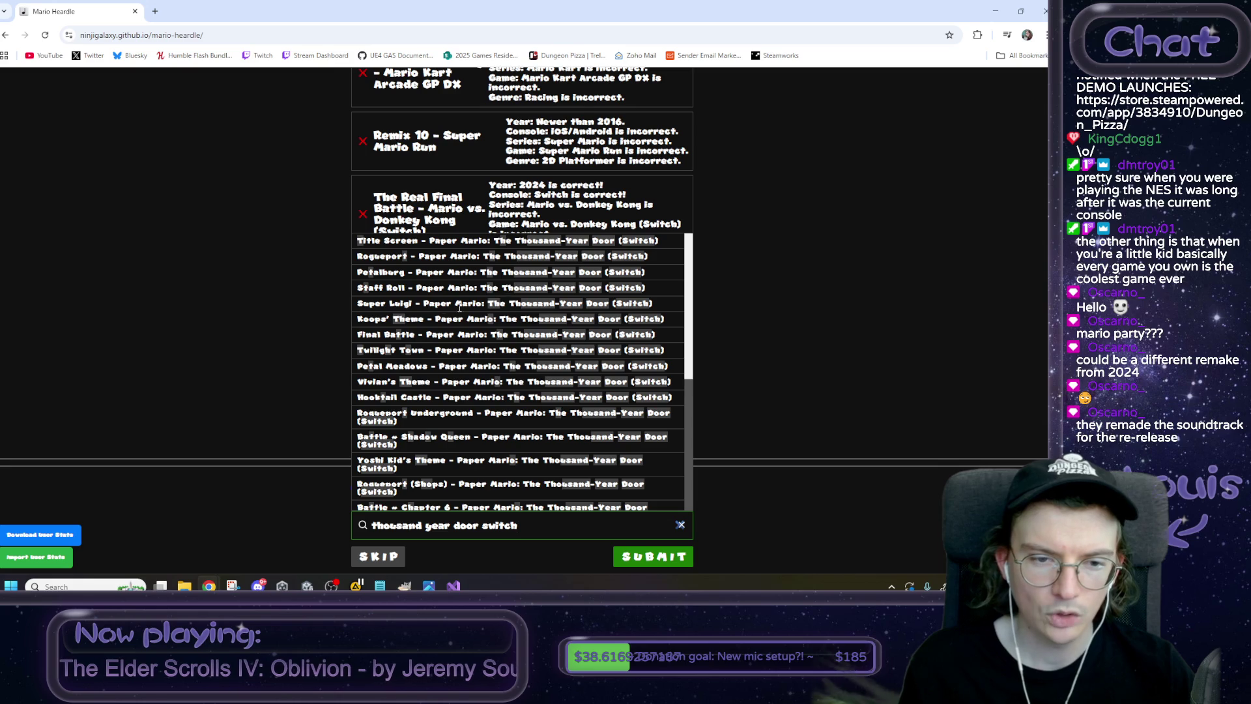
{"action": "scroll", "coordinate": [414, 380], "scroll_direction": "down", "scroll_amount": 1}
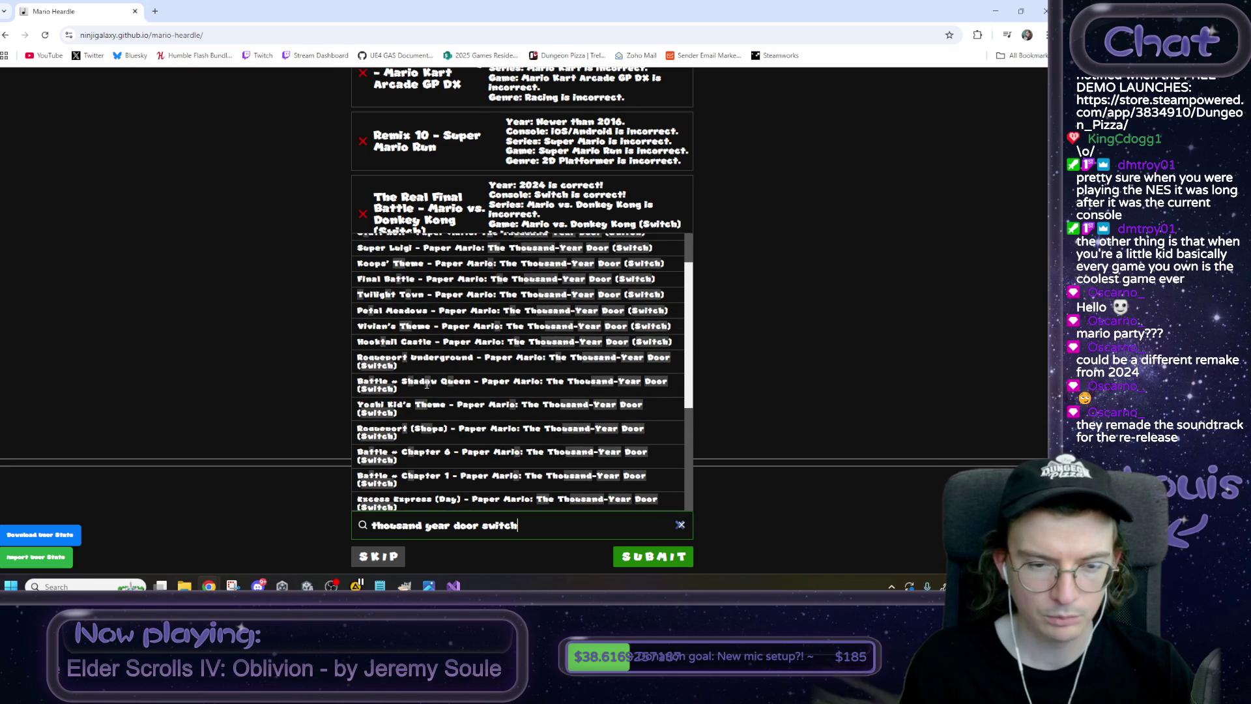
{"action": "scroll", "coordinate": [427, 385], "scroll_direction": "down", "scroll_amount": 1}
{"action": "scroll", "coordinate": [426, 388], "scroll_direction": "down", "scroll_amount": 2}
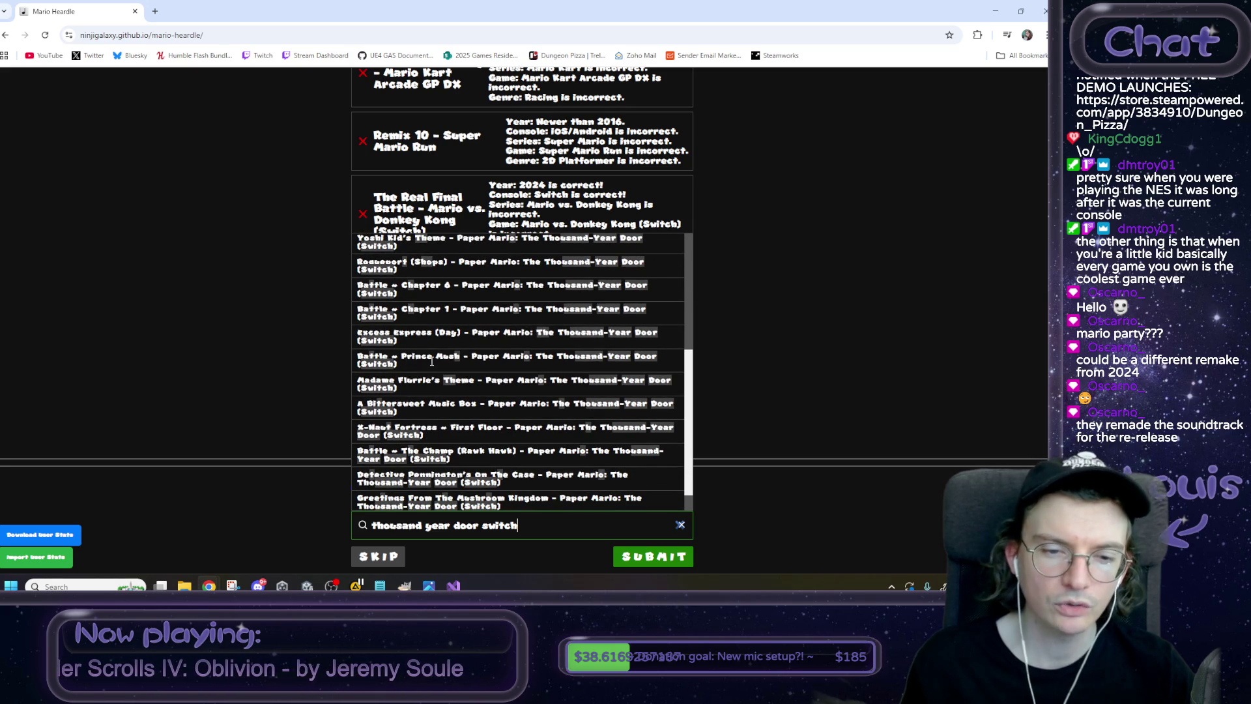
{"action": "scroll", "coordinate": [430, 362], "scroll_direction": "down", "scroll_amount": 1}
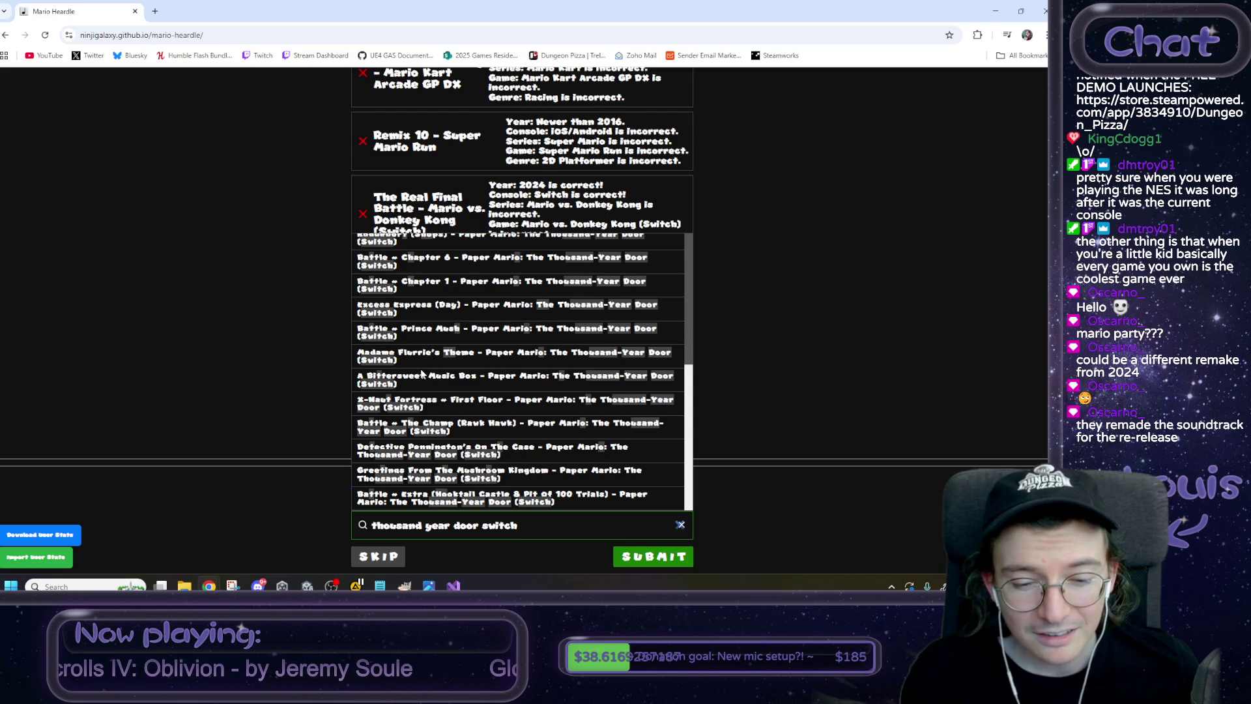
{"action": "left_click", "coordinate": [430, 333]}
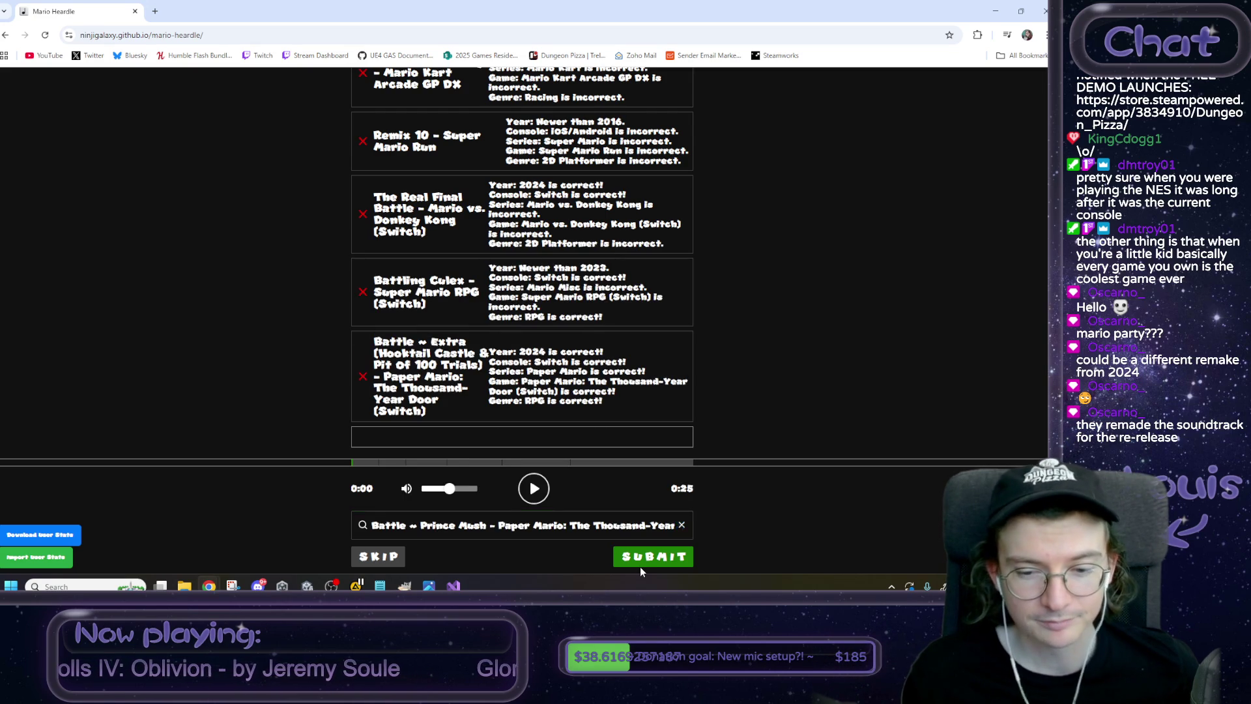
{"action": "left_click", "coordinate": [640, 564]}
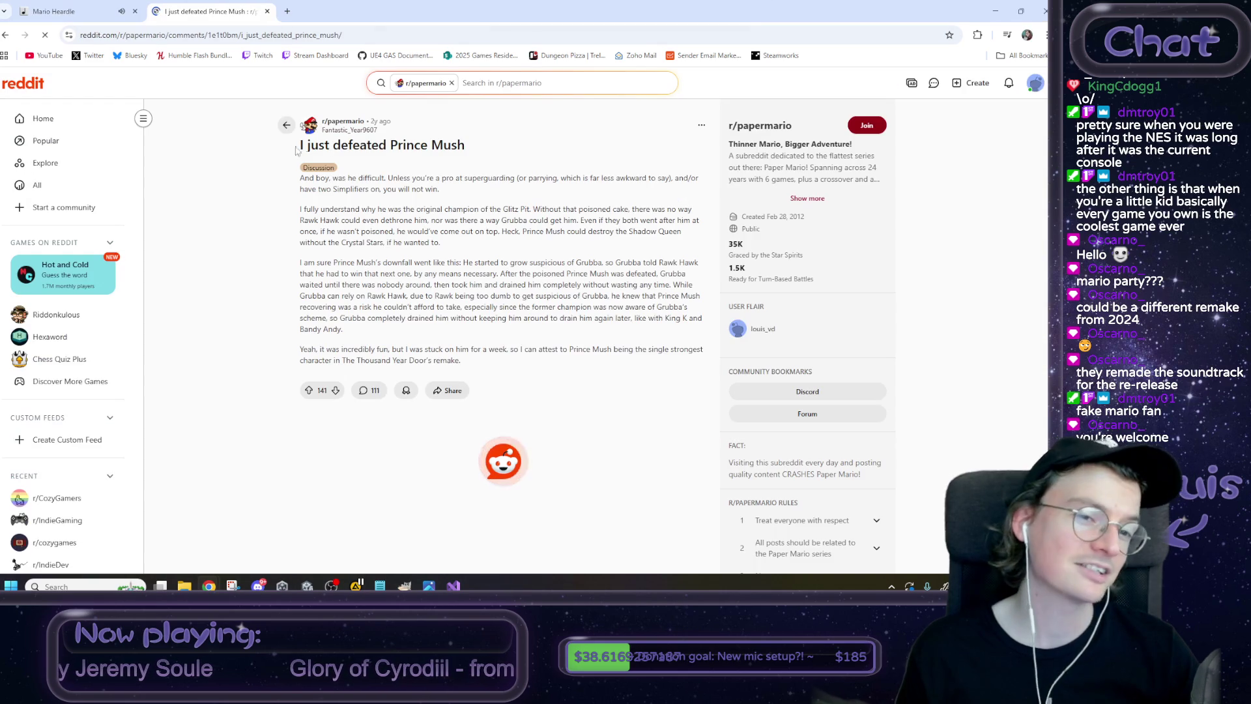
Read the 'I just defeated Prince Mush' post title on r/papermario.
{"action": "left_click_drag", "start_coordinate": [298, 146], "coordinate": [525, 156]}
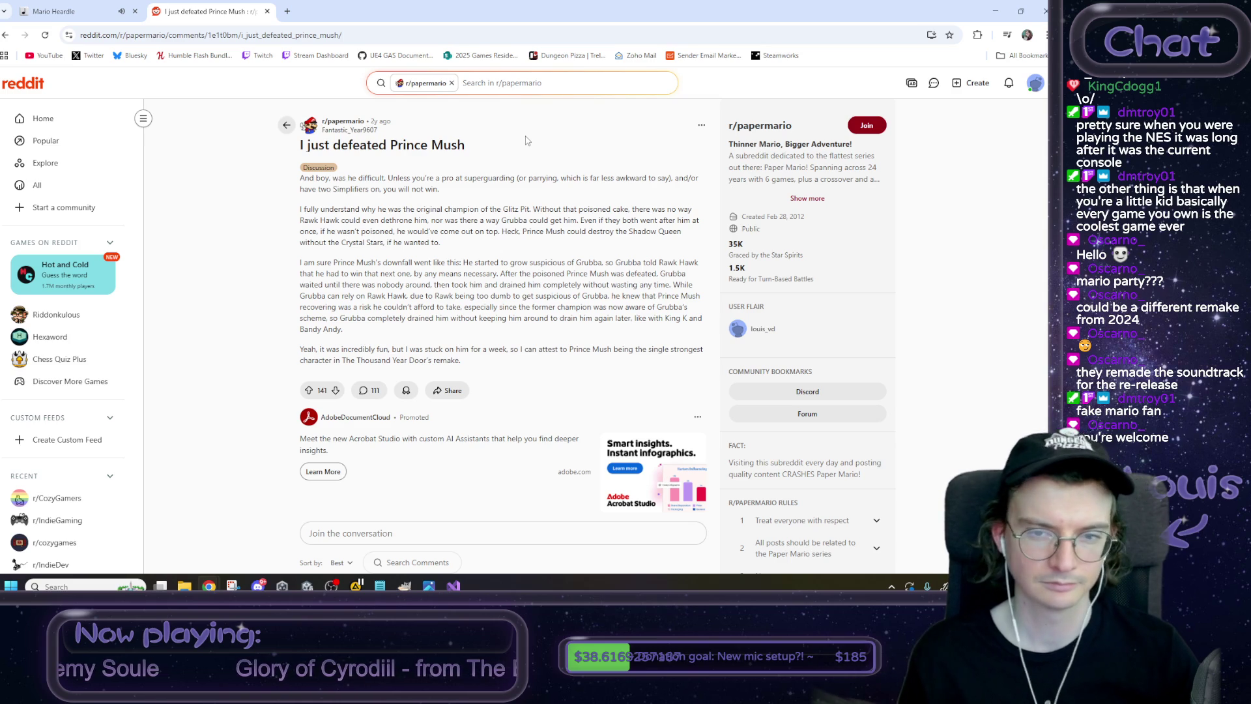
{"action": "mouse_move", "coordinate": [301, 261]}
{"action": "left_mouse_down"}
{"action": "mouse_move", "coordinate": [549, 263]}
{"action": "mouse_move", "coordinate": [620, 273]}
{"action": "mouse_move", "coordinate": [447, 284]}
{"action": "mouse_move", "coordinate": [550, 274]}
{"action": "mouse_move", "coordinate": [655, 284]}
{"action": "left_mouse_up"}
{"action": "left_click", "coordinate": [454, 285]}
{"action": "left_click", "coordinate": [640, 291]}
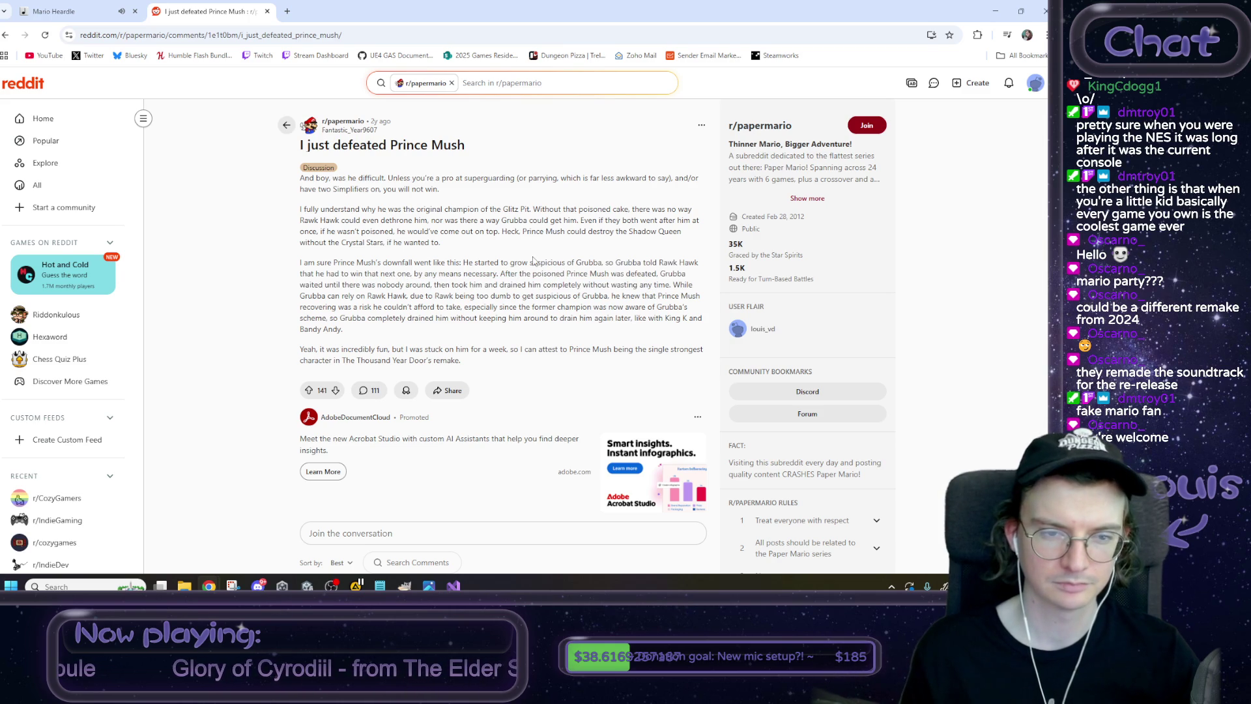
{"action": "scroll", "coordinate": [533, 261], "scroll_direction": "down", "scroll_amount": 3}
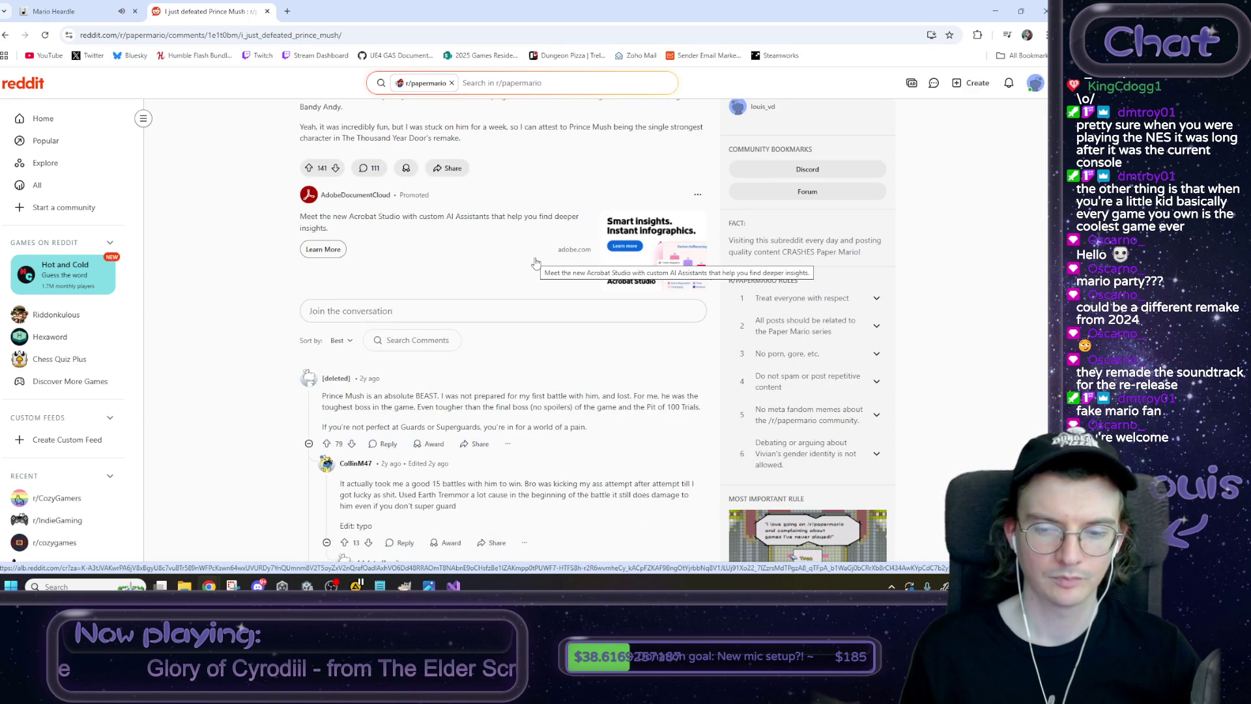
{"action": "scroll", "coordinate": [534, 261], "scroll_direction": "down", "scroll_amount": 2}
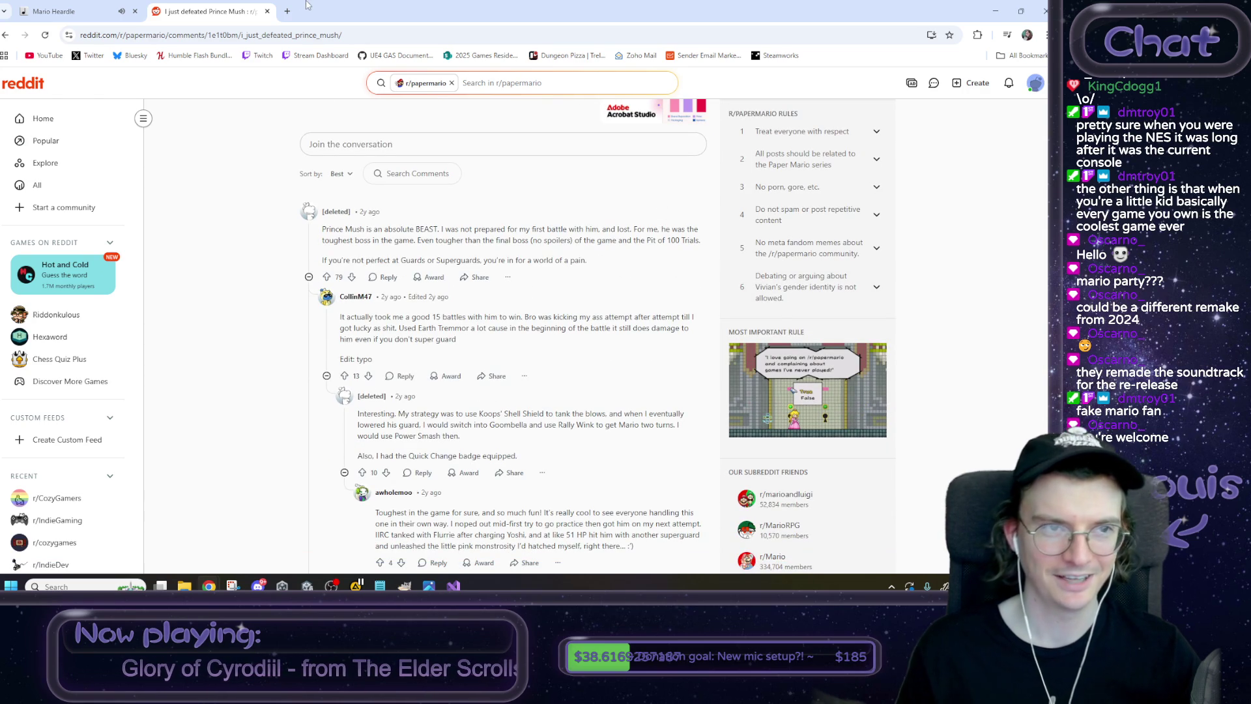
{"action": "middle_click", "coordinate": [193, 5]}
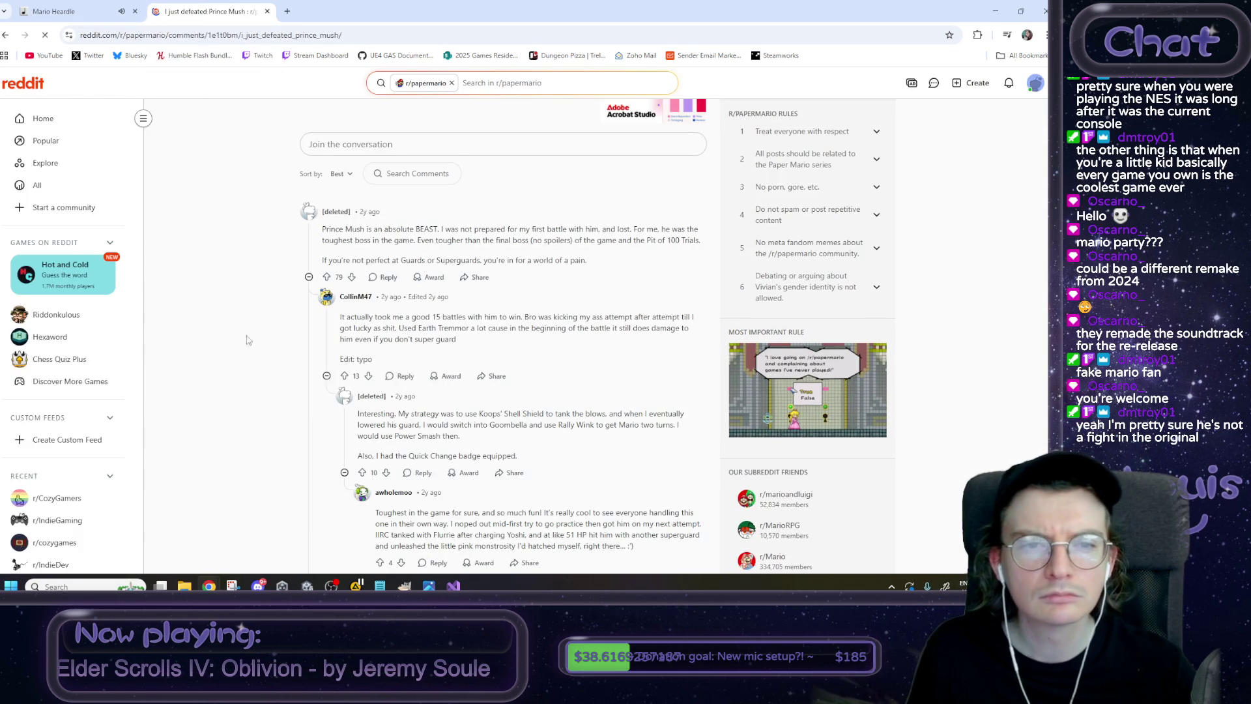
{"action": "scroll", "coordinate": [256, 261], "scroll_direction": "up", "scroll_amount": 5}
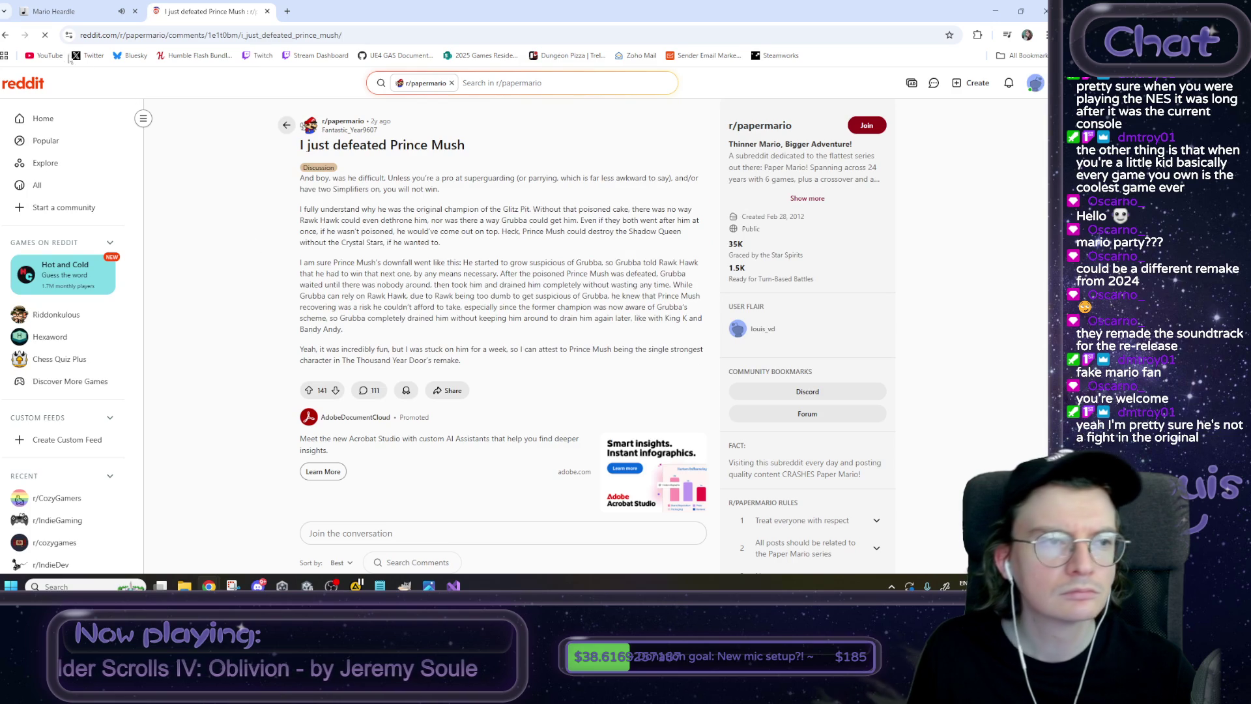
{"action": "key", "text": "alt+Left"}
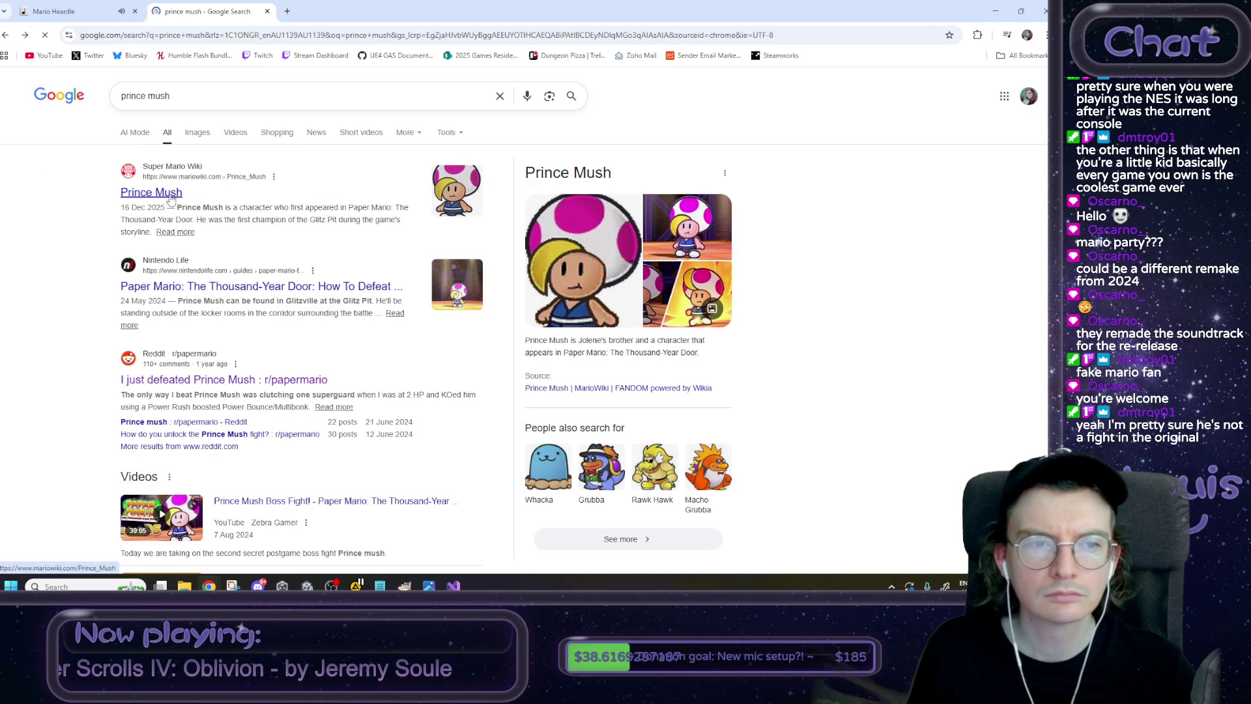
Open the MarioWiki Prince Mush article and read the History and Switch remake text.
{"action": "left_click", "coordinate": [170, 195]}
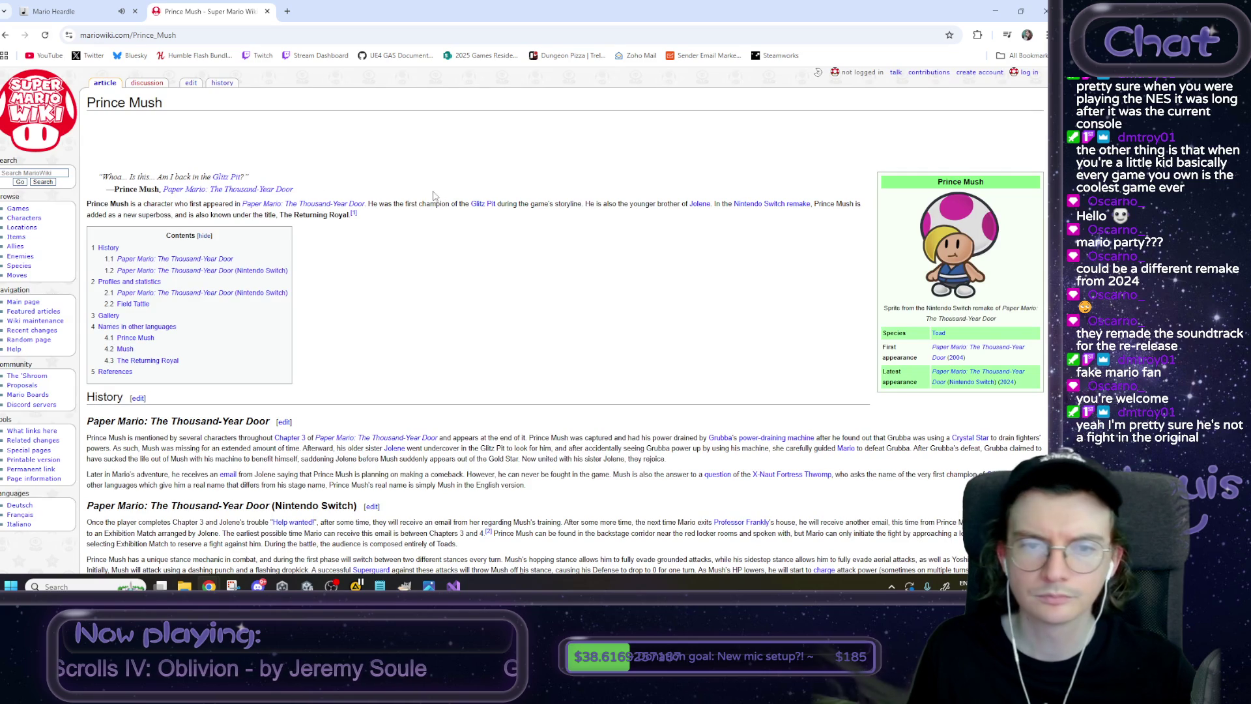
{"action": "scroll", "coordinate": [514, 241], "scroll_direction": "down", "scroll_amount": 3}
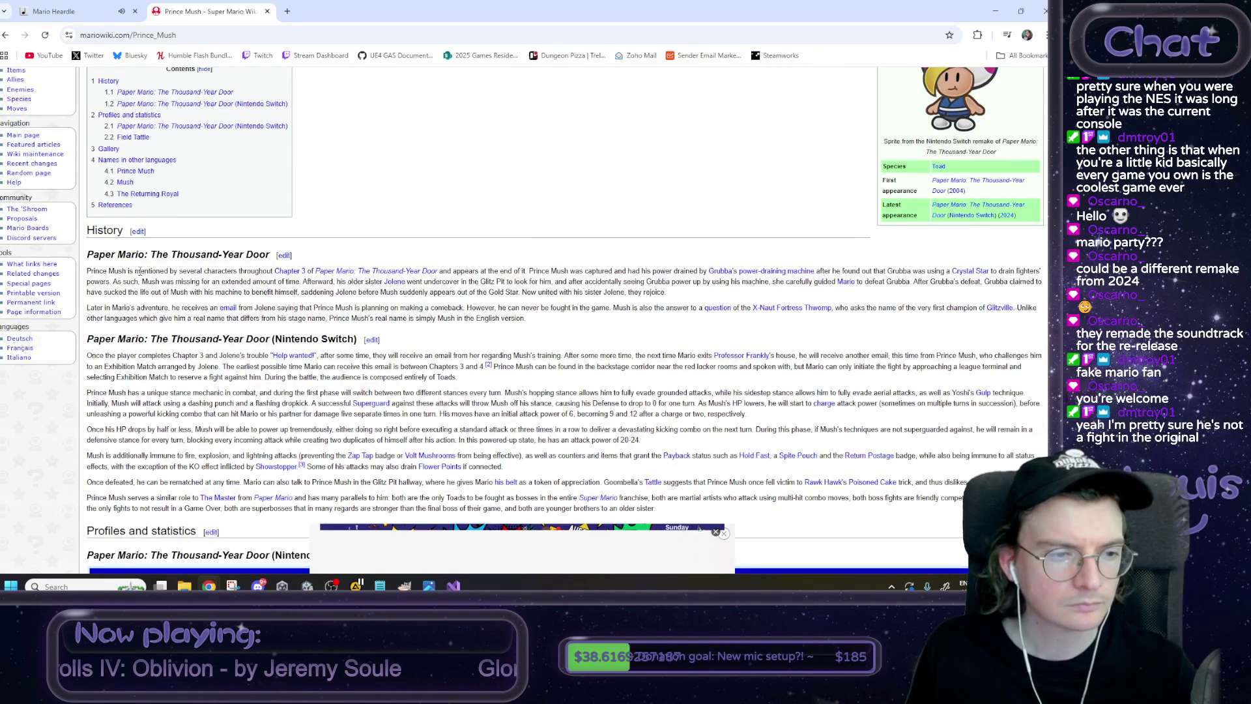
{"action": "scroll", "coordinate": [140, 261], "scroll_direction": "down", "scroll_amount": 1}
{"action": "left_click_drag", "start_coordinate": [139, 215], "coordinate": [312, 263]}
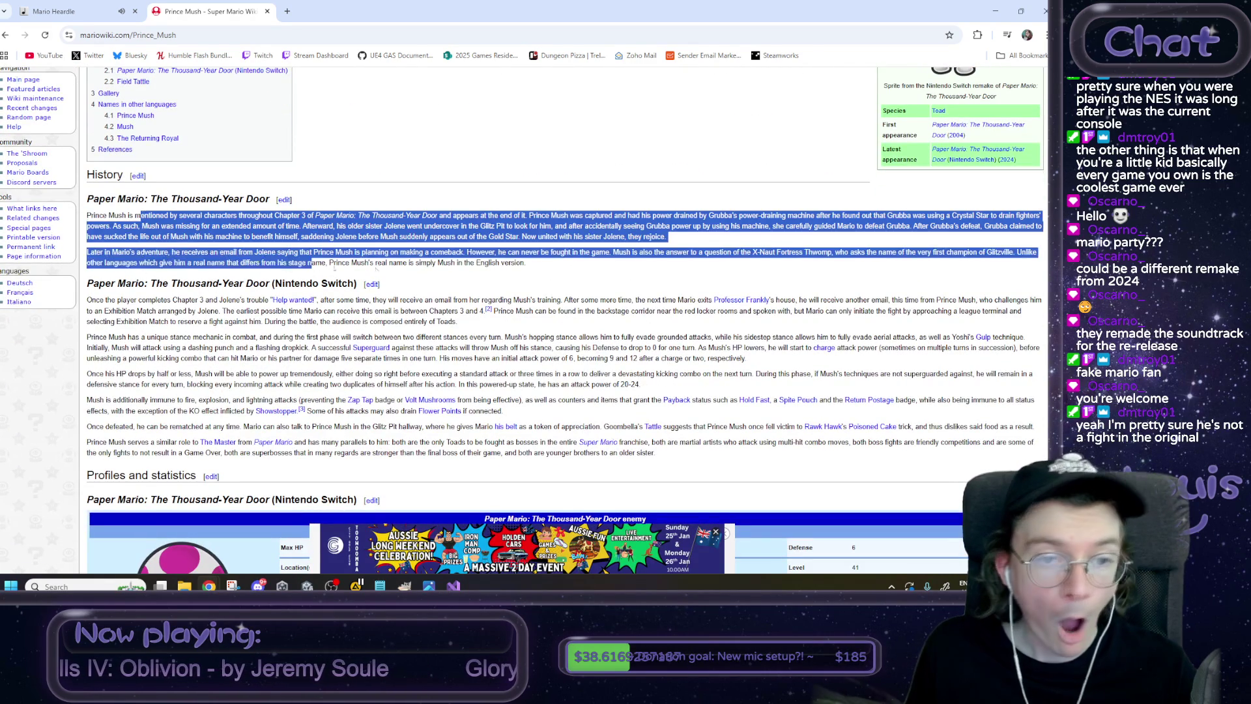
{"action": "mouse_move", "coordinate": [202, 297]}
{"action": "left_mouse_down"}
{"action": "mouse_move", "coordinate": [586, 460]}
{"action": "mouse_move", "coordinate": [350, 443]}
{"action": "mouse_move", "coordinate": [197, 475]}
{"action": "left_mouse_up"}
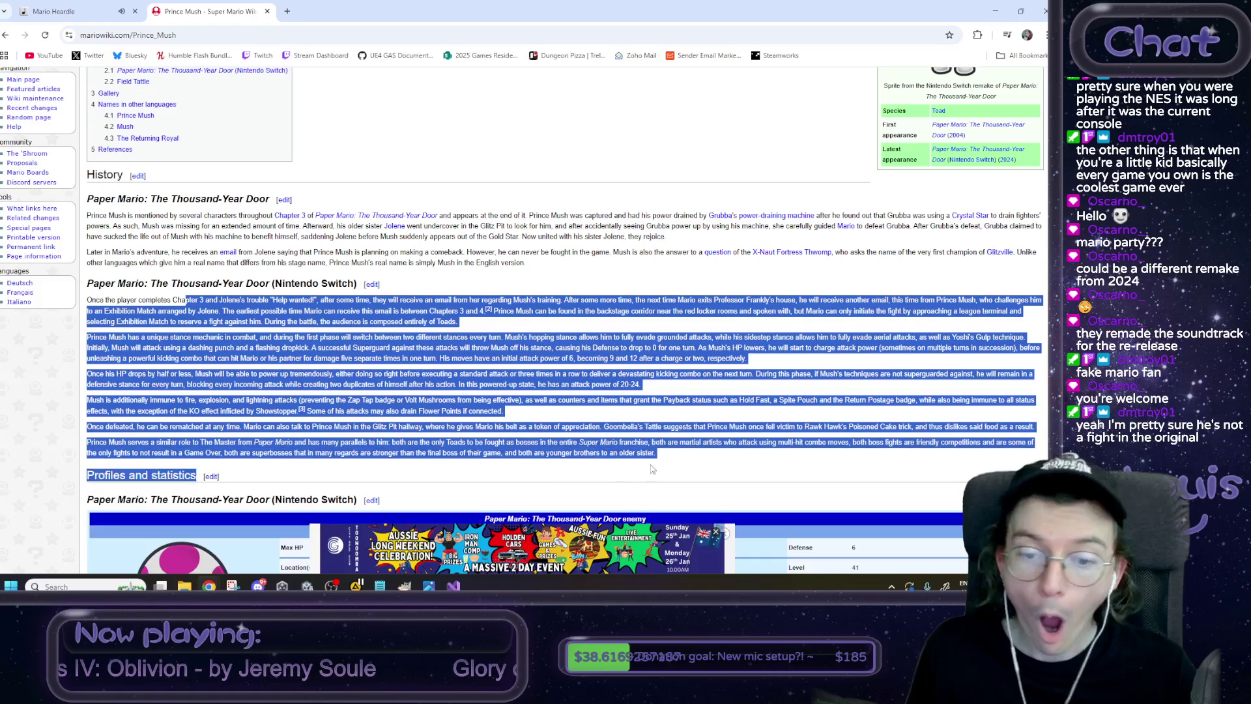
{"action": "left_click", "coordinate": [518, 401]}
Reread the first History paragraph and the sentence on Mush's stance mechanic.
{"action": "left_click_drag", "start_coordinate": [183, 223], "coordinate": [631, 272]}
{"action": "left_click", "coordinate": [631, 275]}
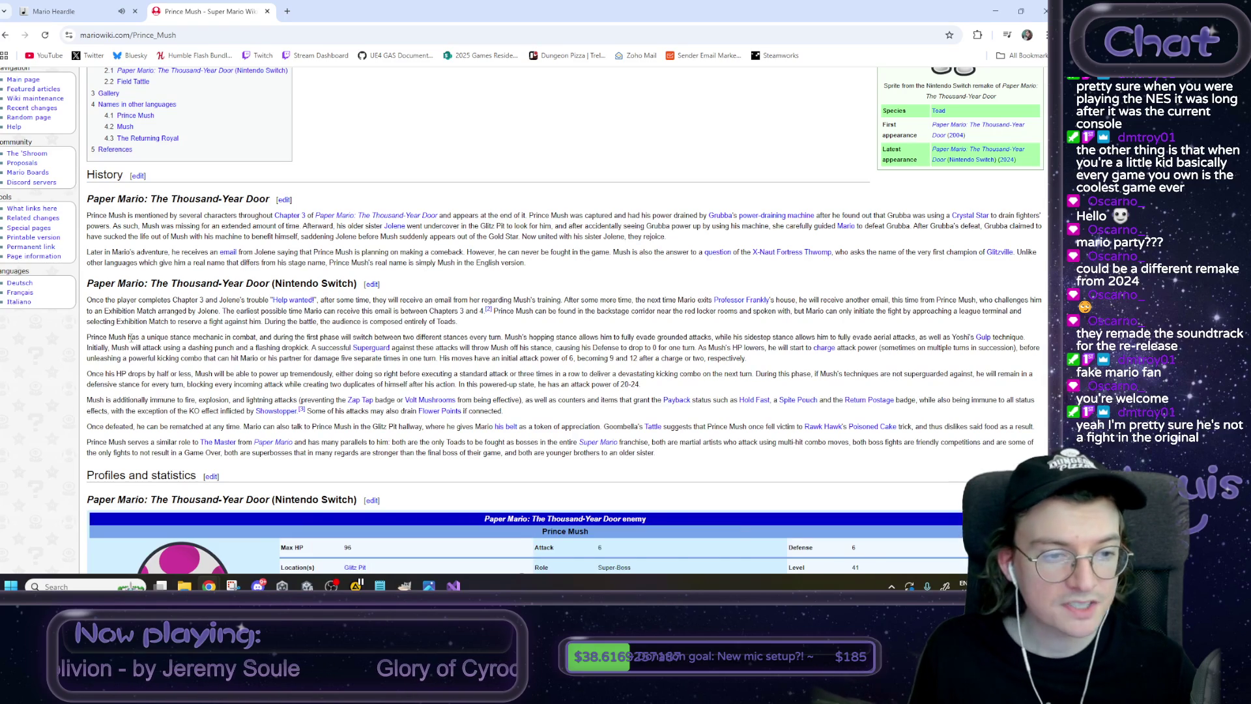
{"action": "left_click_drag", "start_coordinate": [90, 337], "coordinate": [258, 336]}
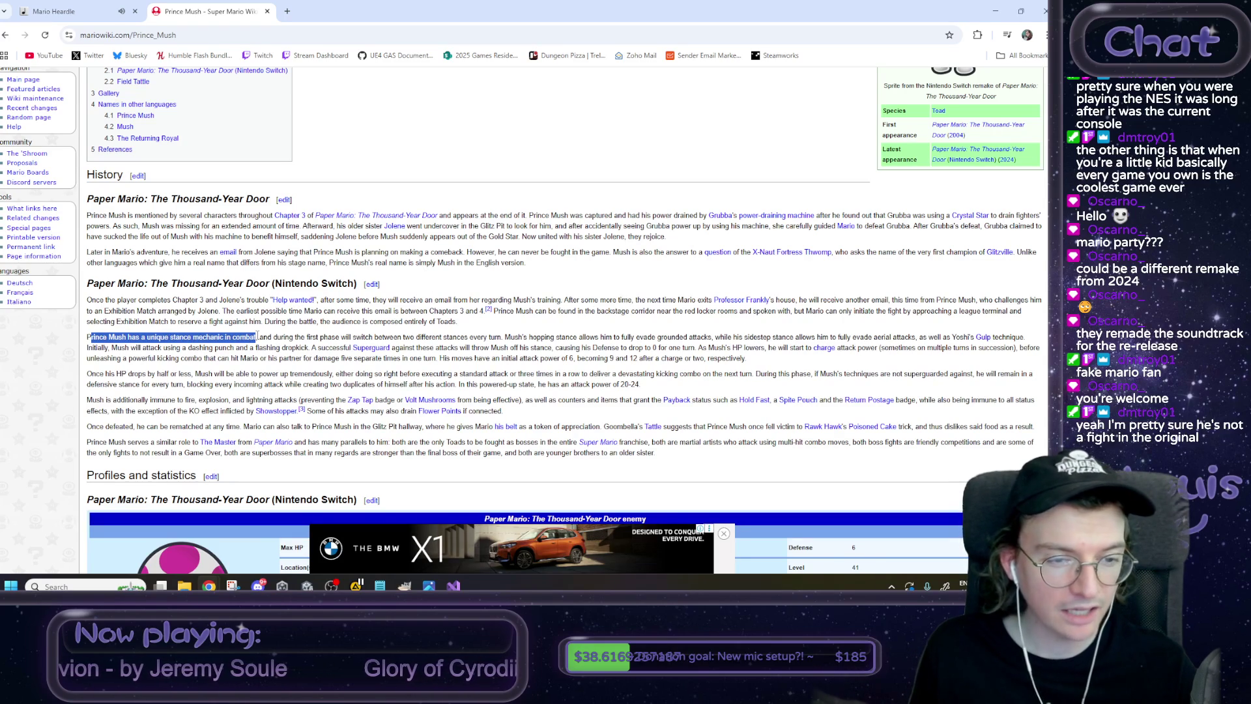
{"action": "left_click", "coordinate": [258, 336]}
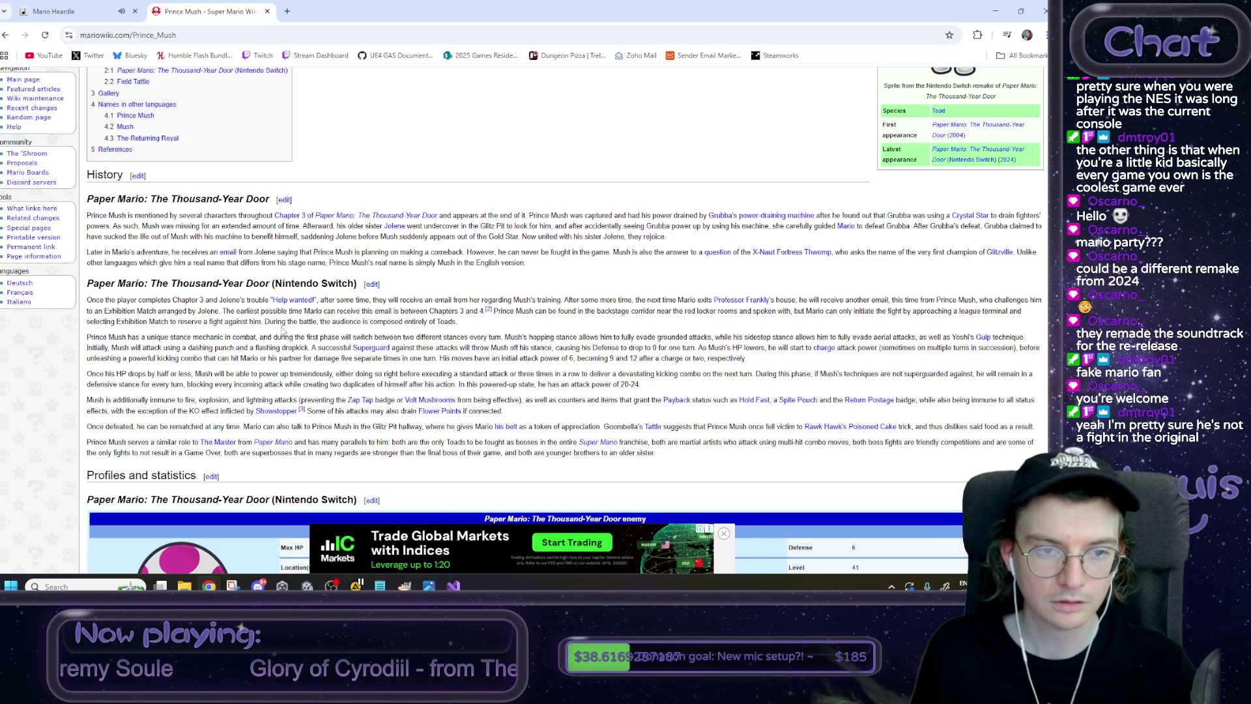
{"action": "triple_click", "coordinate": [217, 222]}
{"action": "left_click", "coordinate": [545, 265]}
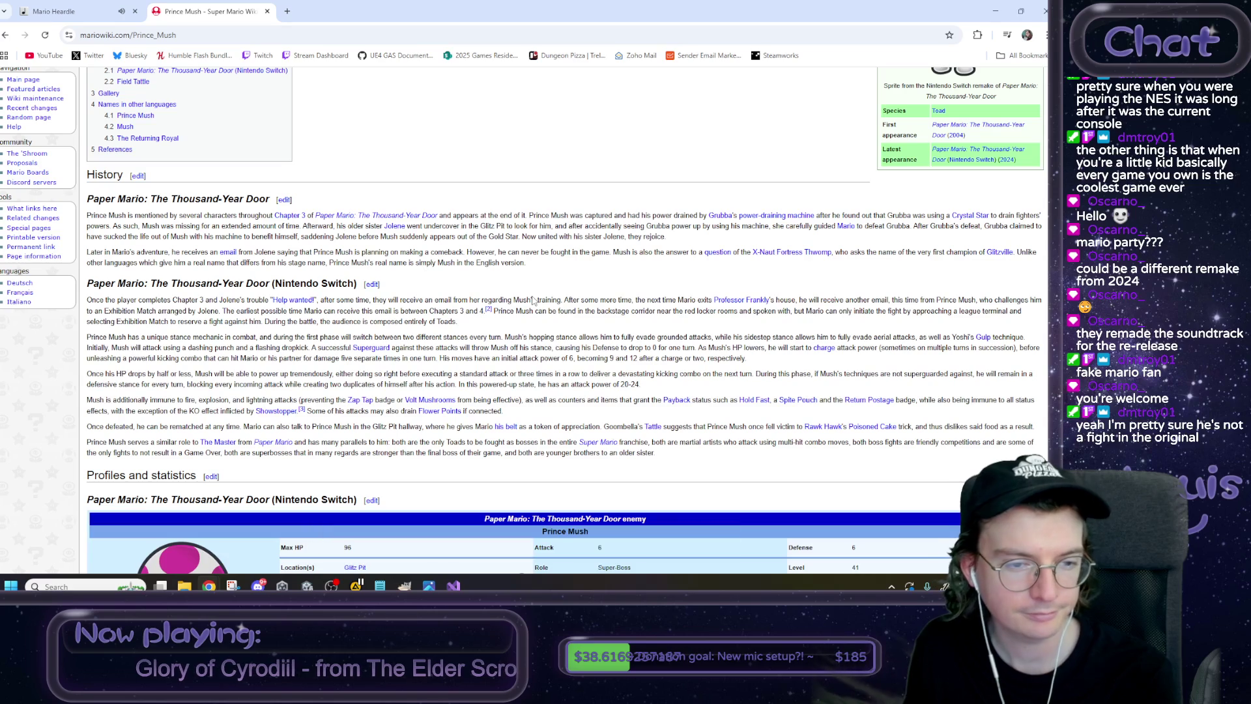
View the Prince Mush powering-up and defeated gallery pictures, then return to Visual Studio.
{"action": "scroll", "coordinate": [533, 300], "scroll_direction": "down", "scroll_amount": 3}
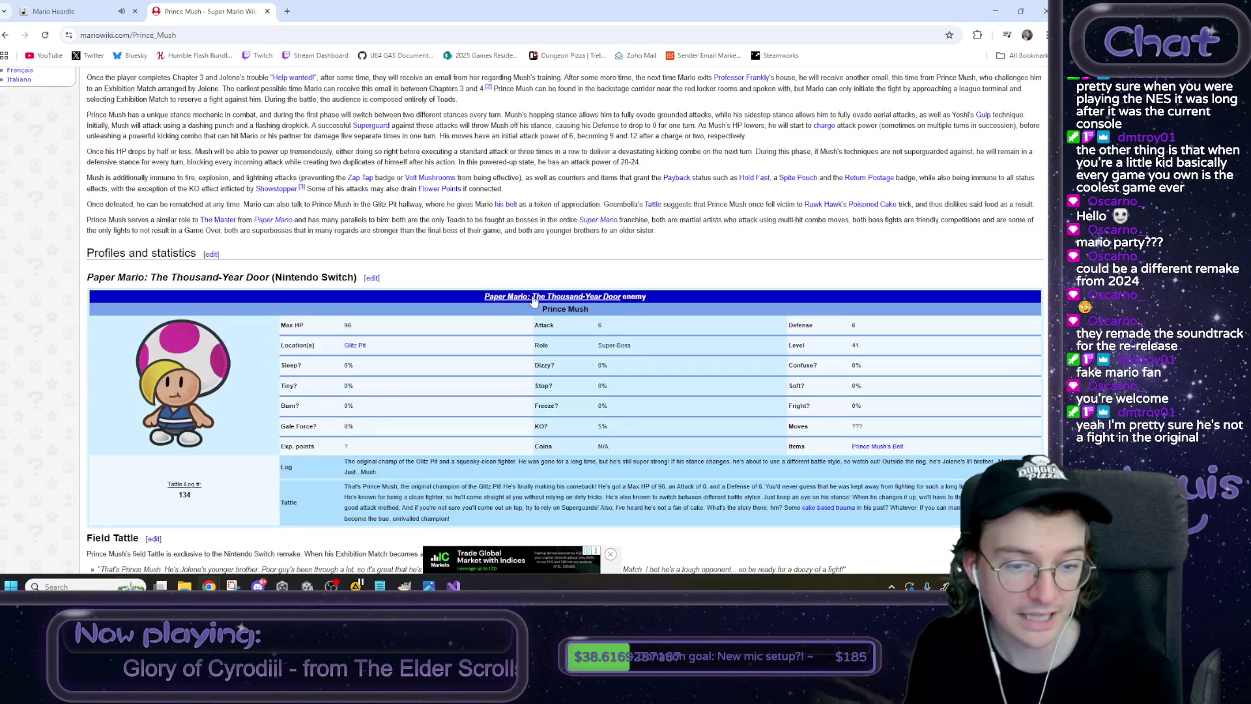
{"action": "mouse_move", "coordinate": [533, 298]}
{"action": "scroll", "coordinate": [592, 215], "scroll_direction": "down", "scroll_amount": 2}
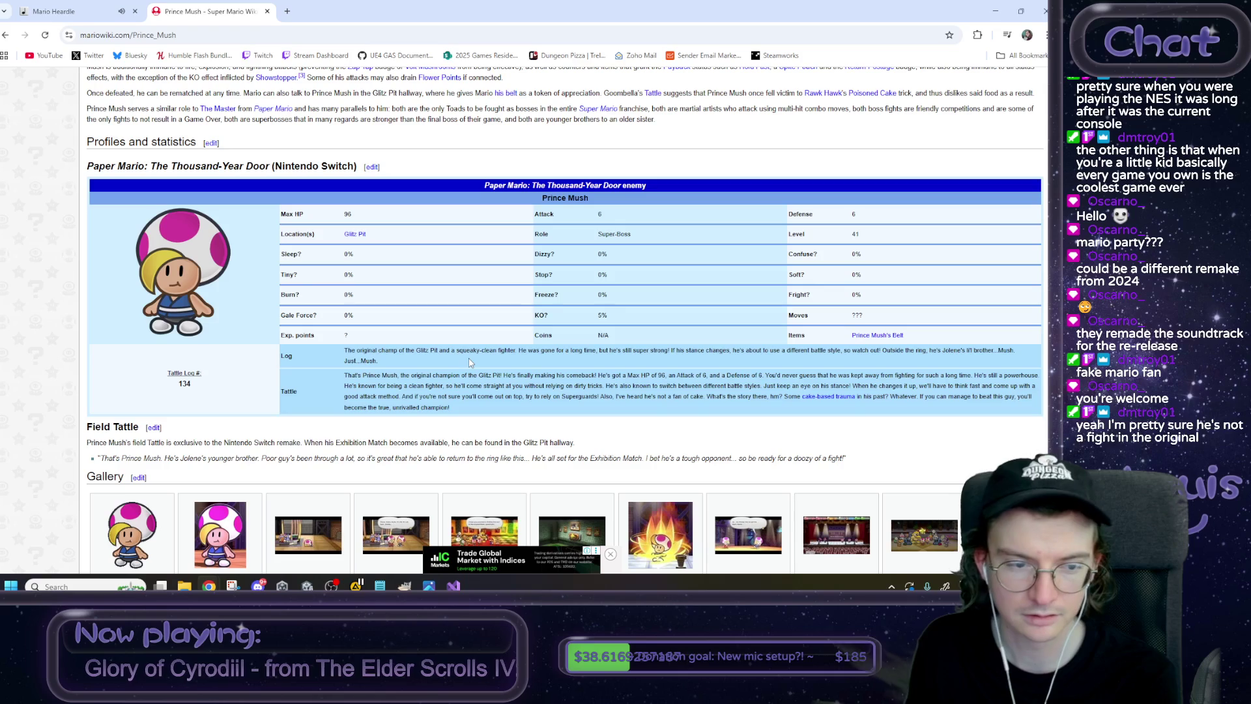
{"action": "scroll", "coordinate": [472, 363], "scroll_direction": "down", "scroll_amount": 3}
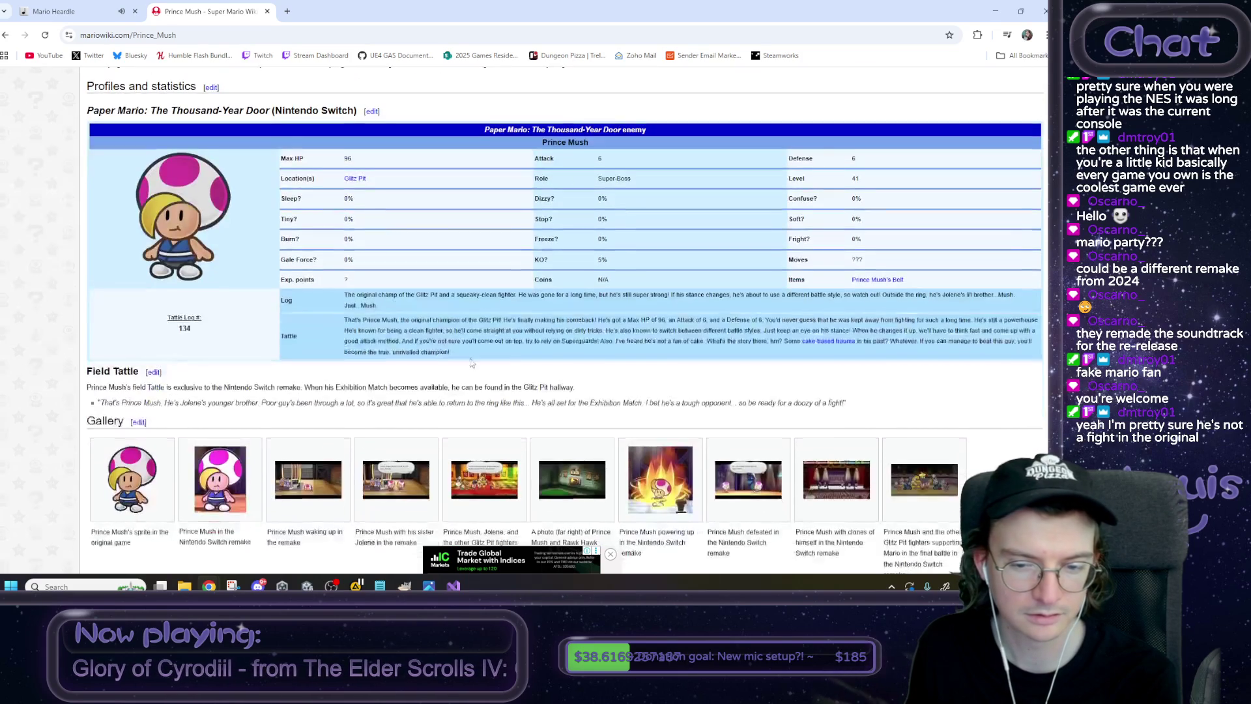
{"action": "left_click", "coordinate": [648, 412]}
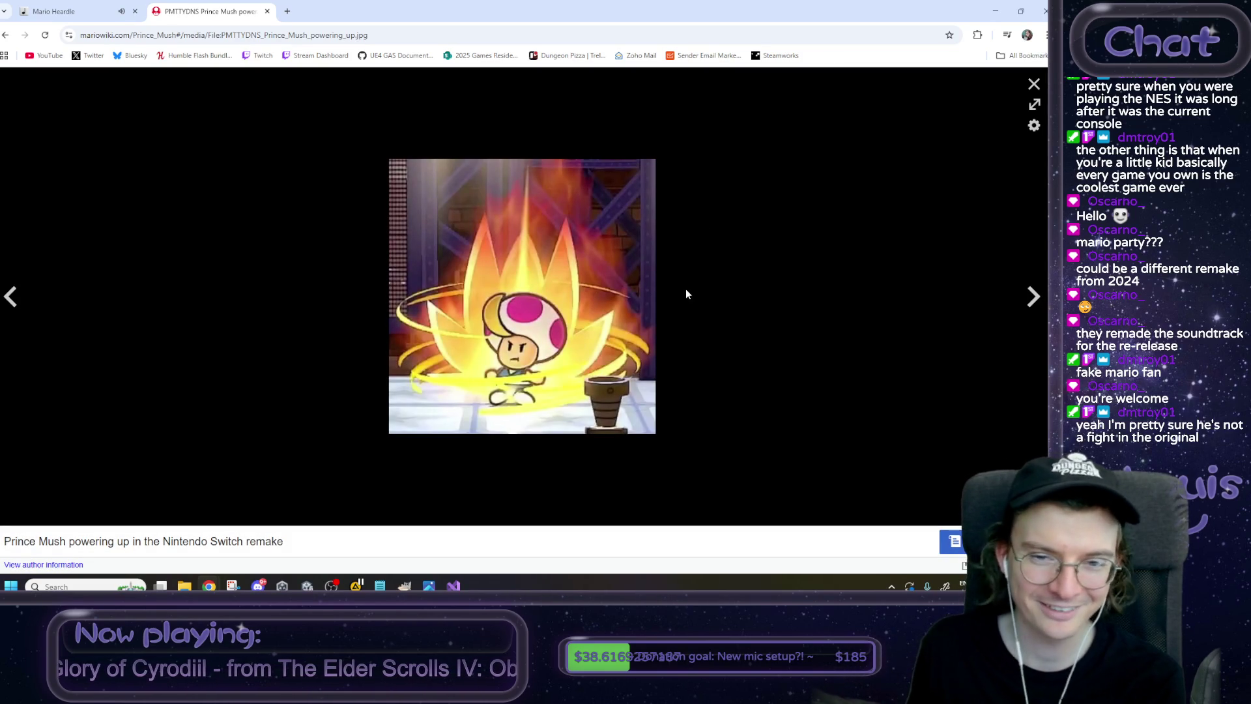
{"action": "left_click", "coordinate": [1035, 86]}
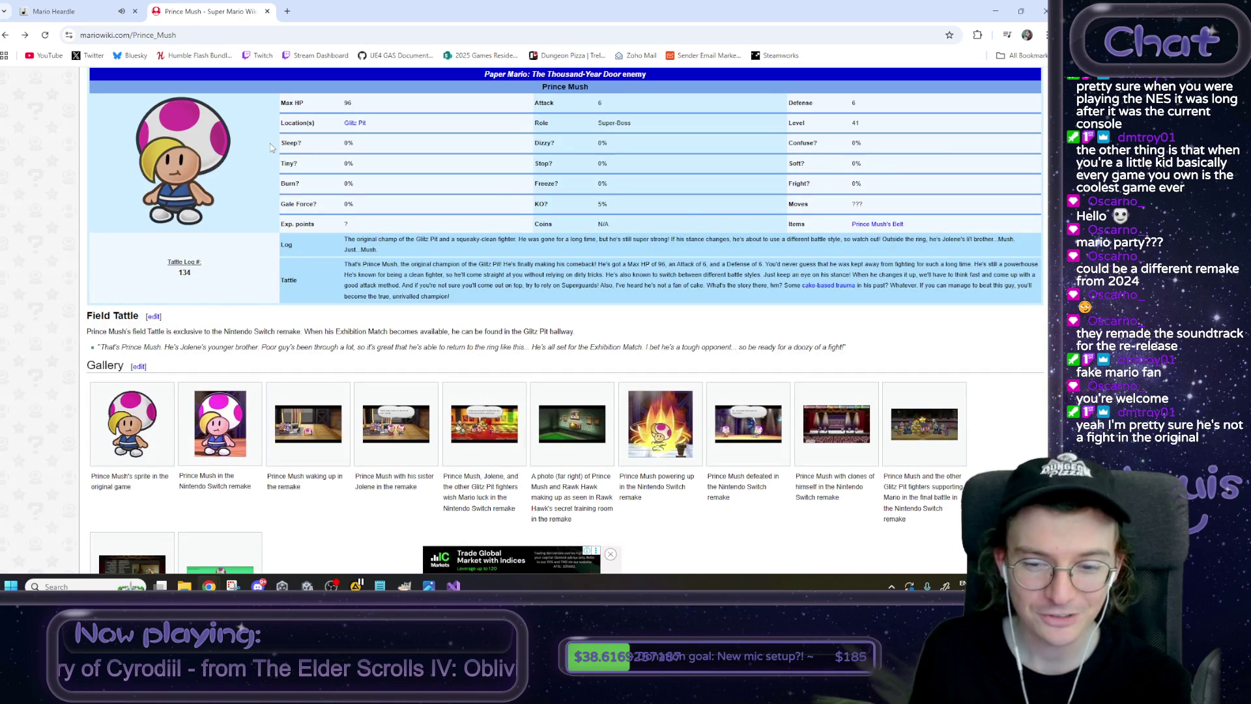
{"action": "left_click", "coordinate": [738, 440]}
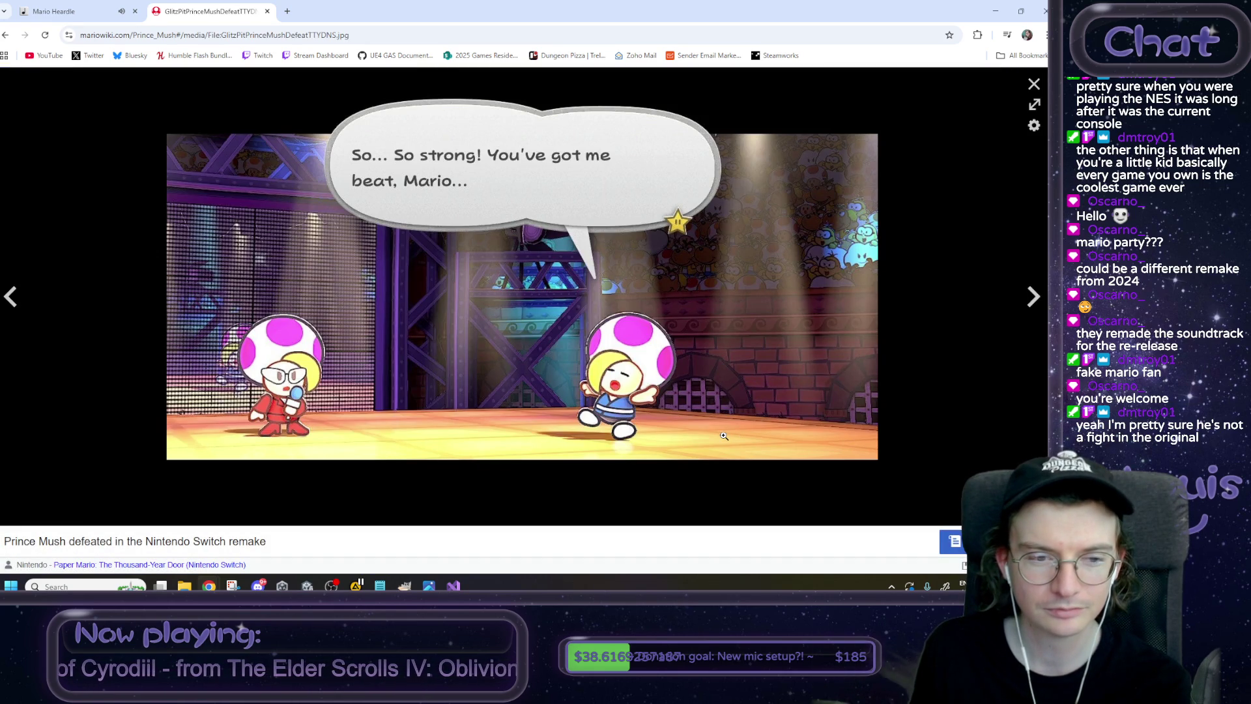
{"action": "left_click", "coordinate": [112, 5]}
{"action": "key", "text": "alt+Tab"}
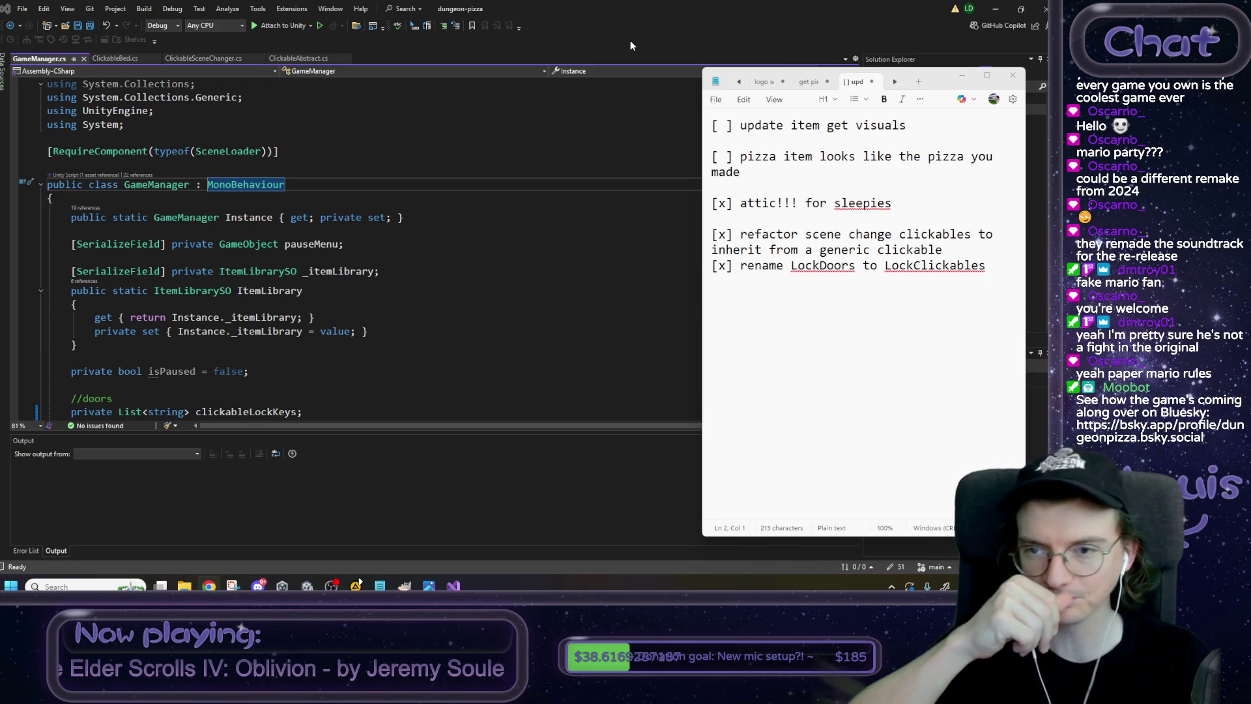
Select the 'update item get visuals' to-do line and minimize Visual Studio to reveal Unity.
{"action": "left_click_drag", "start_coordinate": [929, 125], "coordinate": [919, 129]}
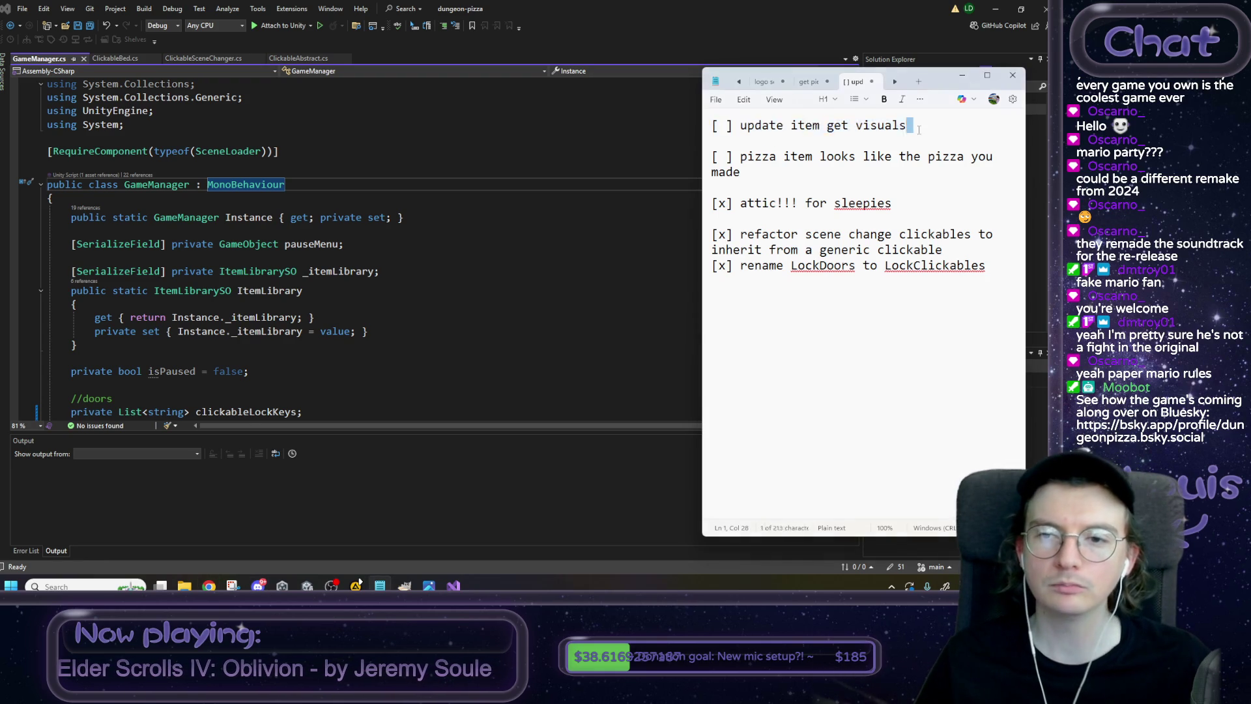
{"action": "left_click_drag", "start_coordinate": [698, 133], "coordinate": [692, 125]}
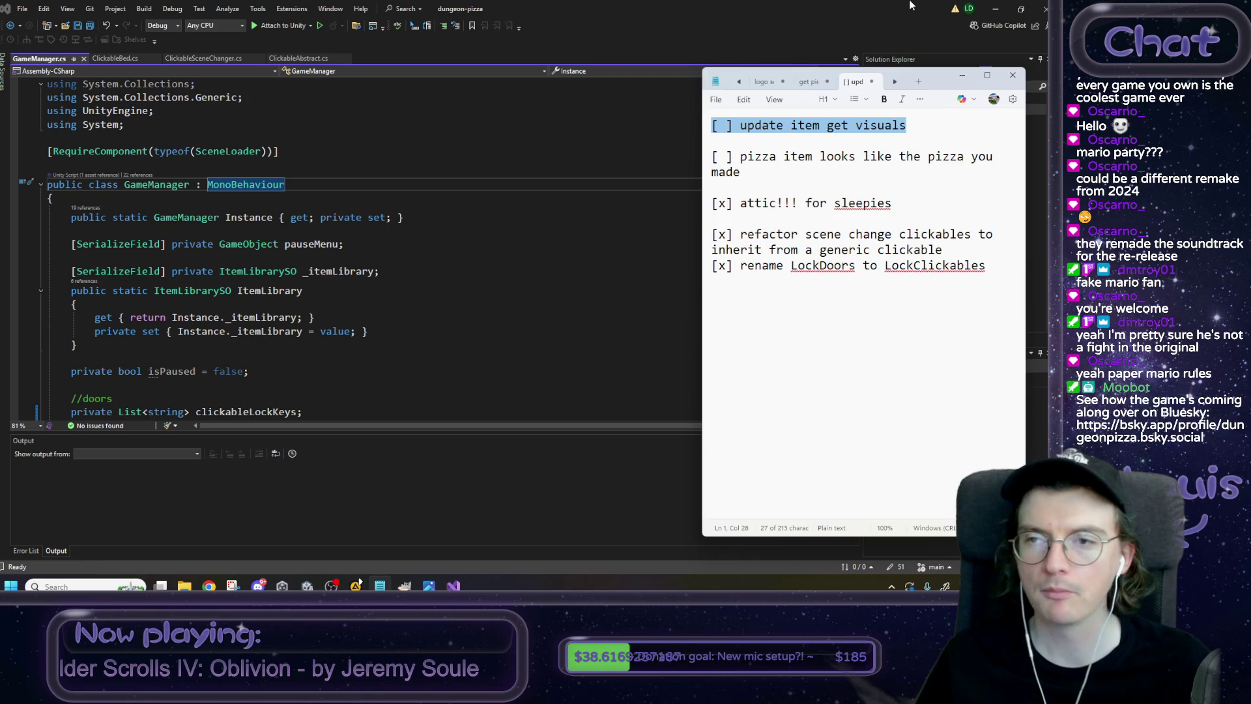
{"action": "left_click", "coordinate": [946, 6]}
{"action": "left_click", "coordinate": [1003, 9]}
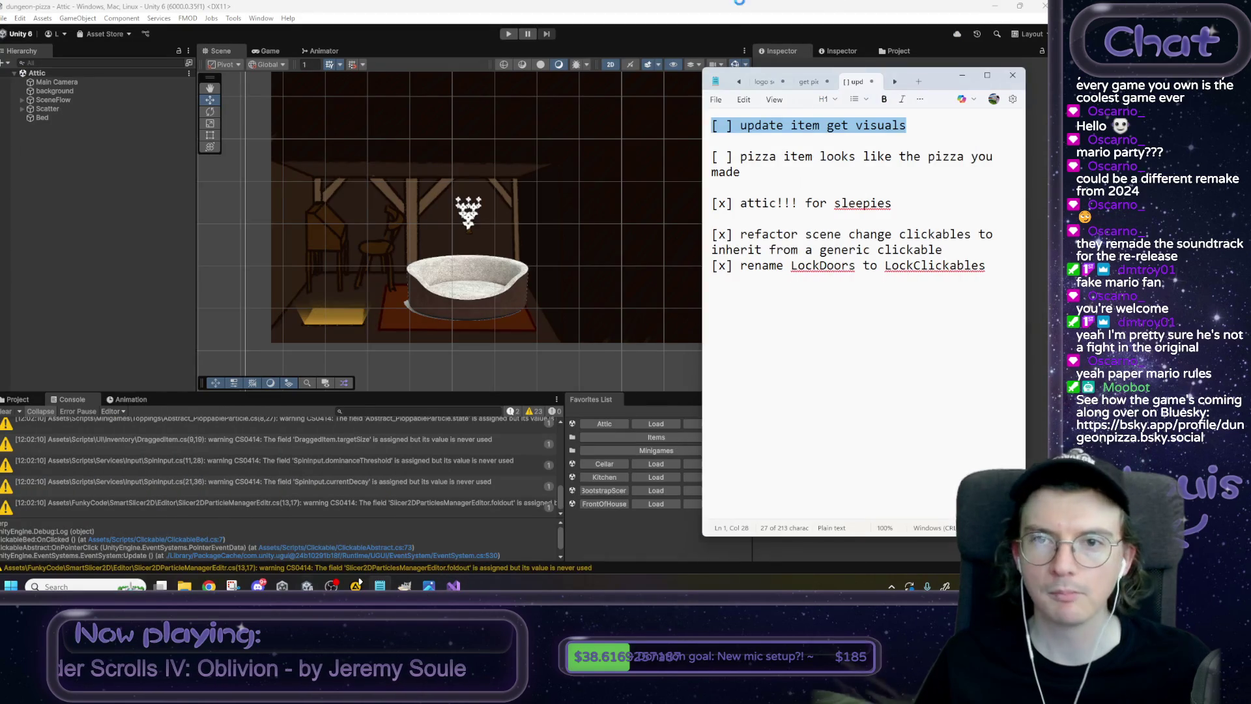
Load the FrontOfHouse scene from Favorites and start play mode.
{"action": "left_click", "coordinate": [598, 213]}
{"action": "left_click_drag", "start_coordinate": [543, 201], "coordinate": [483, 274]}
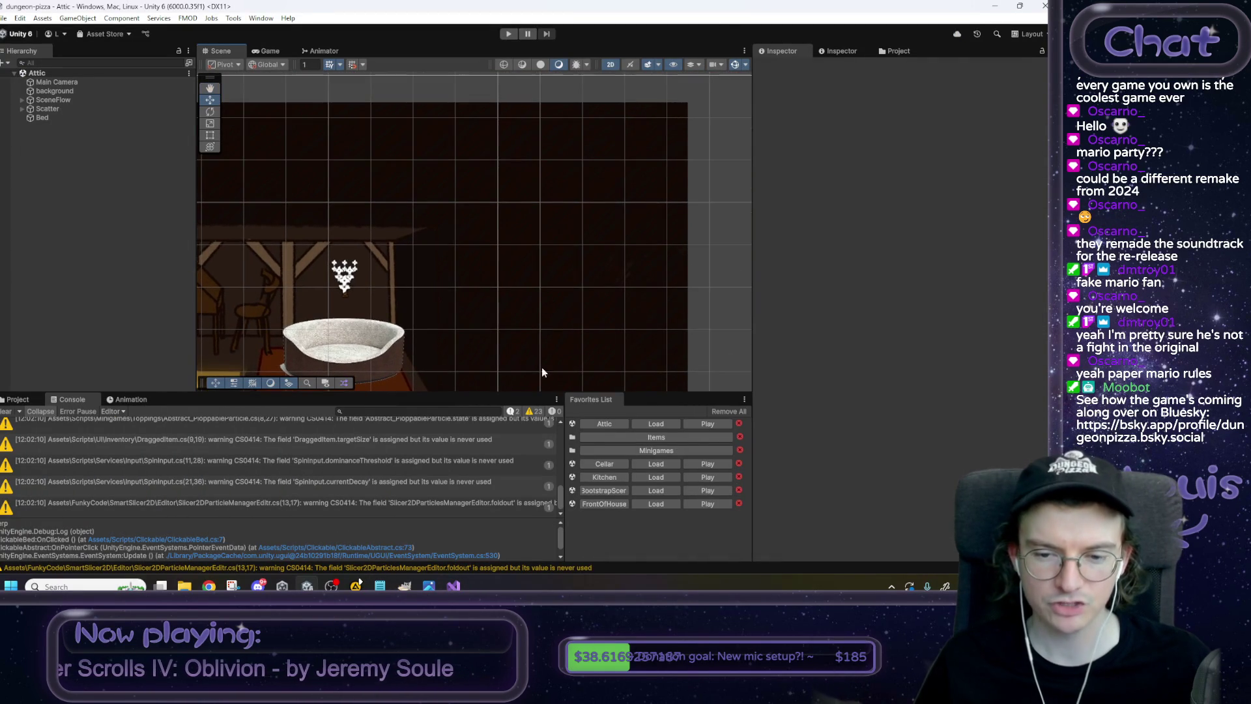
{"action": "left_click", "coordinate": [650, 506]}
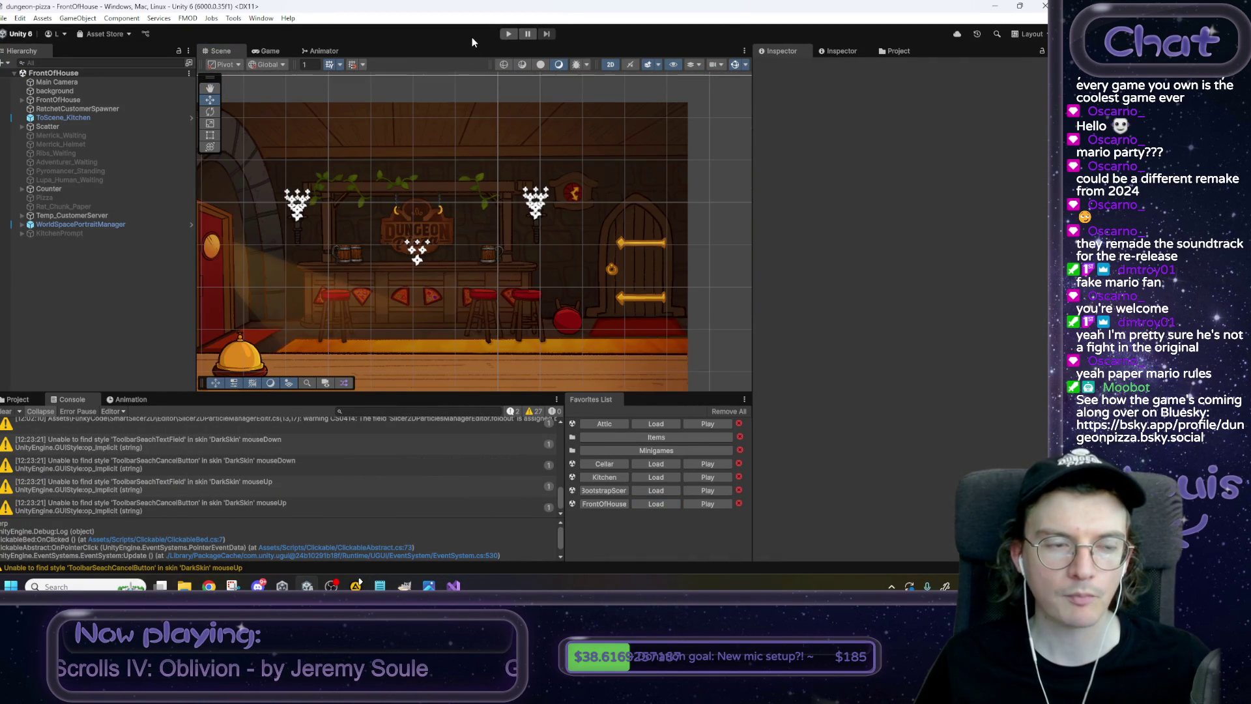
{"action": "left_click", "coordinate": [508, 33]}
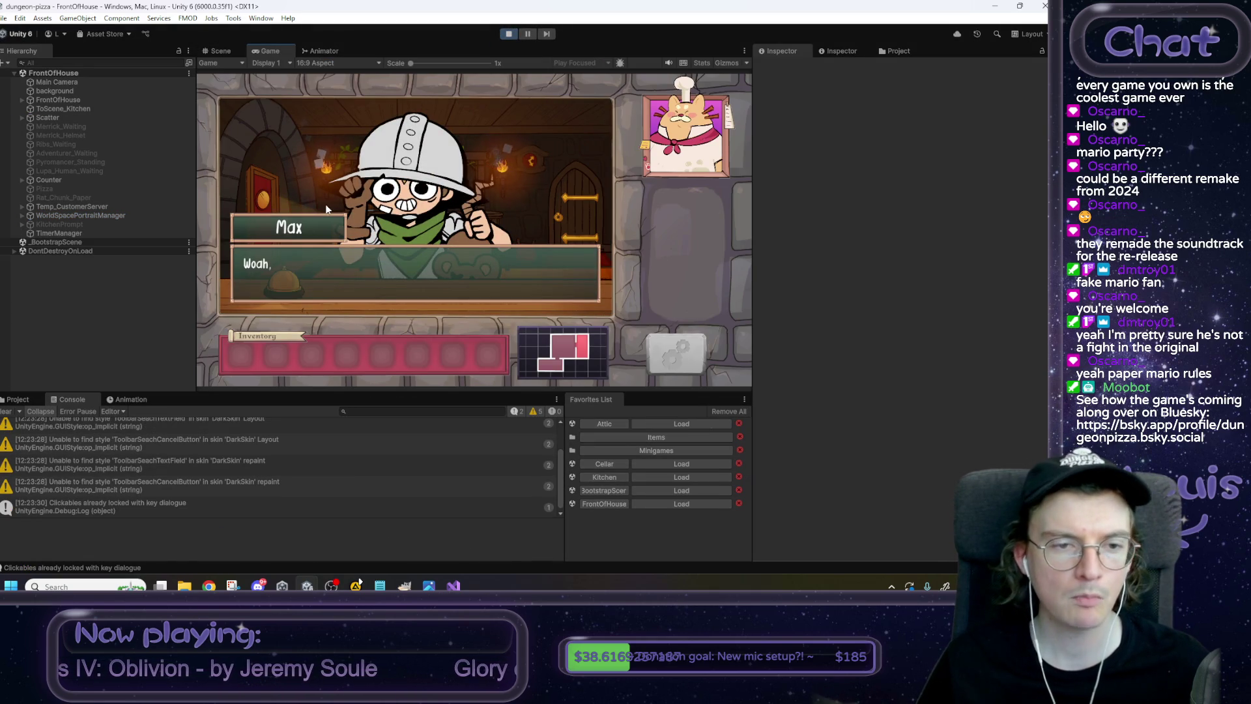
Play through Max's dialogue, put the Rat Tail into the first inventory slot, then stop.
{"action": "left_click", "coordinate": [326, 206]}
{"action": "left_click", "coordinate": [441, 287]}
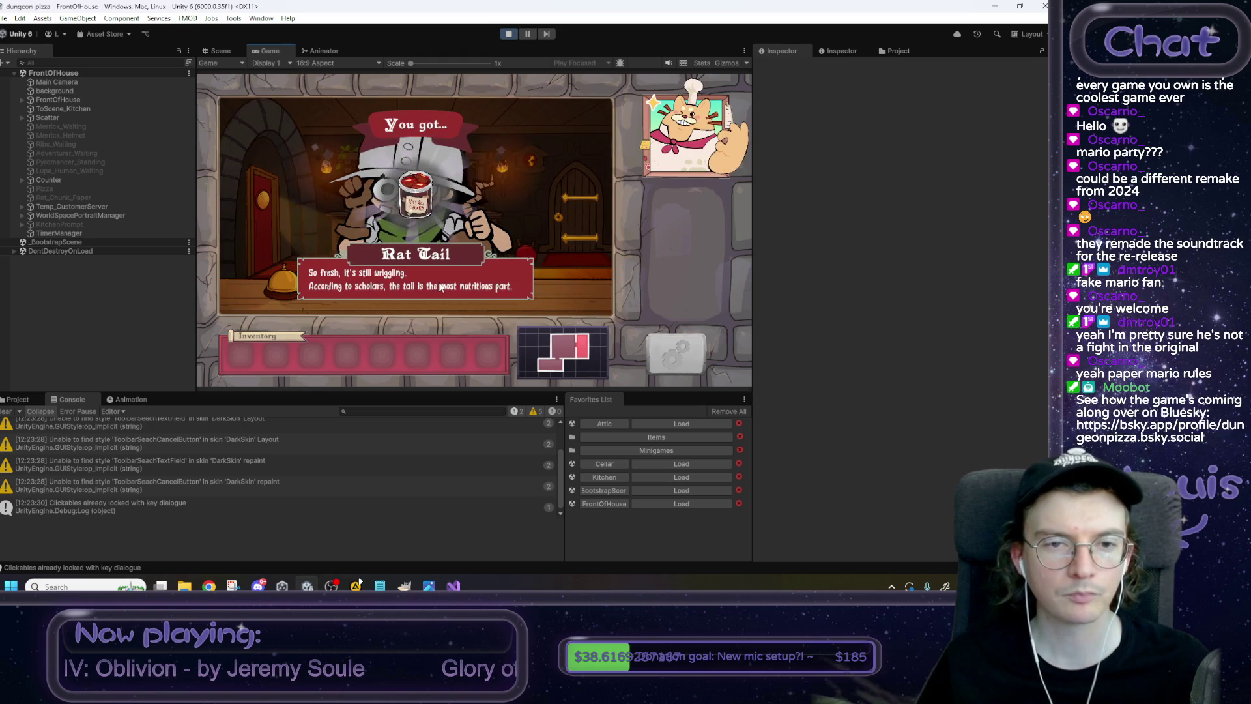
{"action": "left_click", "coordinate": [393, 322]}
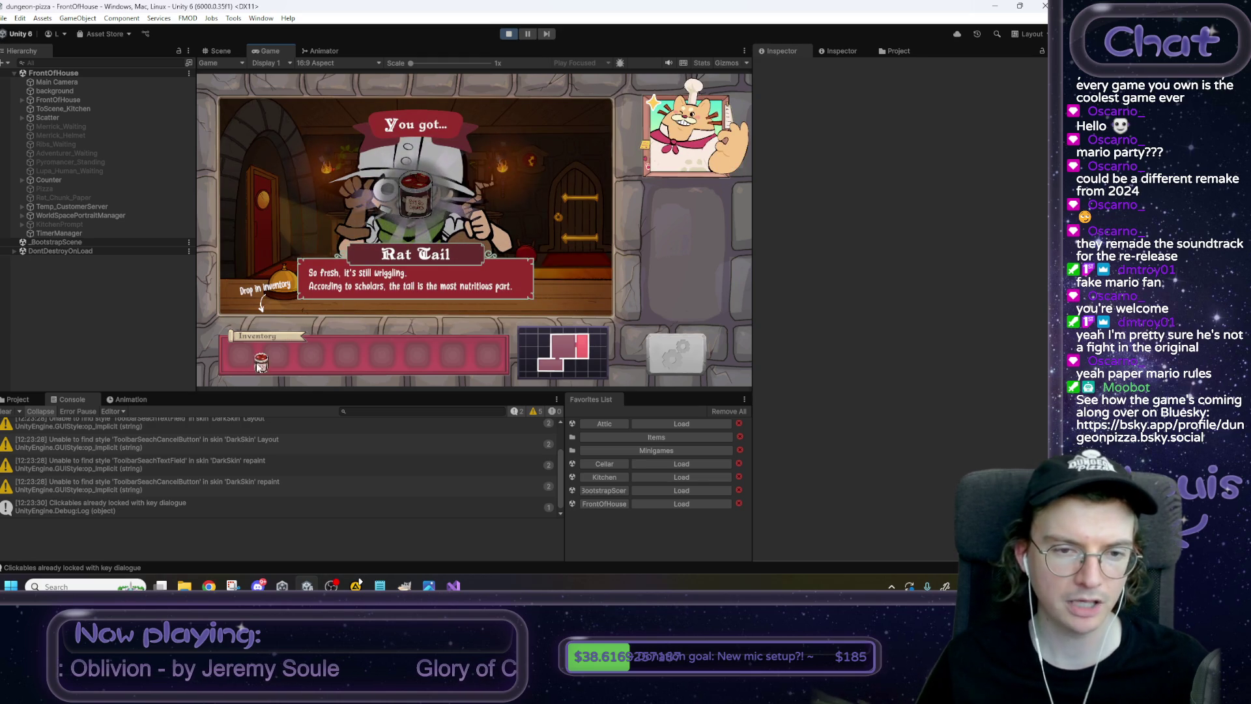
{"action": "left_click", "coordinate": [261, 362]}
{"action": "left_click", "coordinate": [474, 252]}
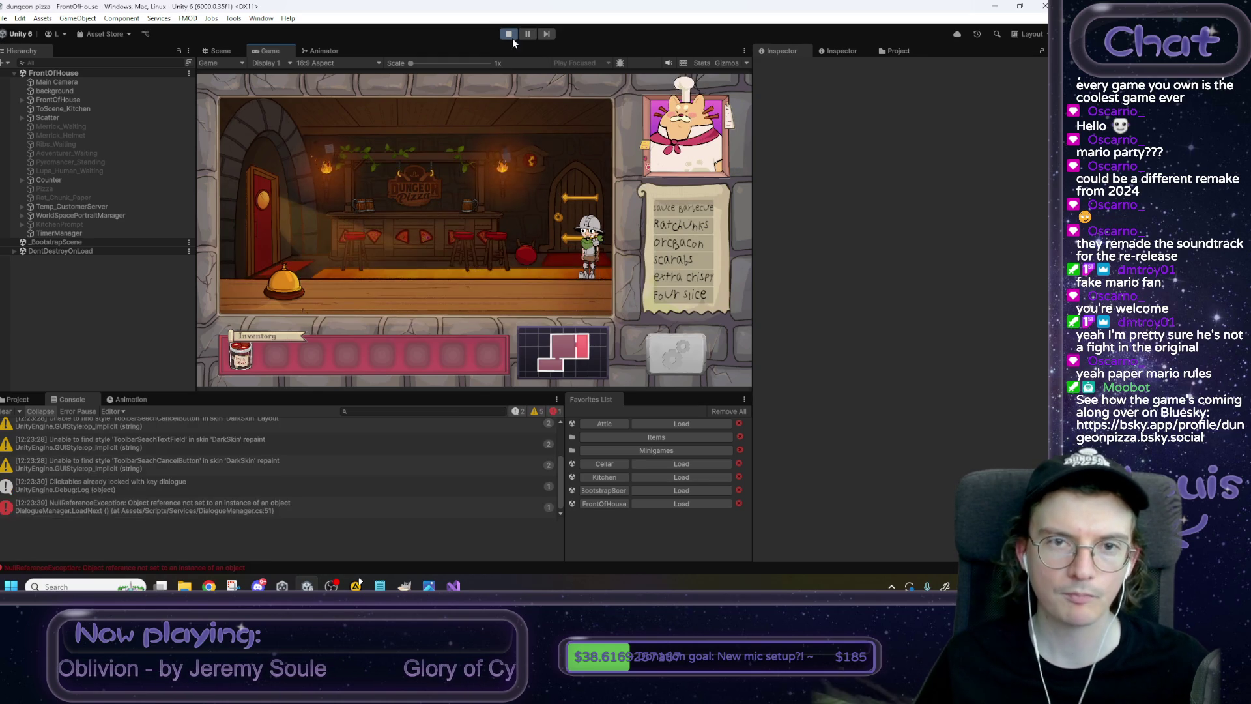
{"action": "left_click", "coordinate": [513, 38]}
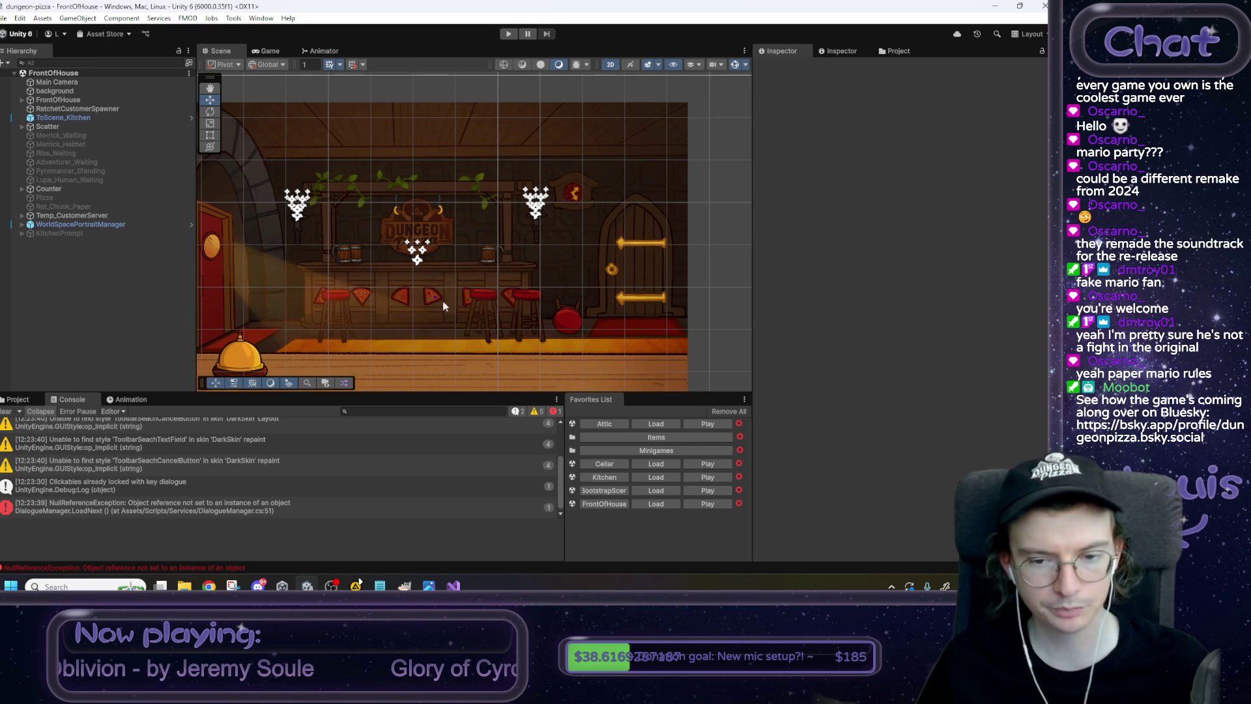
Clear the Console log.
{"action": "mouse_move", "coordinate": [398, 300]}
{"action": "left_mouse_down"}
{"action": "mouse_move", "coordinate": [442, 275]}
{"action": "mouse_move", "coordinate": [481, 282]}
{"action": "left_mouse_up"}
{"action": "scroll", "coordinate": [481, 282], "scroll_direction": "down", "scroll_amount": 2}
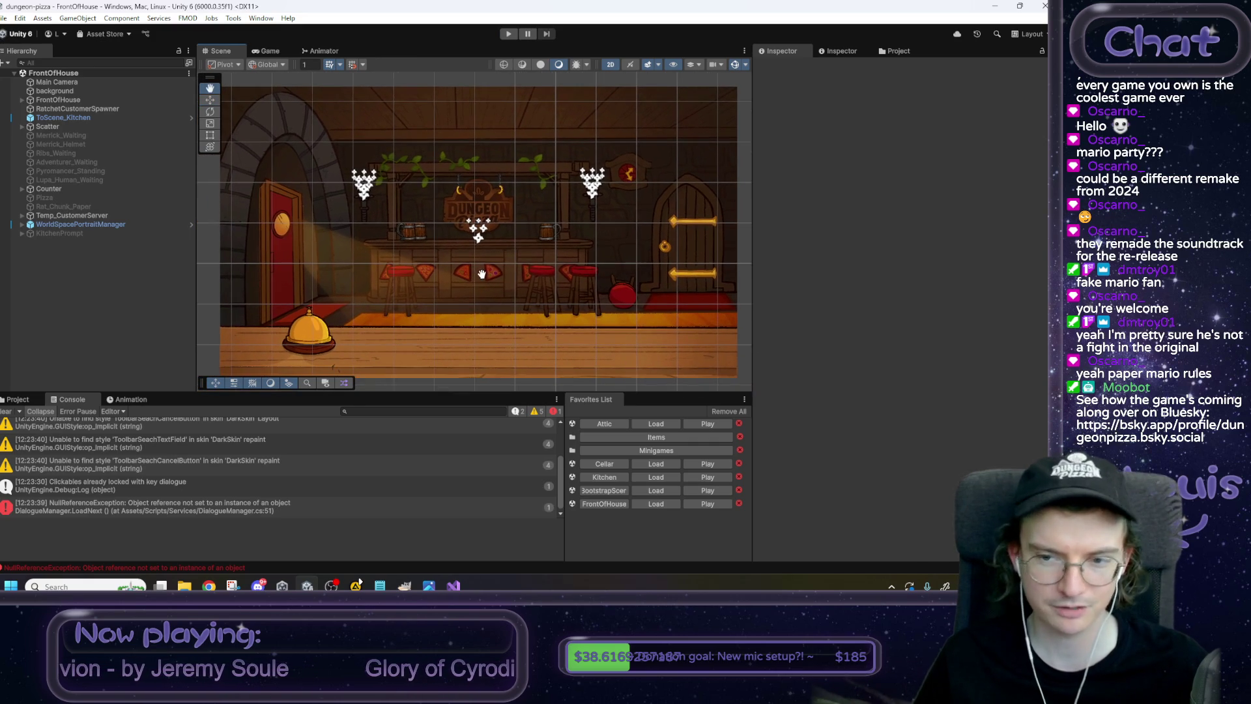
{"action": "left_click", "coordinate": [17, 411]}
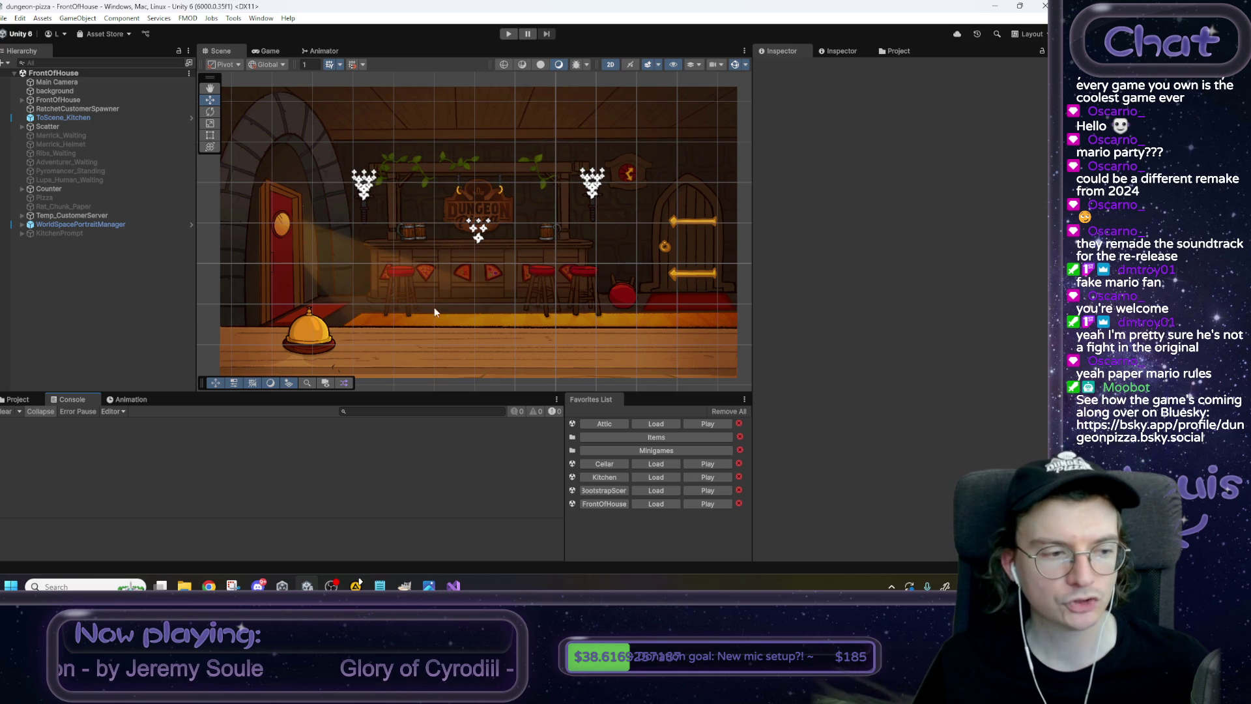
Inspect the titlepanel, panelflourish, infopanel and banner textures in Art/UI/ItemGet, then return to UI.
{"action": "left_click", "coordinate": [18, 399]}
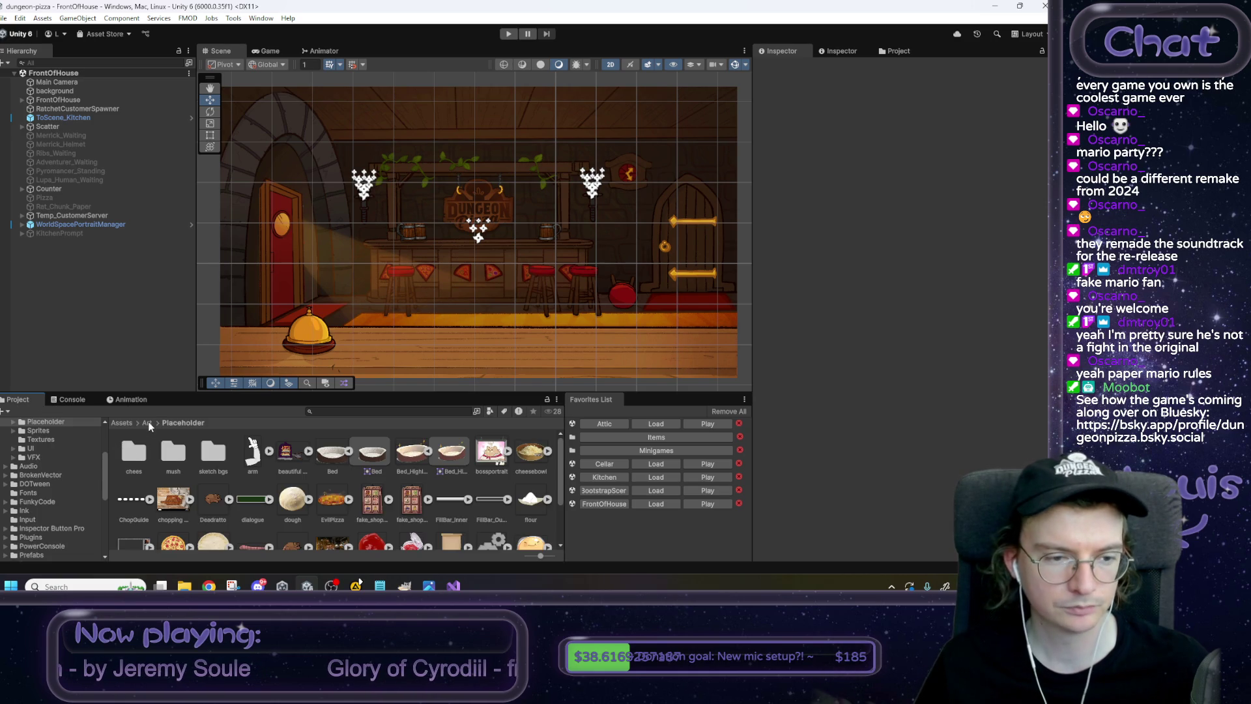
{"action": "left_click", "coordinate": [148, 423]}
{"action": "double_click", "coordinate": [405, 451]}
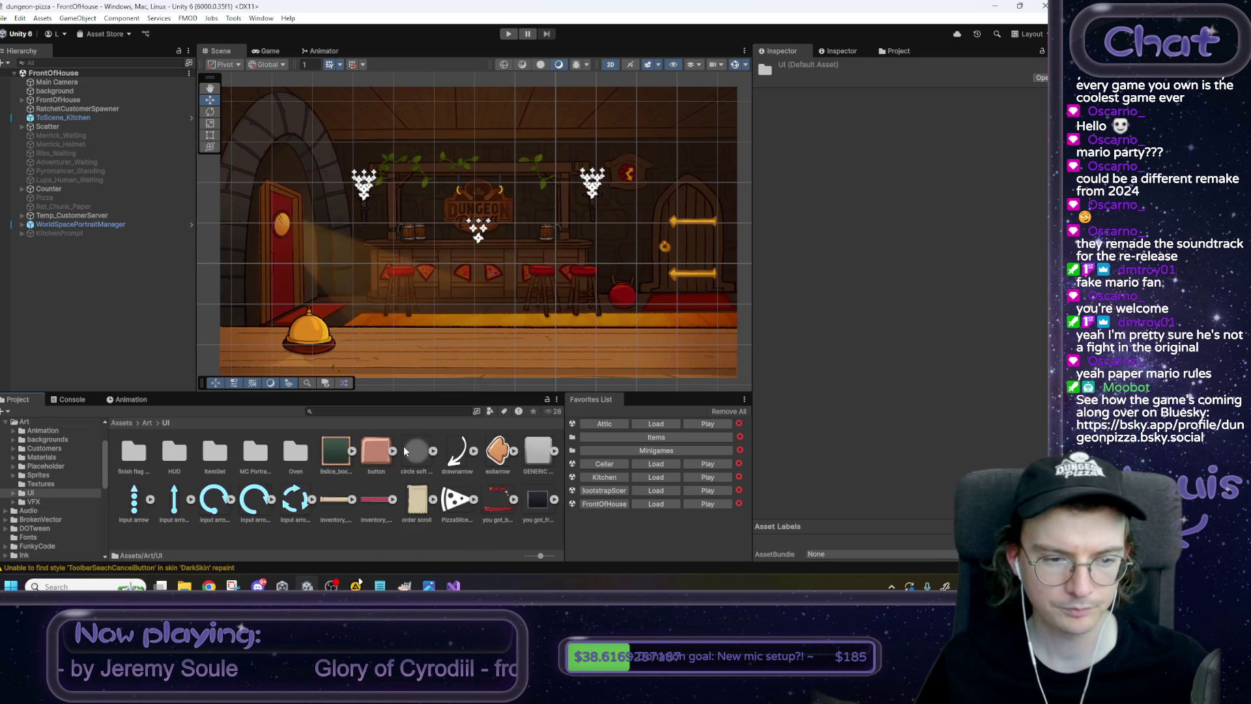
{"action": "double_click", "coordinate": [215, 453]}
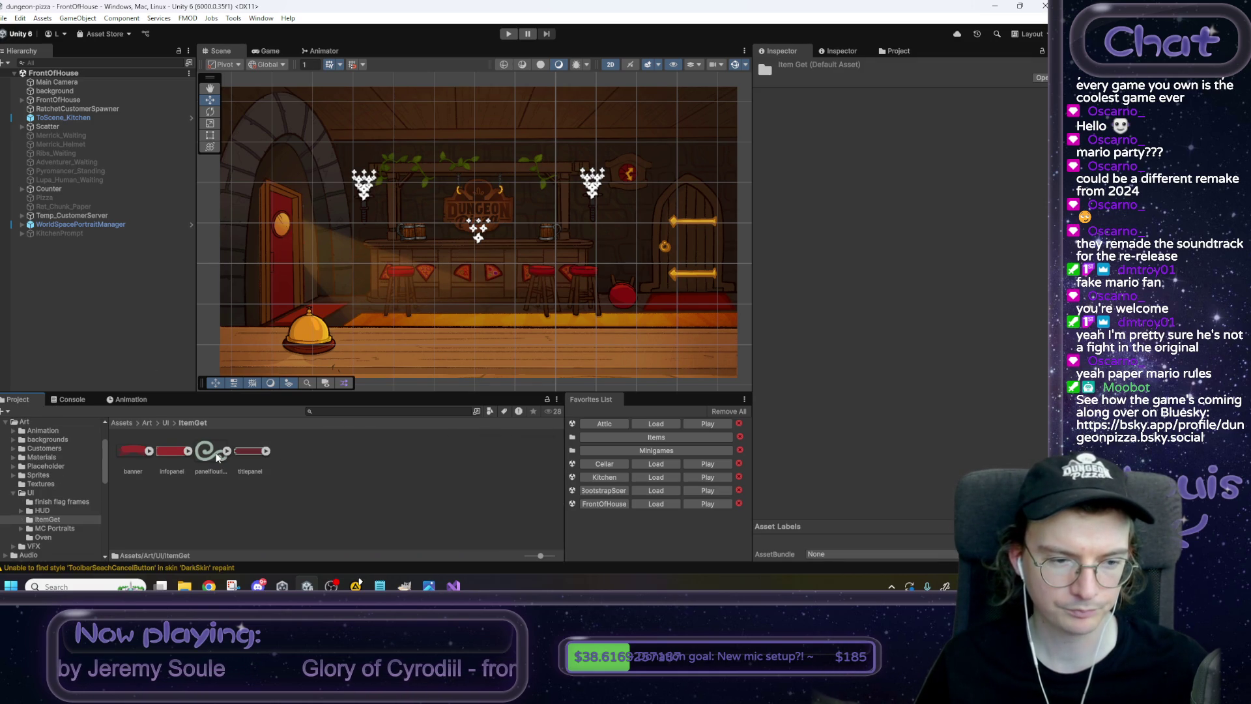
{"action": "left_click", "coordinate": [252, 451]}
{"action": "left_click", "coordinate": [212, 454]}
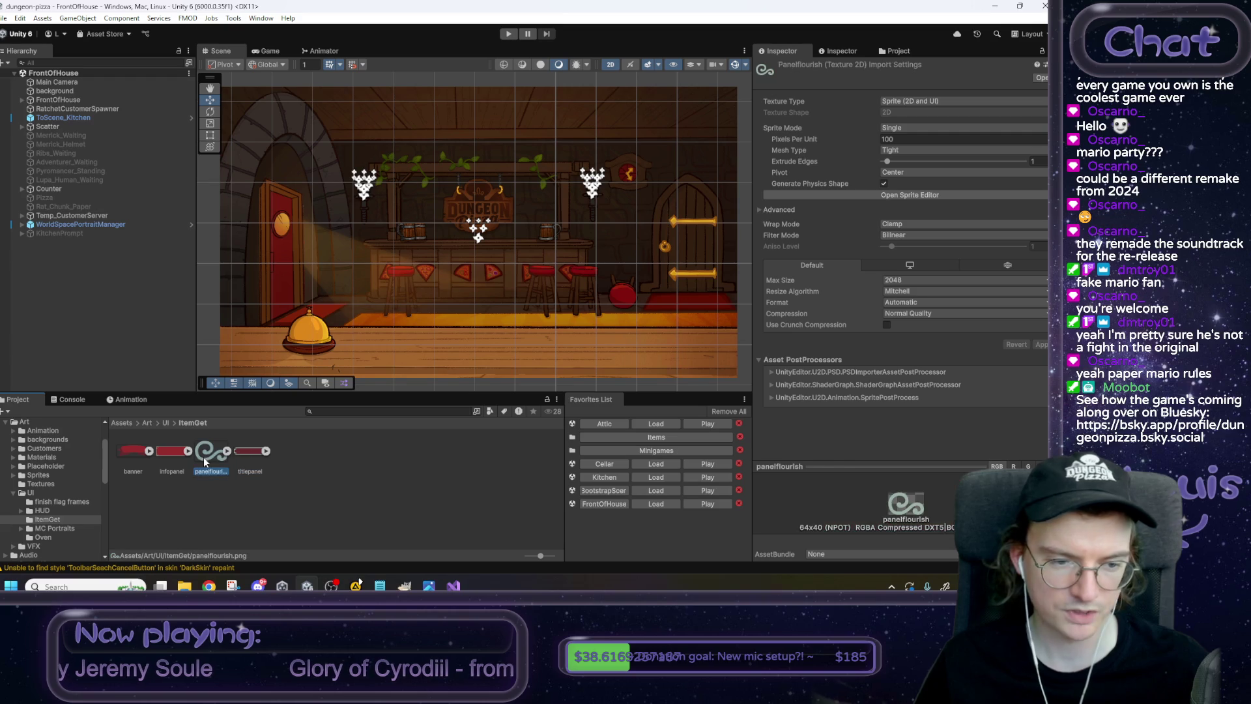
{"action": "left_click", "coordinate": [168, 452]}
{"action": "left_click", "coordinate": [123, 452]}
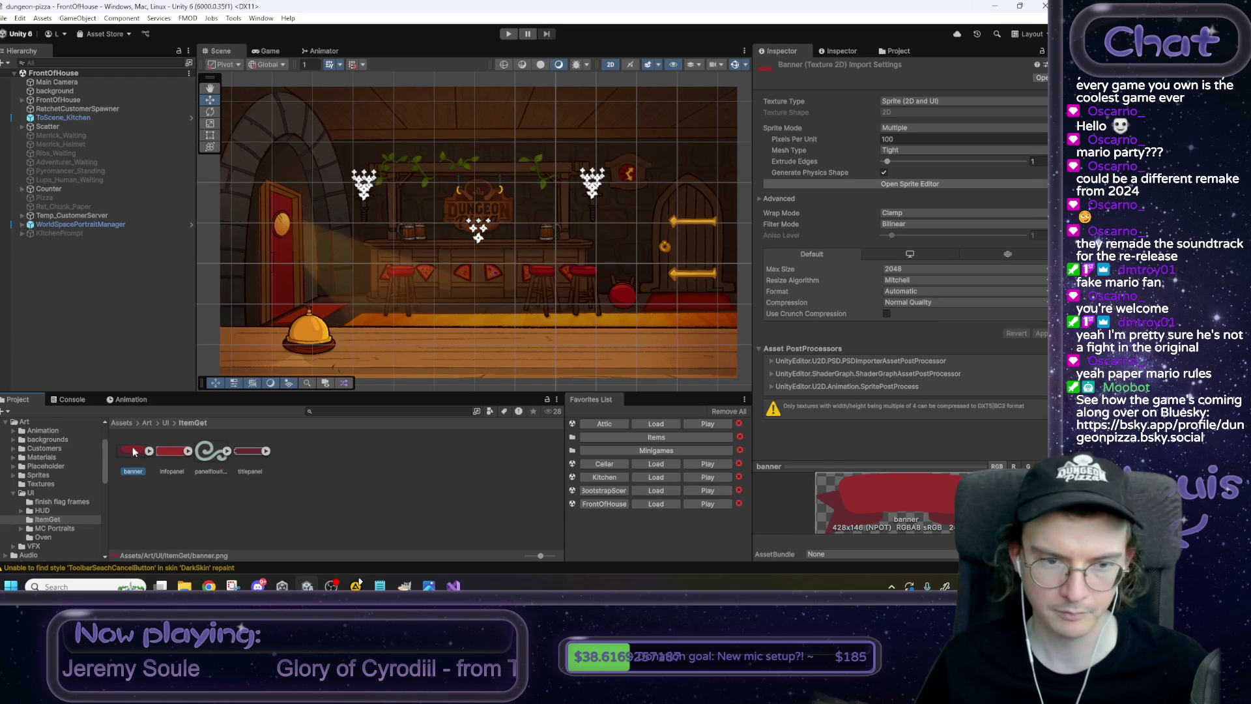
{"action": "left_click", "coordinate": [166, 423]}
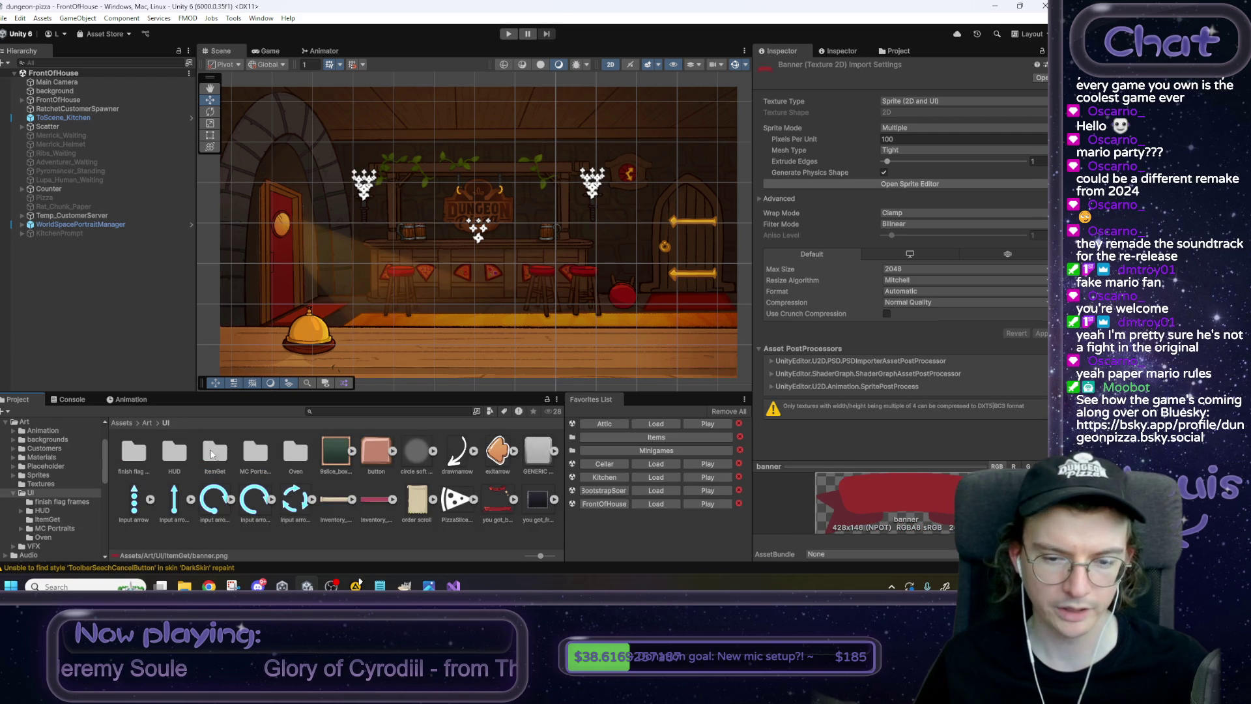
Reveal the you got_banner asset in File Explorer and preview the image.
{"action": "right_click", "coordinate": [503, 503]}
{"action": "left_click", "coordinate": [564, 172]}
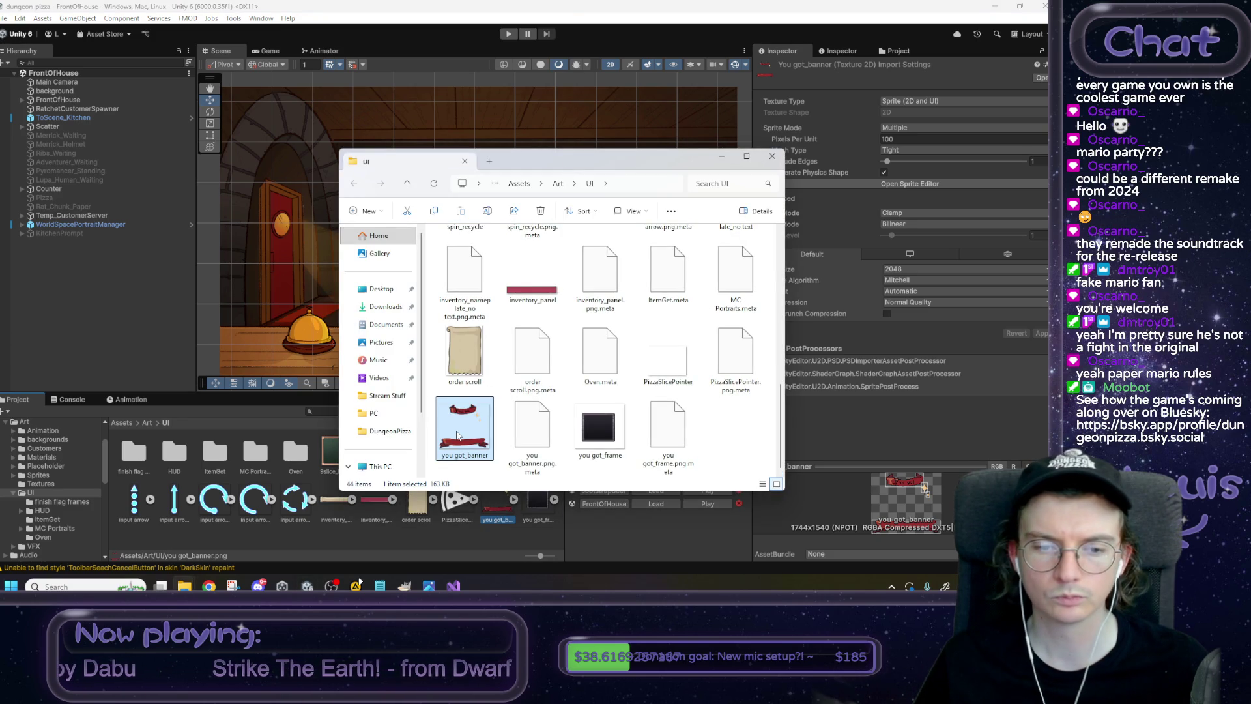
{"action": "double_click", "coordinate": [459, 436]}
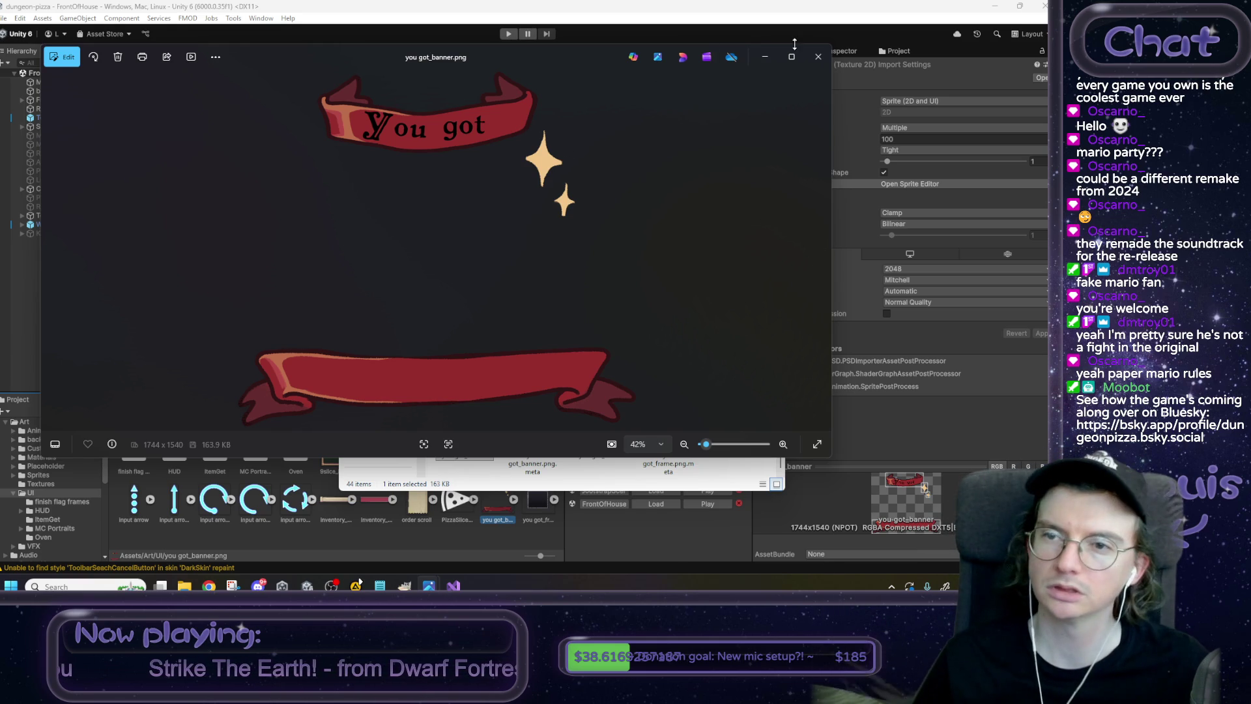
{"action": "left_click", "coordinate": [819, 57]}
Close GIMP's Bed_Highlighted and Kitchen_Ladder images without saving changes.
{"action": "right_click", "coordinate": [456, 437]}
{"action": "left_click", "coordinate": [499, 418]}
{"action": "left_click", "coordinate": [495, 140]}
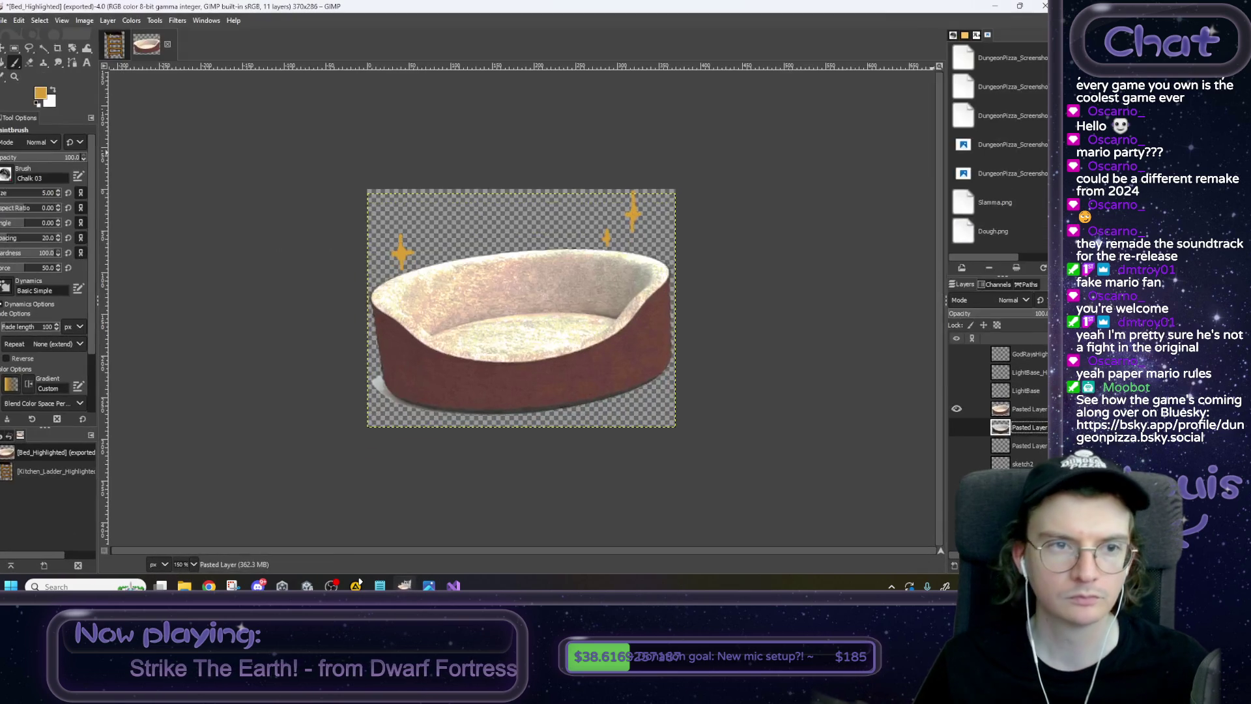
{"action": "left_click", "coordinate": [167, 43]}
{"action": "left_click", "coordinate": [535, 374]}
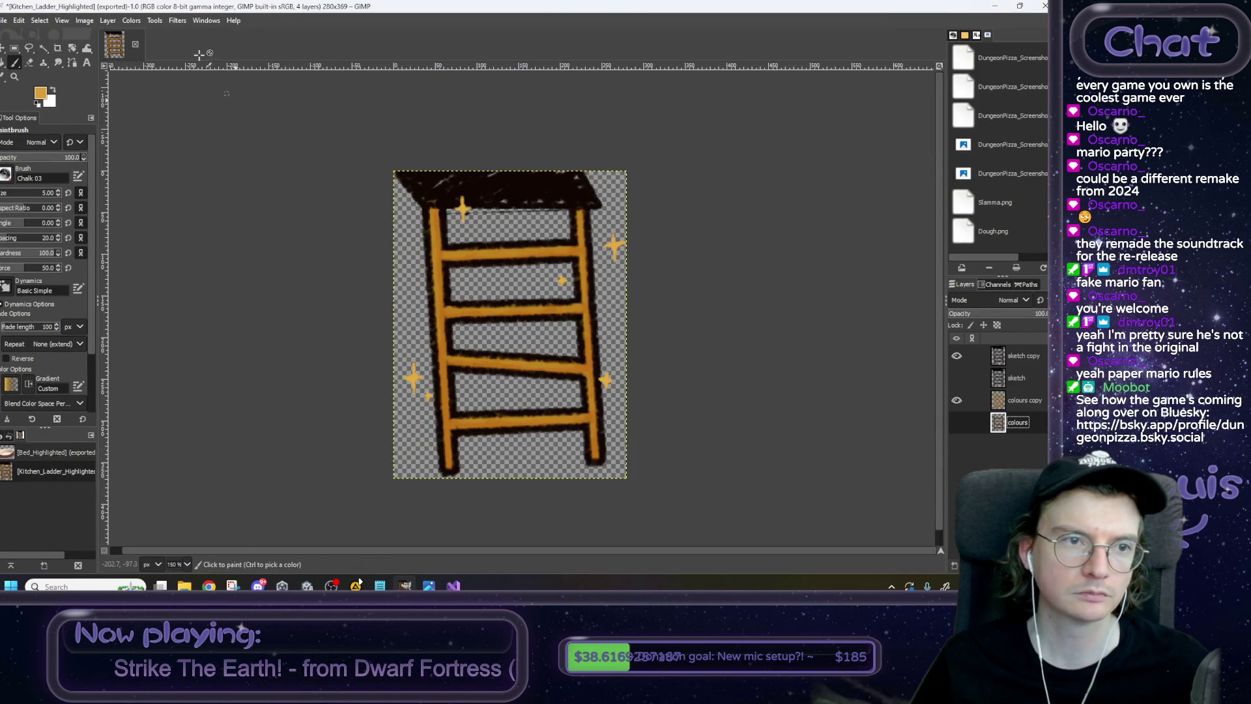
{"action": "left_click", "coordinate": [135, 44]}
{"action": "left_click", "coordinate": [560, 372]}
{"action": "left_click", "coordinate": [996, 8]}
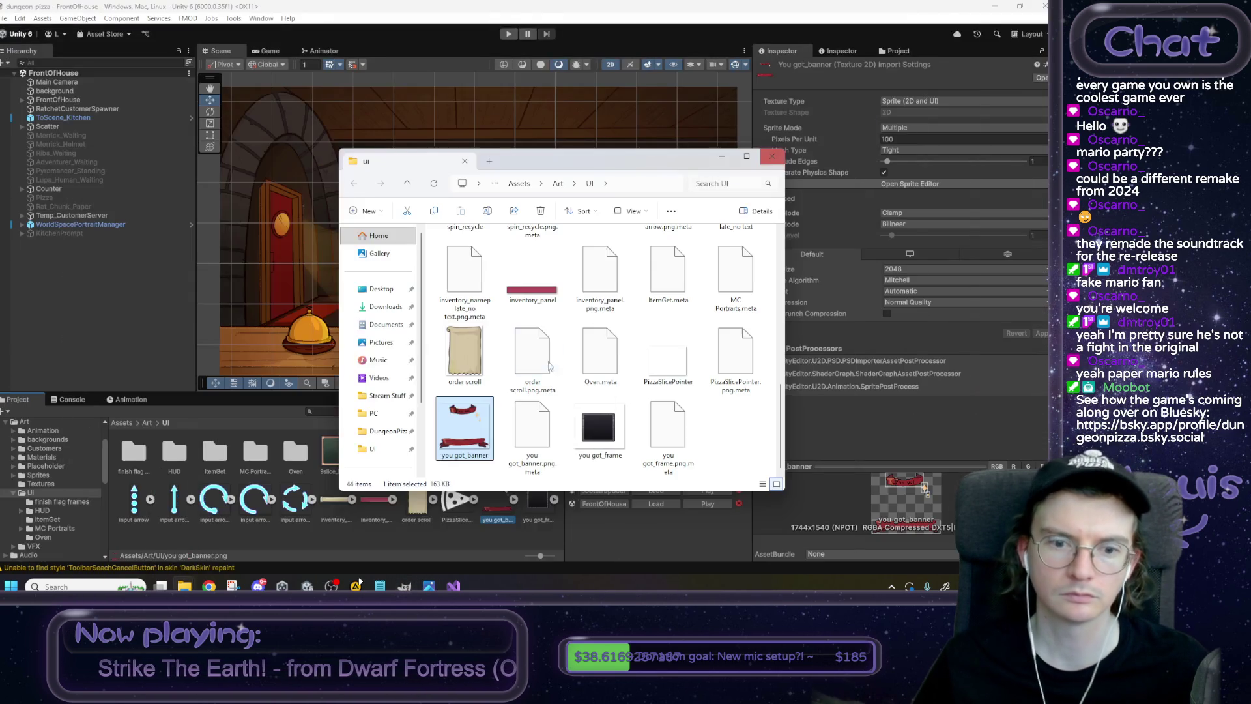
Open you got_banner.png in GIMP via Open with.
{"action": "right_click", "coordinate": [466, 433]}
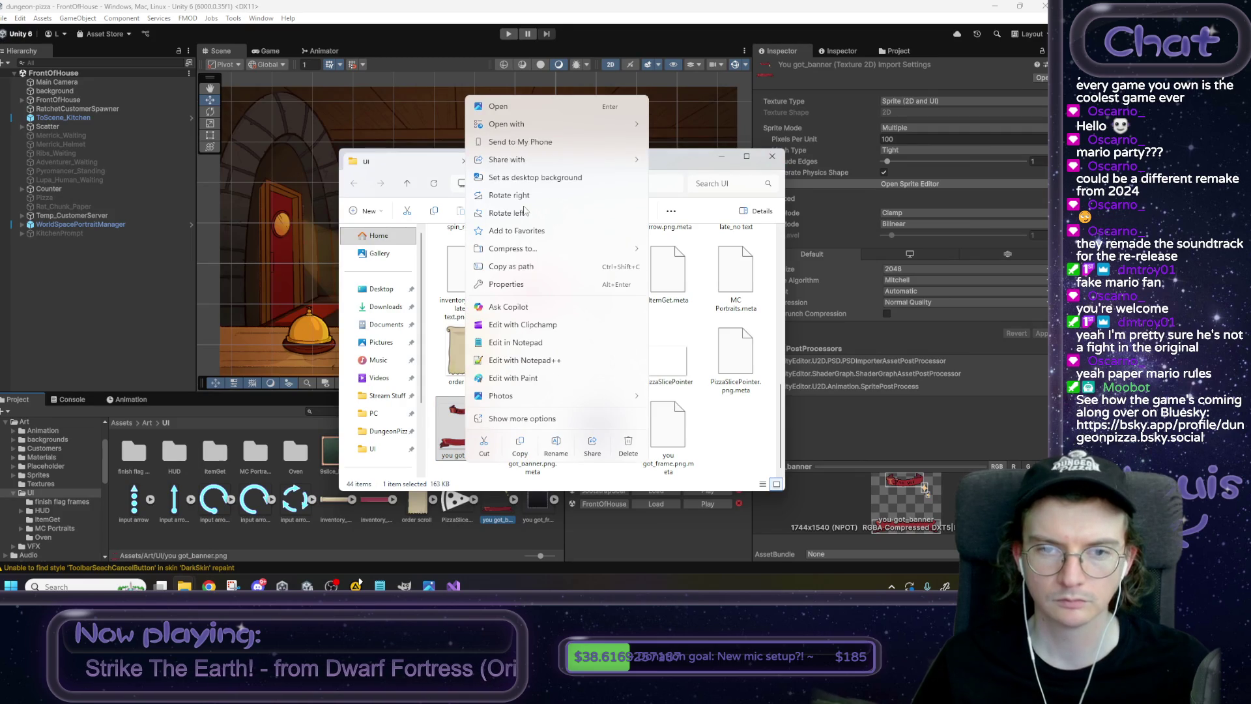
{"action": "mouse_move", "coordinate": [521, 125]}
{"action": "left_click", "coordinate": [693, 125]}
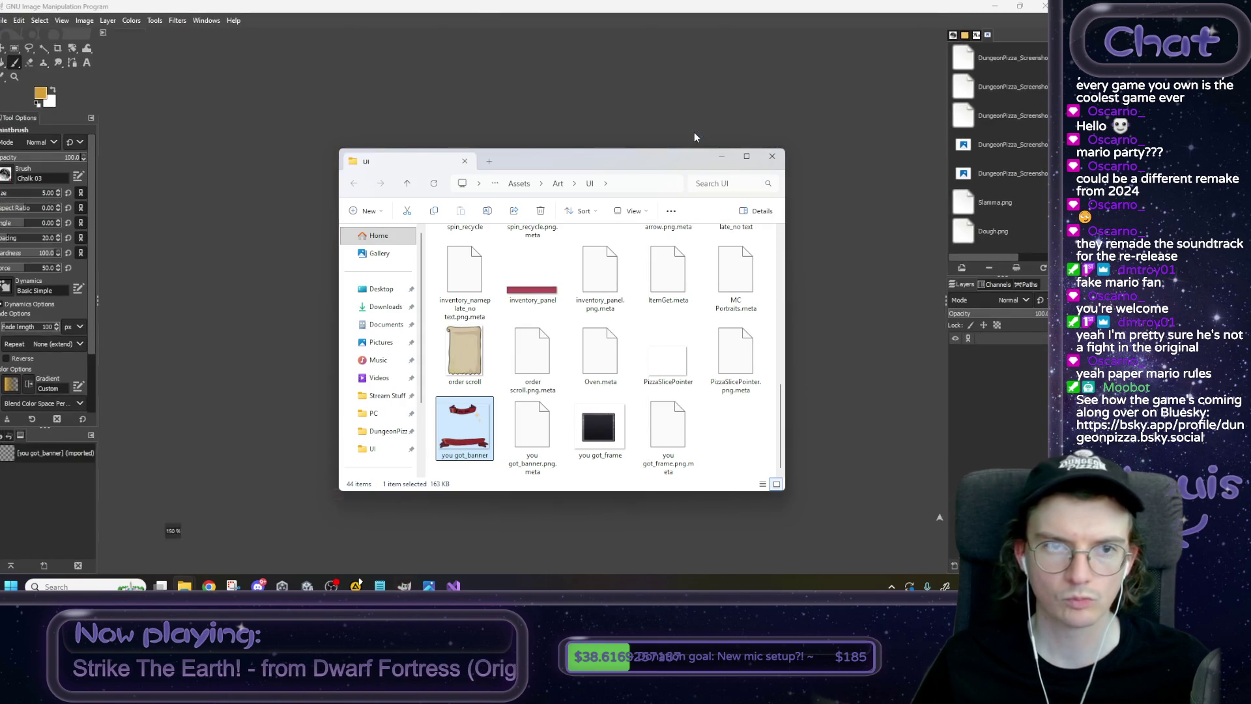
{"action": "left_click", "coordinate": [456, 4]}
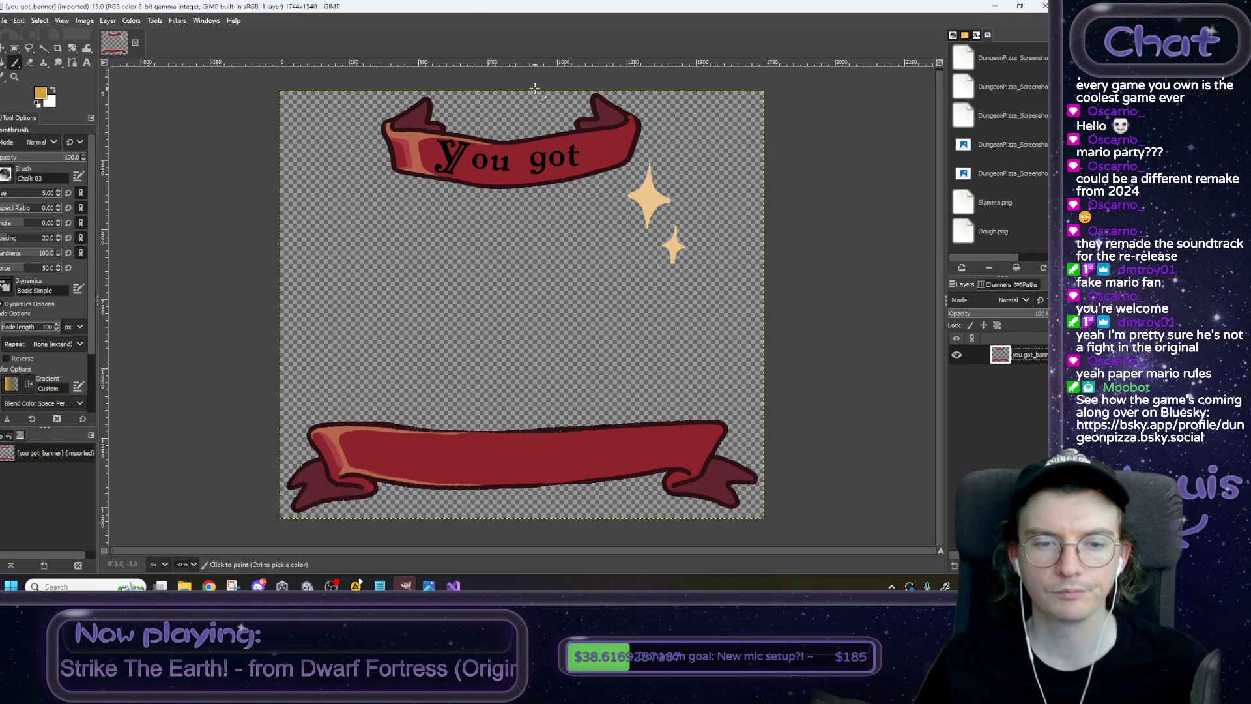
Cut the bottom banner into its own new layer named BottomBanner.
{"action": "left_click", "coordinate": [14, 47]}
{"action": "mouse_move", "coordinate": [837, 371]}
{"action": "left_mouse_down"}
{"action": "mouse_move", "coordinate": [624, 454]}
{"action": "mouse_move", "coordinate": [216, 533]}
{"action": "left_mouse_up"}
{"action": "key", "text": "ctrl+x"}
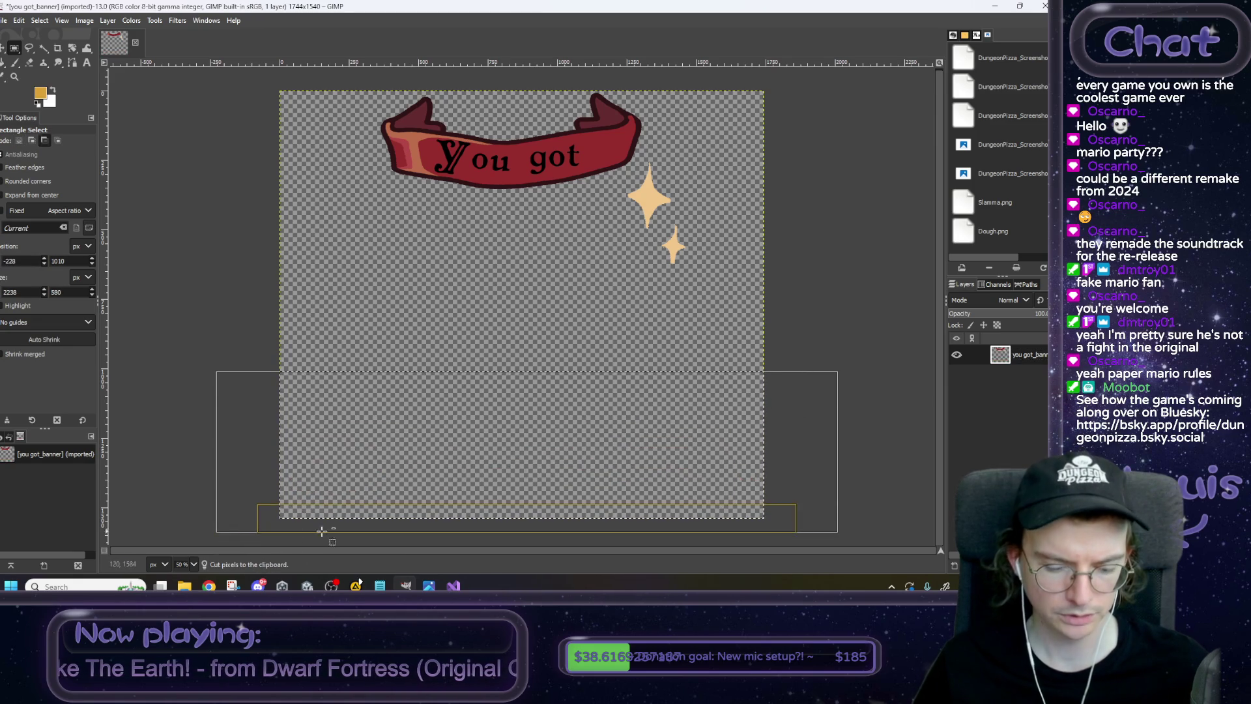
{"action": "key", "text": "ctrl+v"}
{"action": "key", "text": "shift+ctrl+n"}
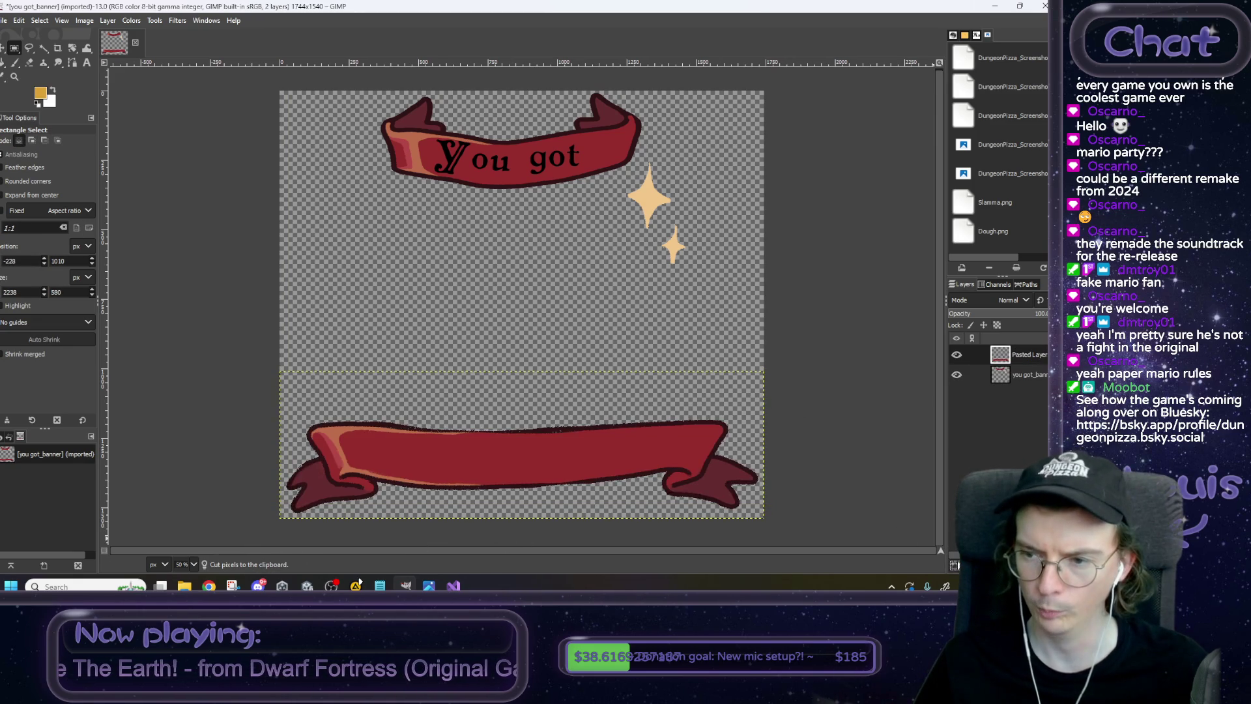
{"action": "double_click", "coordinate": [1030, 355]}
{"action": "type", "text": "Bttom"}
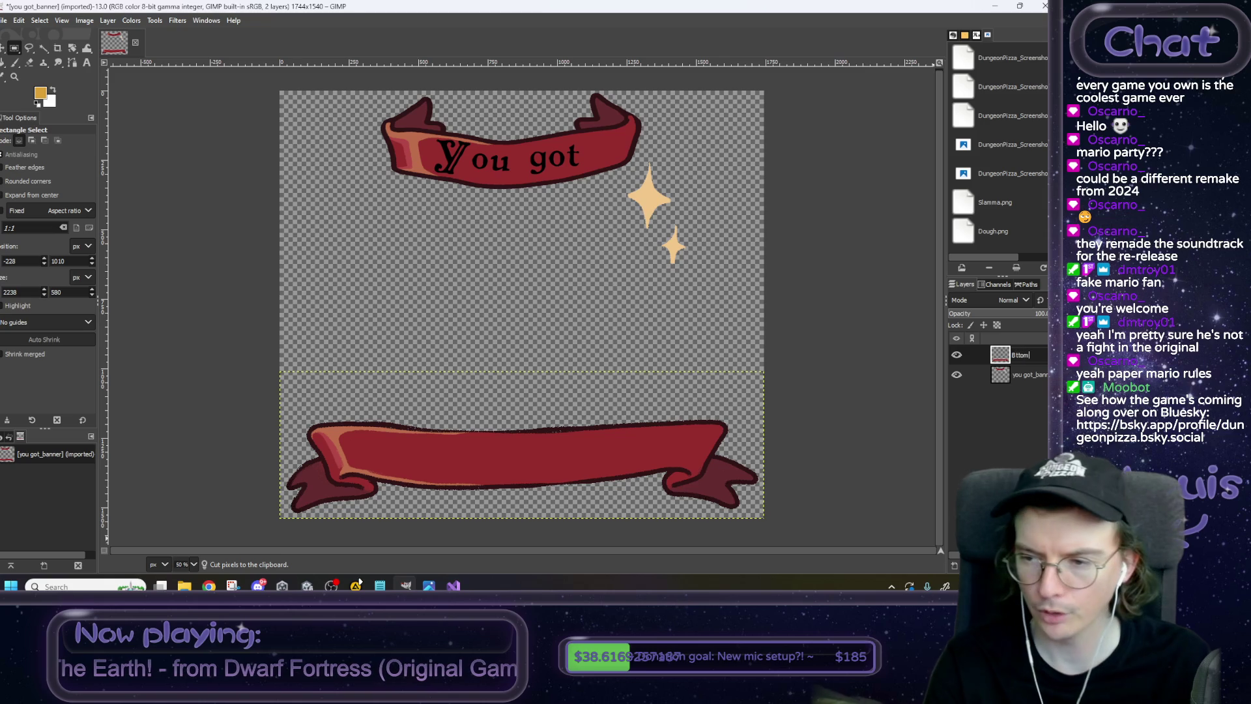
{"action": "key", "text": "BackSpace"}
{"action": "key", "text": "BackSpace"}
{"action": "key", "text": "BackSpace"}
{"action": "type", "text": "o"}
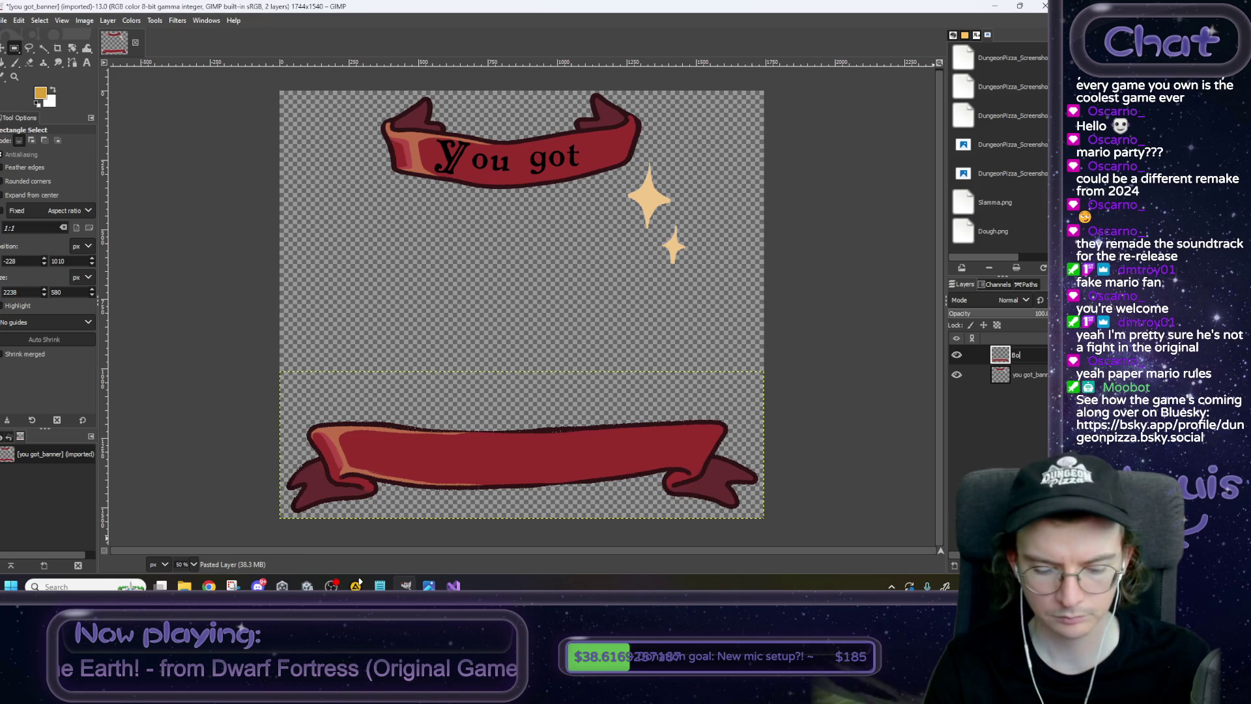
{"action": "type", "text": "ttomBanner"}
{"action": "key", "text": "Return"}
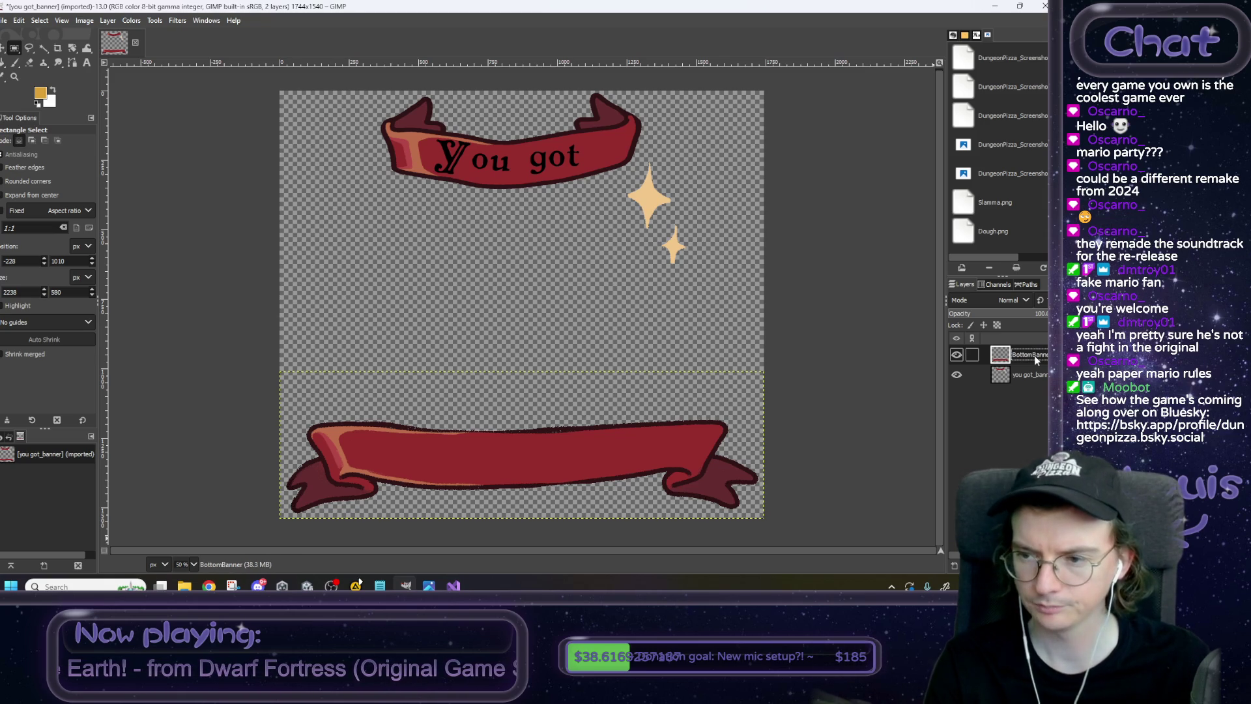
On the you got_banner layer, lasso-select the two sparkles.
{"action": "left_click", "coordinate": [1031, 376]}
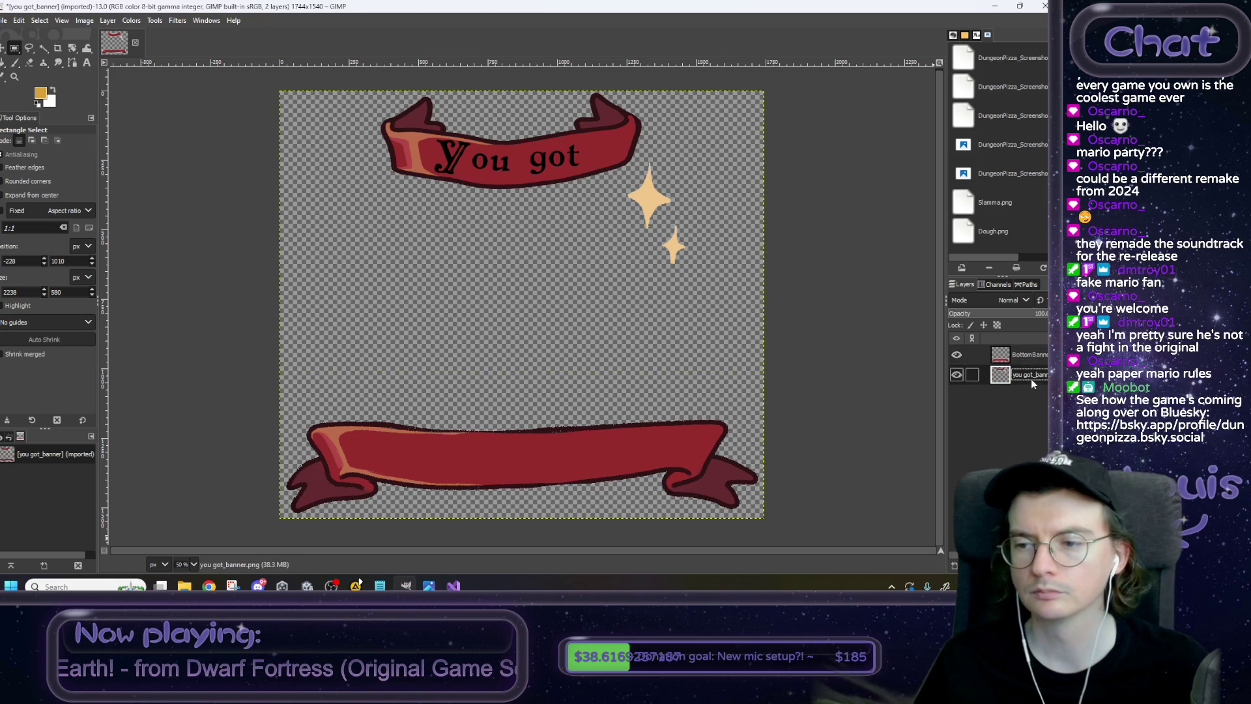
{"action": "key", "text": "f"}
{"action": "left_click", "coordinate": [658, 154]}
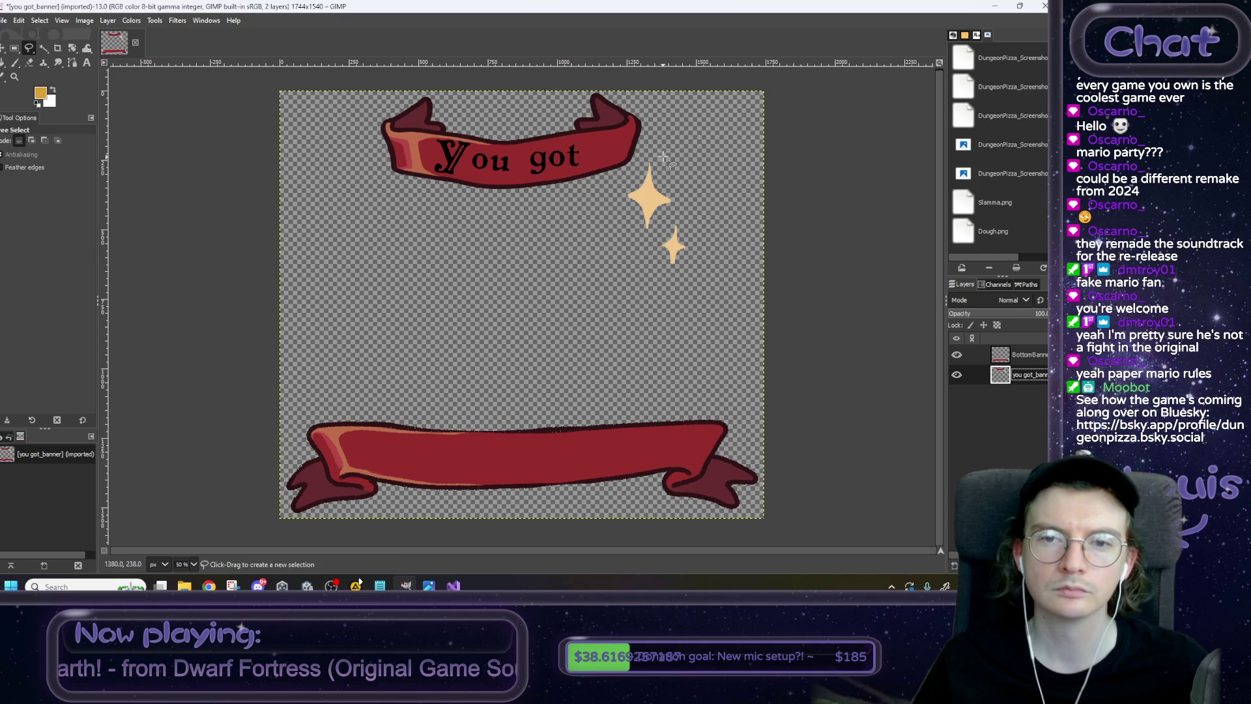
{"action": "mouse_move", "coordinate": [603, 204]}
{"action": "left_mouse_down"}
{"action": "mouse_move", "coordinate": [589, 267]}
{"action": "mouse_move", "coordinate": [710, 303]}
{"action": "mouse_move", "coordinate": [739, 189]}
{"action": "mouse_move", "coordinate": [658, 154]}
{"action": "left_mouse_up"}
{"action": "key", "text": "Return"}
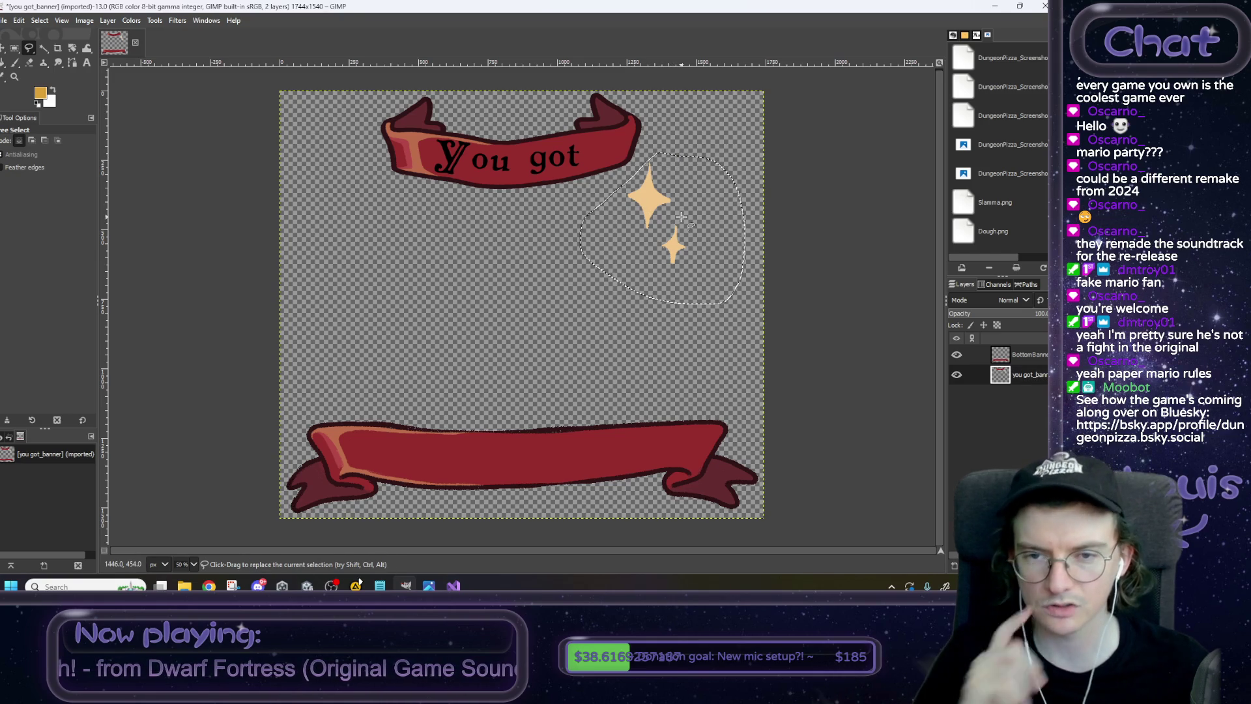
Cut and paste the sparkles into a new layer named Spargles, then reselect you got_banner.
{"action": "key", "text": "ctrl+x"}
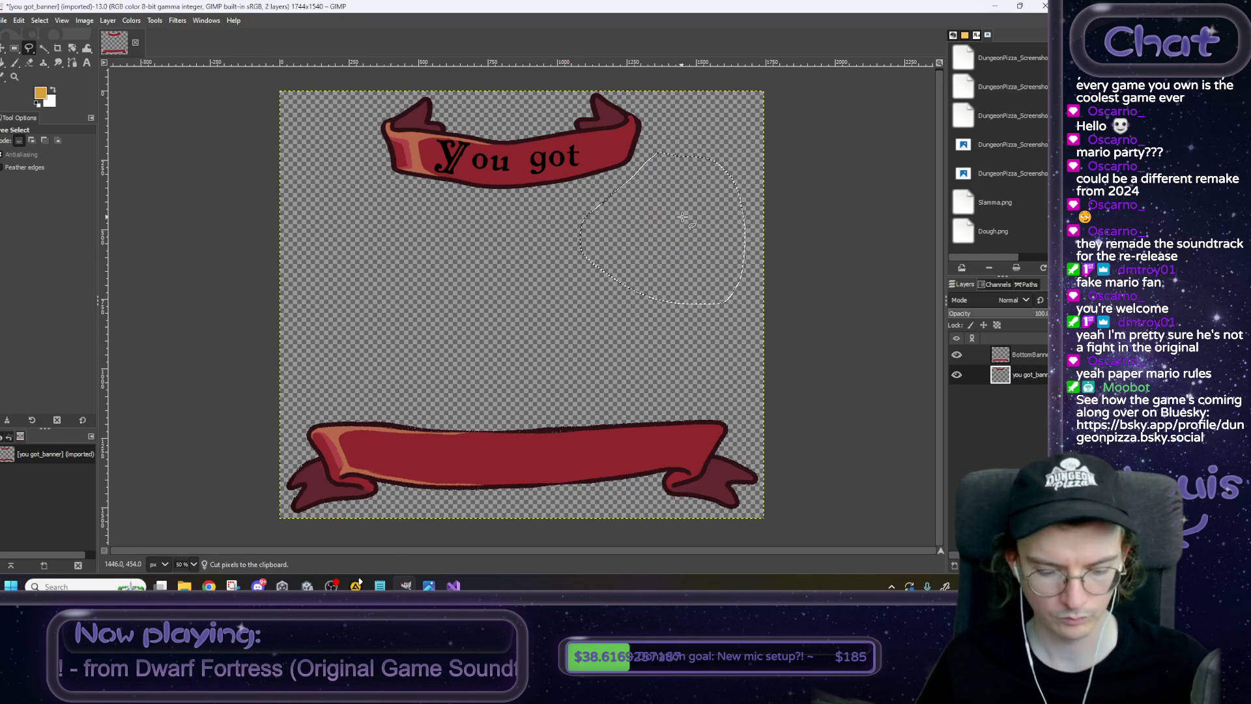
{"action": "key", "text": "ctrl+v"}
{"action": "left_click", "coordinate": [954, 565]}
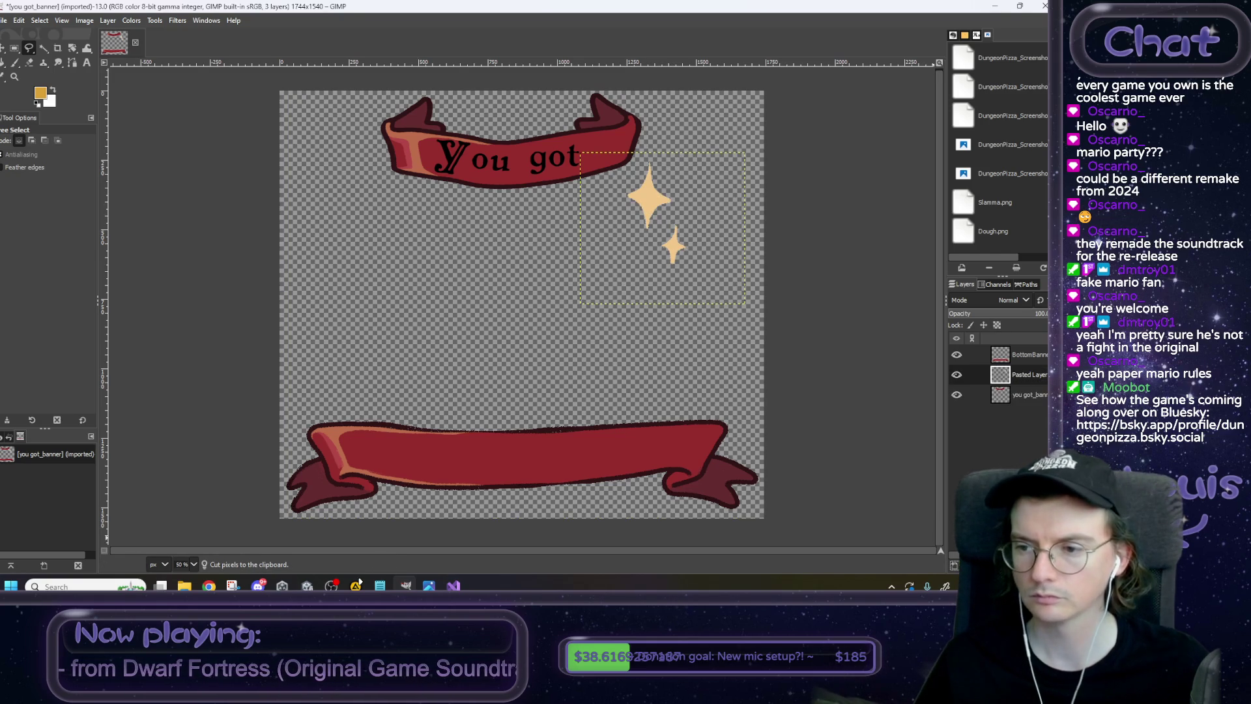
{"action": "type", "text": "Sparkl"}
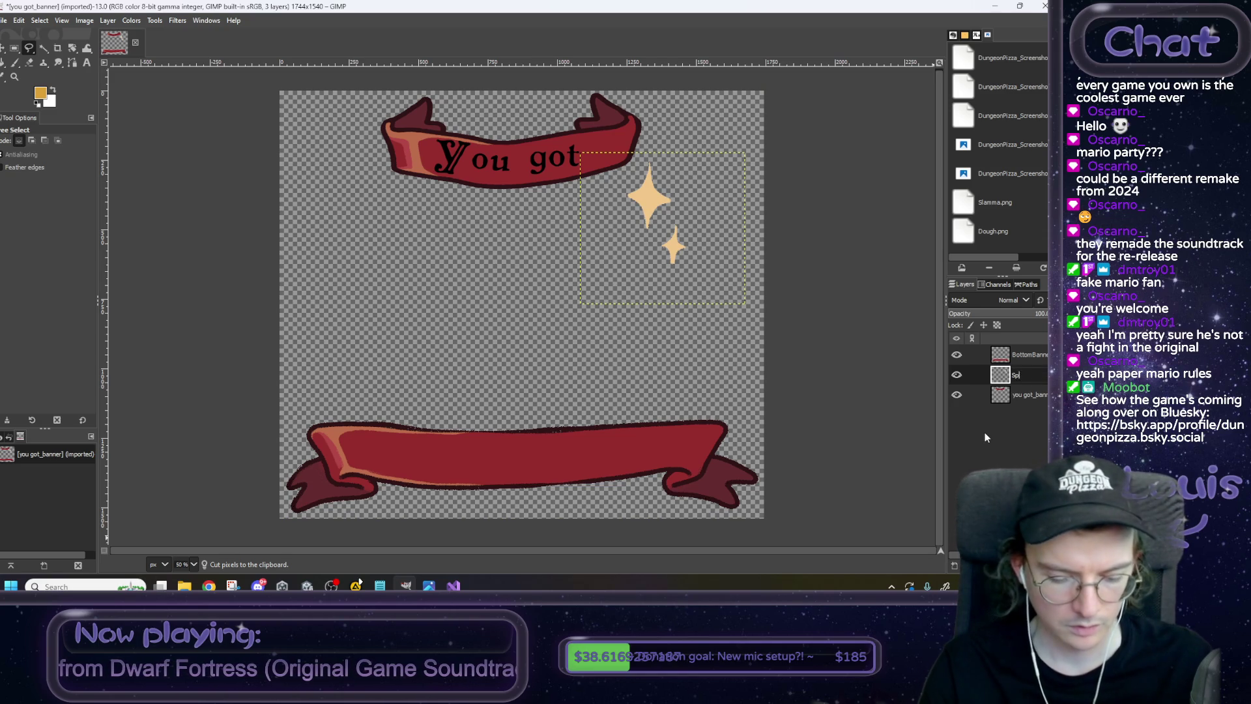
{"action": "key", "text": "BackSpace"}
{"action": "key", "text": "BackSpace"}
{"action": "type", "text": "gles"}
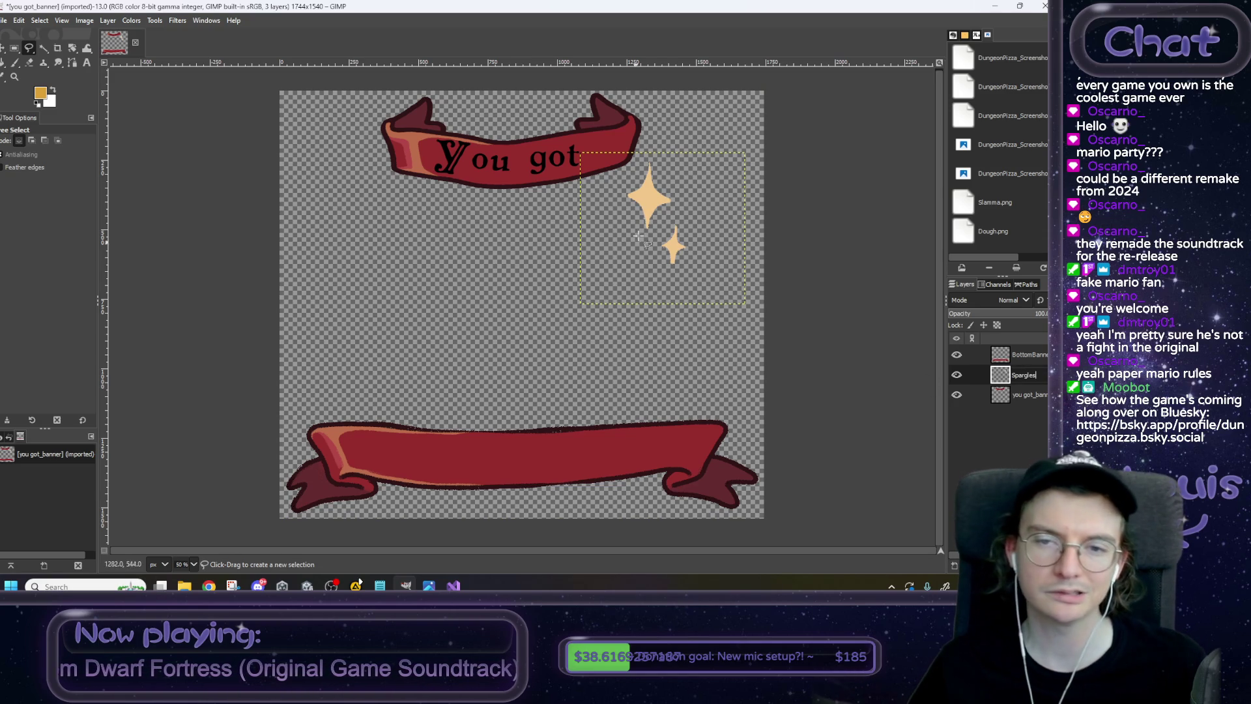
{"action": "key", "text": "Return"}
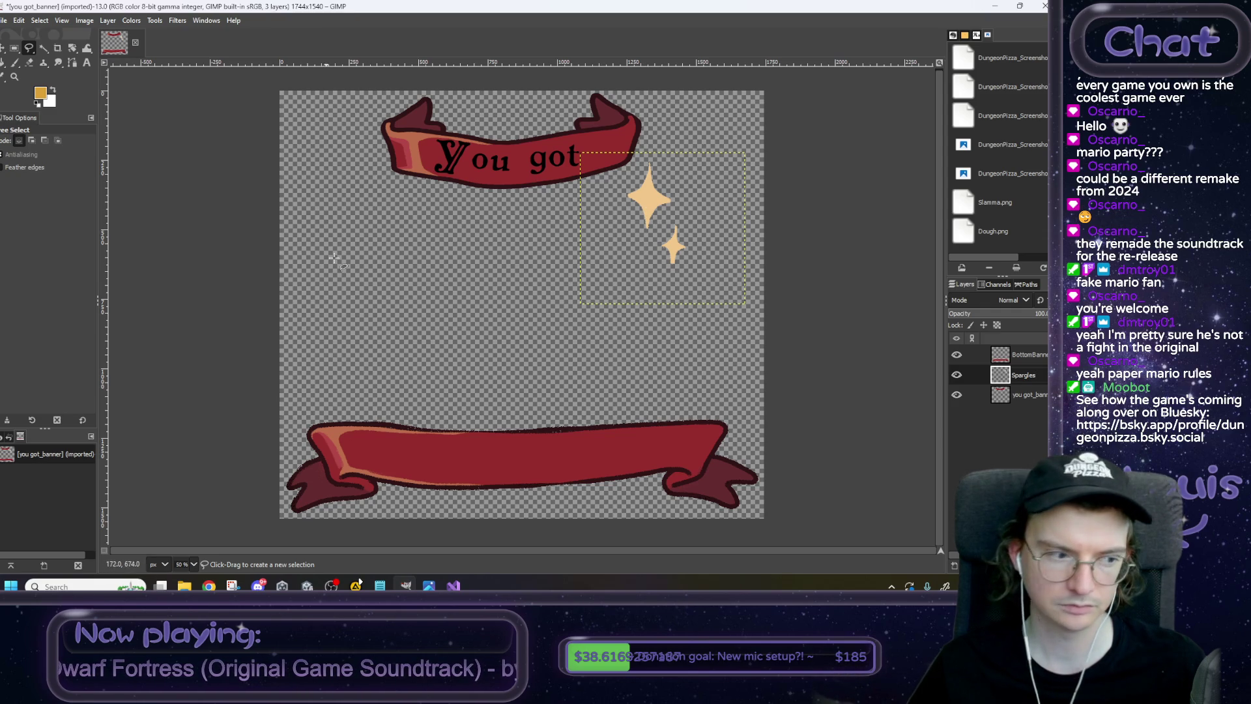
{"action": "double_click", "coordinate": [1023, 375]}
{"action": "key", "text": "Return"}
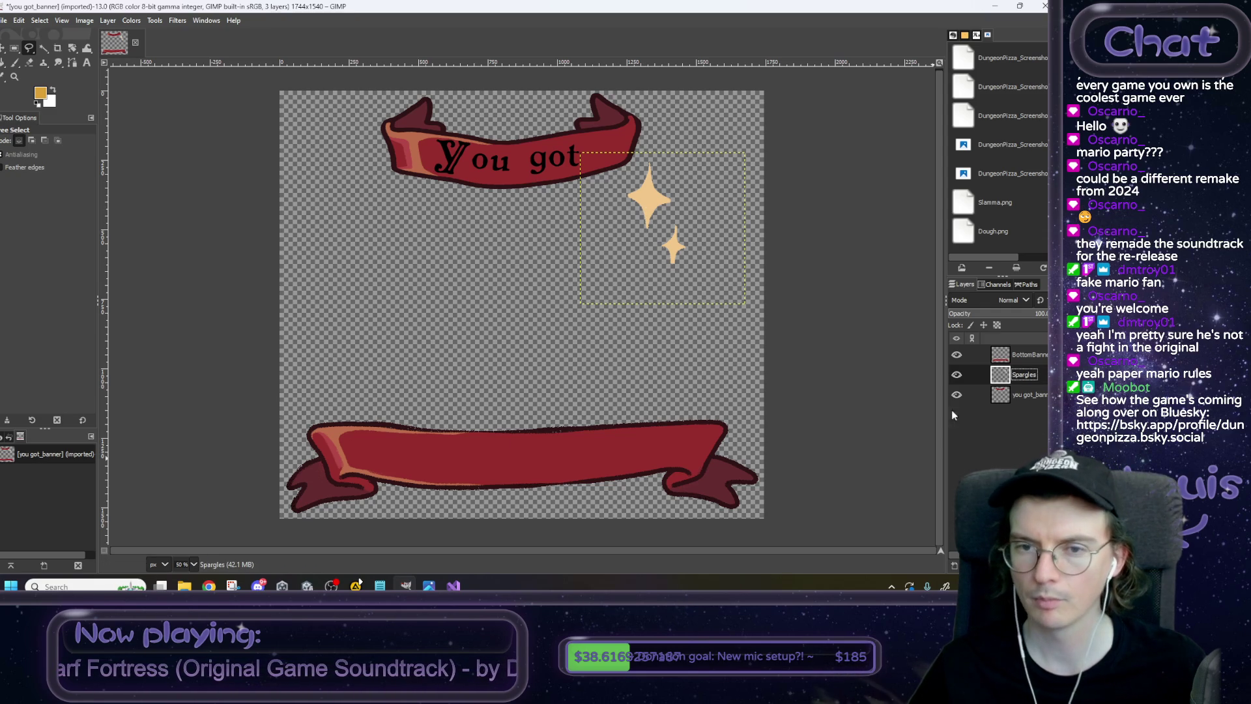
{"action": "left_click", "coordinate": [1040, 395]}
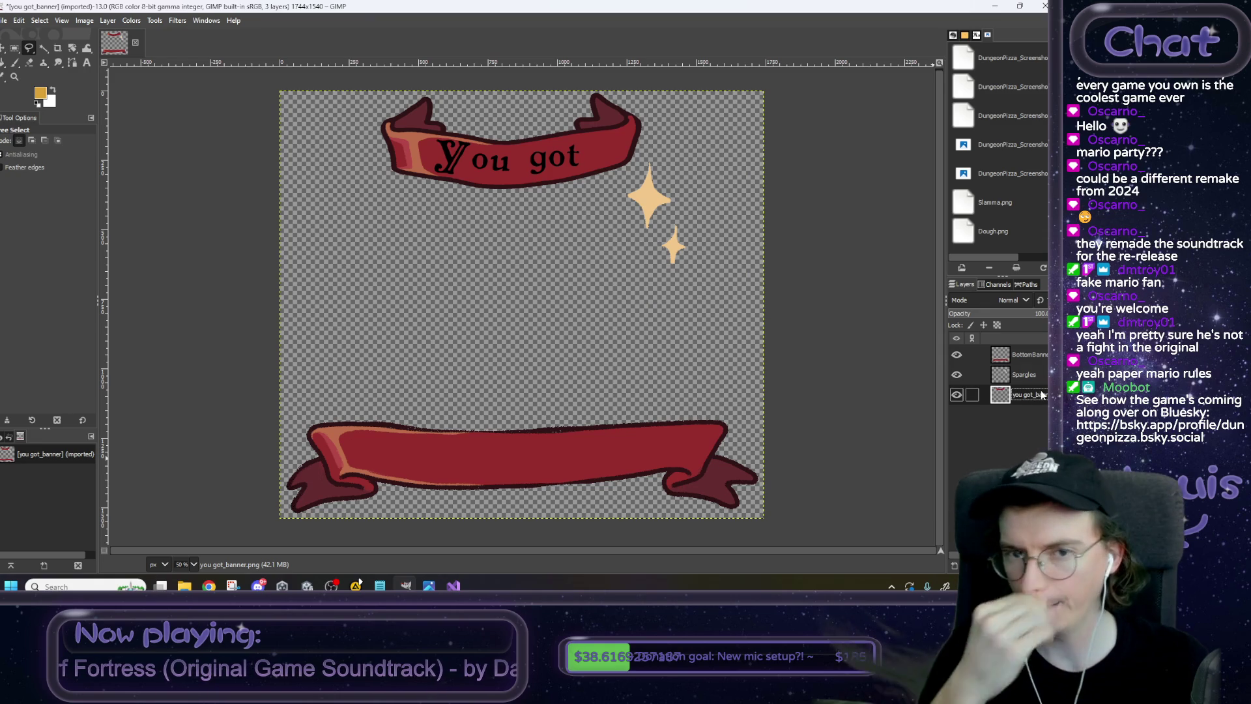
Zoom to 200% on the banner and pick the Paintbrush with the '2. Hardness 100' brush.
{"action": "key", "text": "2"}
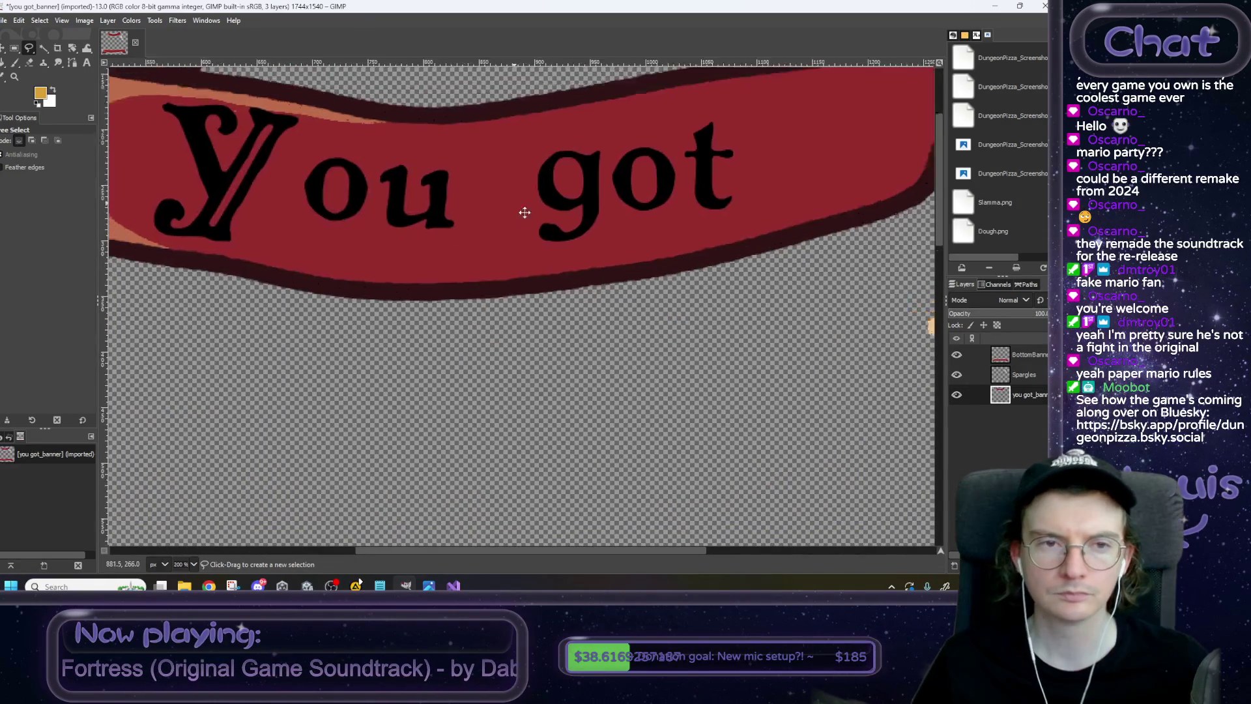
{"action": "left_click_drag", "start_coordinate": [525, 212], "coordinate": [630, 325]}
{"action": "scroll", "coordinate": [695, 287], "scroll_direction": "right", "scroll_amount": 3}
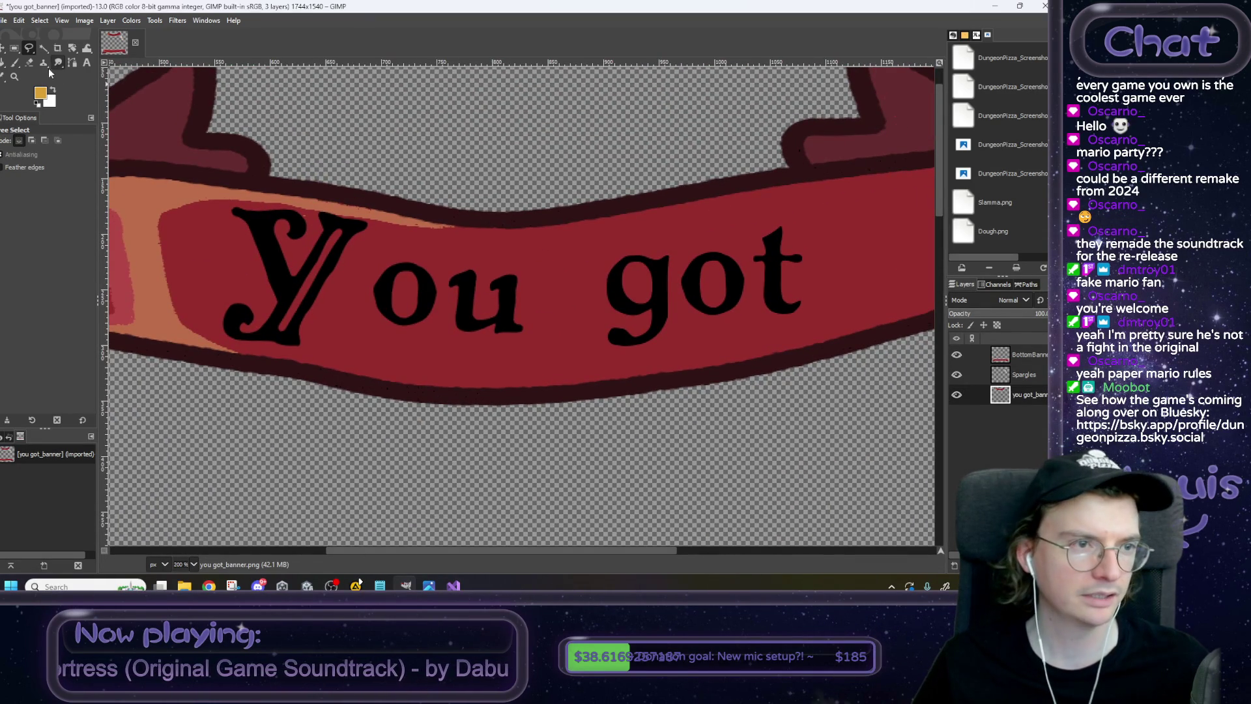
{"action": "left_click", "coordinate": [16, 63]}
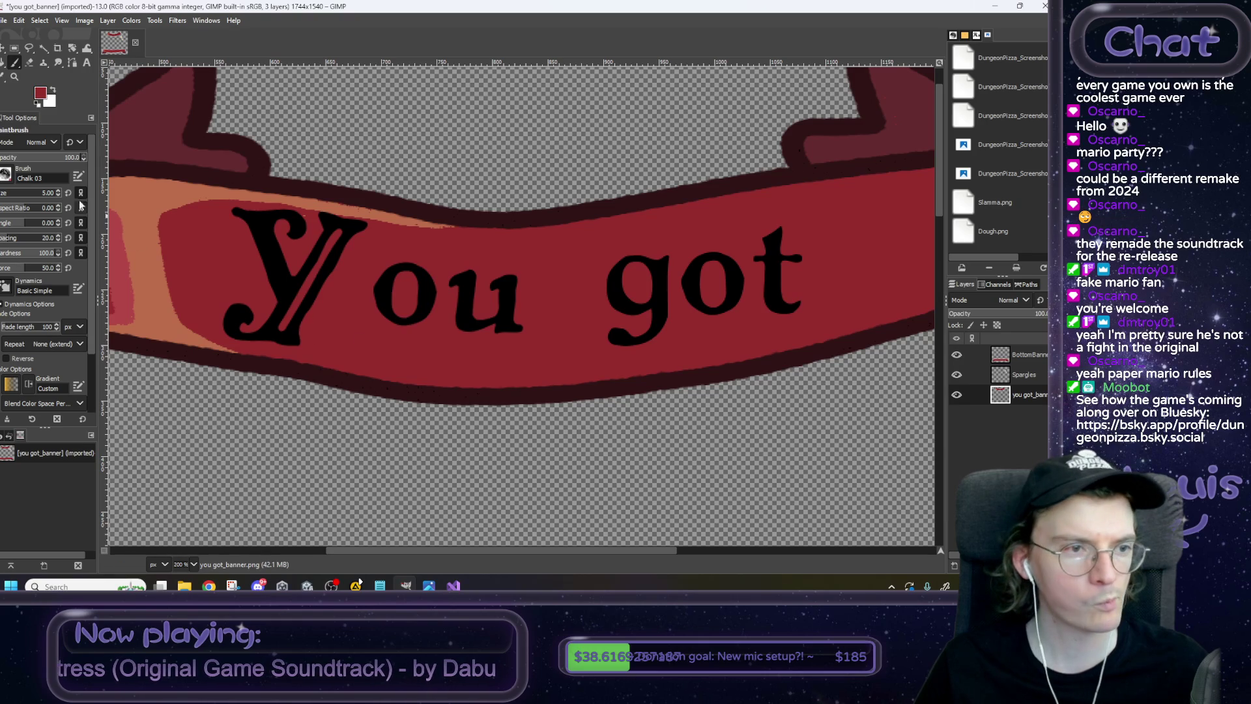
{"action": "left_click", "coordinate": [12, 177]}
{"action": "left_click", "coordinate": [44, 221]}
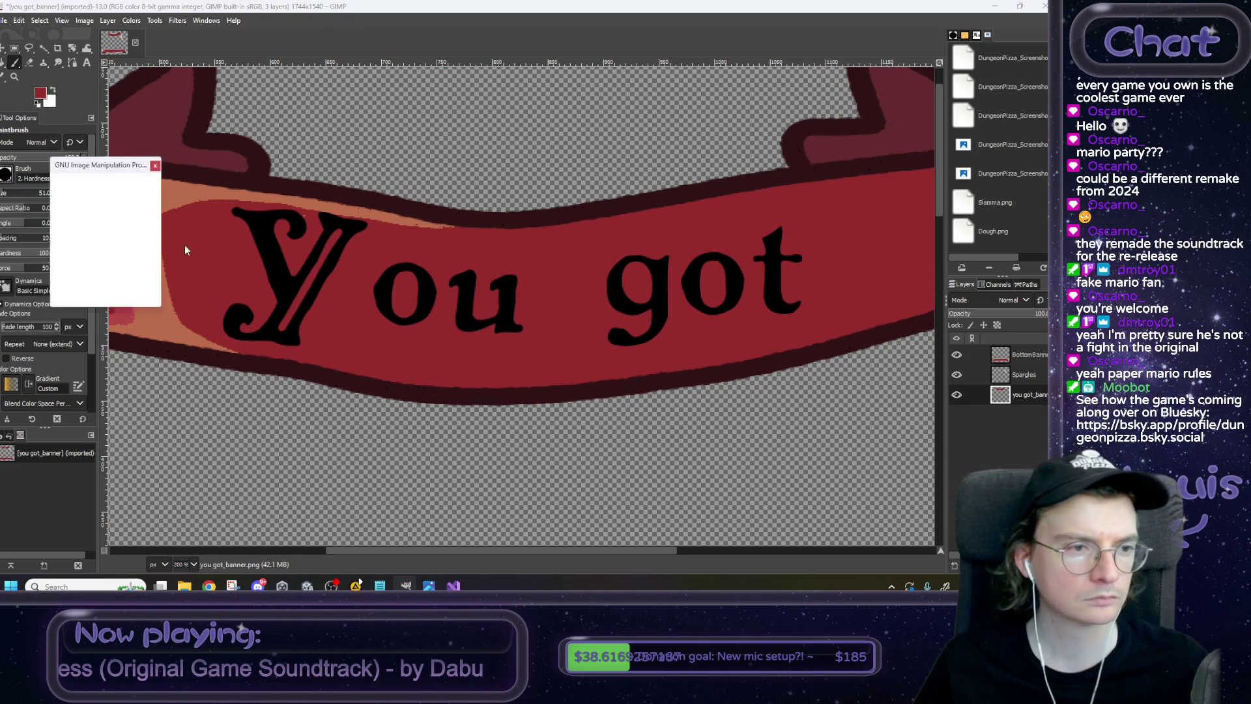
Paint red over the 'o', 'u' and the 'y' of the lettering.
{"action": "mouse_move", "coordinate": [400, 288]}
{"action": "left_mouse_down"}
{"action": "mouse_move", "coordinate": [656, 324]}
{"action": "mouse_move", "coordinate": [631, 269]}
{"action": "mouse_move", "coordinate": [508, 275]}
{"action": "left_mouse_up"}
{"action": "scroll", "coordinate": [728, 278], "scroll_direction": "right", "scroll_amount": 5}
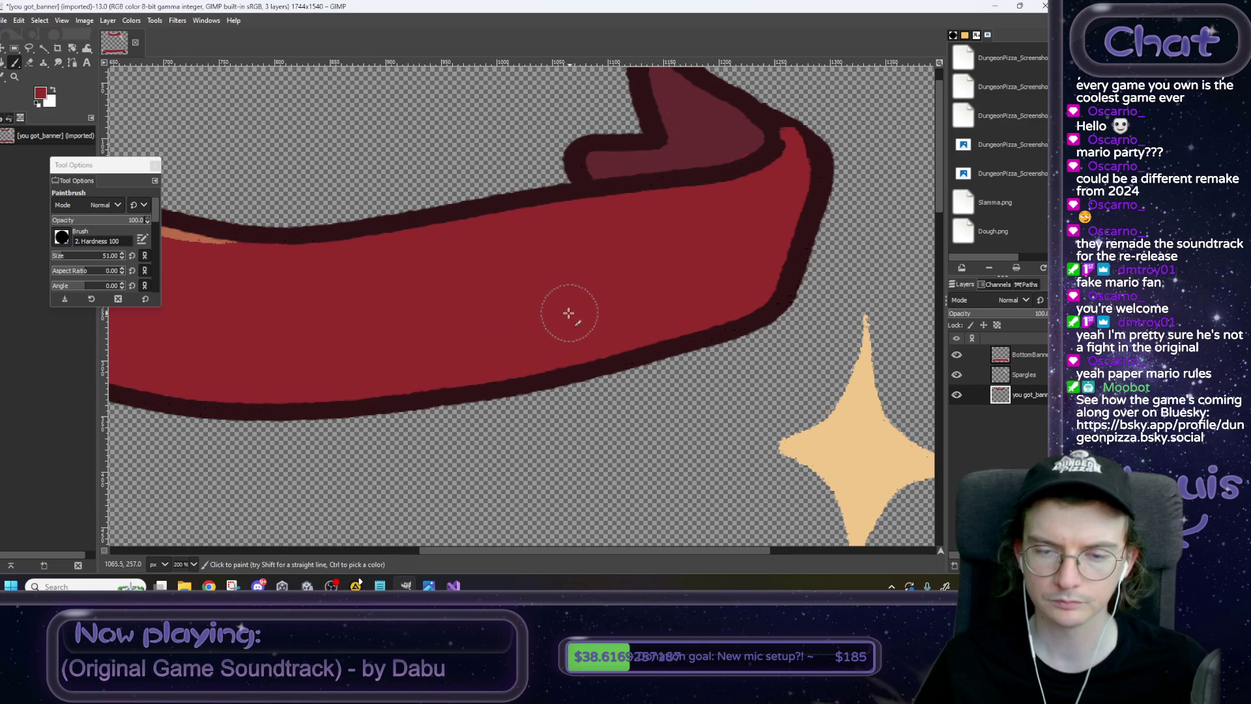
{"action": "scroll", "coordinate": [567, 310], "scroll_direction": "left", "scroll_amount": 5}
{"action": "scroll", "coordinate": [319, 336], "scroll_direction": "up", "scroll_amount": 1}
{"action": "scroll", "coordinate": [319, 335], "scroll_direction": "up", "scroll_amount": 1}
{"action": "left_click_drag", "start_coordinate": [287, 330], "coordinate": [414, 344]}
{"action": "mouse_move", "coordinate": [497, 228]}
{"action": "left_mouse_down"}
{"action": "mouse_move", "coordinate": [539, 196]}
{"action": "mouse_move", "coordinate": [436, 189]}
{"action": "mouse_move", "coordinate": [378, 298]}
{"action": "mouse_move", "coordinate": [432, 246]}
{"action": "left_mouse_up"}
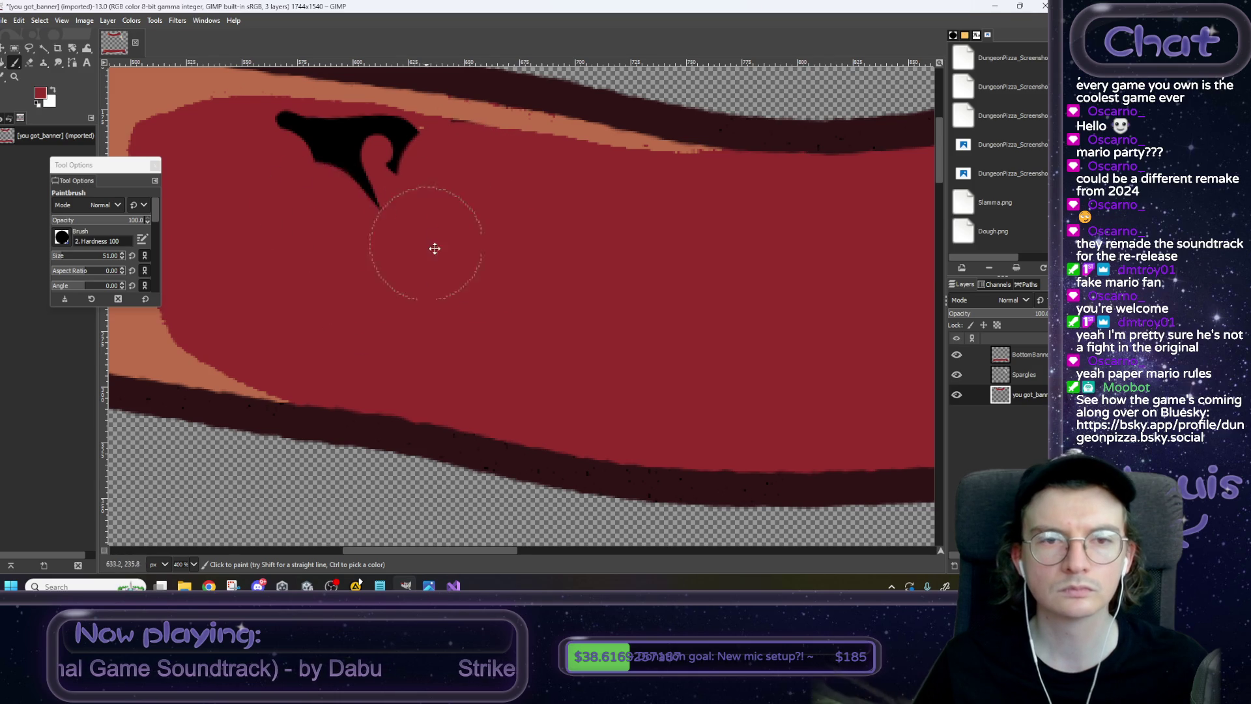
Cover the remaining black stroke in red and drag the floating brush settings toward the dock.
{"action": "scroll", "coordinate": [514, 324], "scroll_direction": "up", "scroll_amount": 3}
{"action": "scroll", "coordinate": [389, 267], "scroll_direction": "up", "scroll_amount": 6}
{"action": "scroll", "coordinate": [389, 267], "scroll_direction": "right", "scroll_amount": 4}
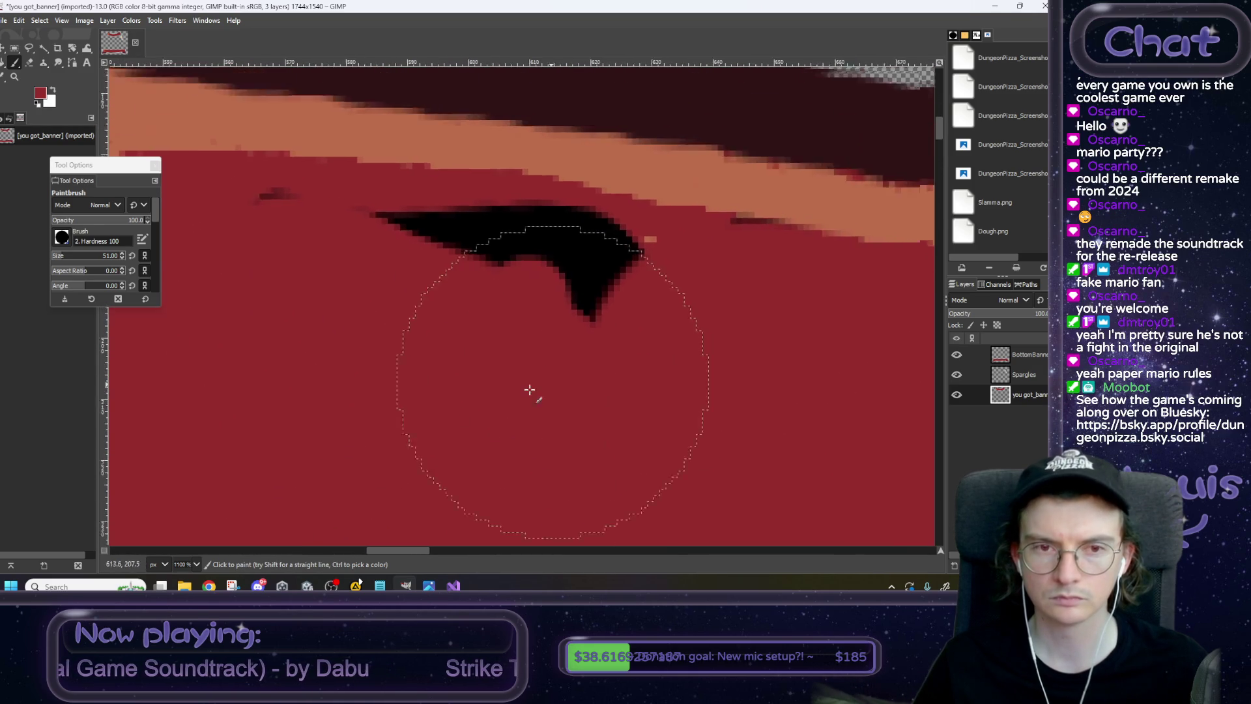
{"action": "left_click_drag", "start_coordinate": [389, 464], "coordinate": [554, 475]}
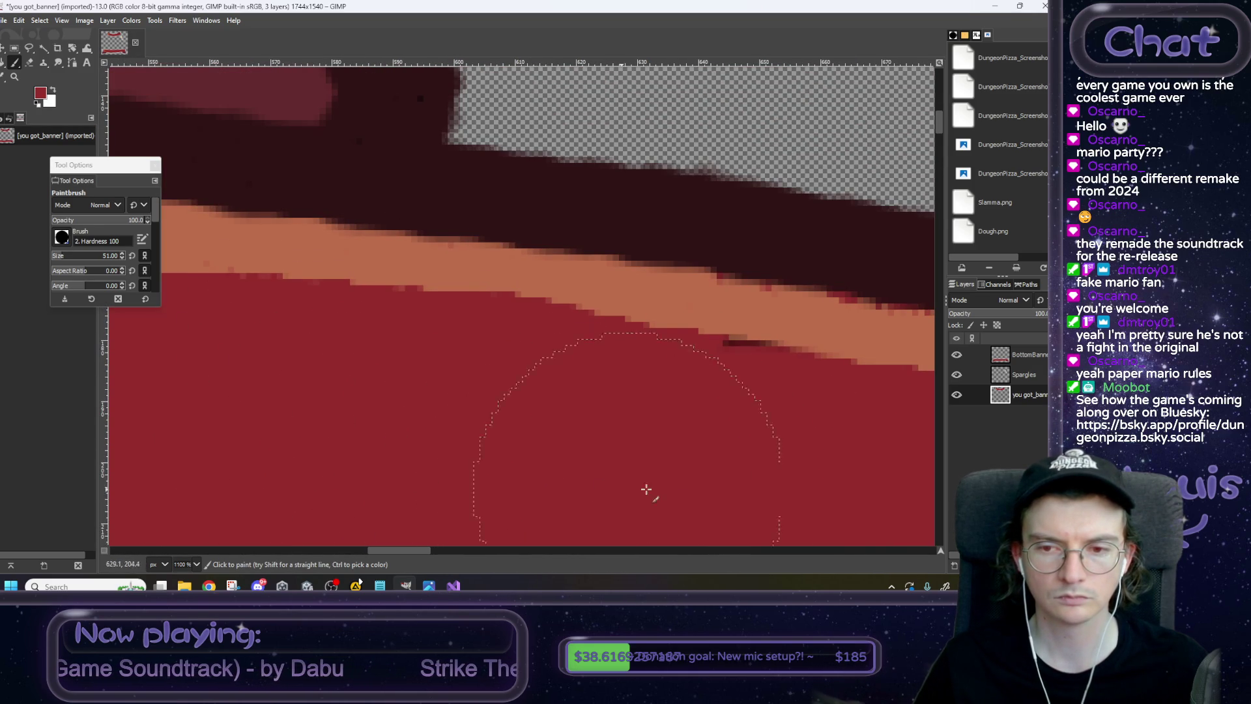
{"action": "scroll", "coordinate": [739, 485], "scroll_direction": "down", "scroll_amount": 2}
{"action": "scroll", "coordinate": [738, 484], "scroll_direction": "right", "scroll_amount": 6}
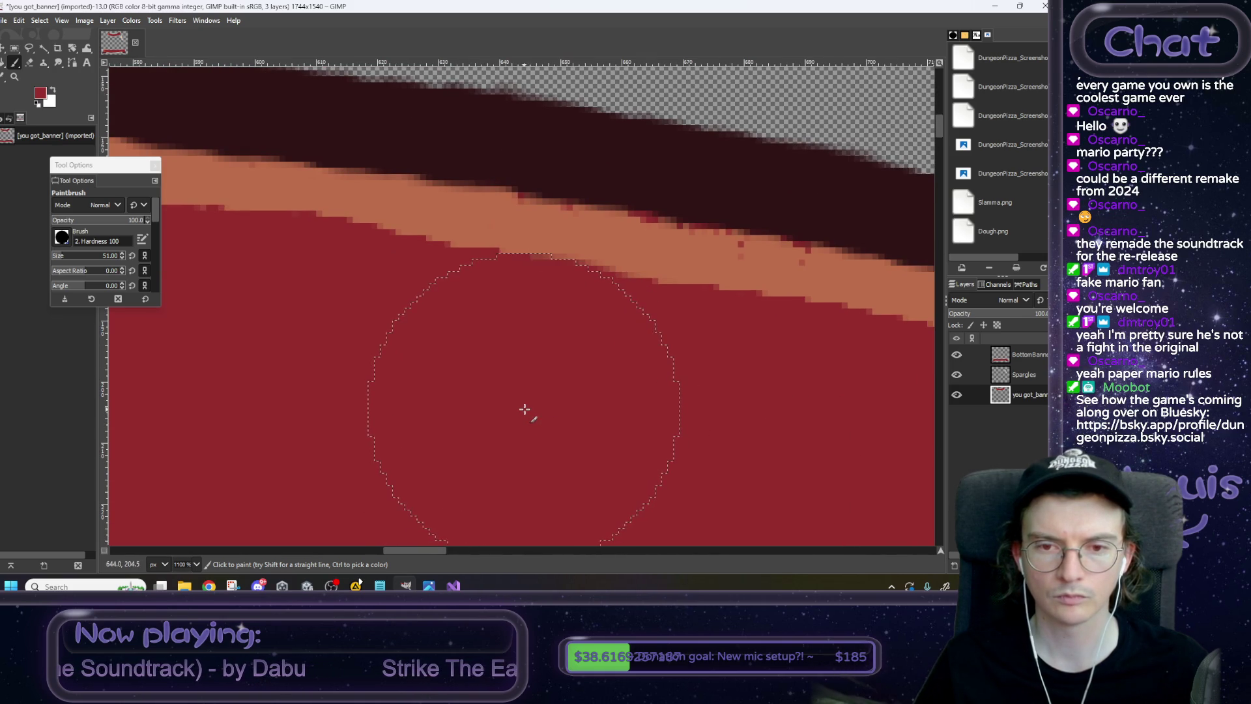
{"action": "scroll", "coordinate": [607, 442], "scroll_direction": "down", "scroll_amount": 6}
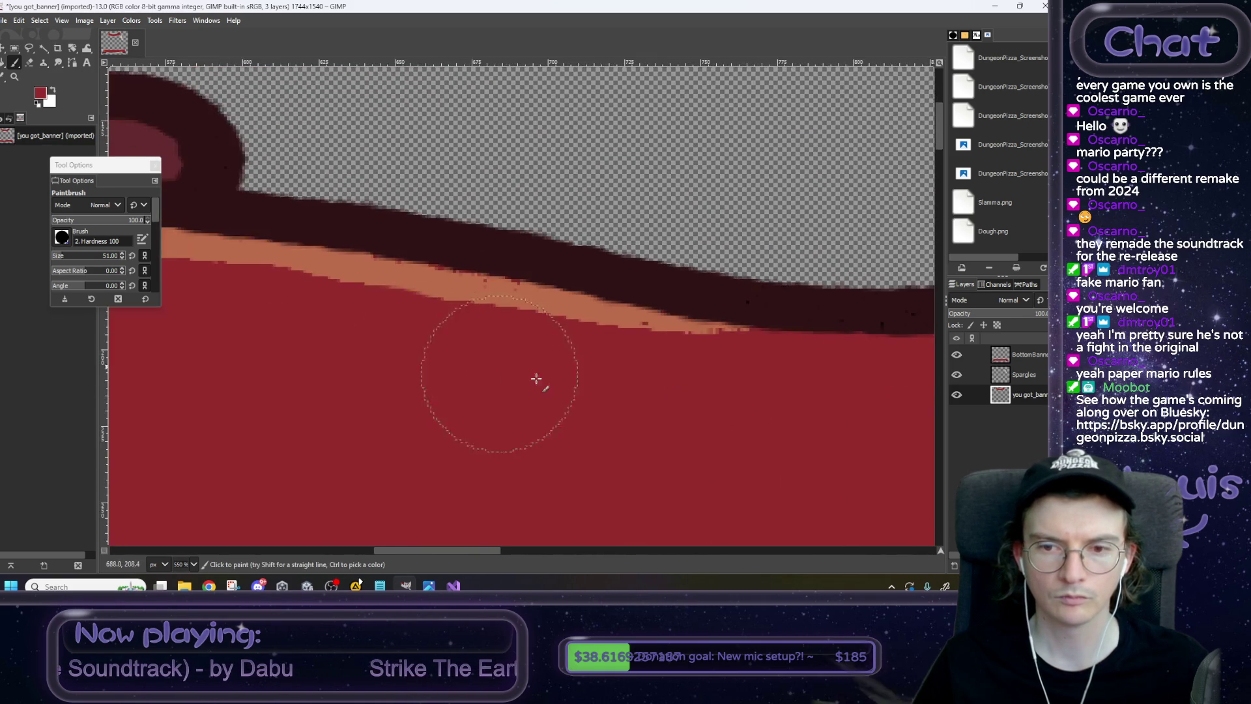
{"action": "scroll", "coordinate": [576, 343], "scroll_direction": "down", "scroll_amount": 5}
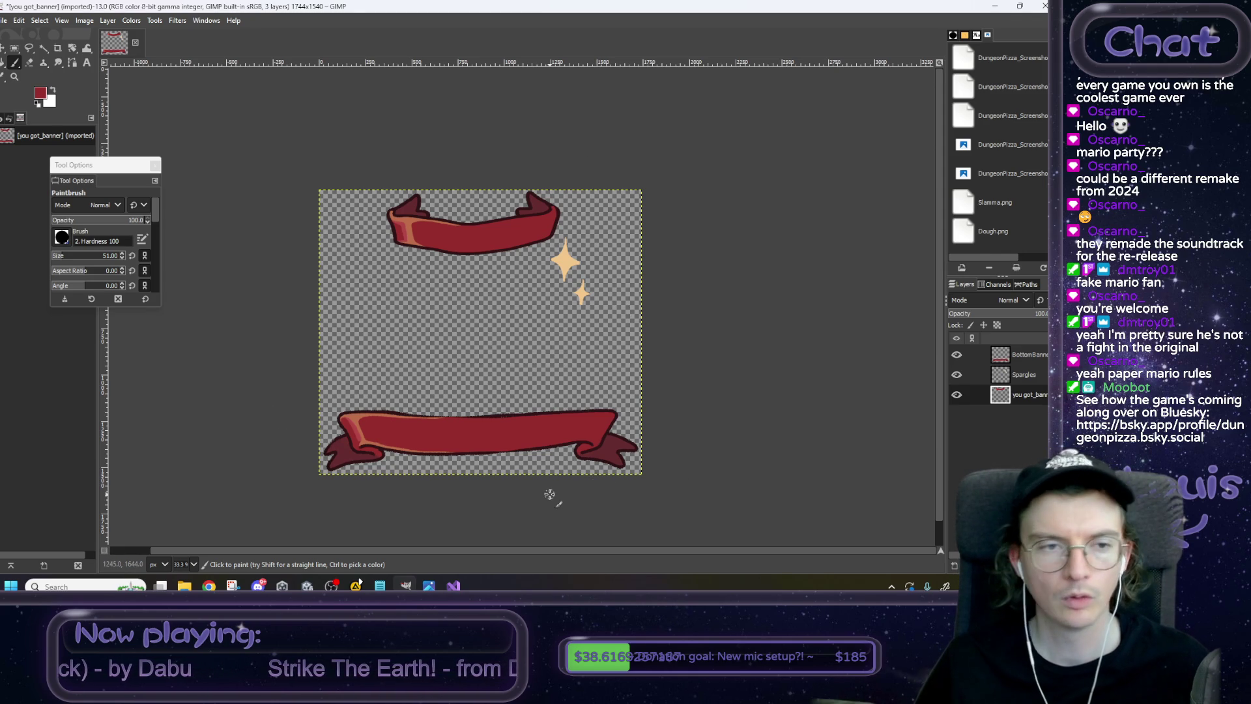
{"action": "mouse_move", "coordinate": [76, 184]}
{"action": "left_mouse_down"}
{"action": "mouse_move", "coordinate": [194, 169]}
{"action": "mouse_move", "coordinate": [65, 151]}
{"action": "mouse_move", "coordinate": [17, 115]}
{"action": "mouse_move", "coordinate": [10, 160]}
{"action": "left_mouse_up"}
Dock the Paintbrush options into the left panel, review the blank banner, and hide sparkles and top layers.
{"action": "mouse_move", "coordinate": [56, 115]}
{"action": "left_mouse_down"}
{"action": "mouse_move", "coordinate": [182, 124]}
{"action": "mouse_move", "coordinate": [39, 124]}
{"action": "left_mouse_up"}
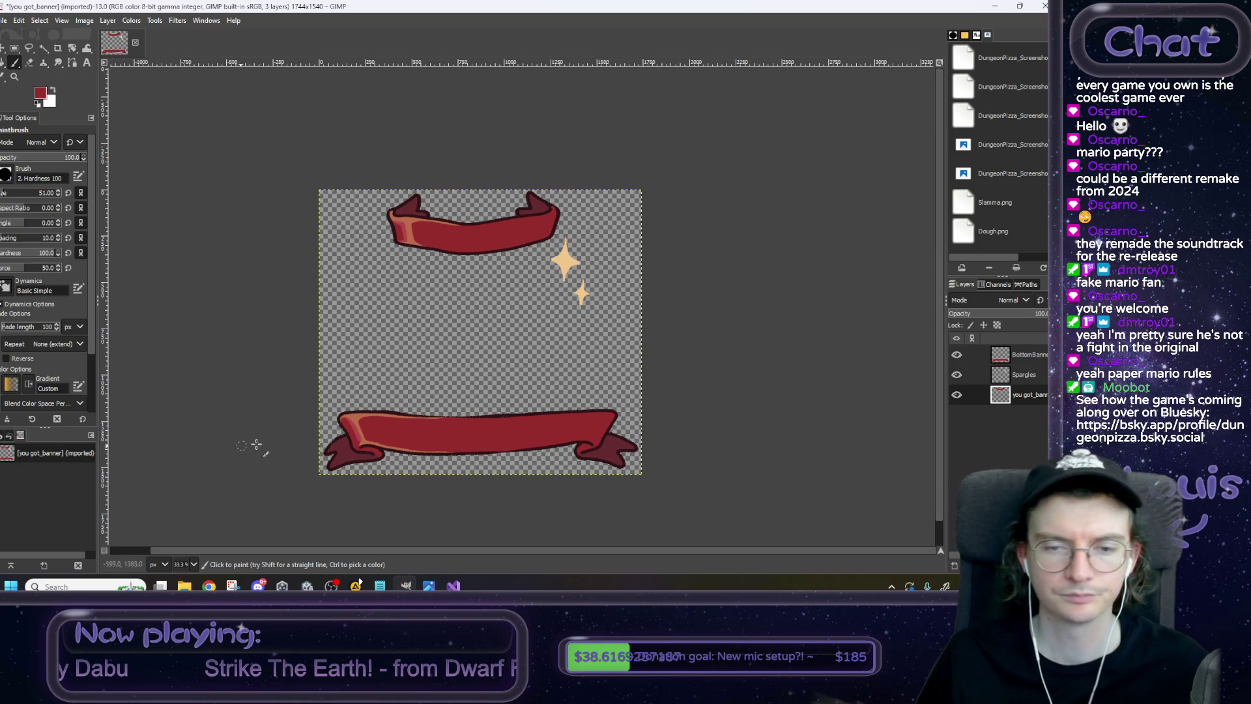
{"action": "scroll", "coordinate": [257, 441], "scroll_direction": "right", "scroll_amount": 2}
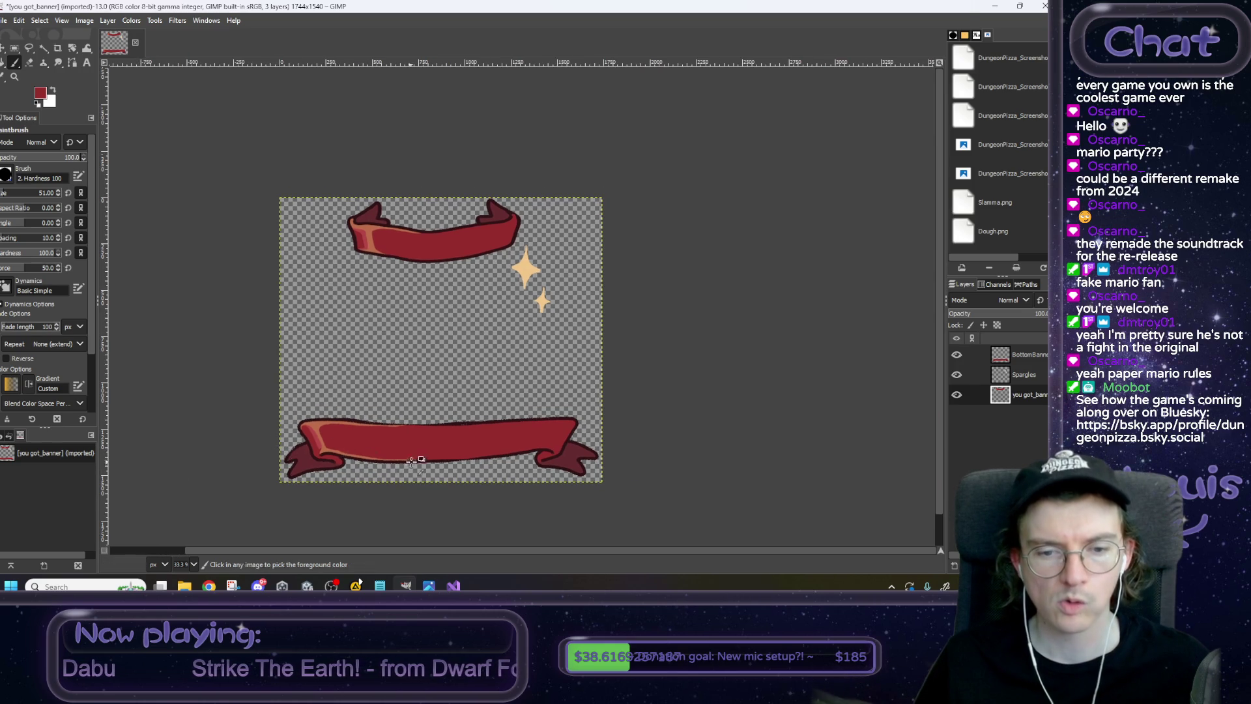
{"action": "scroll", "coordinate": [412, 460], "scroll_direction": "up", "scroll_amount": 5, "text": "ctrl"}
{"action": "scroll", "coordinate": [413, 460], "scroll_direction": "down", "scroll_amount": 5, "text": "ctrl"}
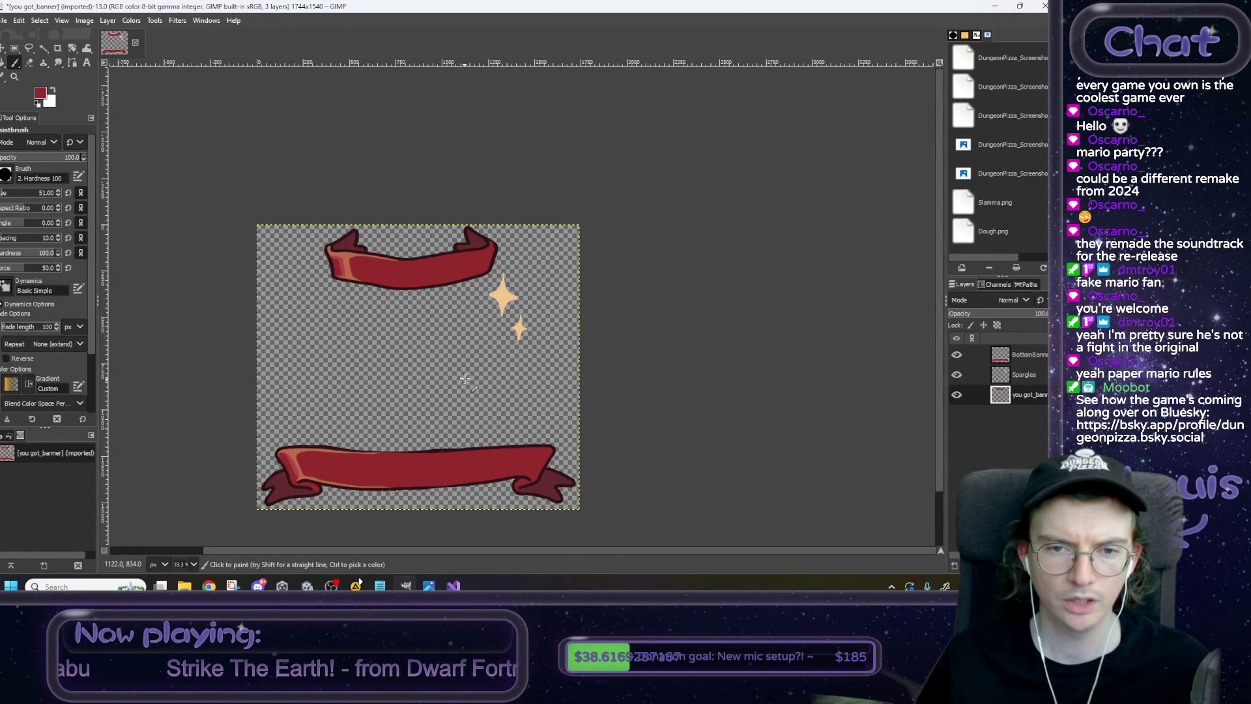
{"action": "scroll", "coordinate": [531, 242], "scroll_direction": "up", "scroll_amount": 4, "text": "ctrl"}
{"action": "scroll", "coordinate": [515, 280], "scroll_direction": "down", "scroll_amount": 3, "text": "ctrl"}
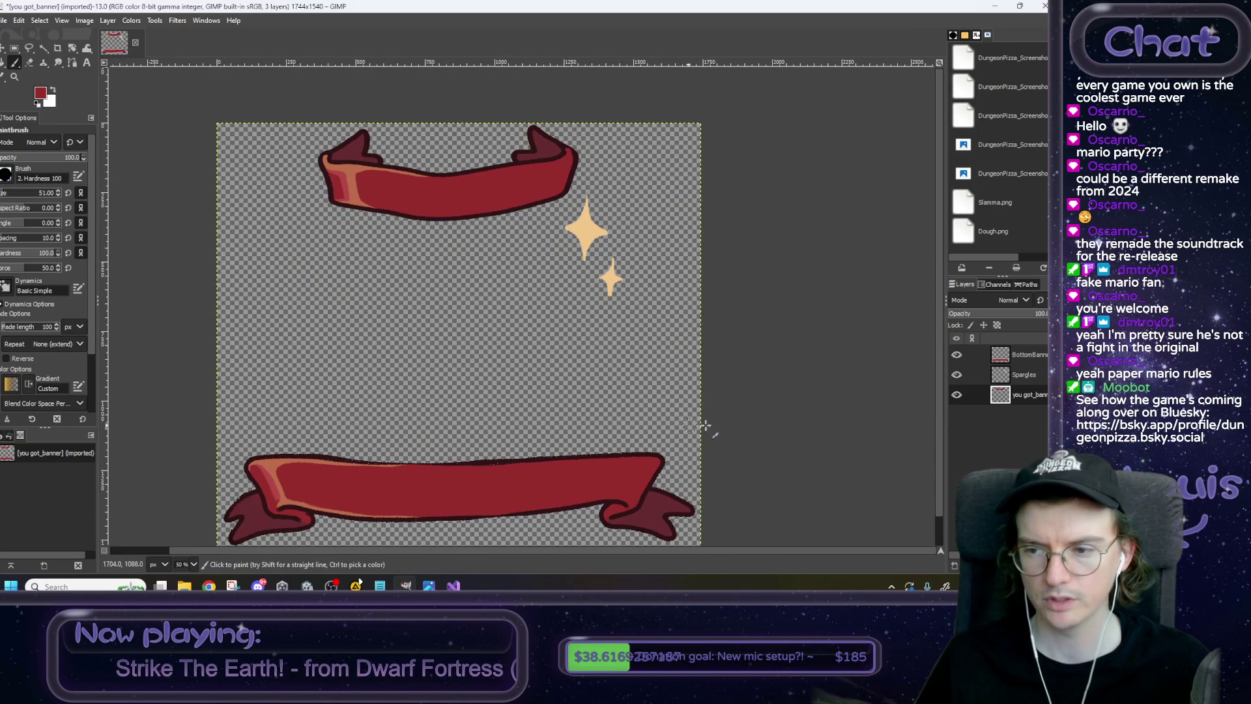
{"action": "left_click_drag", "start_coordinate": [957, 374], "coordinate": [957, 396]}
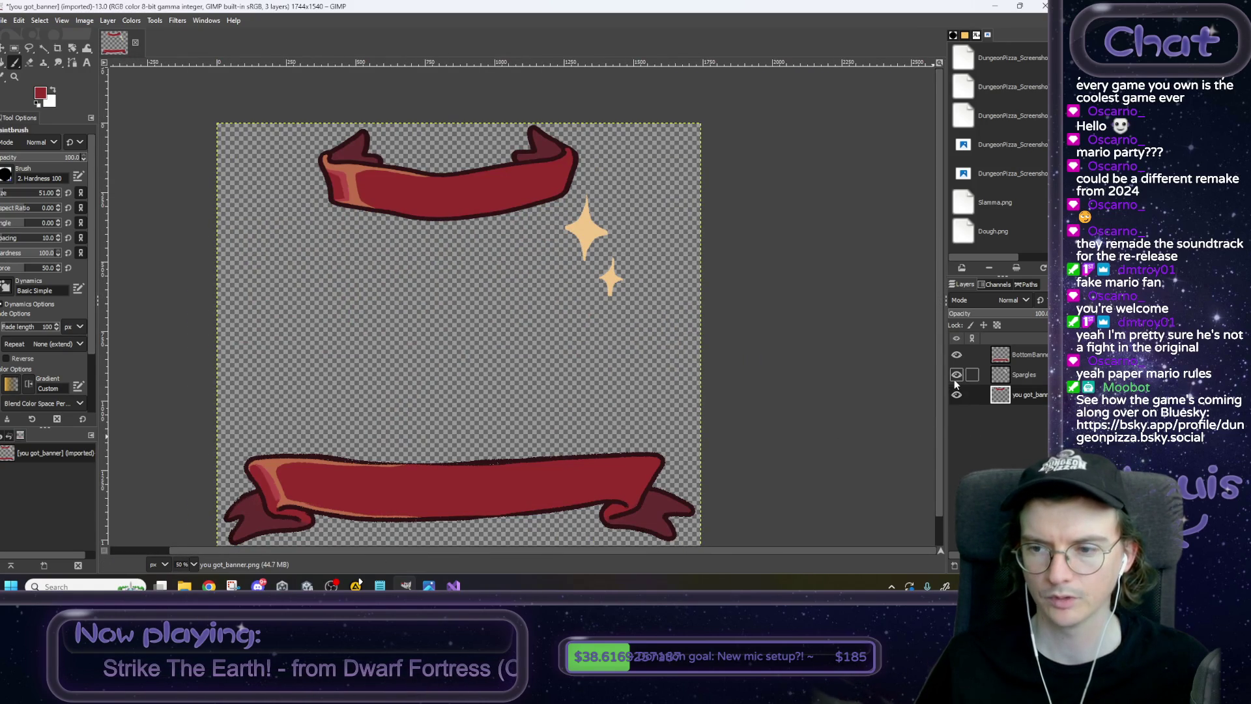
Crop the image to the BottomBanner layer's content.
{"action": "left_click", "coordinate": [1016, 354]}
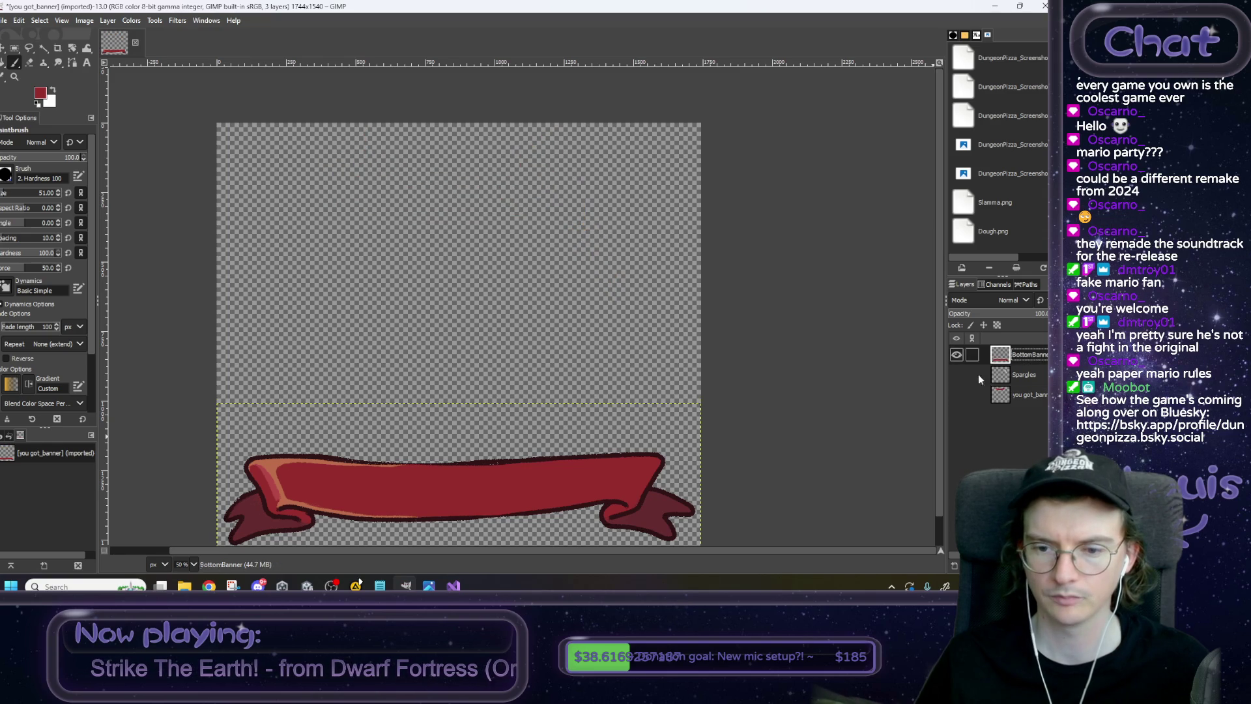
{"action": "scroll", "coordinate": [709, 324], "scroll_direction": "down", "scroll_amount": 2}
{"action": "left_click", "coordinate": [85, 21]}
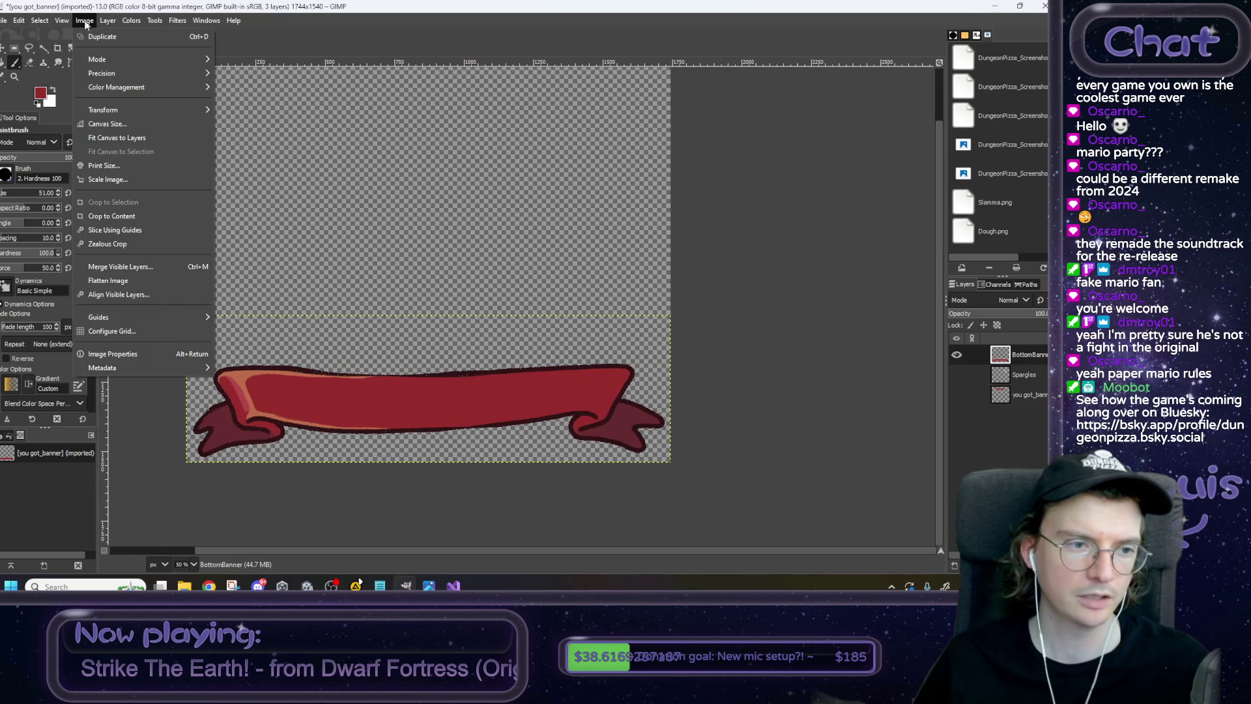
{"action": "left_click", "coordinate": [131, 217]}
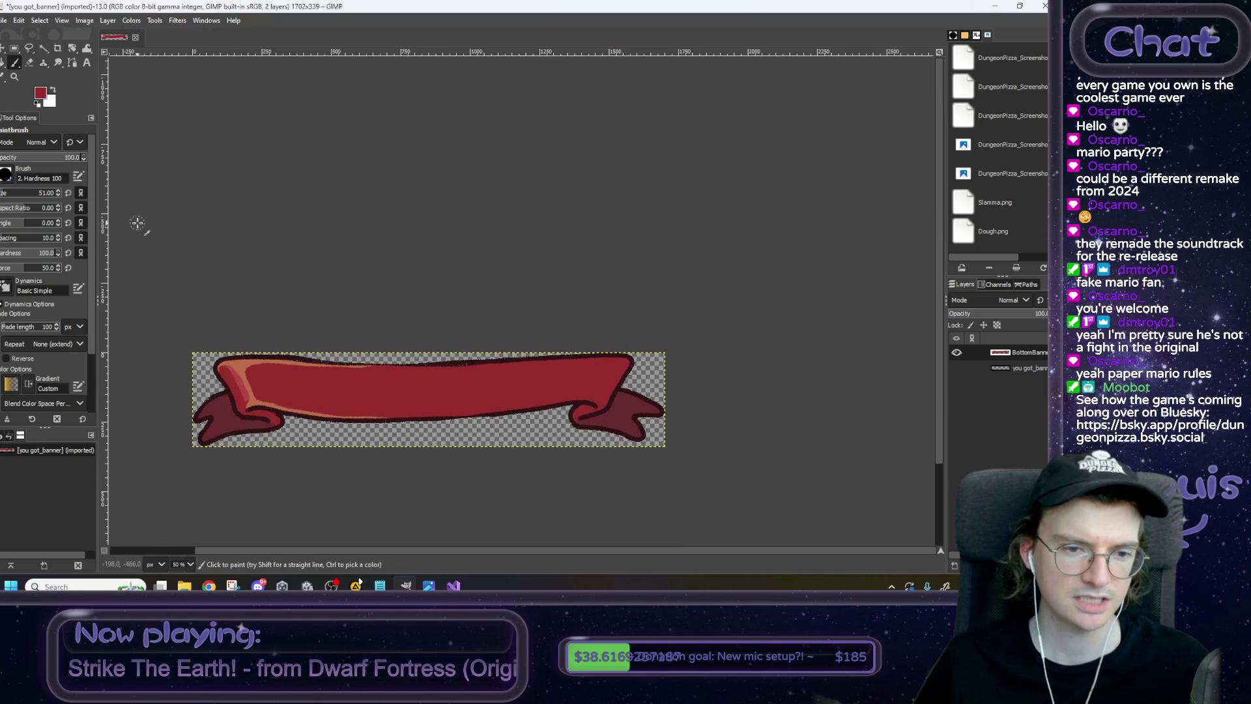
Open Export As and navigate to the ItemGet art folder.
{"action": "left_click", "coordinate": [4, 20]}
{"action": "left_click", "coordinate": [51, 208]}
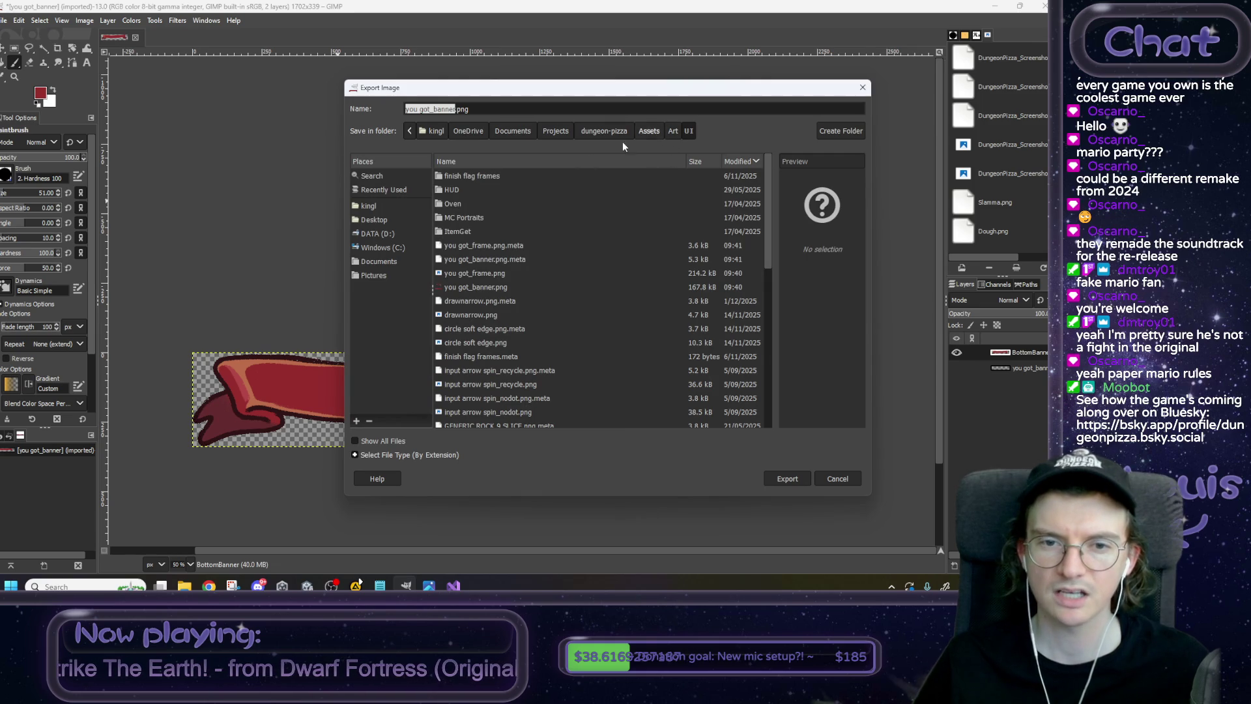
{"action": "double_click", "coordinate": [463, 232]}
{"action": "right_click", "coordinate": [495, 325]}
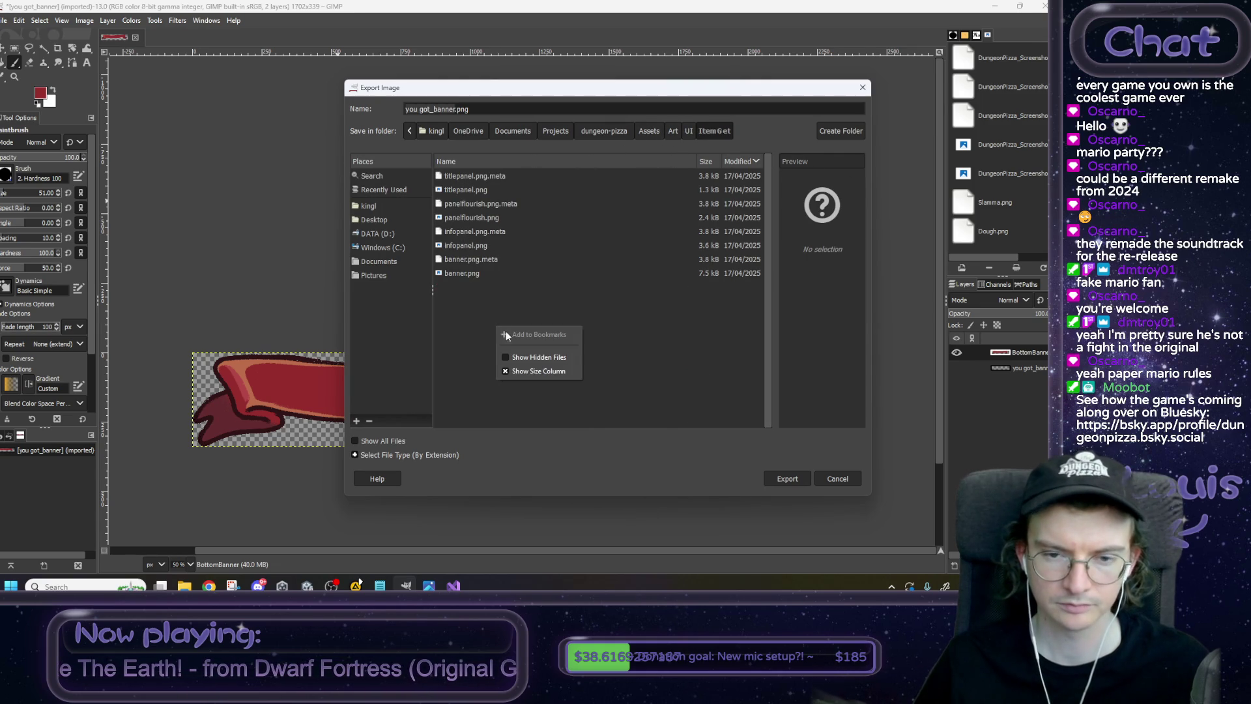
{"action": "left_click", "coordinate": [432, 219]}
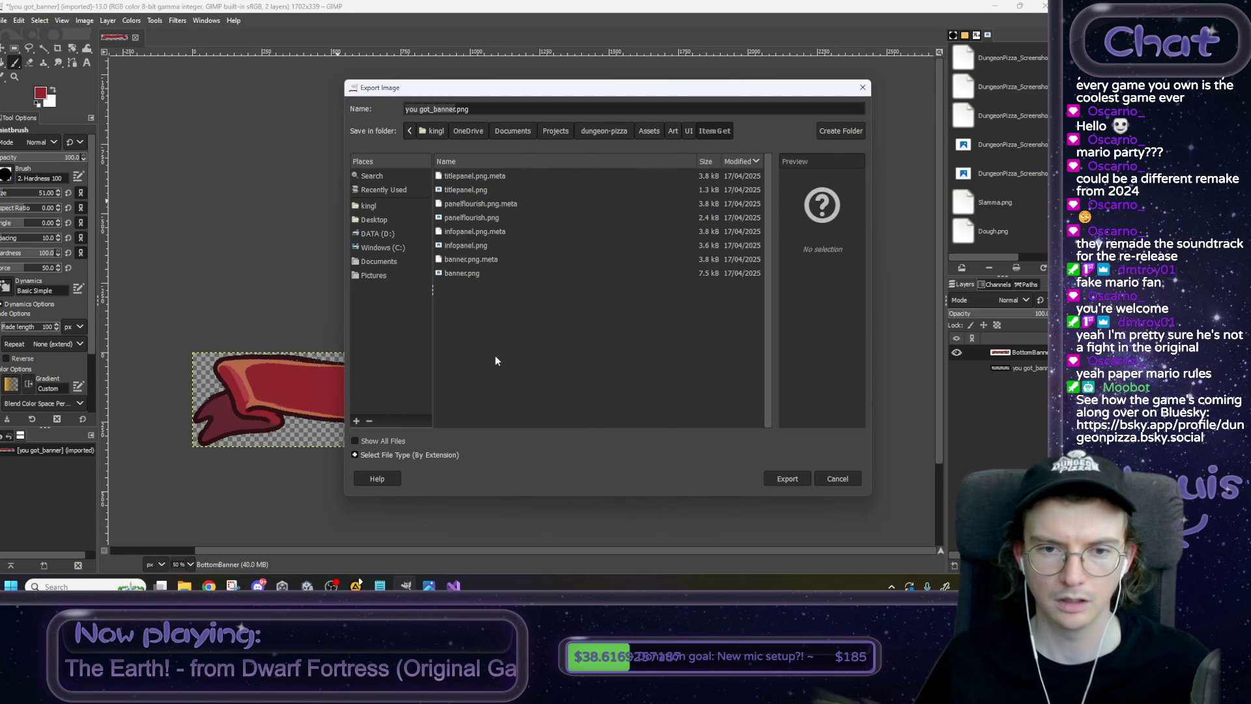
Name the file BottomBanner.png and export it with the default PNG settings.
{"action": "left_click", "coordinate": [455, 110]}
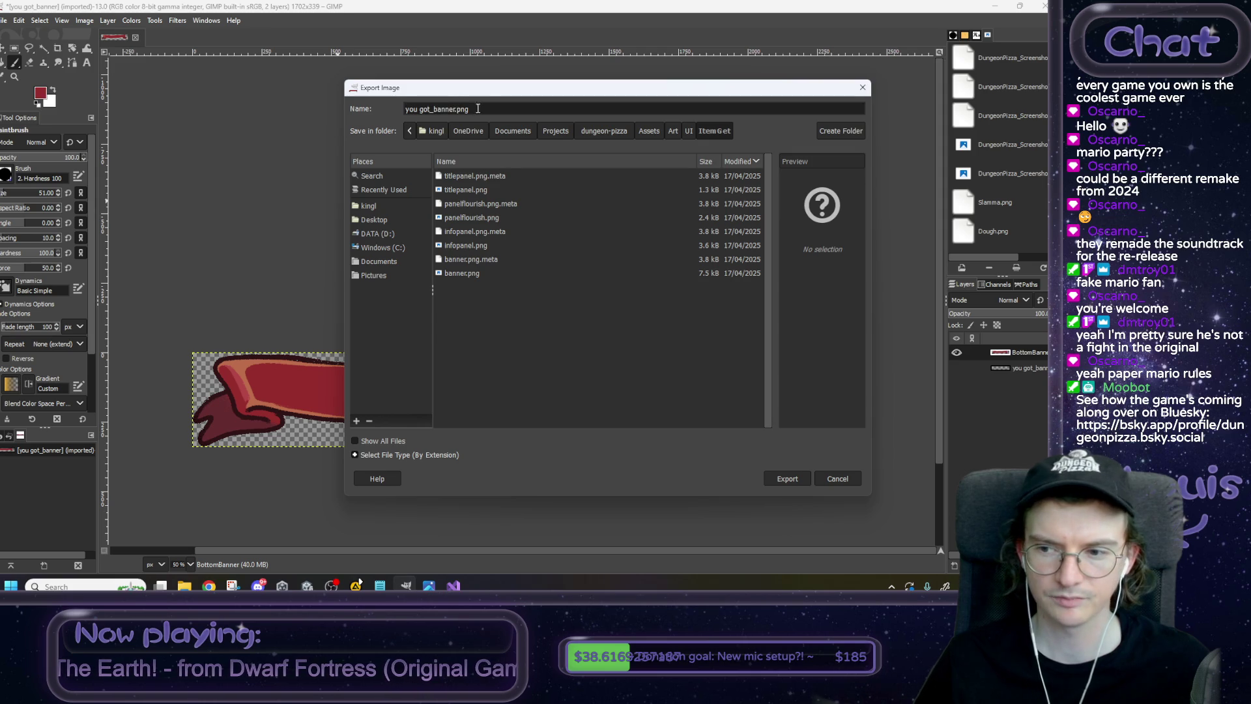
{"action": "left_click_drag", "start_coordinate": [438, 110], "coordinate": [403, 110]}
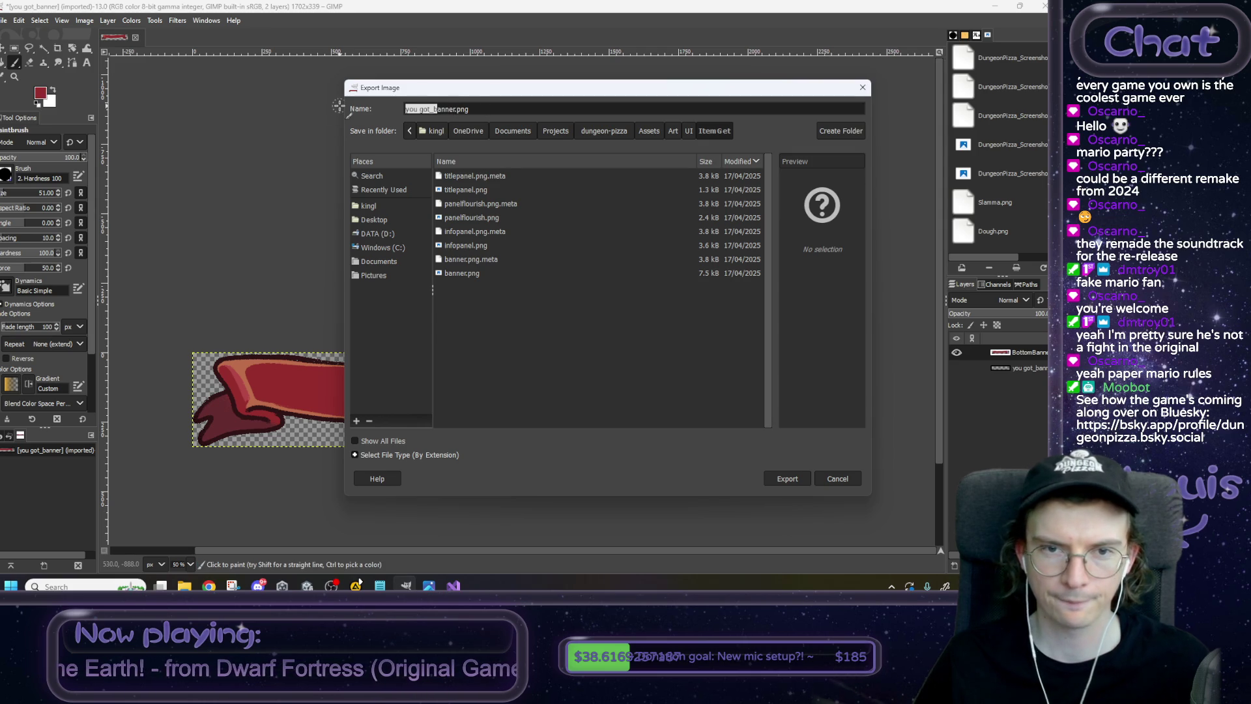
{"action": "type", "text": "Bot"}
{"action": "key", "text": "BackSpace"}
{"action": "key", "text": "BackSpace"}
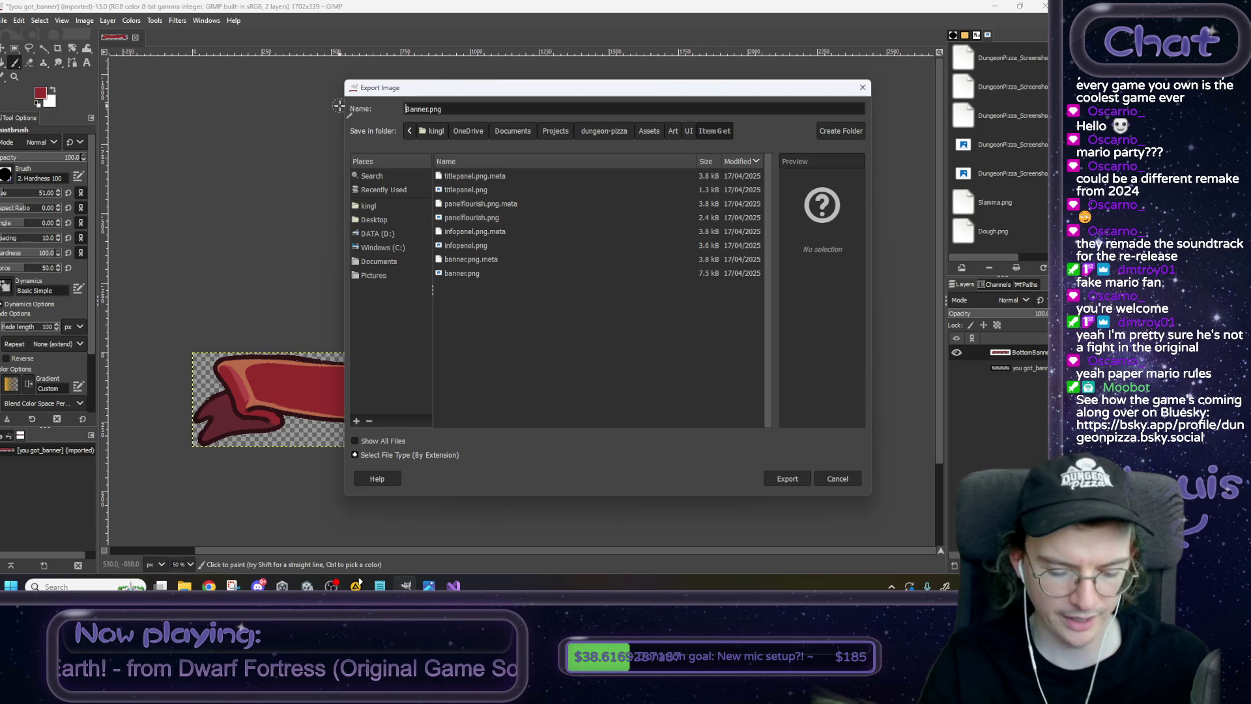
{"action": "type", "text": "Bottom"}
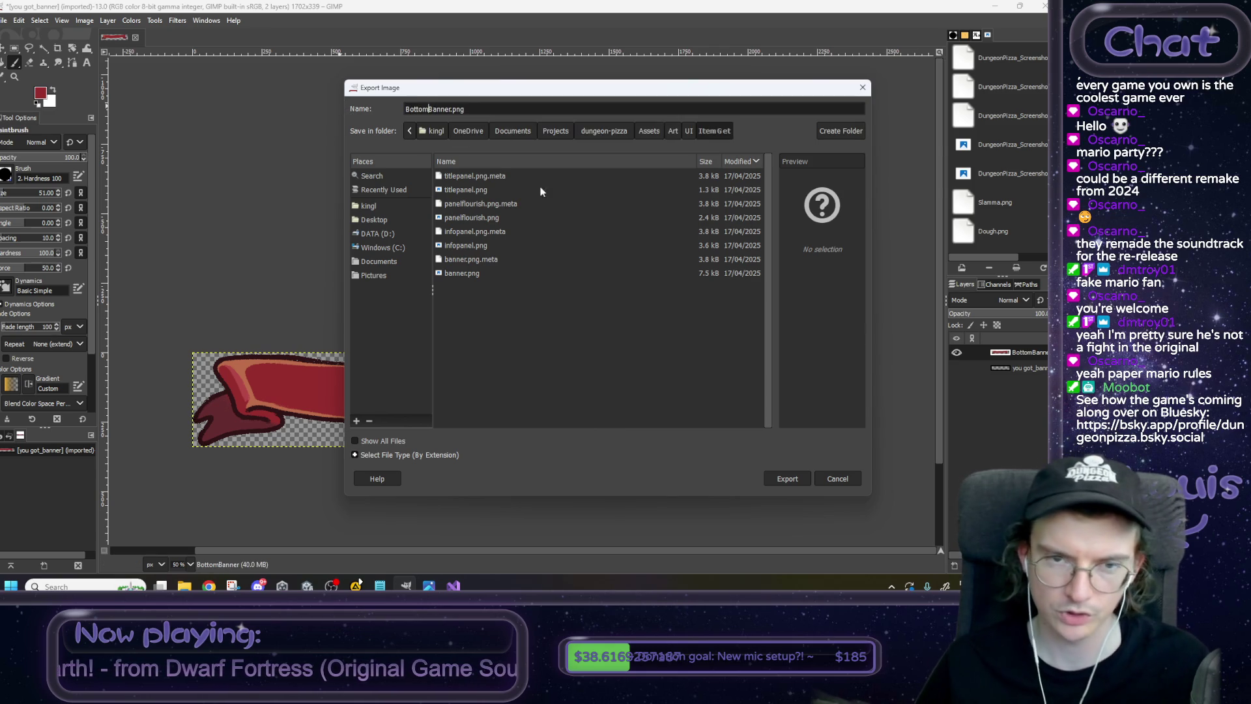
{"action": "left_click", "coordinate": [800, 480]}
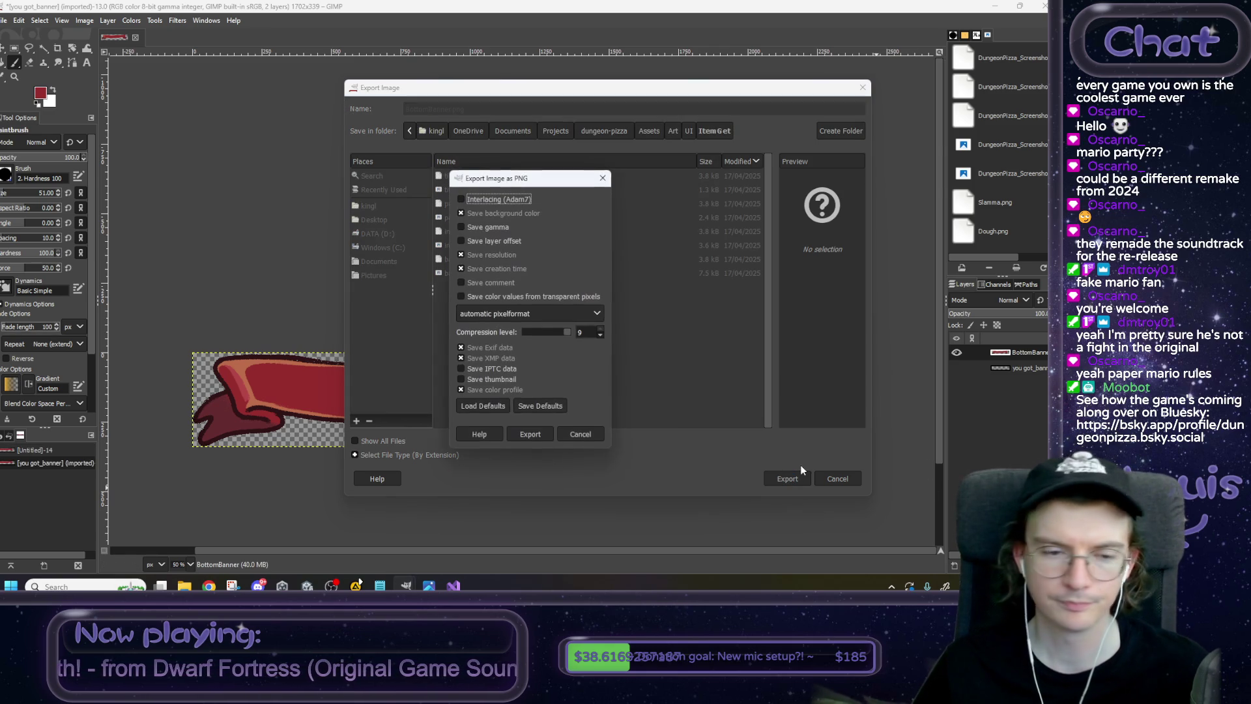
{"action": "left_click", "coordinate": [532, 434]}
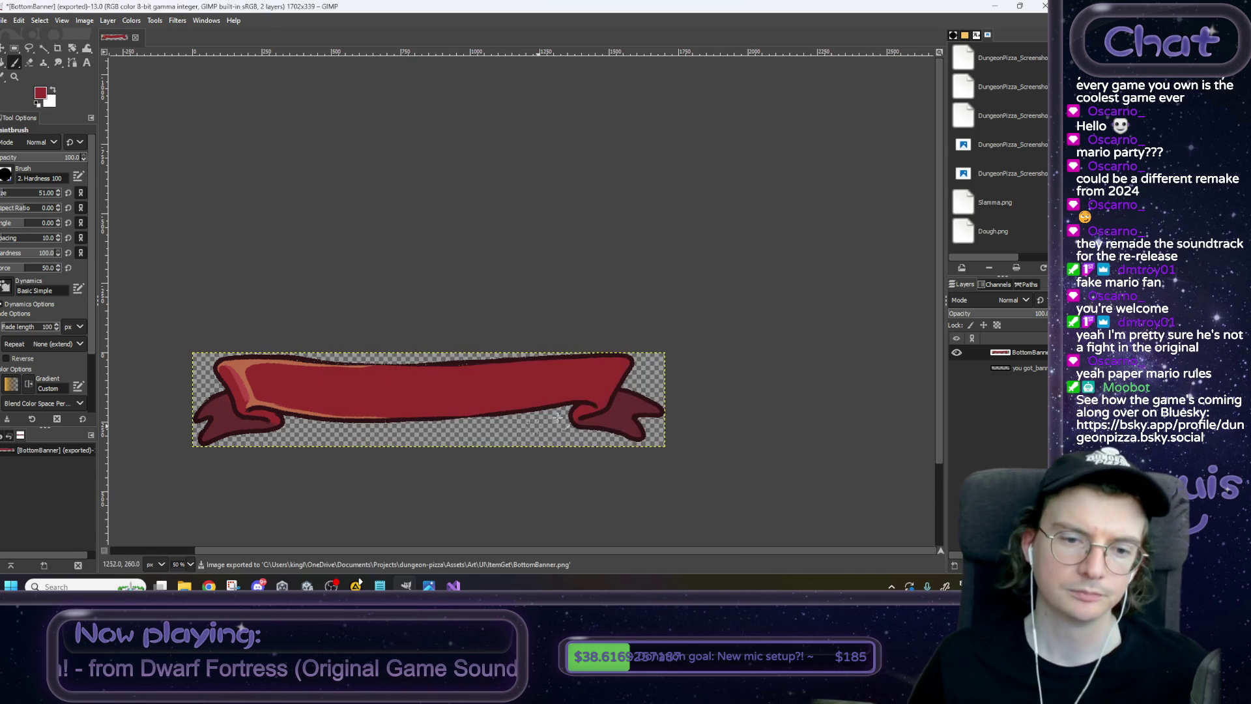
Undo the crop, show only the upper banner layer, and crop the image to it.
{"action": "key", "text": "ctrl+z"}
{"action": "key", "text": "ctrl+z"}
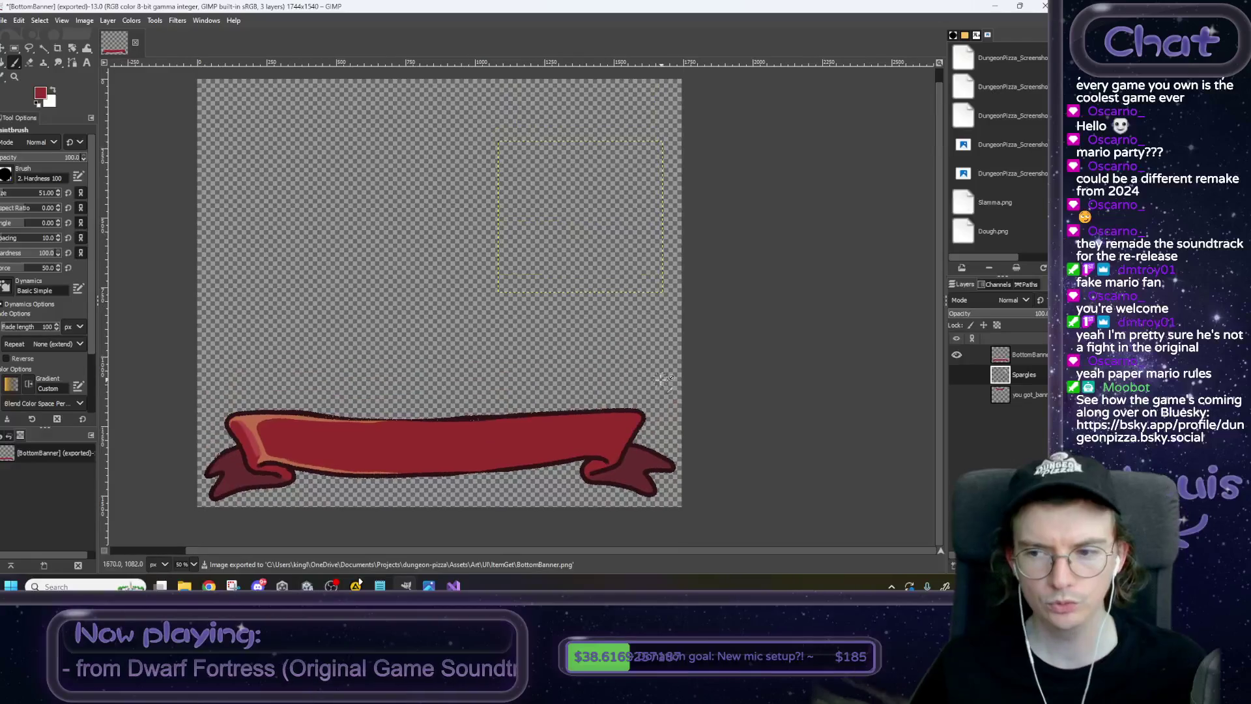
{"action": "left_click", "coordinate": [956, 355]}
{"action": "left_click", "coordinate": [957, 394]}
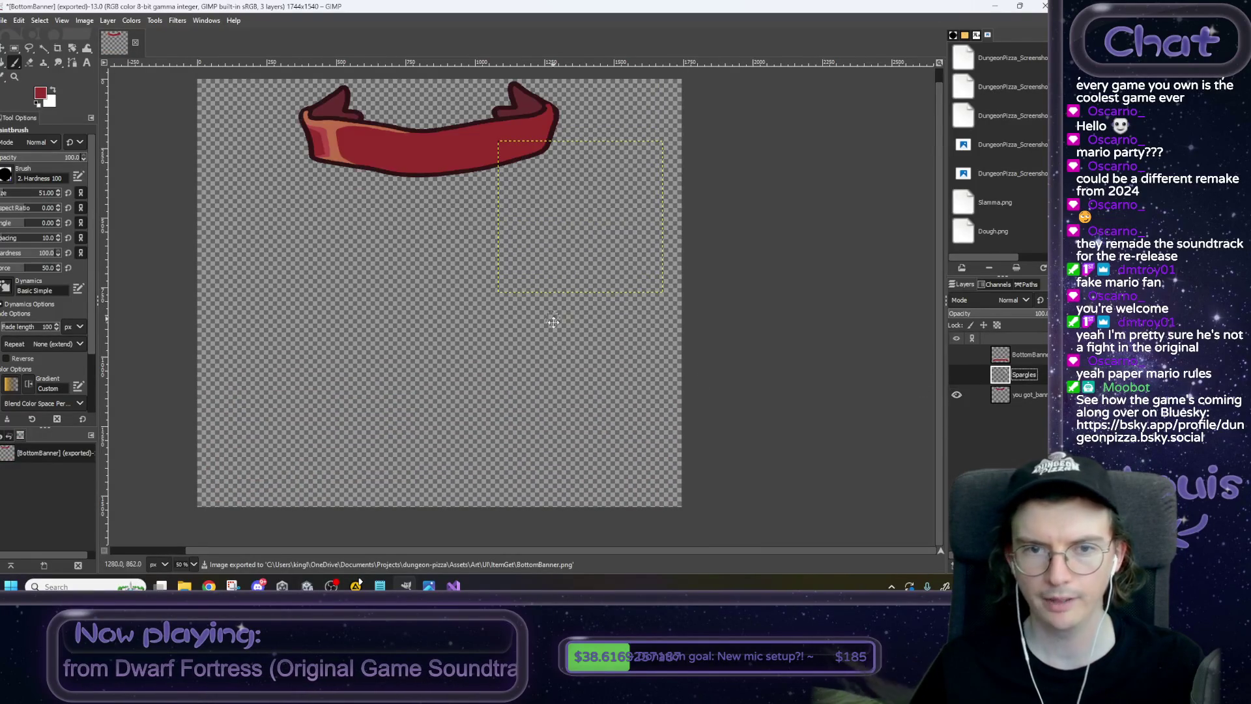
{"action": "left_click", "coordinate": [1023, 395]}
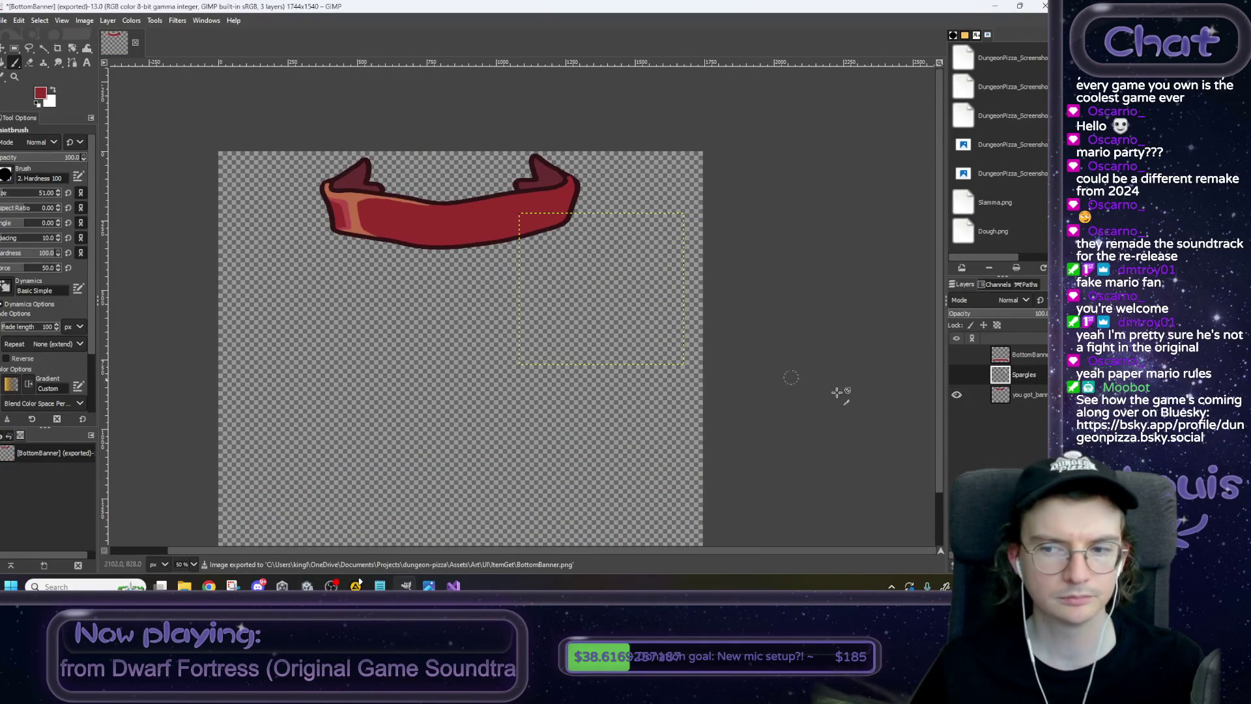
{"action": "left_click", "coordinate": [84, 20]}
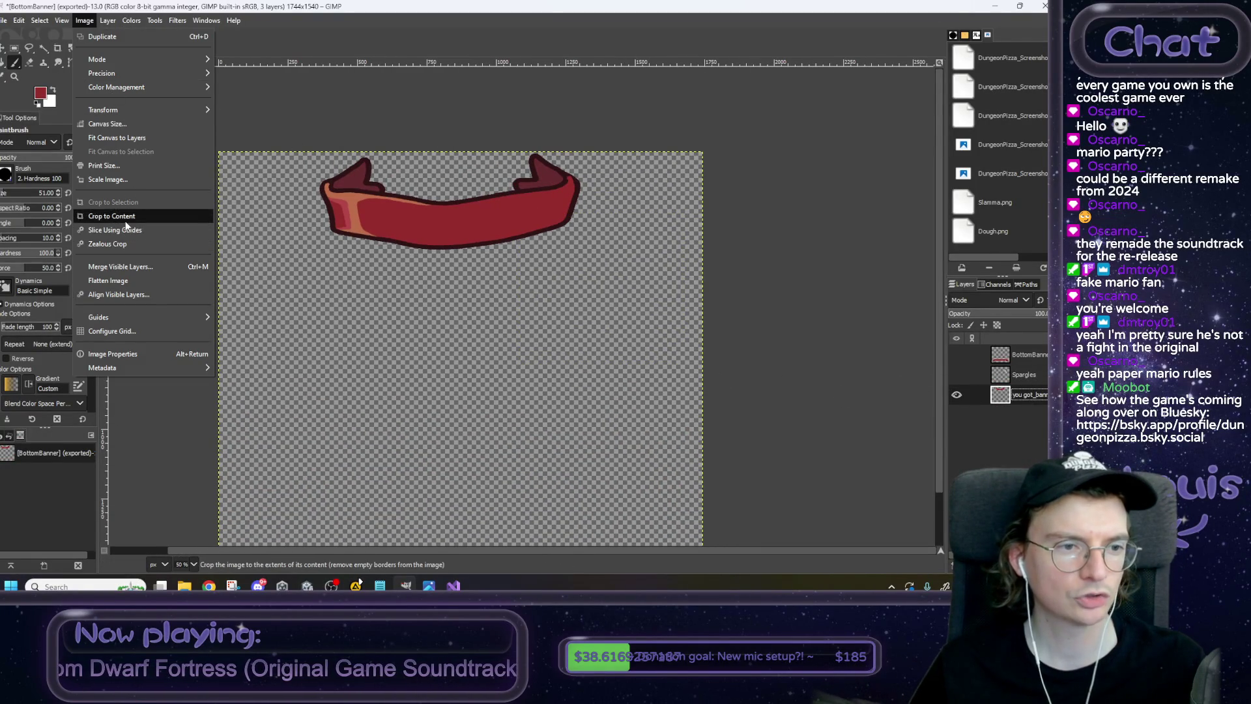
{"action": "left_click", "coordinate": [120, 216]}
Export the upper banner as TopBanner.png with the default PNG settings.
{"action": "left_click", "coordinate": [3, 20]}
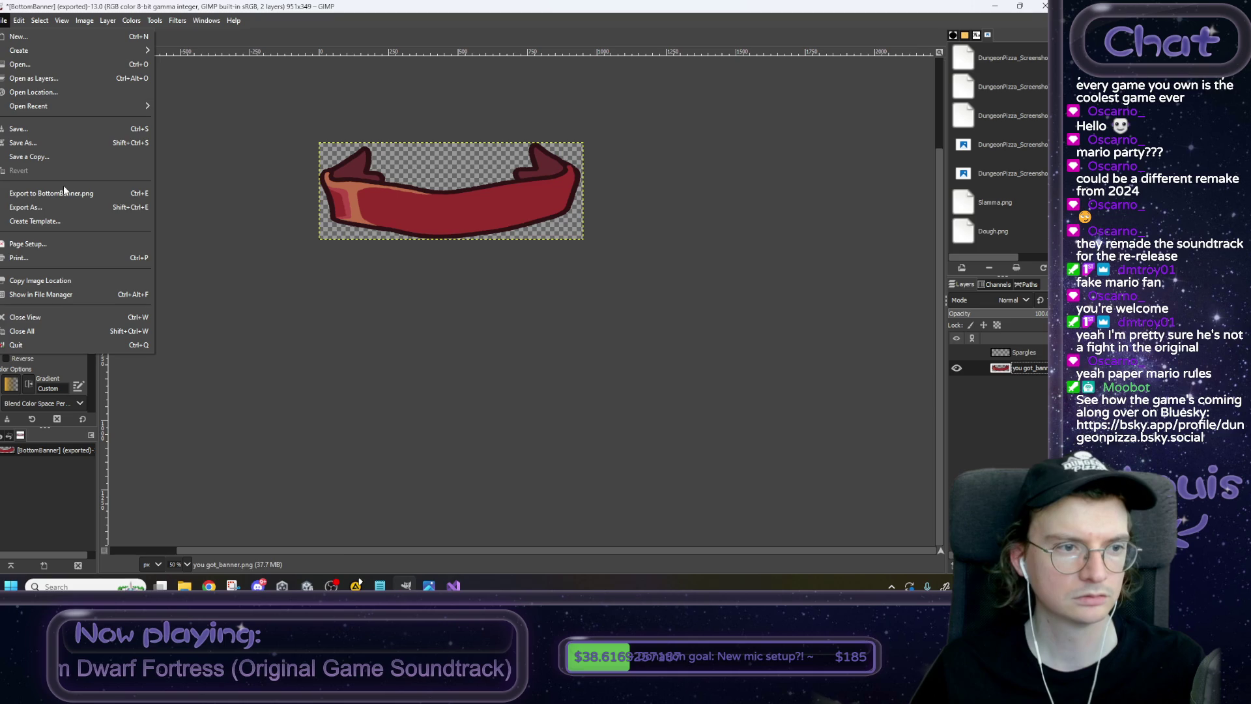
{"action": "left_click", "coordinate": [64, 207]}
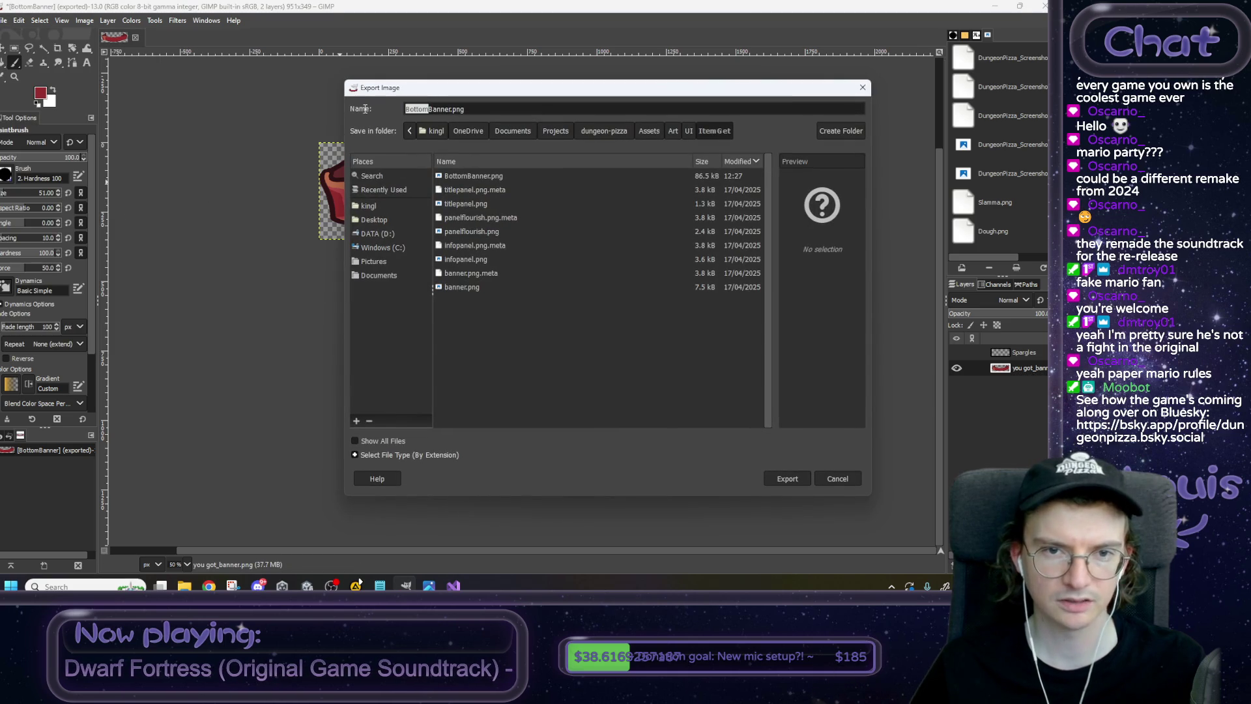
{"action": "type", "text": "Top"}
{"action": "left_click", "coordinate": [782, 479]}
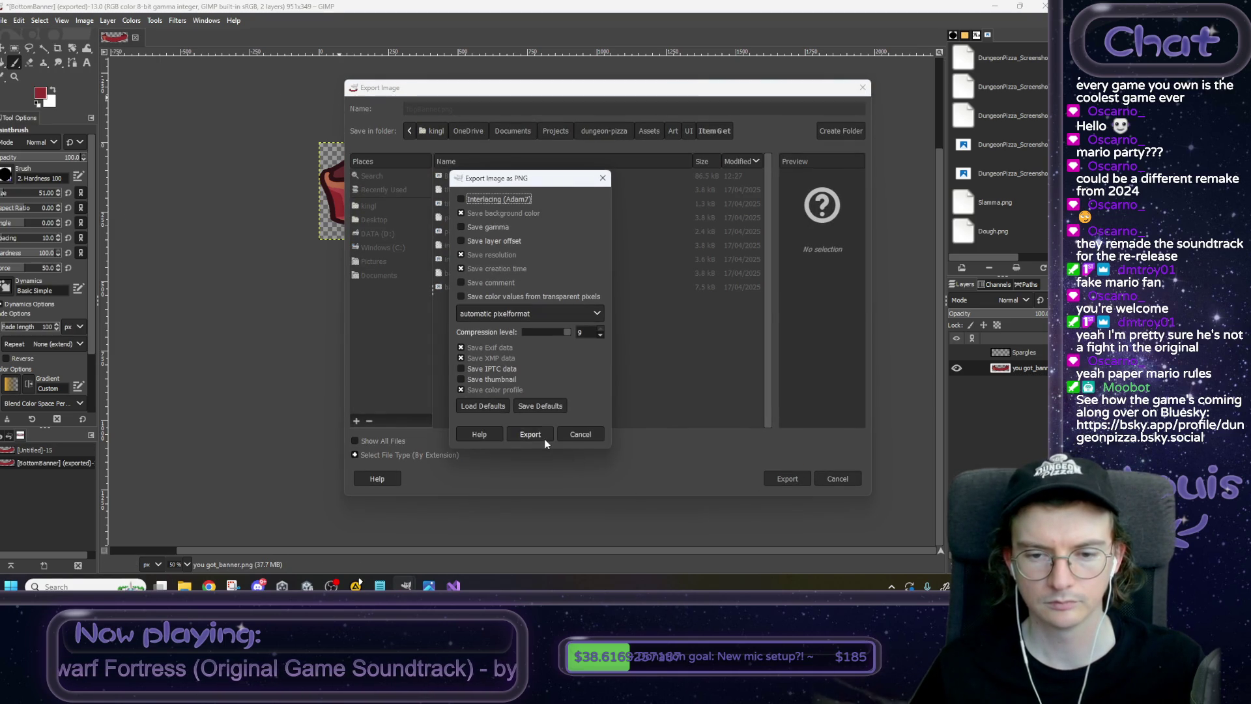
{"action": "left_click", "coordinate": [530, 434]}
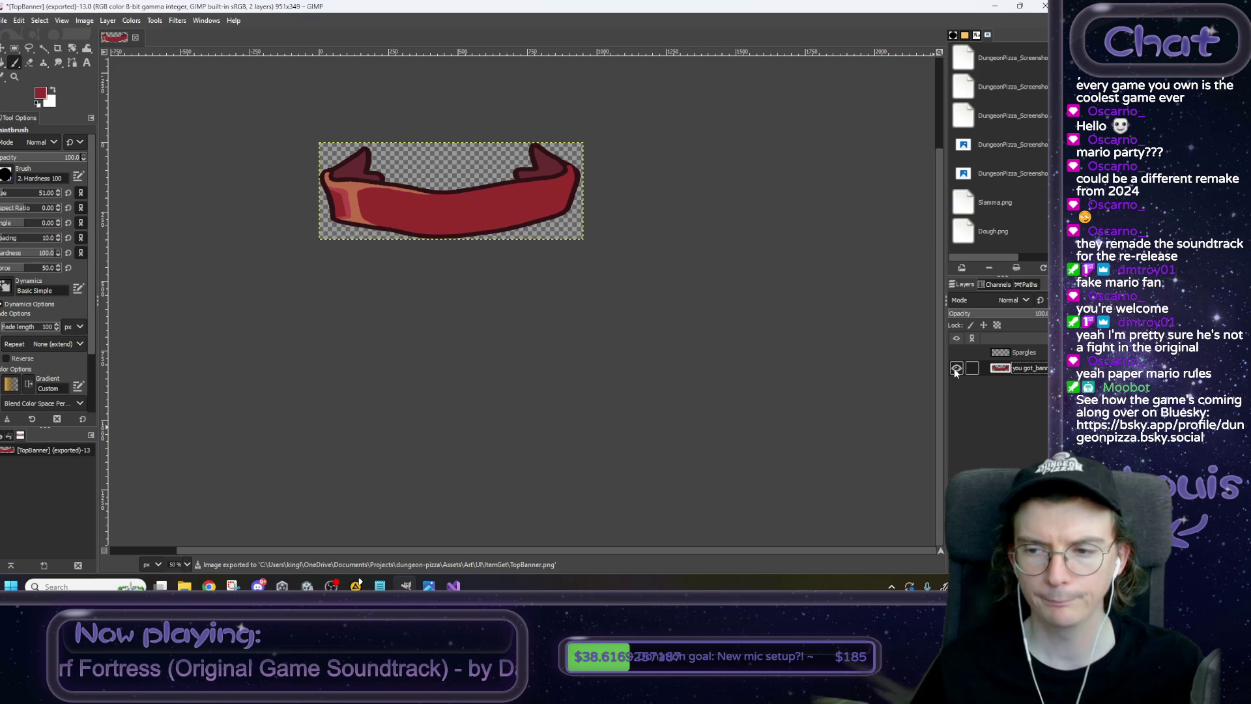
Undo the crop, show only the Spargles layer, and crop the image to the sparkles.
{"action": "key", "text": "ctrl+z"}
{"action": "key", "text": "ctrl+z"}
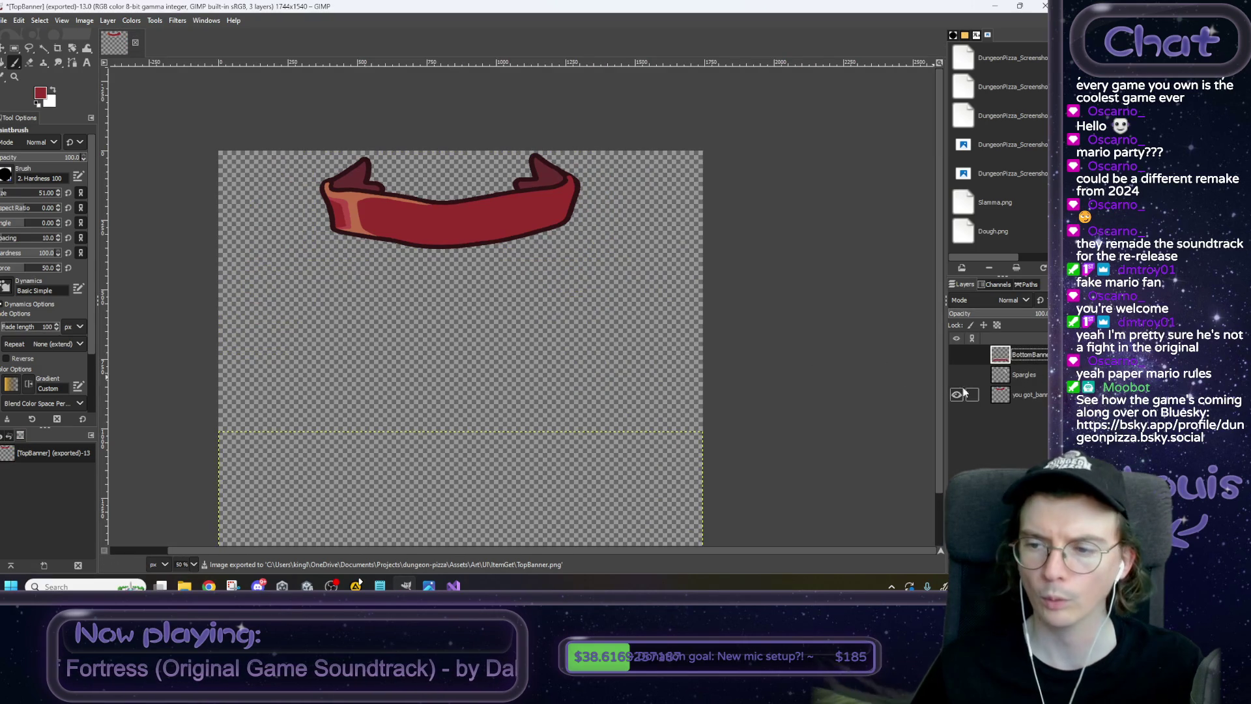
{"action": "left_click", "coordinate": [956, 394]}
{"action": "left_click", "coordinate": [956, 375]}
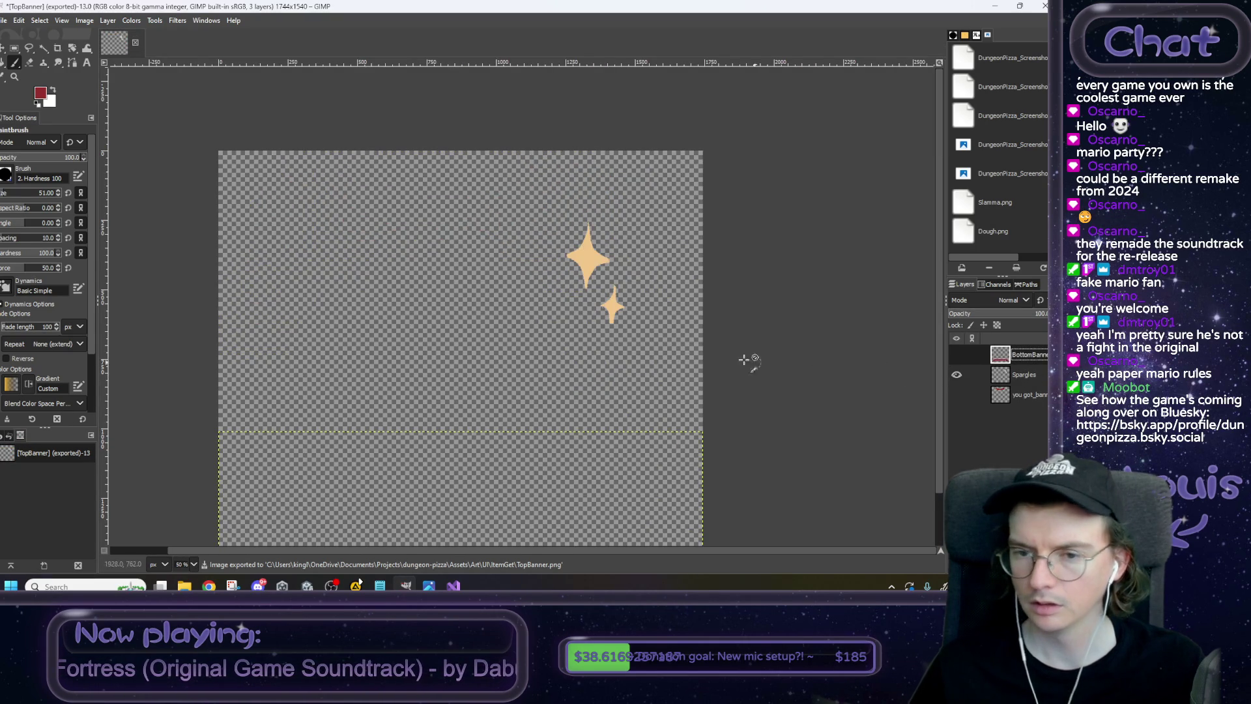
{"action": "scroll", "coordinate": [748, 357], "scroll_direction": "right", "scroll_amount": 2}
{"action": "left_click", "coordinate": [6, 20]}
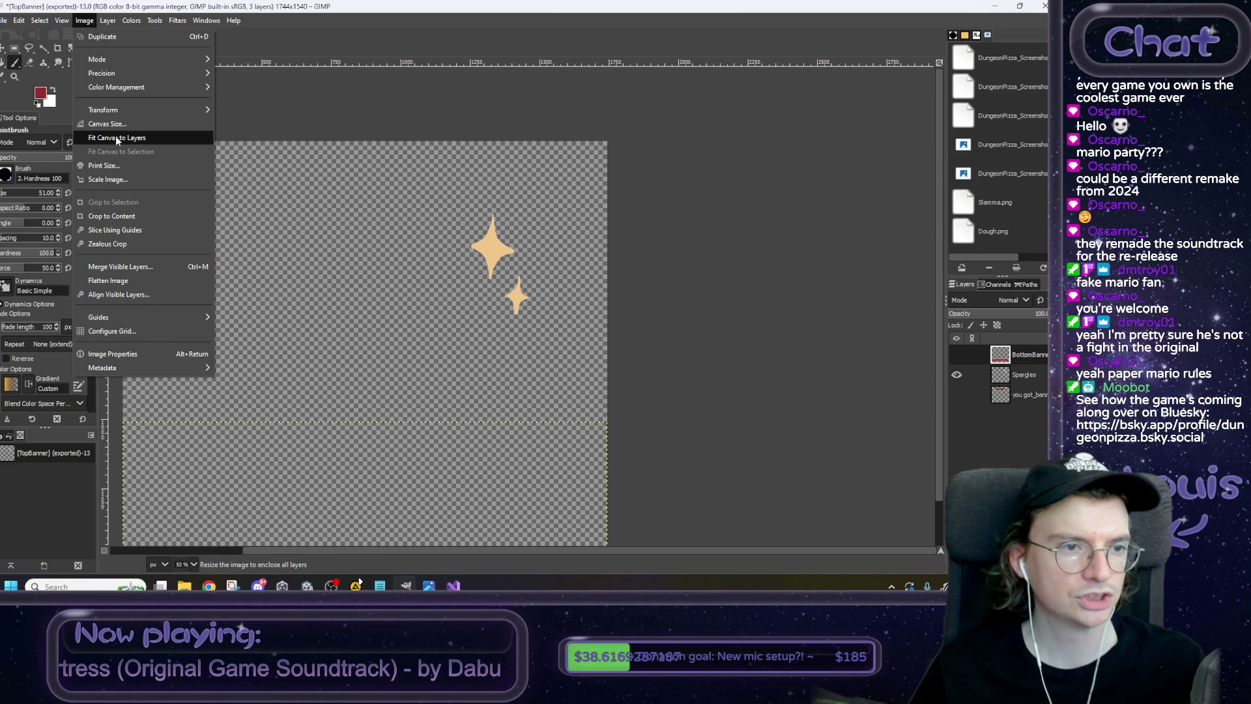
{"action": "left_click", "coordinate": [123, 217]}
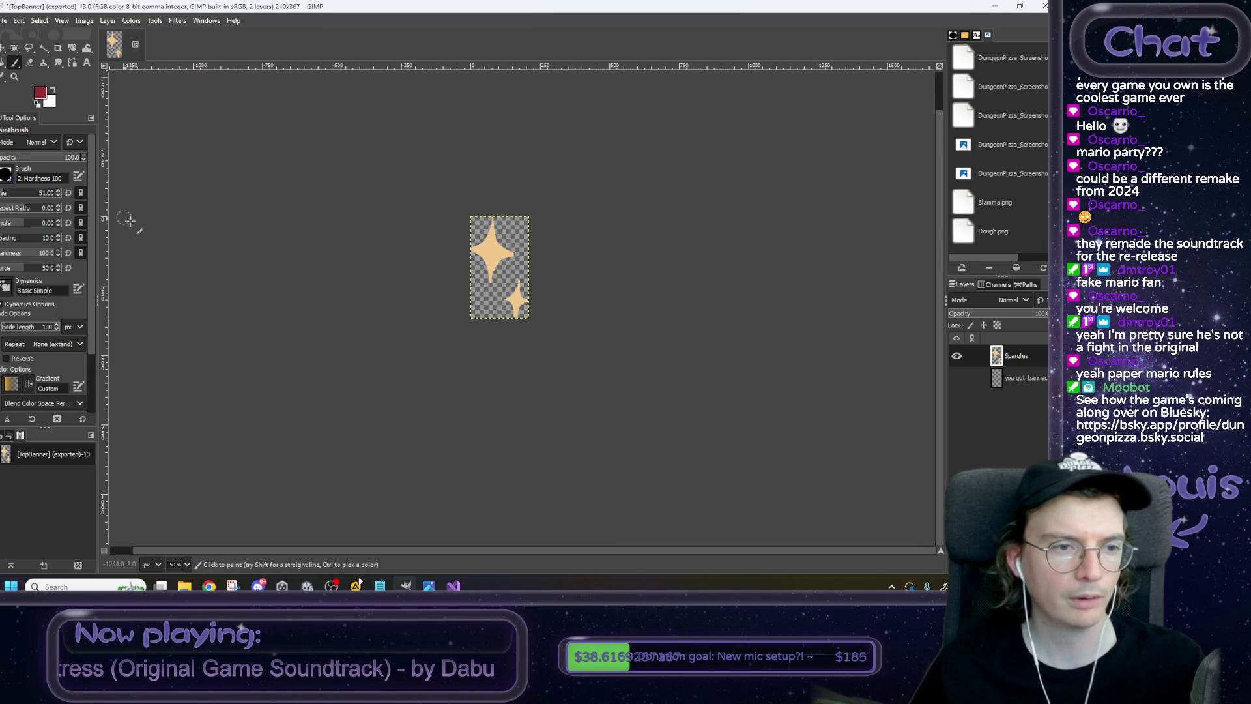
Export the sparkles as ItemGetSparkles.png with the default PNG settings.
{"action": "left_click", "coordinate": [4, 20]}
{"action": "left_click", "coordinate": [45, 209]}
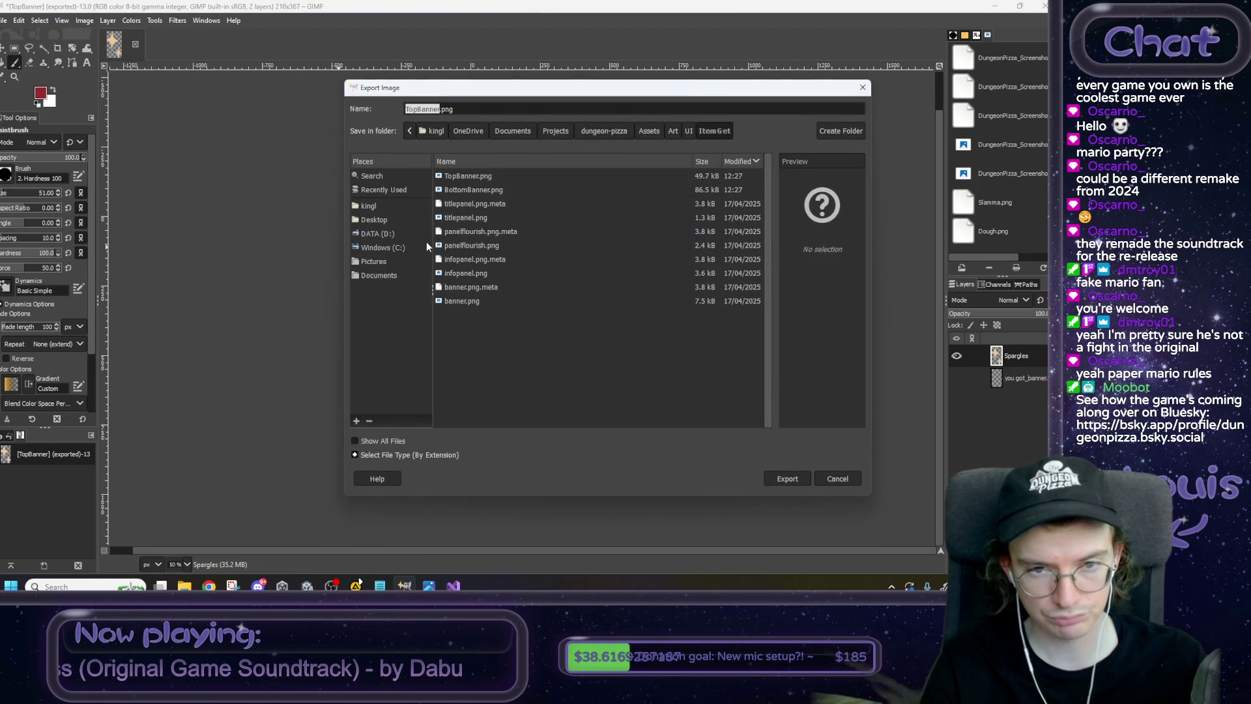
{"action": "type", "text": "S"}
{"action": "key", "text": "BackSpace"}
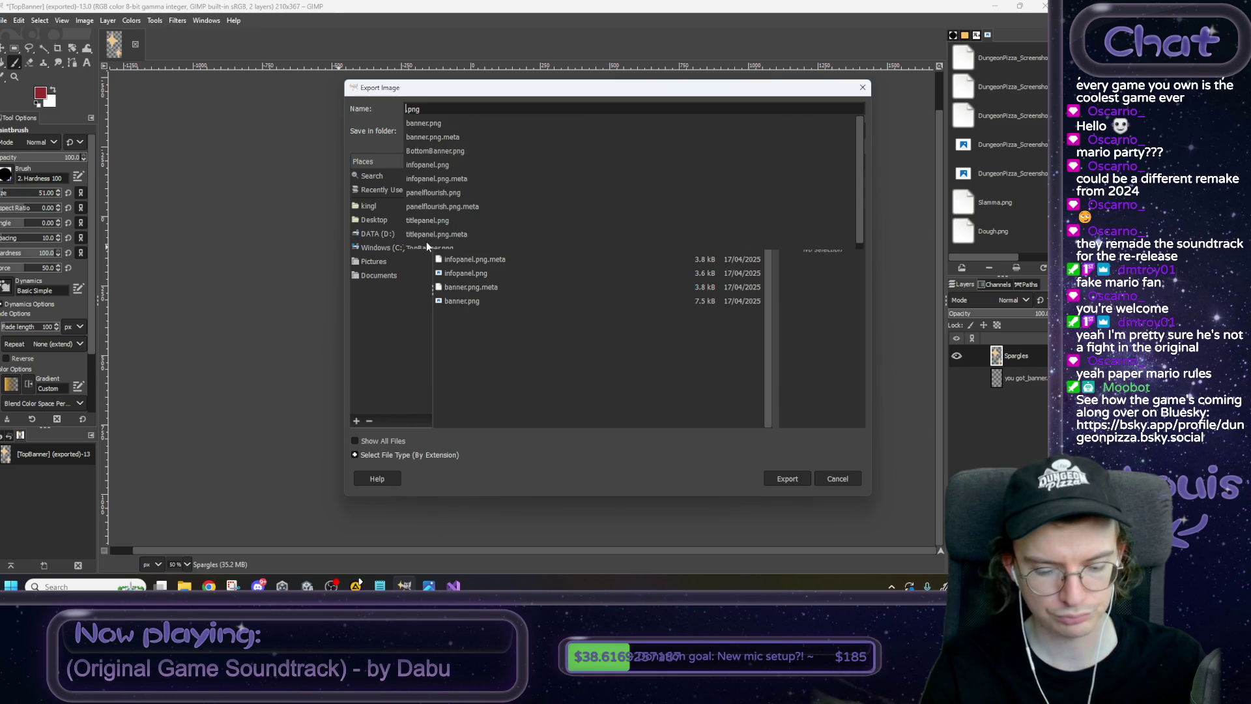
{"action": "type", "text": "Item"}
{"action": "type", "text": "GetSparkles"}
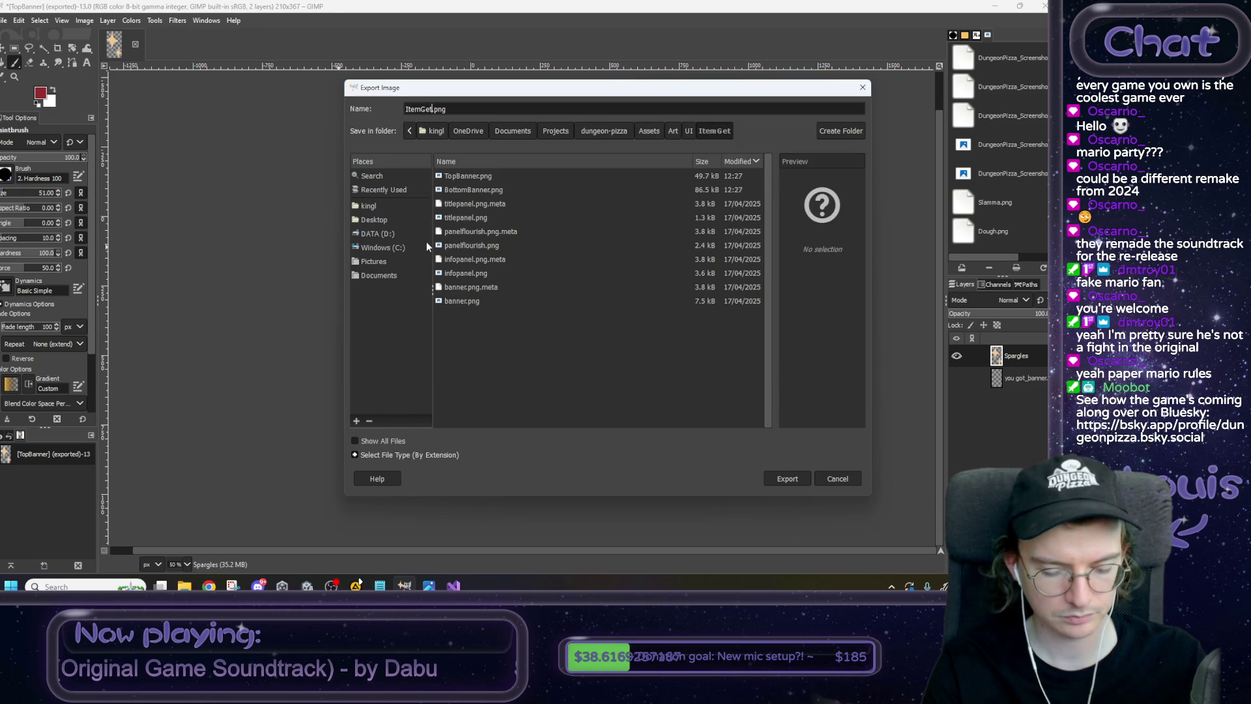
{"action": "key", "text": "Return"}
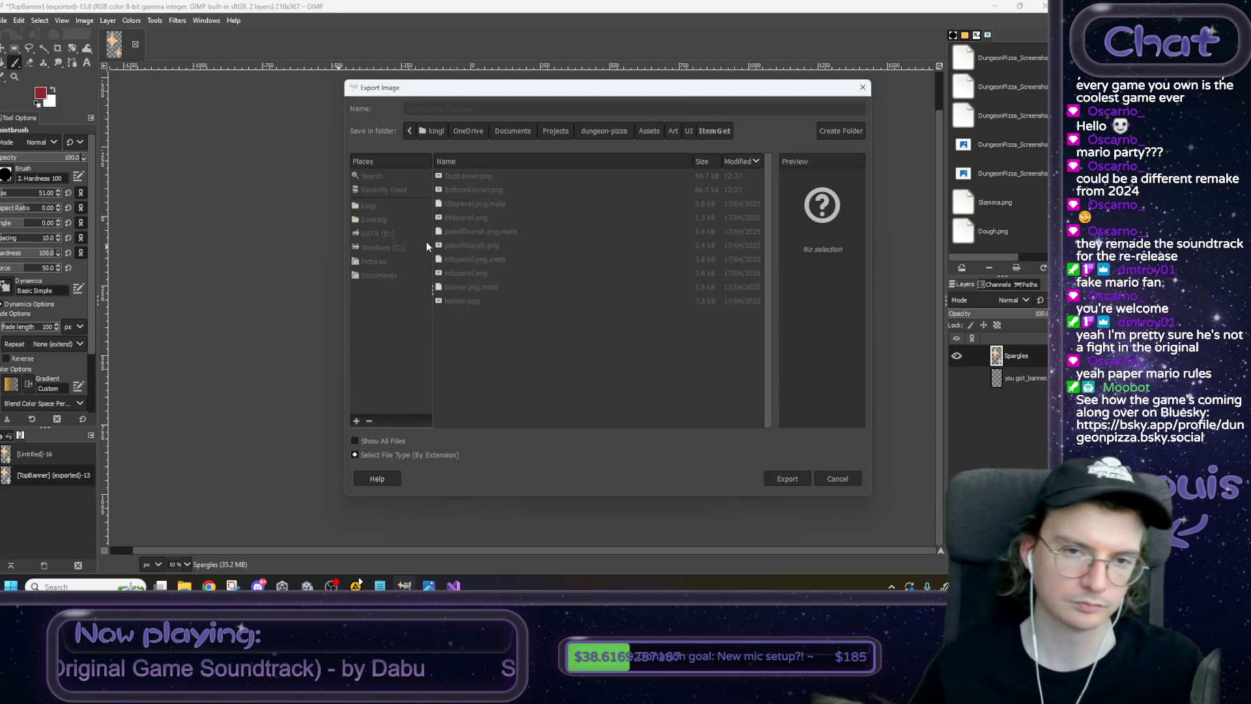
{"action": "left_click", "coordinate": [545, 436]}
{"action": "key", "text": "alt+Tab"}
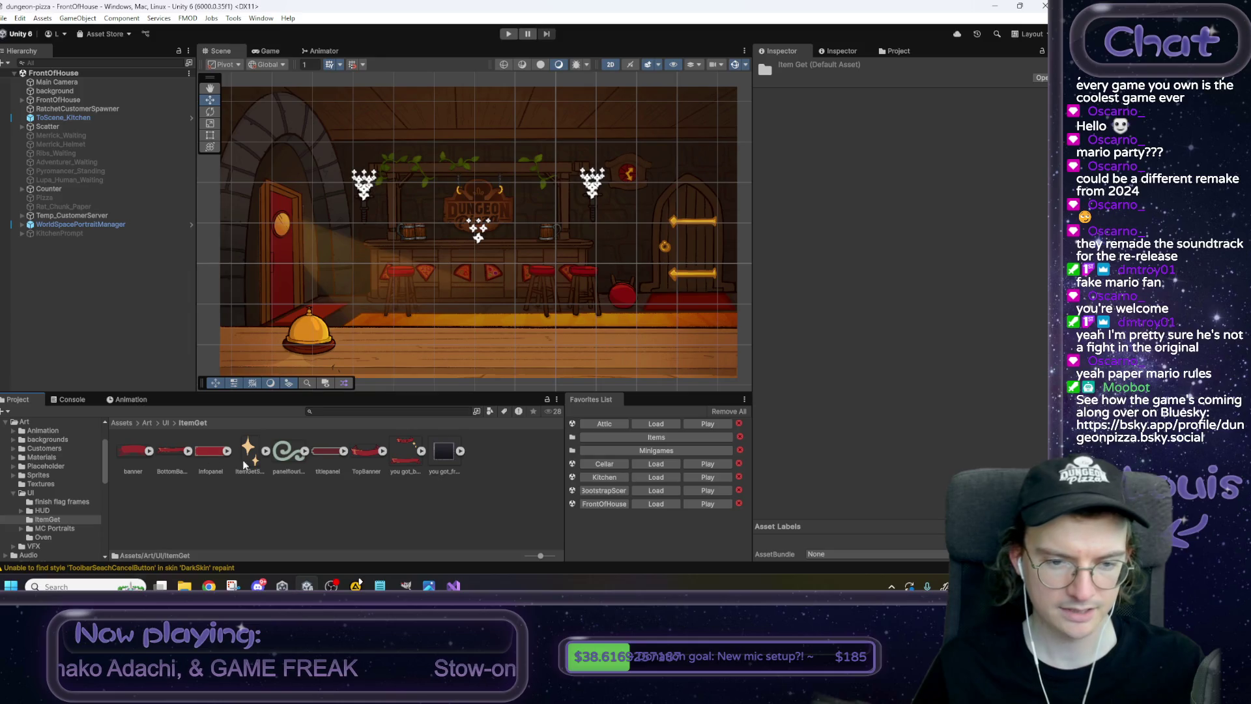
Show you got_frame.png in File Explorer from the Project panel, then switch to GIMP.
{"action": "left_click", "coordinate": [447, 453]}
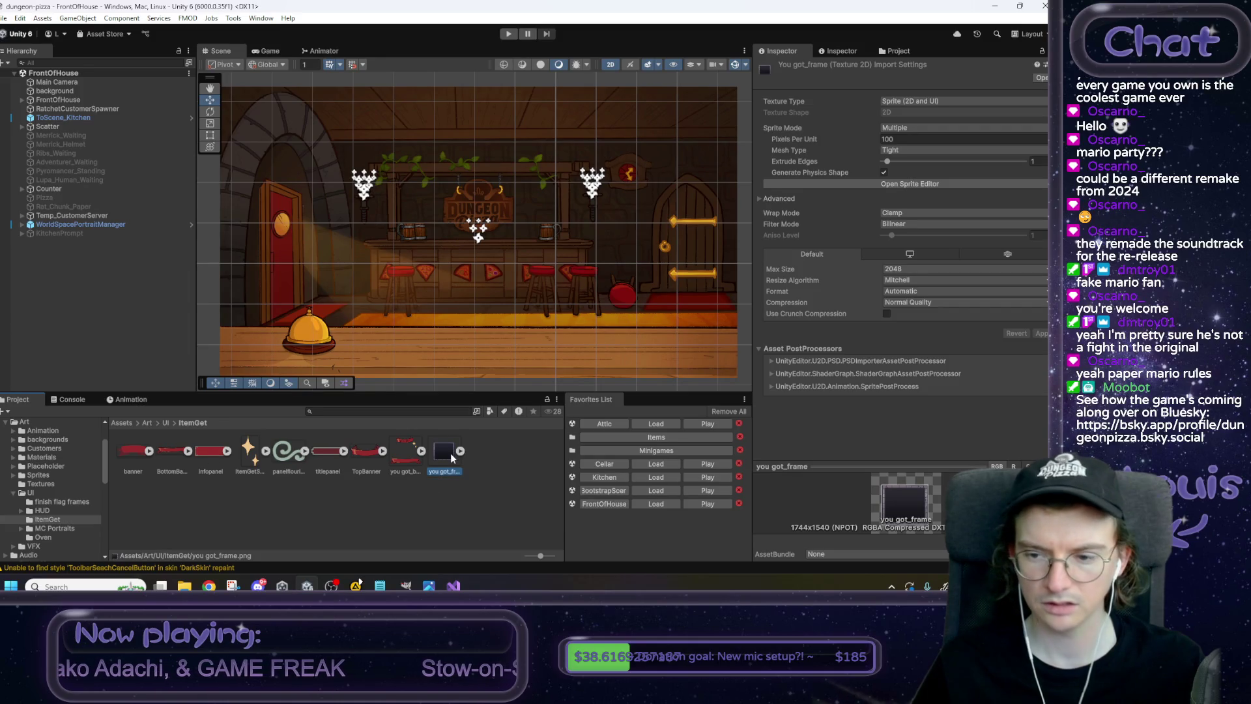
{"action": "right_click", "coordinate": [451, 453]}
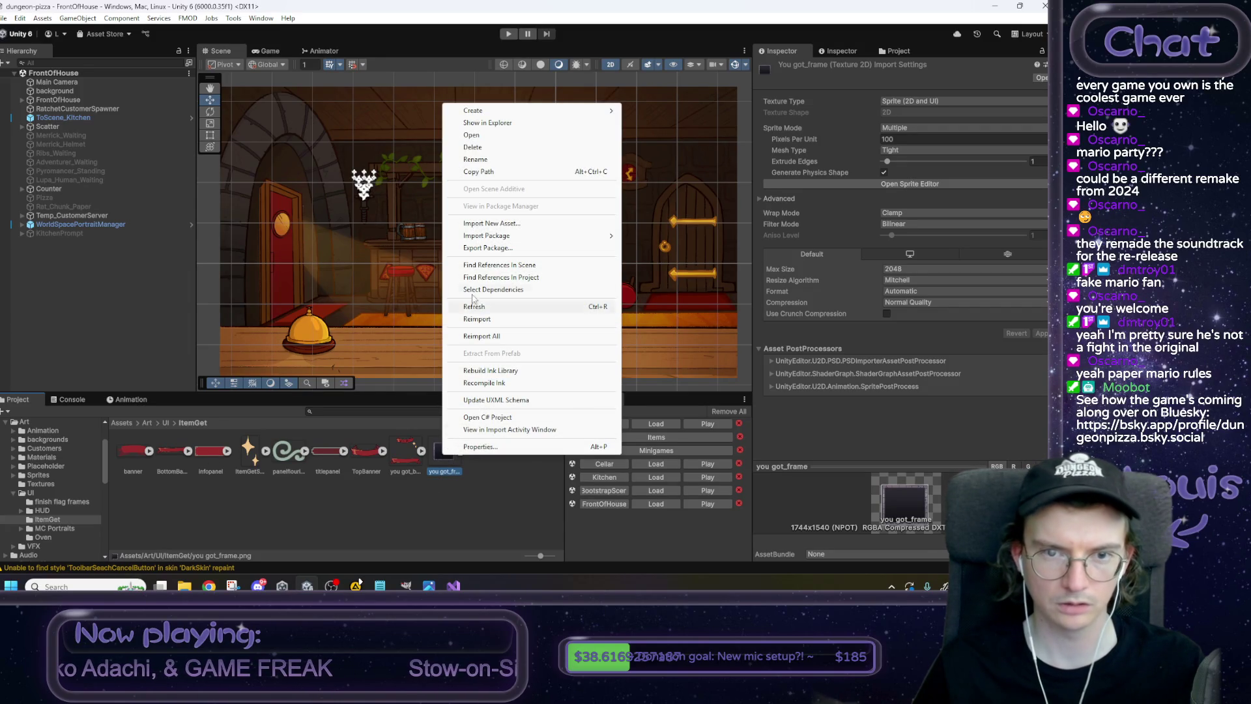
{"action": "left_click", "coordinate": [492, 125]}
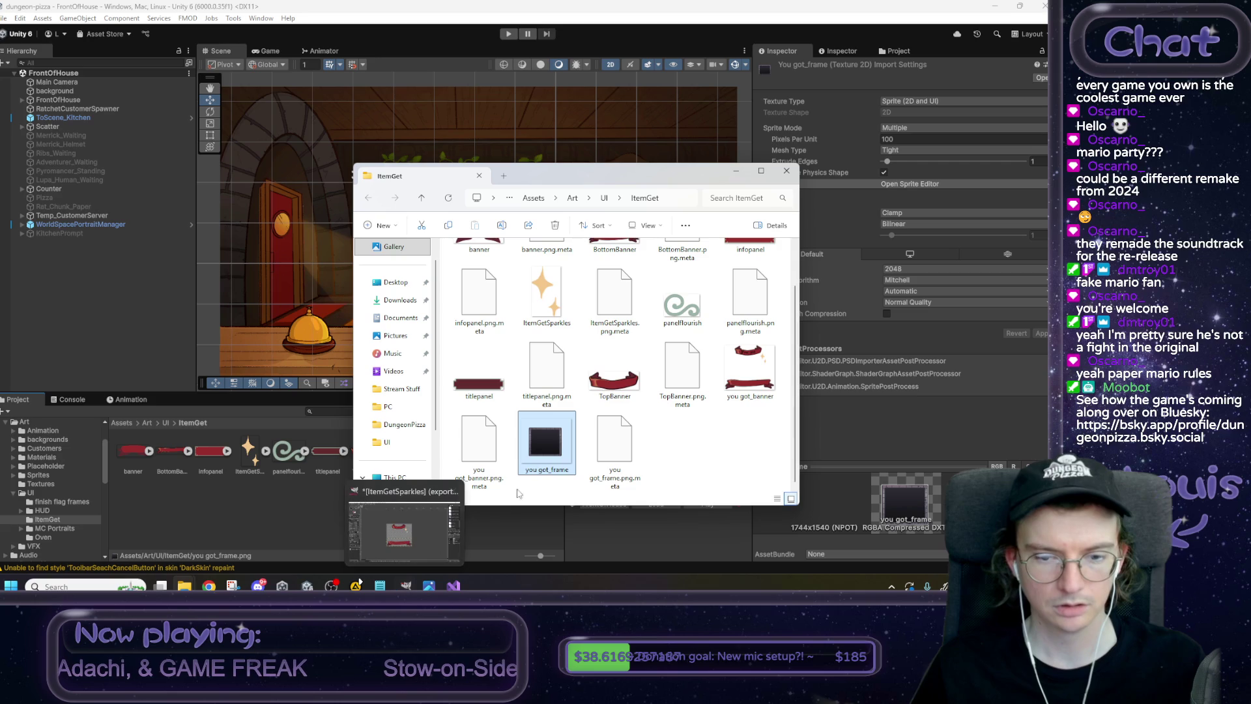
{"action": "right_click", "coordinate": [534, 456]}
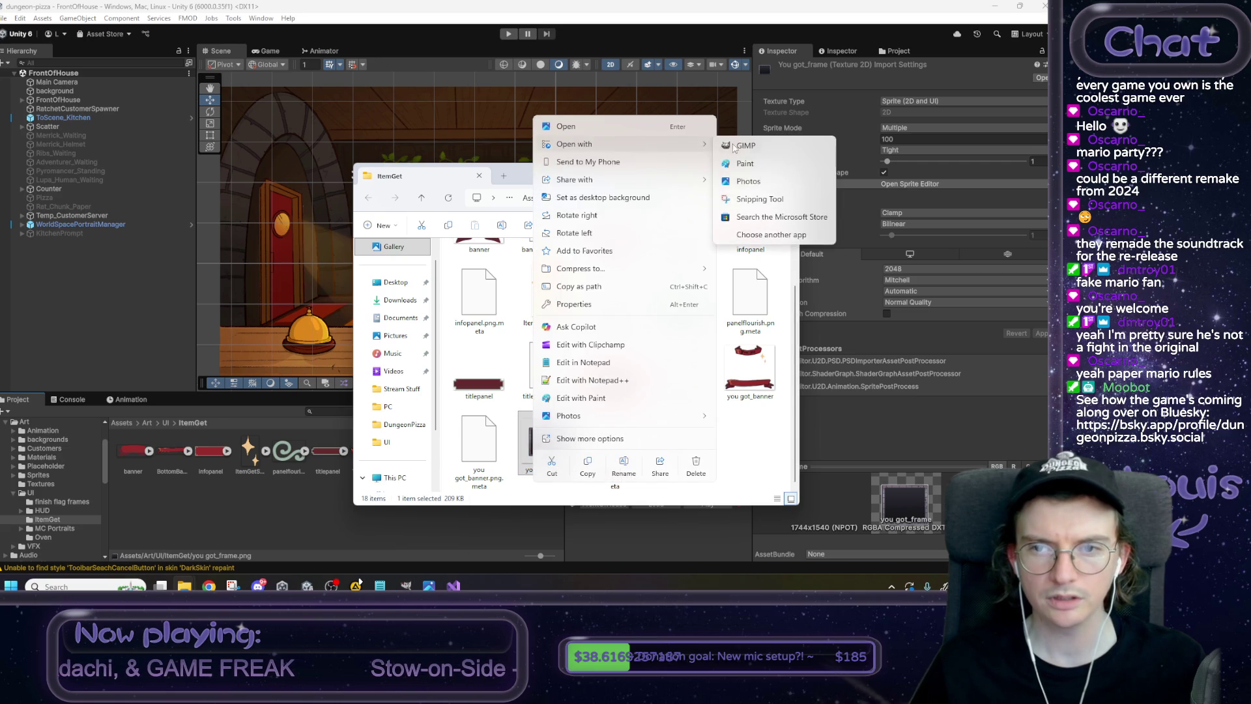
{"action": "key", "text": "Escape"}
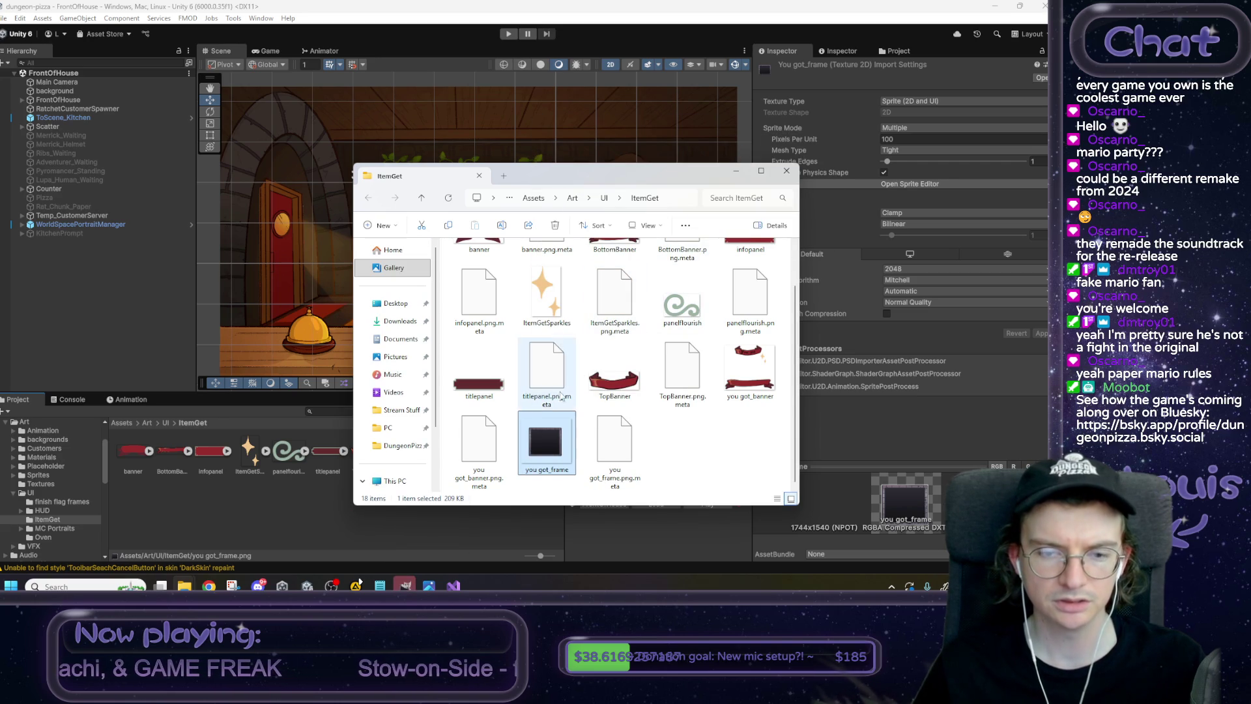
{"action": "left_click", "coordinate": [405, 586]}
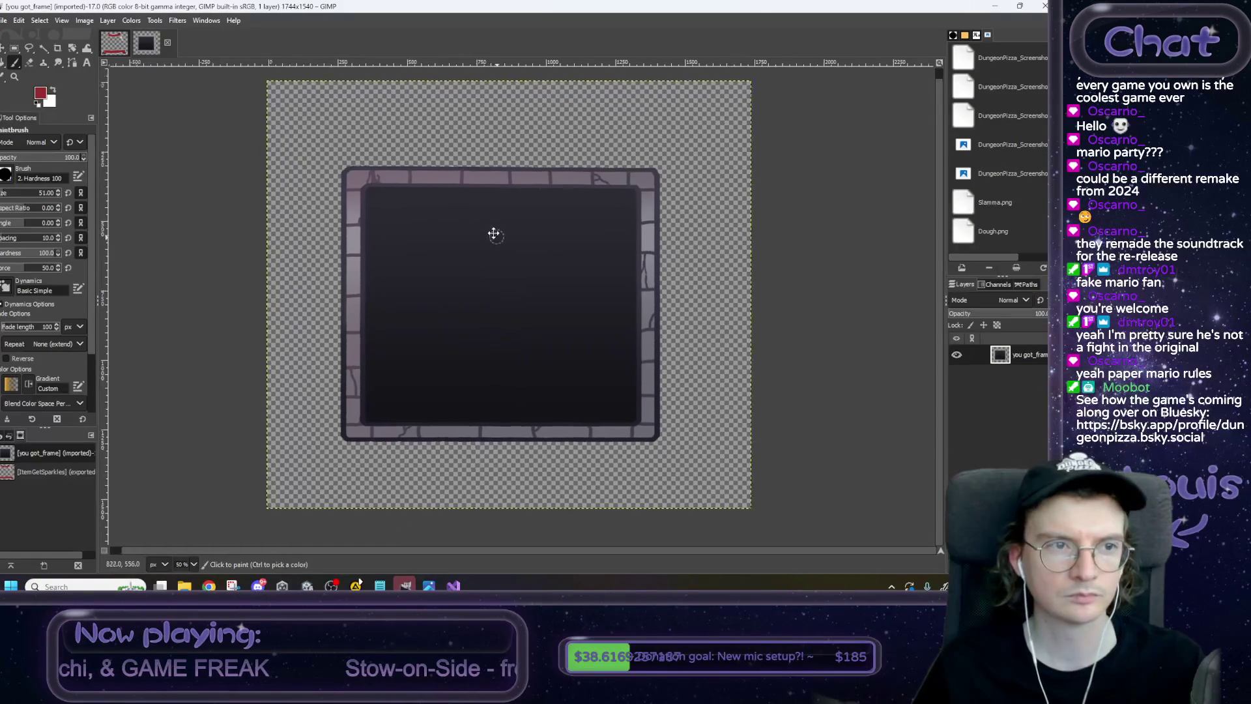
Crop the frame image to its content (1154×995) and overwrite you got_frame.png.
{"action": "left_click", "coordinate": [83, 20]}
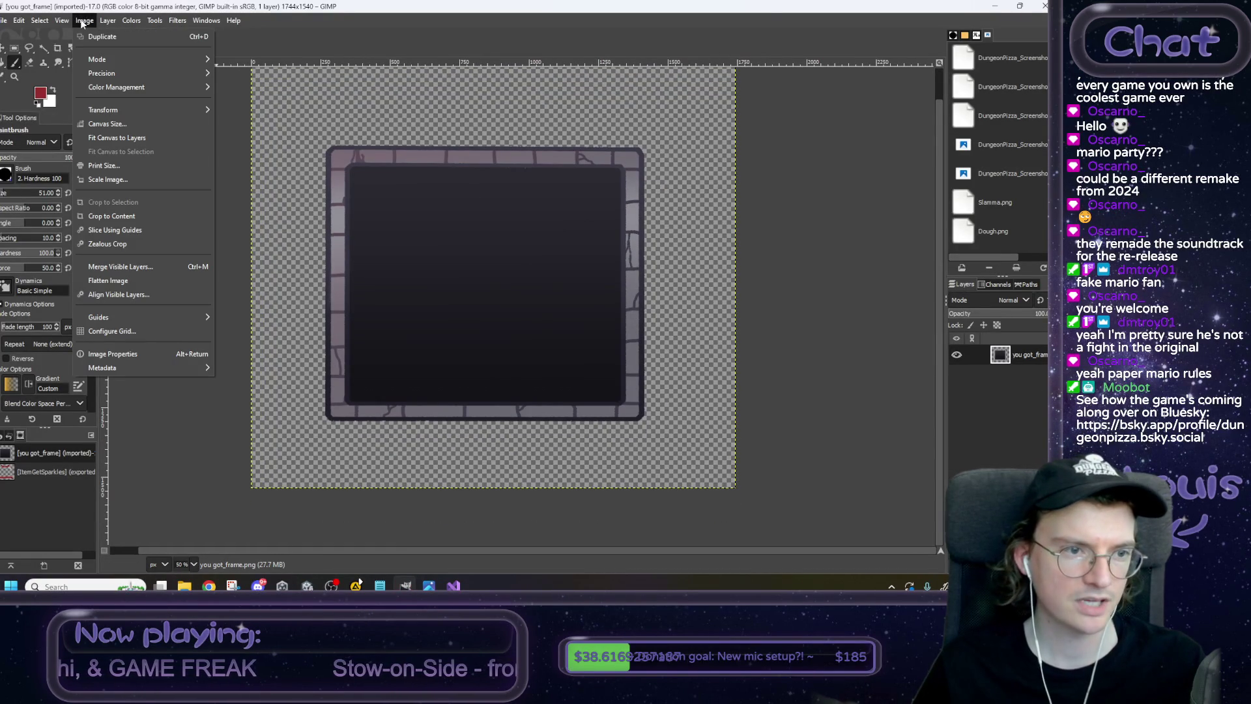
{"action": "left_click", "coordinate": [111, 216]}
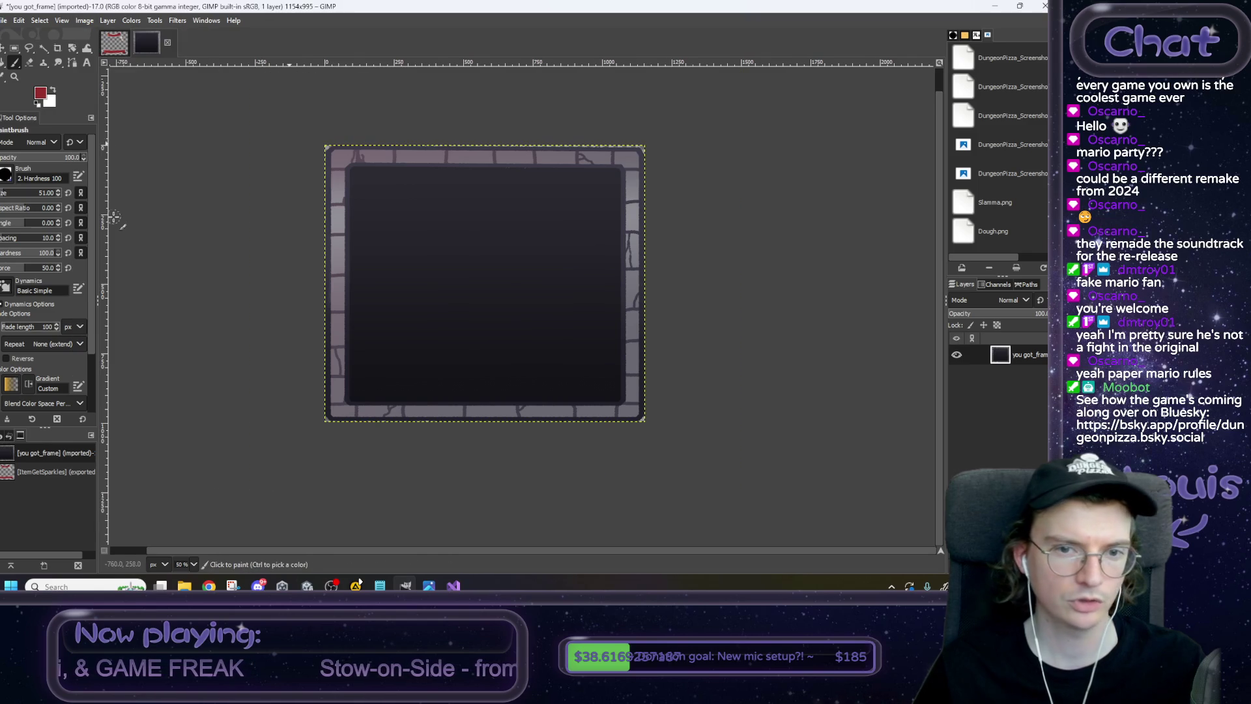
{"action": "left_click", "coordinate": [3, 20]}
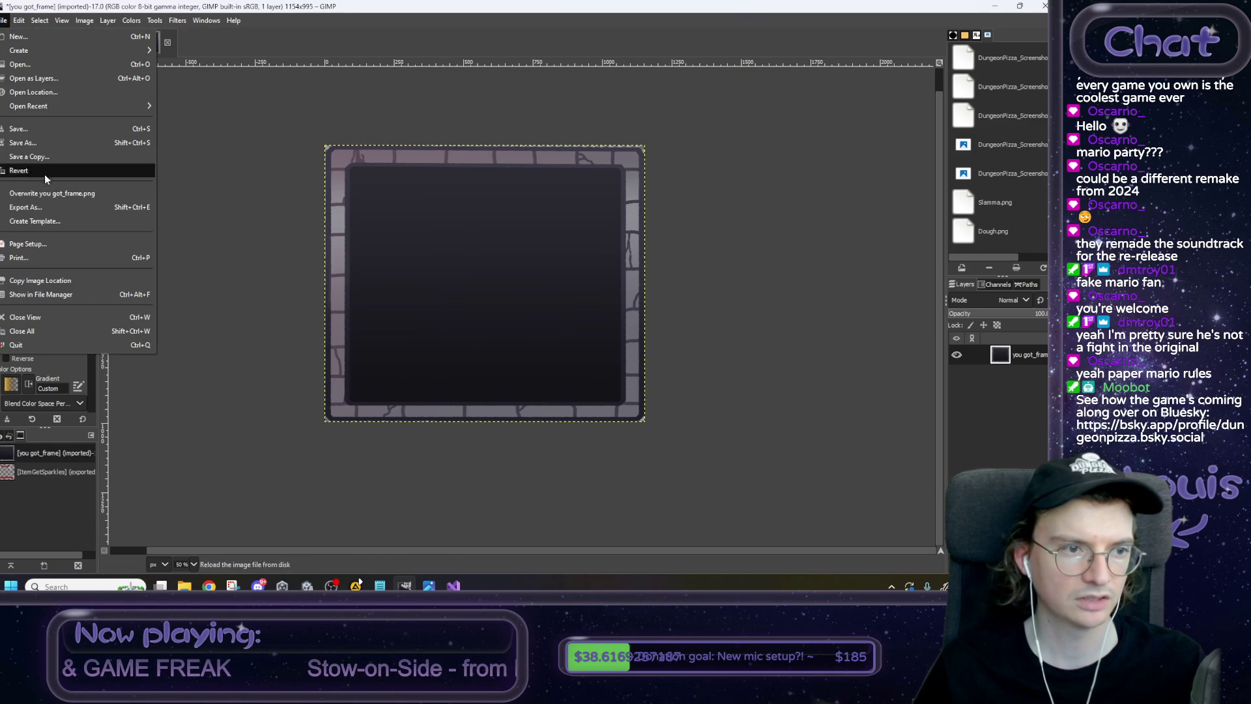
{"action": "left_click", "coordinate": [52, 198]}
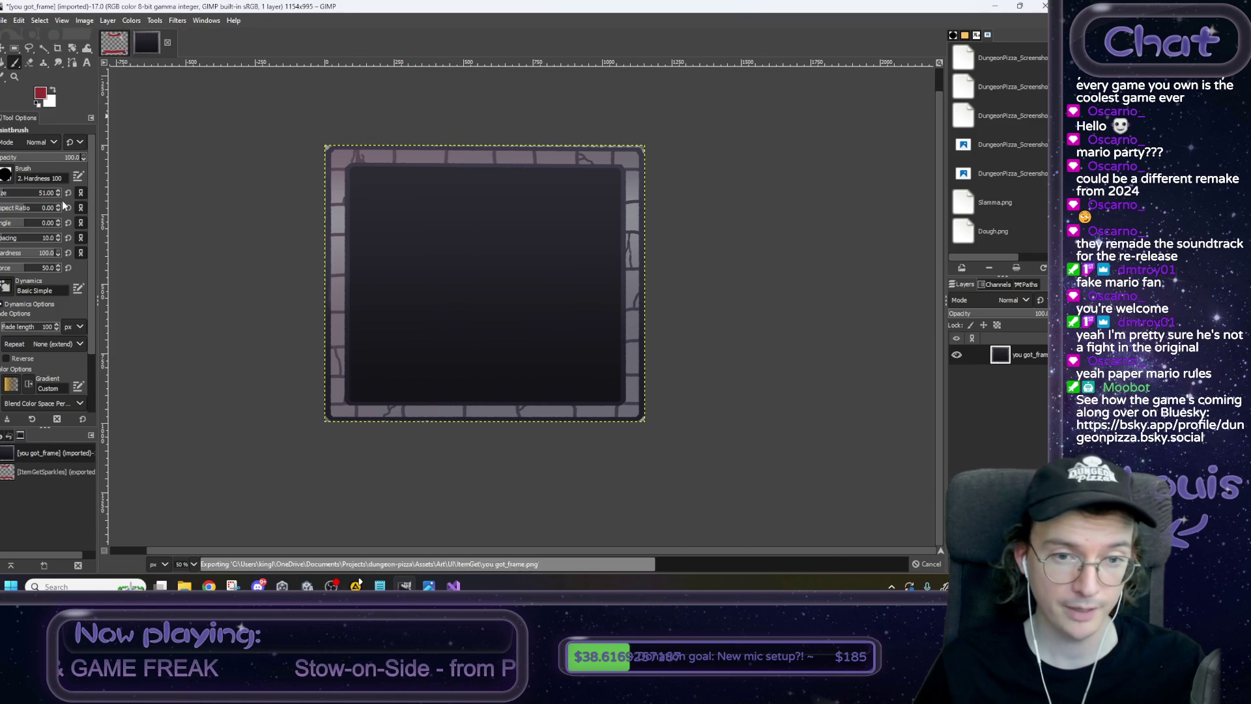
Close the frame image in GIMP without saving an XCF, and leave GIMP.
{"action": "left_click", "coordinate": [168, 43]}
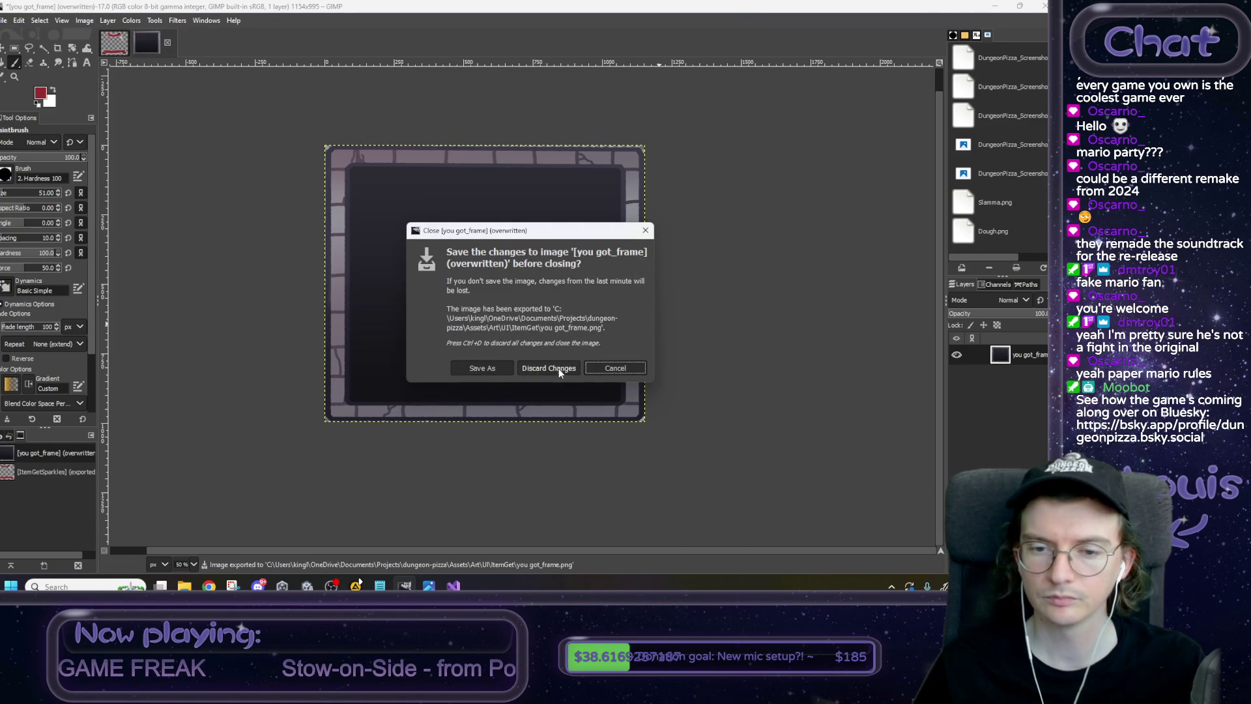
{"action": "left_click", "coordinate": [558, 368]}
{"action": "key", "text": "alt+Tab"}
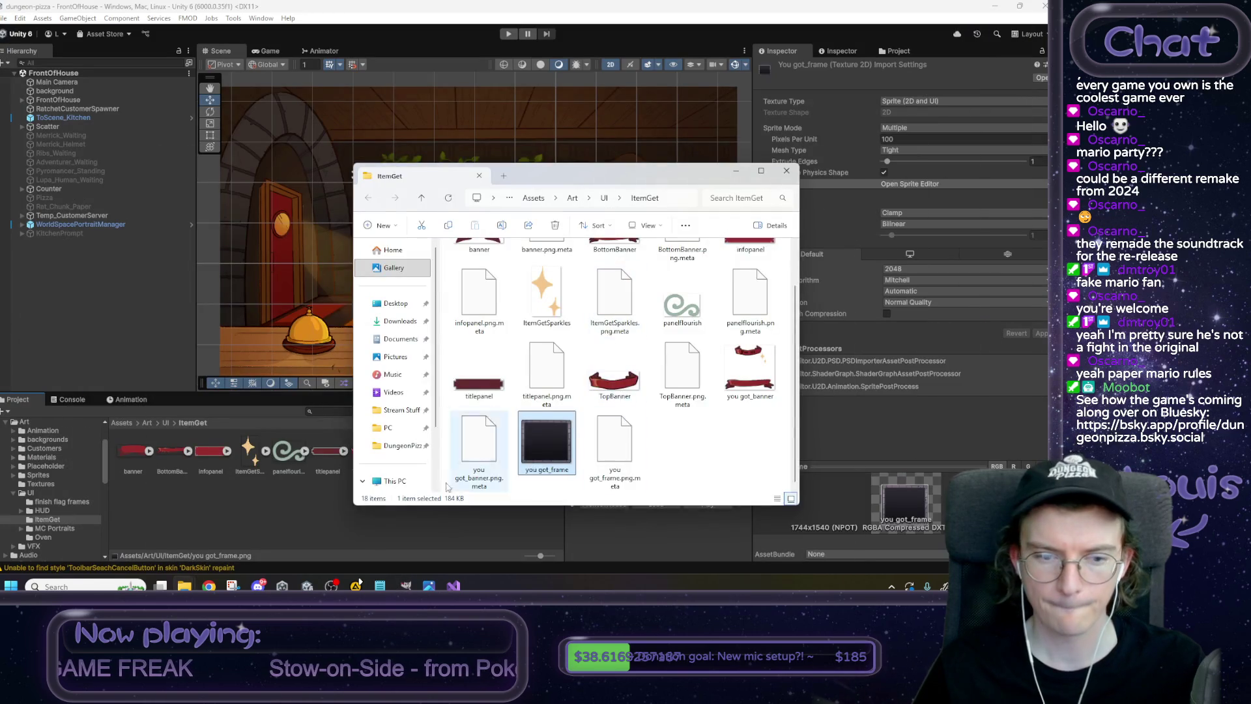
Create a new folder named OLD inside the ItemGet folder in Unity.
{"action": "left_click", "coordinate": [351, 531]}
{"action": "right_click", "coordinate": [291, 517]}
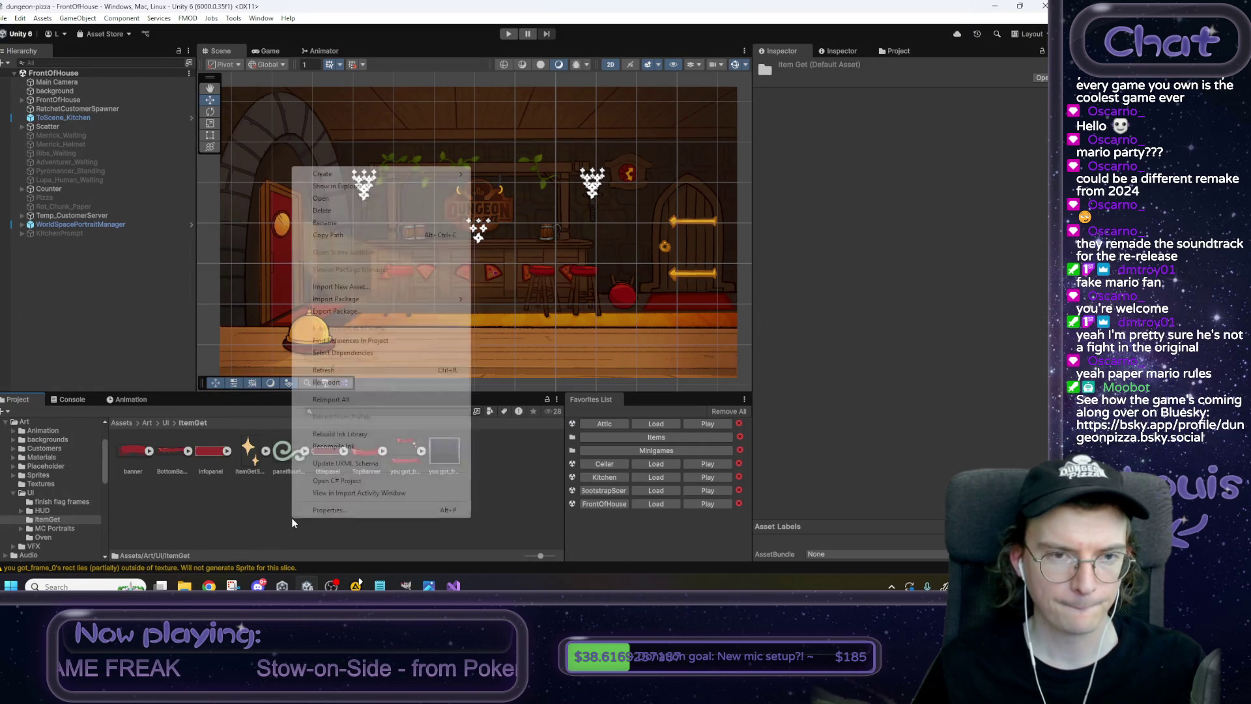
{"action": "mouse_move", "coordinate": [450, 171]}
{"action": "left_click", "coordinate": [522, 170]}
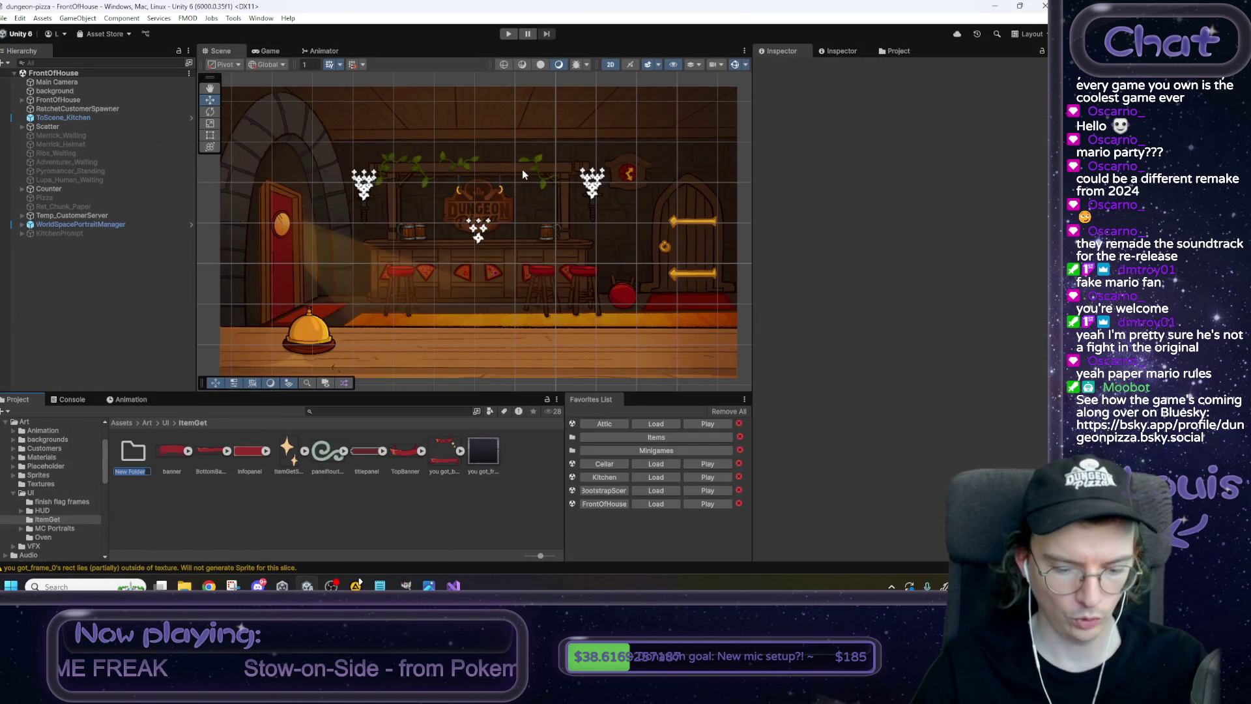
{"action": "type", "text": "OLD"}
{"action": "key", "text": "Return"}
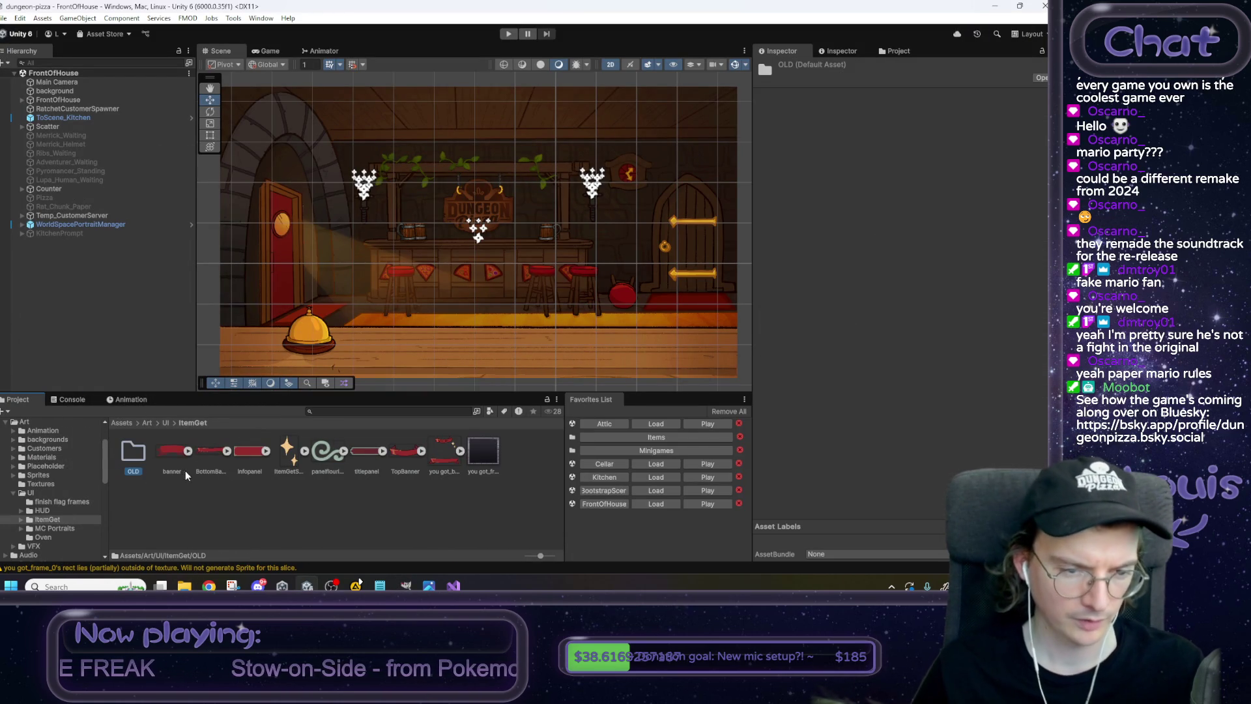
Move the banner, infopanel, panelflourish and titlepanel textures into the OLD folder.
{"action": "left_click", "coordinate": [175, 448]}
{"action": "left_click", "coordinate": [250, 455], "text": "ctrl"}
{"action": "left_click", "coordinate": [329, 454], "text": "ctrl"}
{"action": "left_click", "coordinate": [364, 453], "text": "ctrl"}
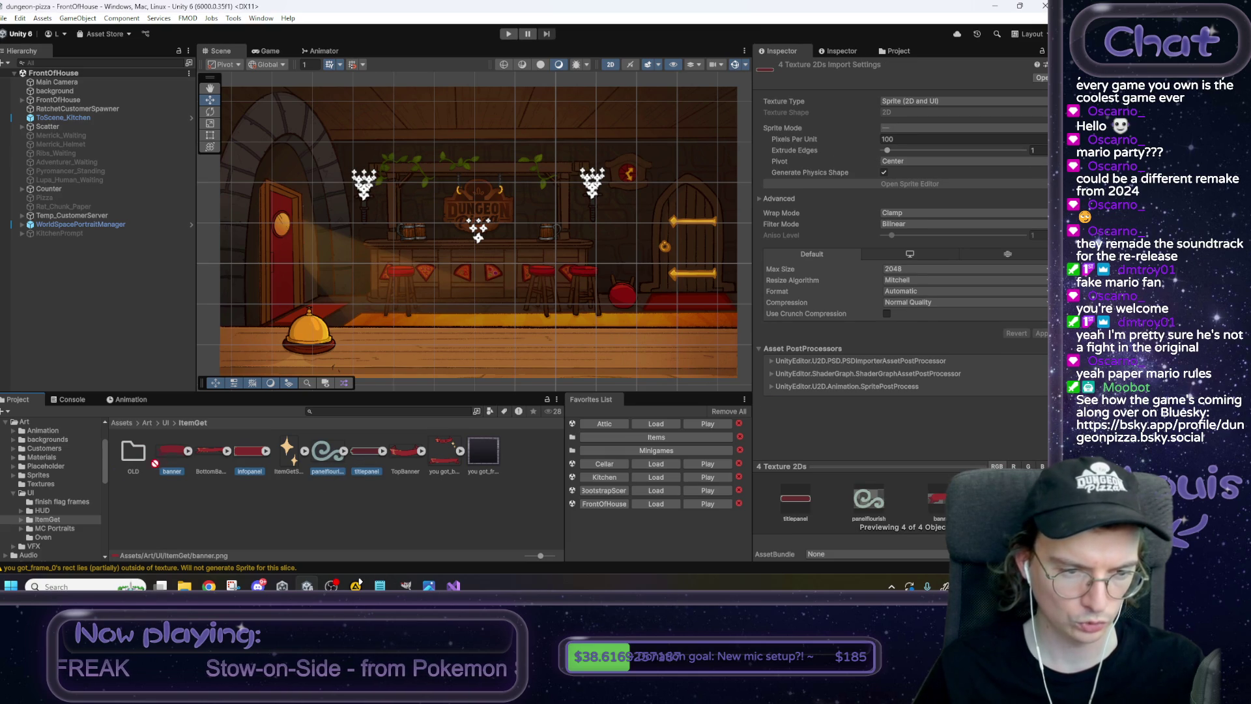
{"action": "left_click_drag", "start_coordinate": [130, 461], "coordinate": [129, 461]}
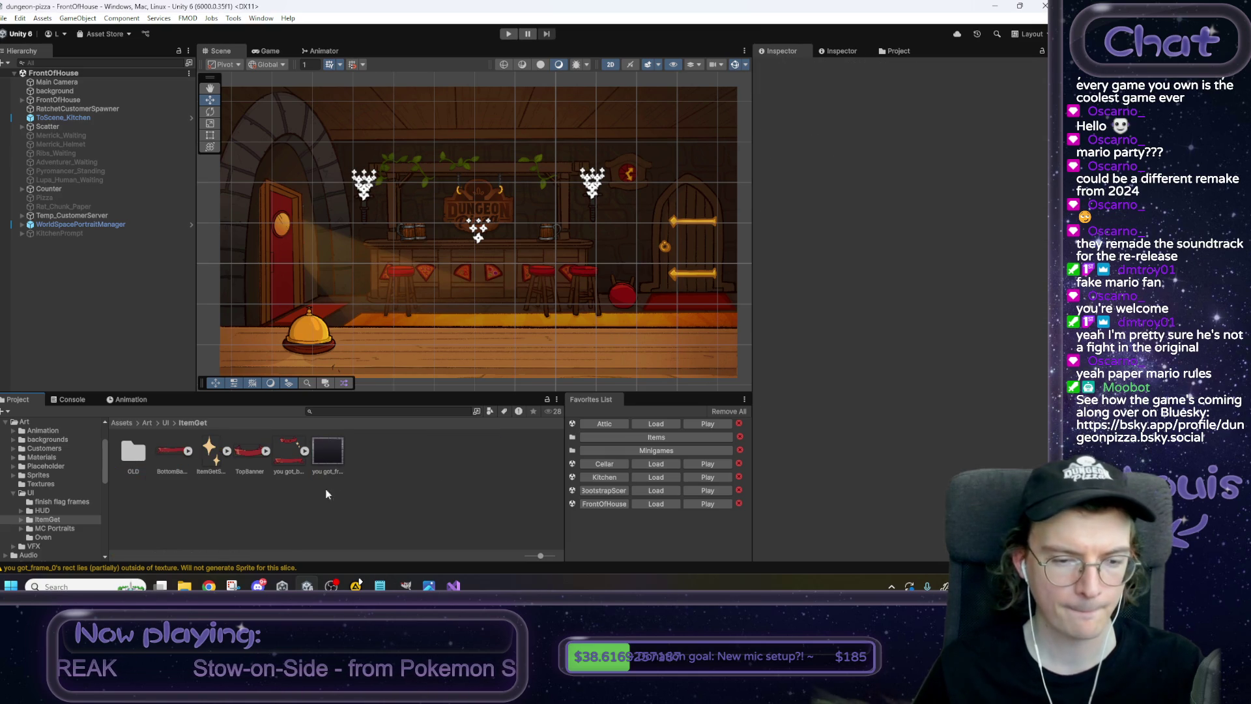
Open the Sprite Editor for the you got_frame texture, keeping Sprite Mode on Multiple.
{"action": "left_click", "coordinate": [332, 452]}
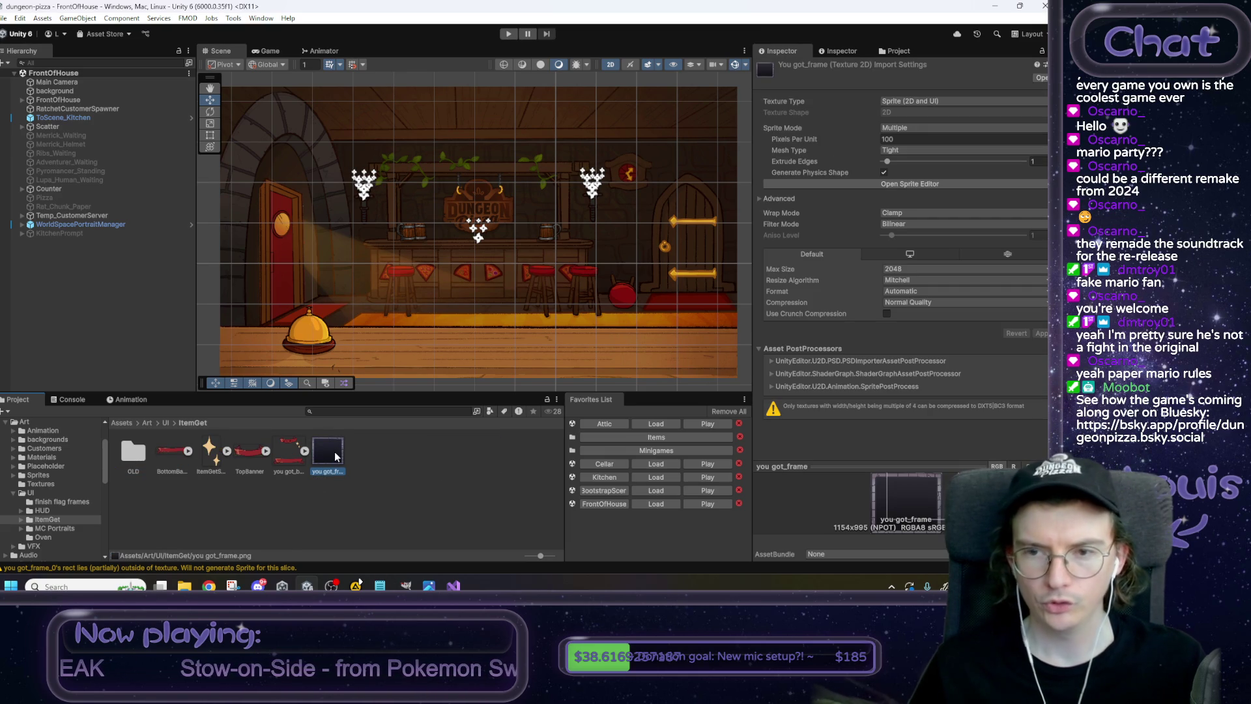
{"action": "left_click", "coordinate": [900, 129]}
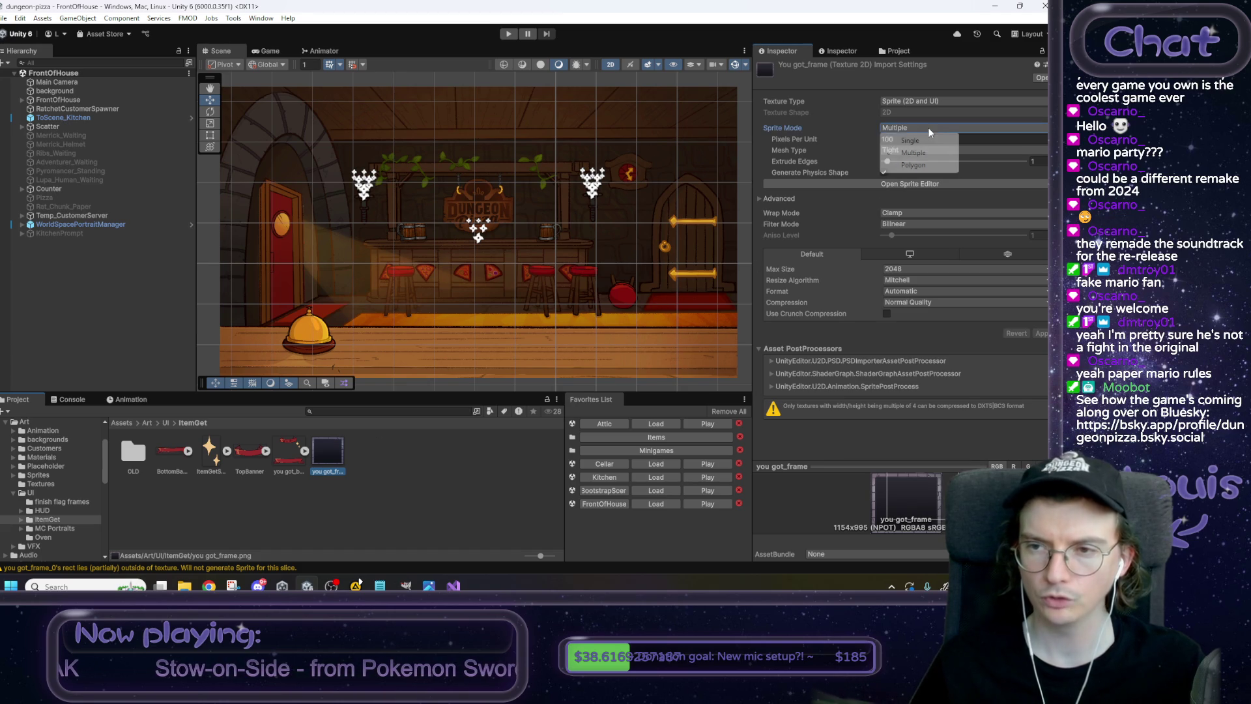
{"action": "left_click", "coordinate": [903, 126]}
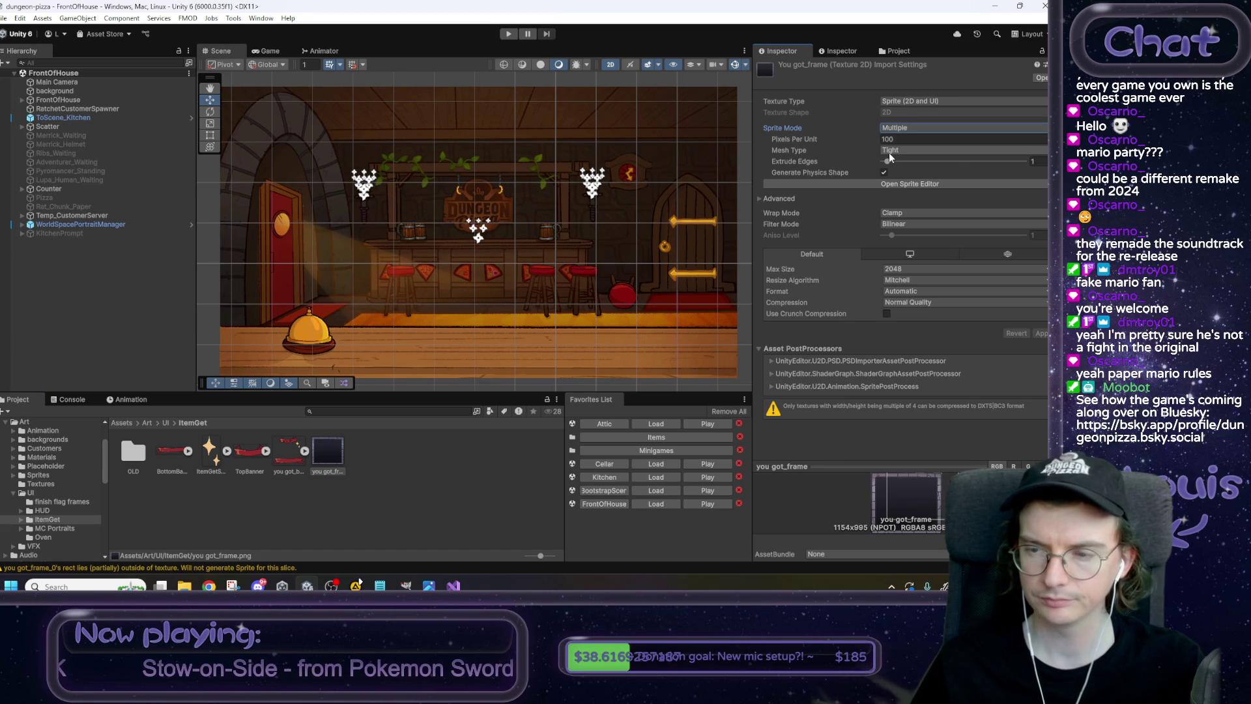
{"action": "left_click", "coordinate": [901, 183]}
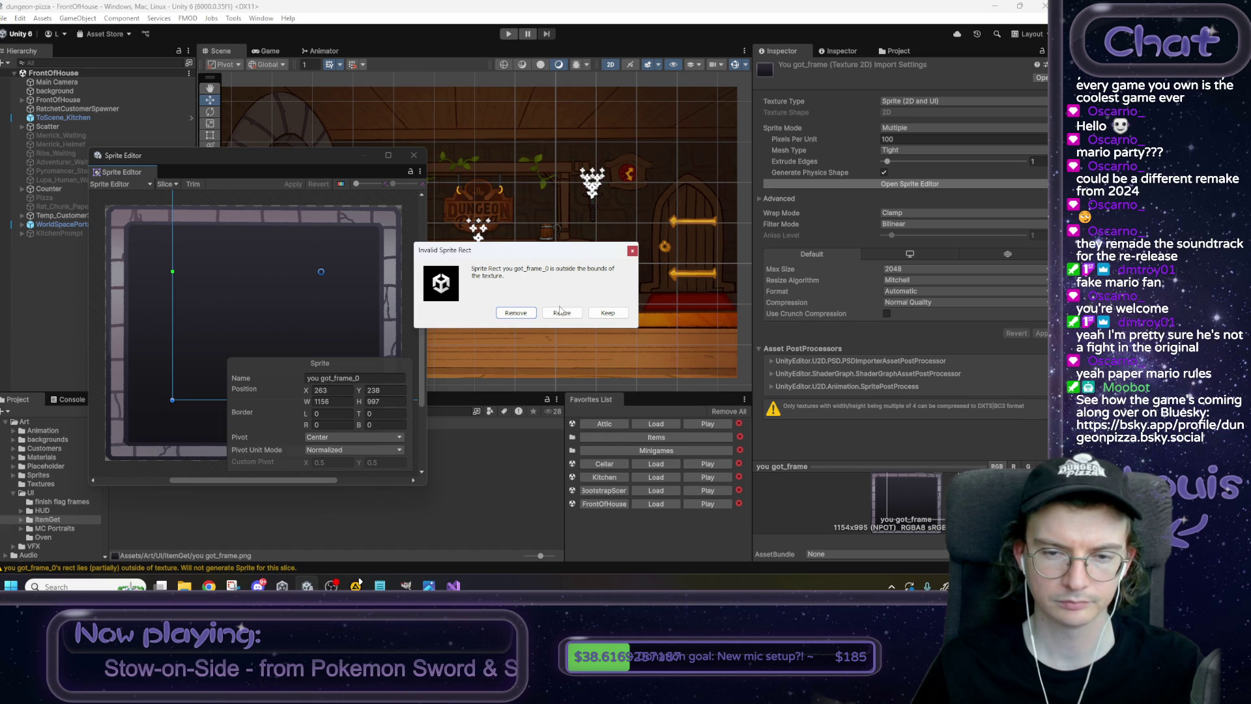
Replace the out-of-bounds sprite with one rectangle covering the full 1154×995 frame.
{"action": "left_click", "coordinate": [516, 313]}
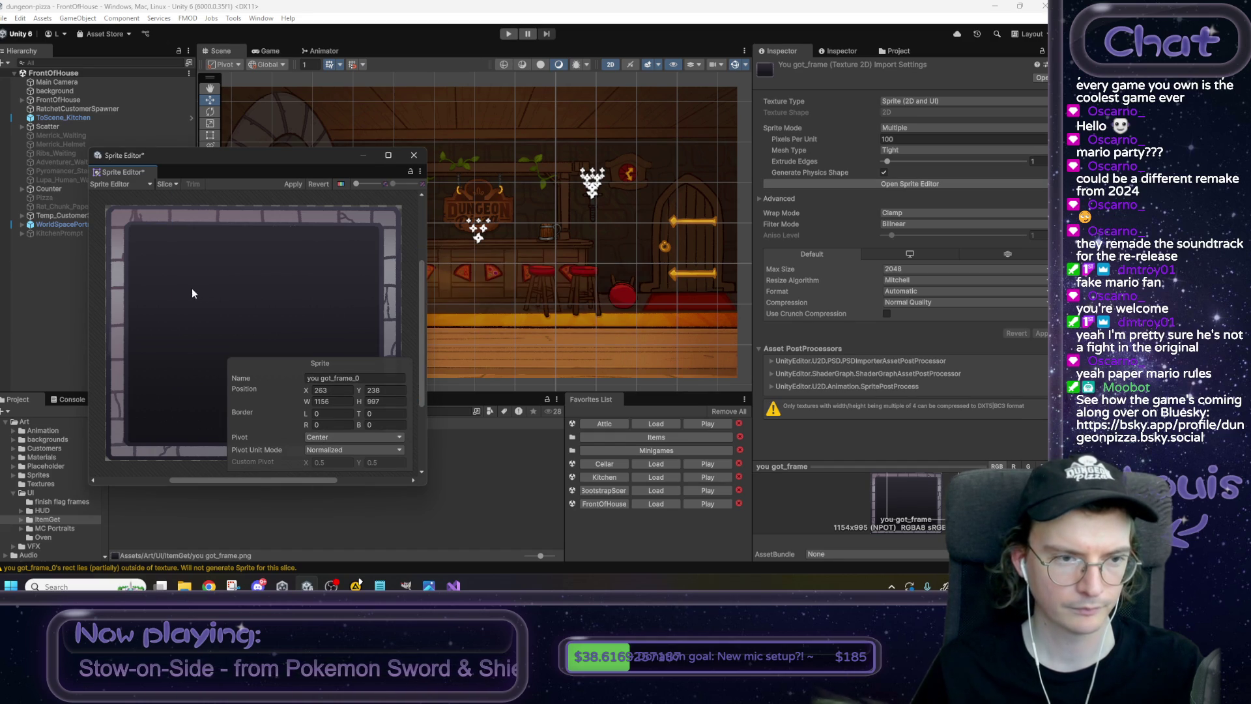
{"action": "mouse_move", "coordinate": [161, 236]}
{"action": "left_mouse_down"}
{"action": "mouse_move", "coordinate": [362, 263]}
{"action": "mouse_move", "coordinate": [364, 228]}
{"action": "left_mouse_up"}
{"action": "mouse_move", "coordinate": [229, 268]}
{"action": "left_mouse_down"}
{"action": "mouse_move", "coordinate": [246, 339]}
{"action": "mouse_move", "coordinate": [245, 485]}
{"action": "left_mouse_up"}
{"action": "left_click", "coordinate": [168, 184]}
{"action": "left_click", "coordinate": [175, 185]}
{"action": "left_click", "coordinate": [171, 184]}
{"action": "left_click", "coordinate": [274, 314]}
{"action": "left_click_drag", "start_coordinate": [363, 335], "coordinate": [402, 333]}
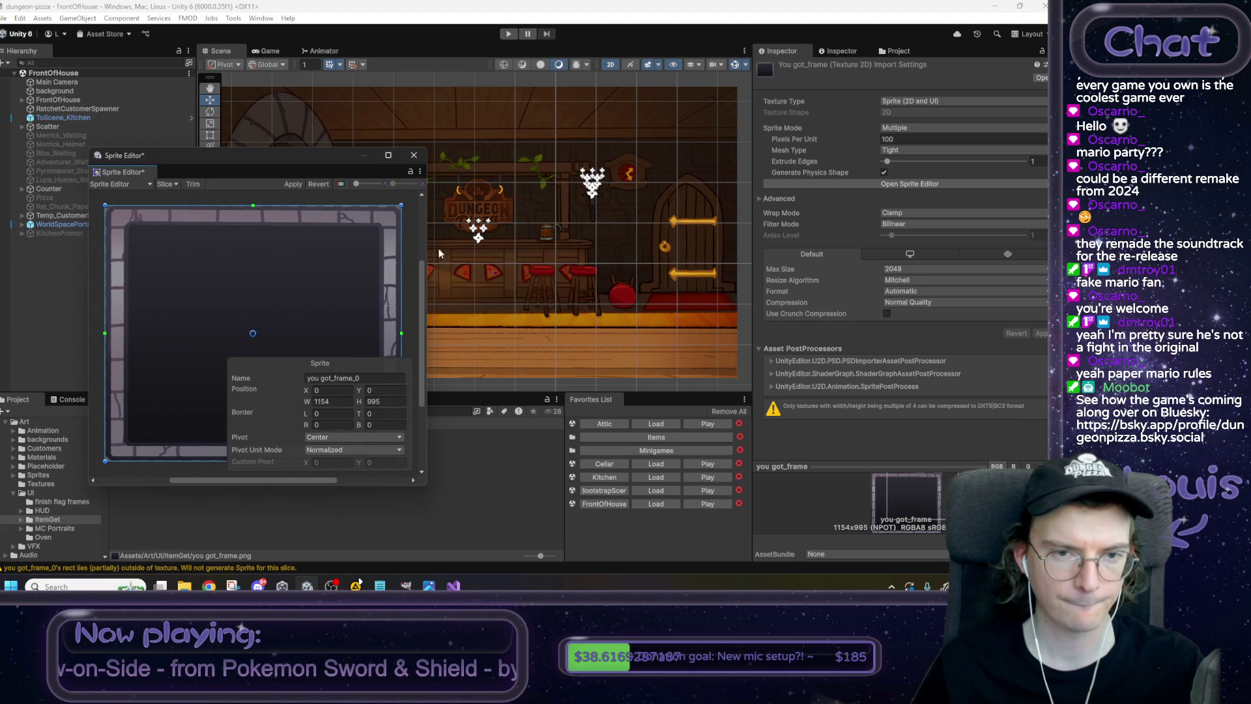
Set the nine-slice borders to L 159, T 119, R 143, B 109 and apply.
{"action": "mouse_move", "coordinate": [427, 254]}
{"action": "left_mouse_down"}
{"action": "mouse_move", "coordinate": [733, 260]}
{"action": "mouse_move", "coordinate": [706, 261]}
{"action": "left_mouse_up"}
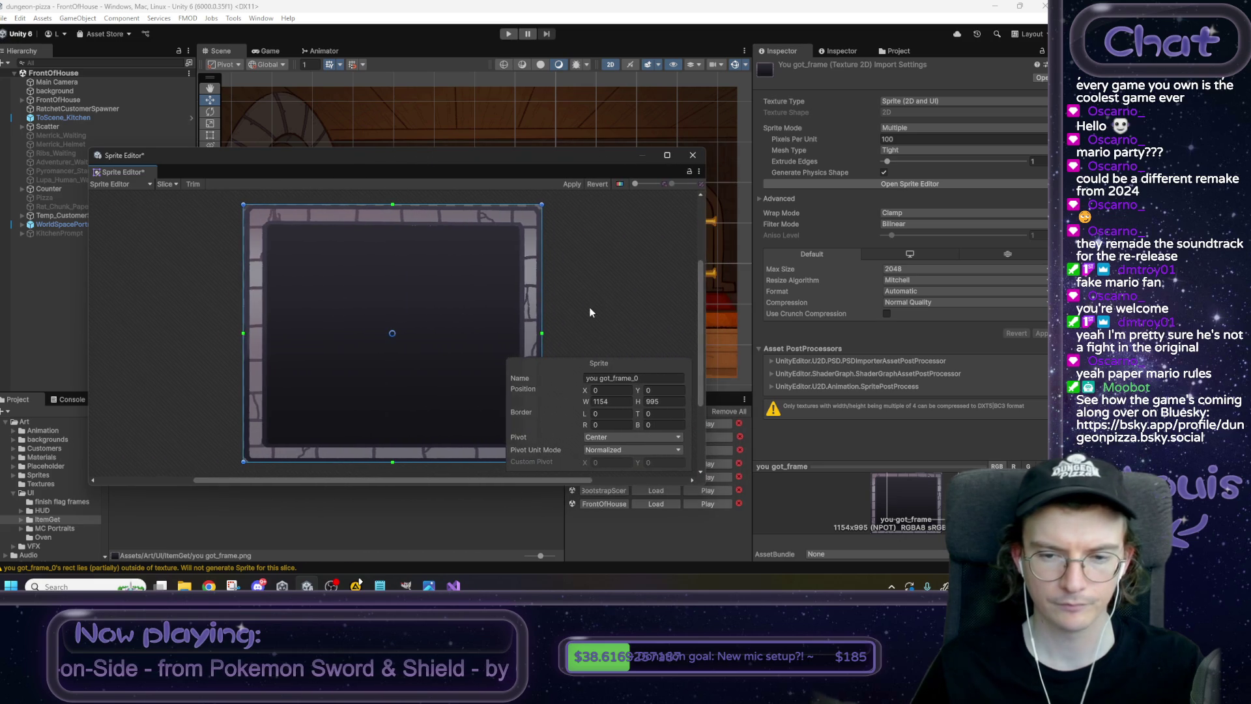
{"action": "left_click_drag", "start_coordinate": [491, 298], "coordinate": [499, 307]}
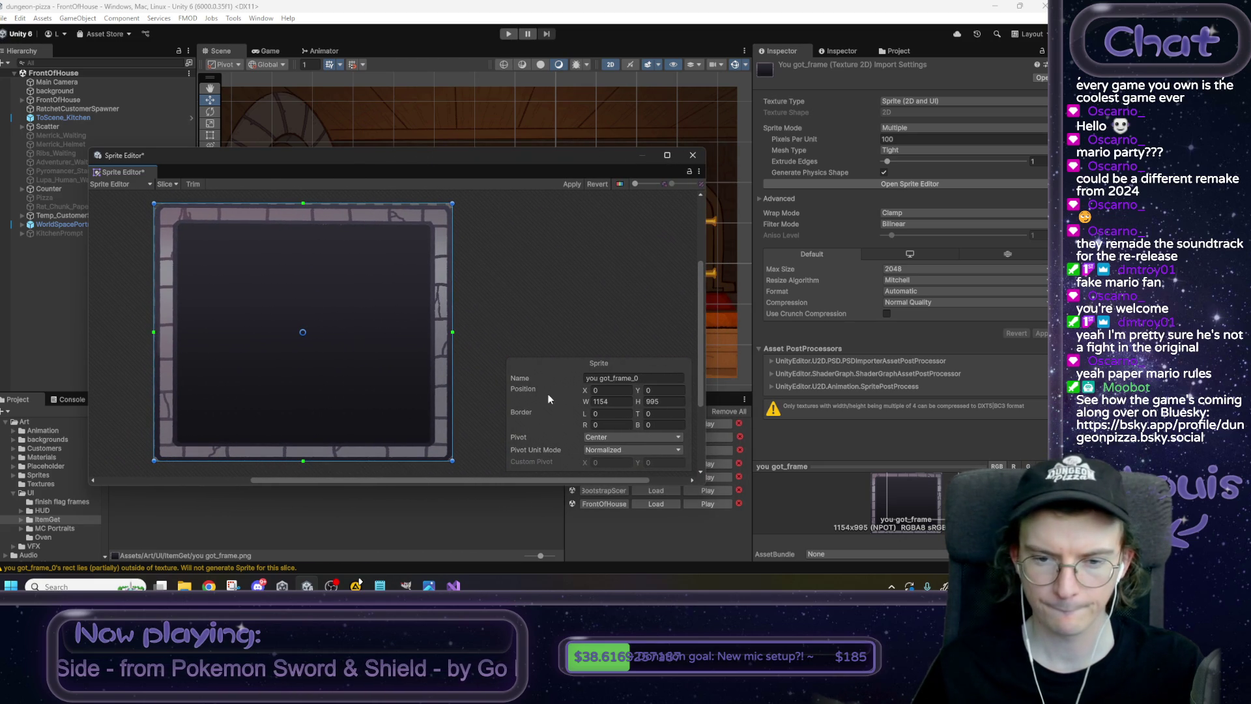
{"action": "left_click_drag", "start_coordinate": [584, 414], "coordinate": [704, 420]}
{"action": "type", "text": "119"}
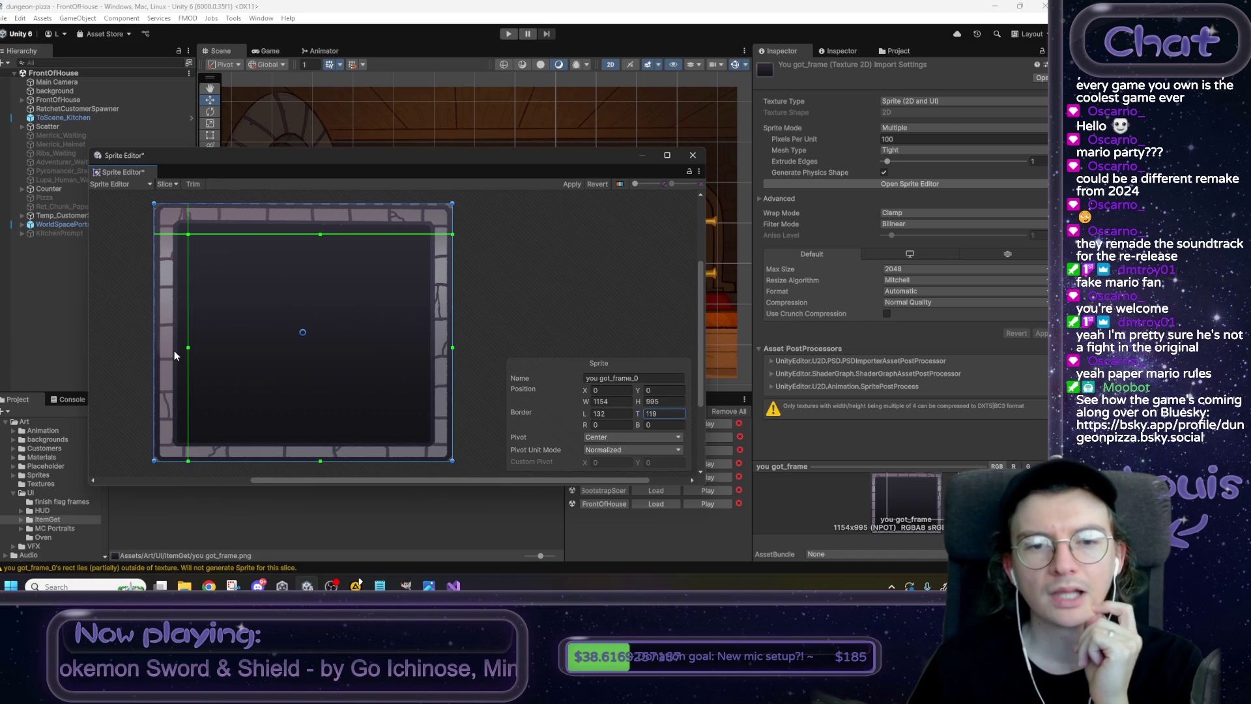
{"action": "left_click_drag", "start_coordinate": [585, 425], "coordinate": [692, 429]}
{"action": "left_click", "coordinate": [666, 424]}
{"action": "type", "text": "90"}
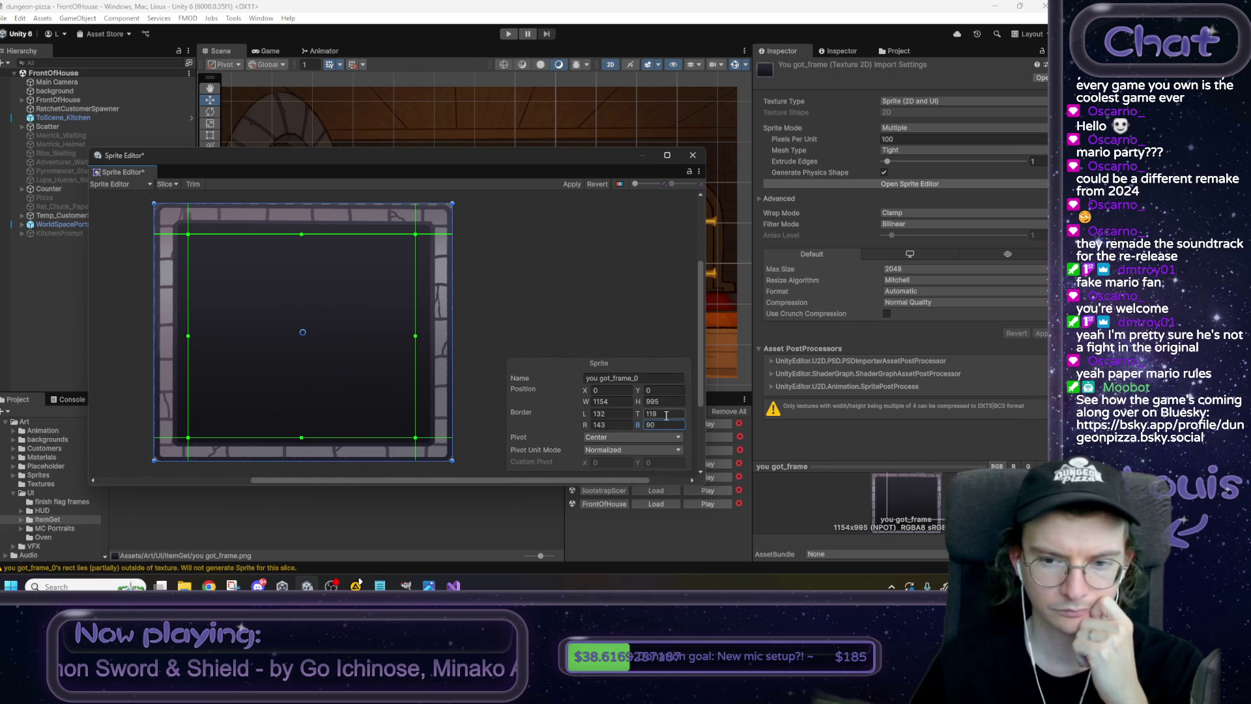
{"action": "left_click_drag", "start_coordinate": [585, 415], "coordinate": [600, 418]}
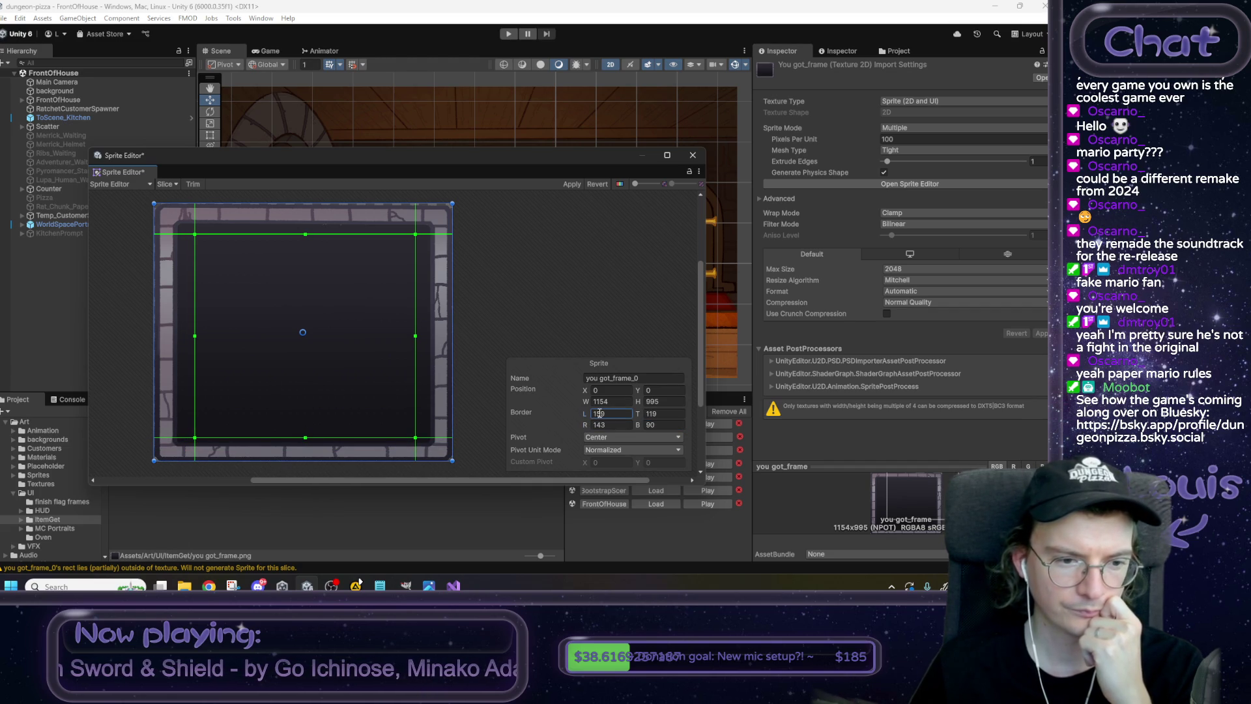
{"action": "left_click_drag", "start_coordinate": [639, 424], "coordinate": [649, 427]}
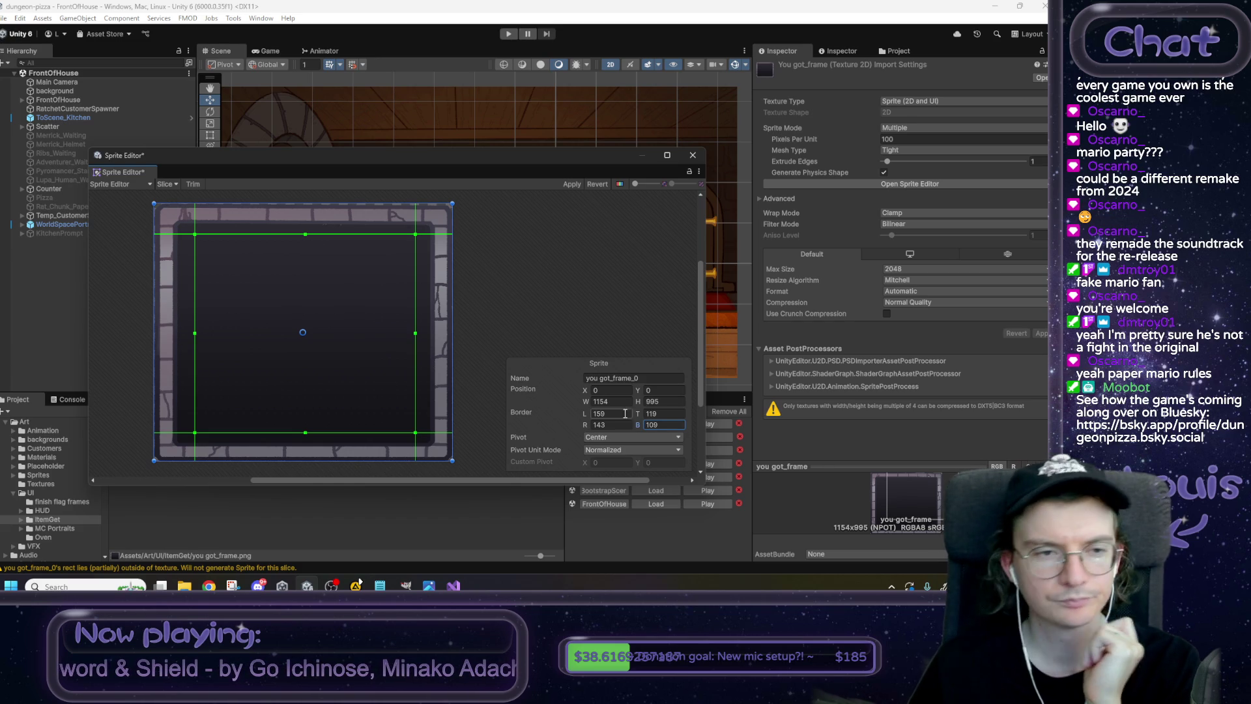
{"action": "left_click", "coordinate": [571, 185]}
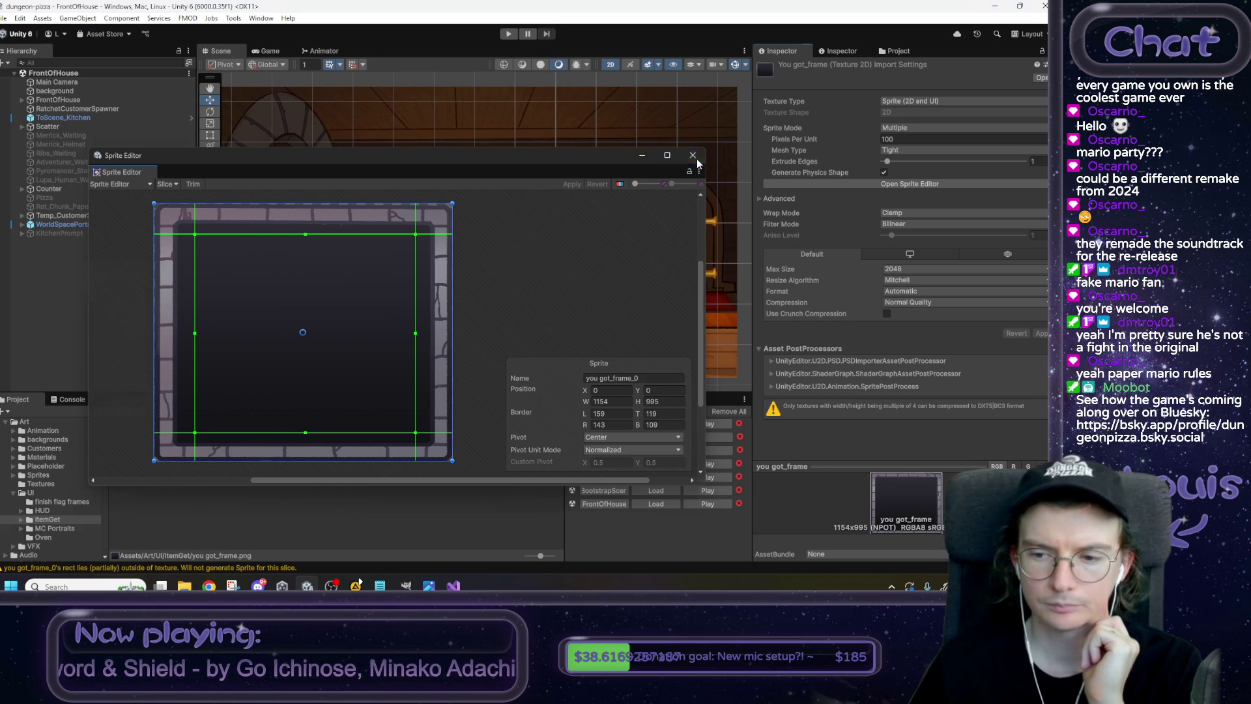
Close the Sprite Editor and open the ItemGet prefab from Assets/Prefabs/UI.
{"action": "left_click", "coordinate": [694, 157]}
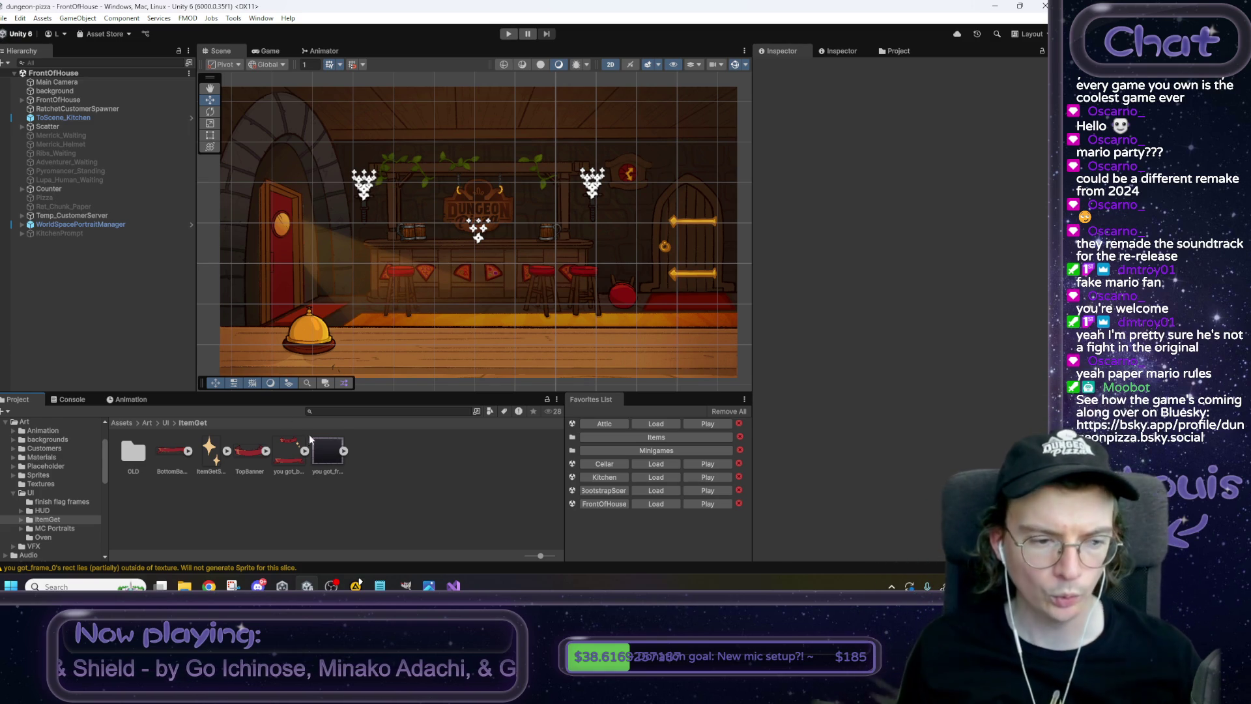
{"action": "left_click", "coordinate": [129, 423]}
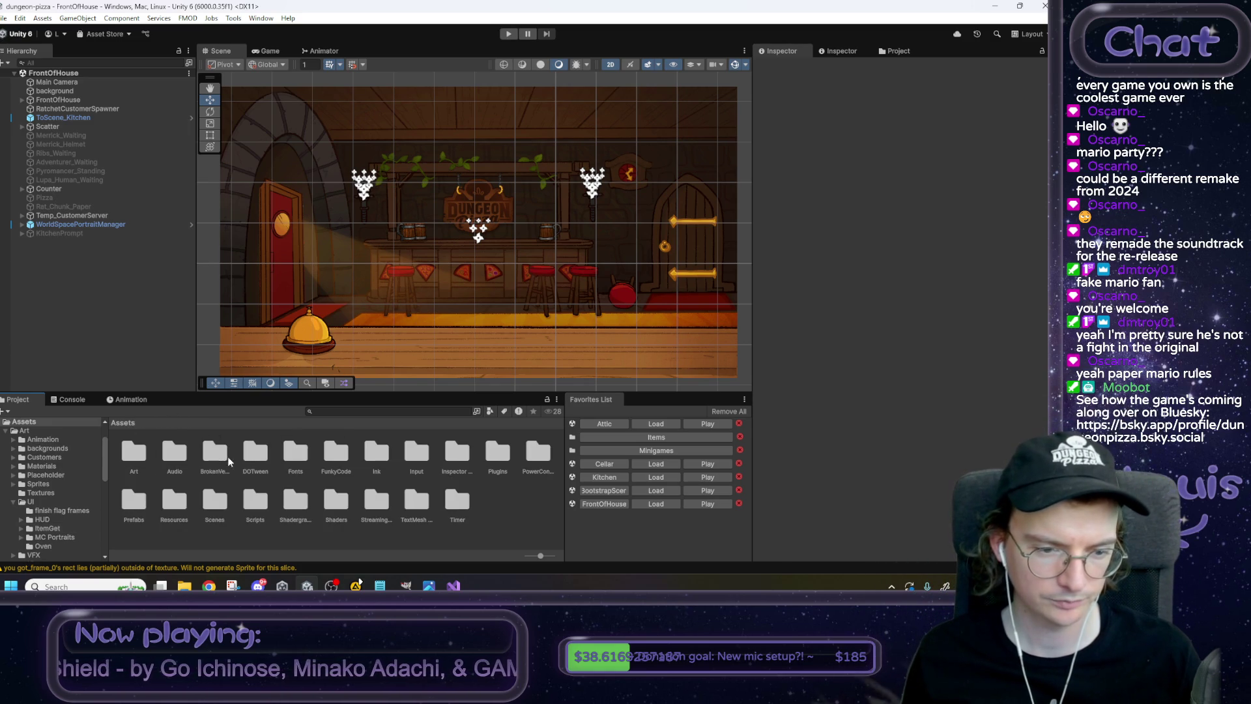
{"action": "double_click", "coordinate": [137, 501]}
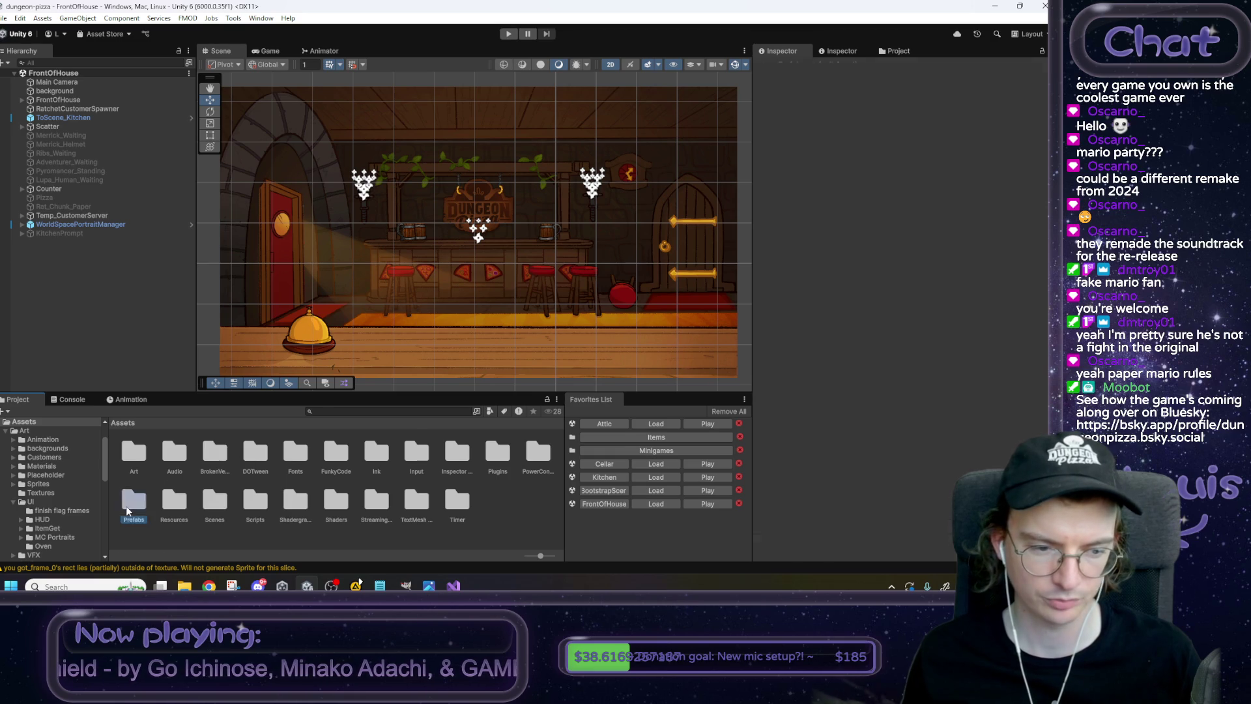
{"action": "double_click", "coordinate": [288, 453]}
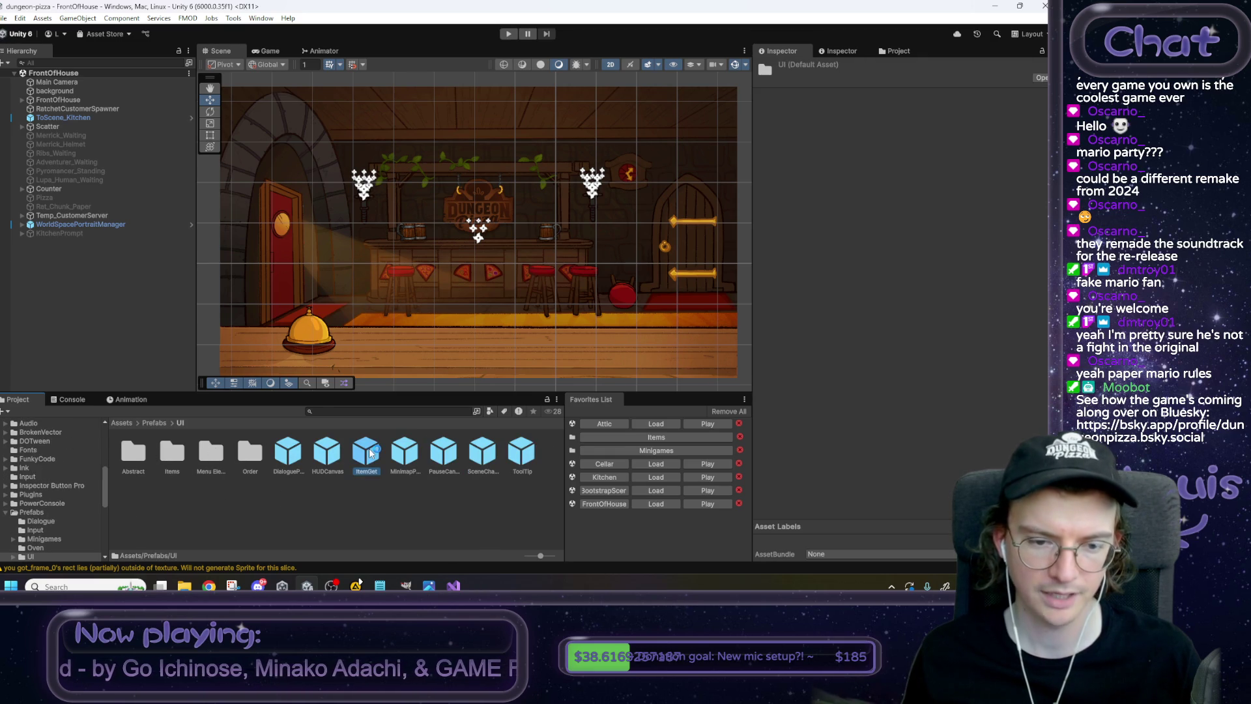
{"action": "double_click", "coordinate": [366, 451]}
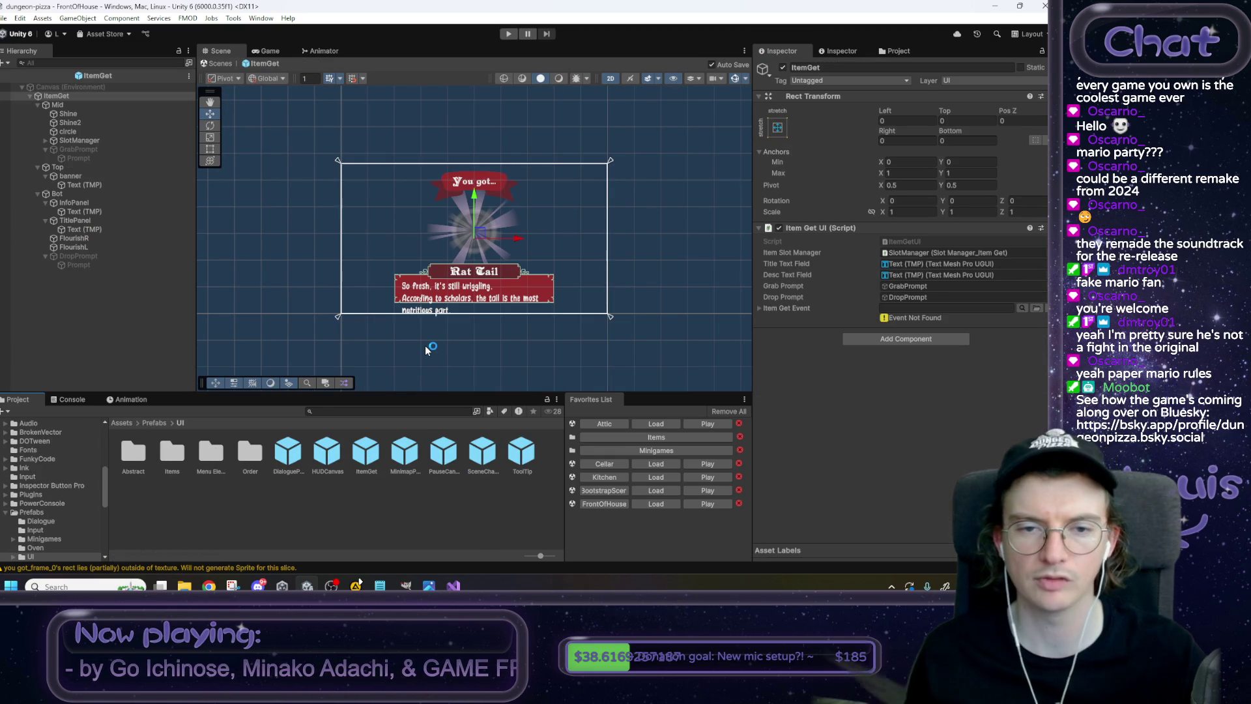
Inspect the ItemGet prefab's circle, SlotManager, Slot00 and banner objects in the Inspector.
{"action": "scroll", "coordinate": [462, 240], "scroll_direction": "up", "scroll_amount": 1}
{"action": "scroll", "coordinate": [460, 237], "scroll_direction": "up", "scroll_amount": 3}
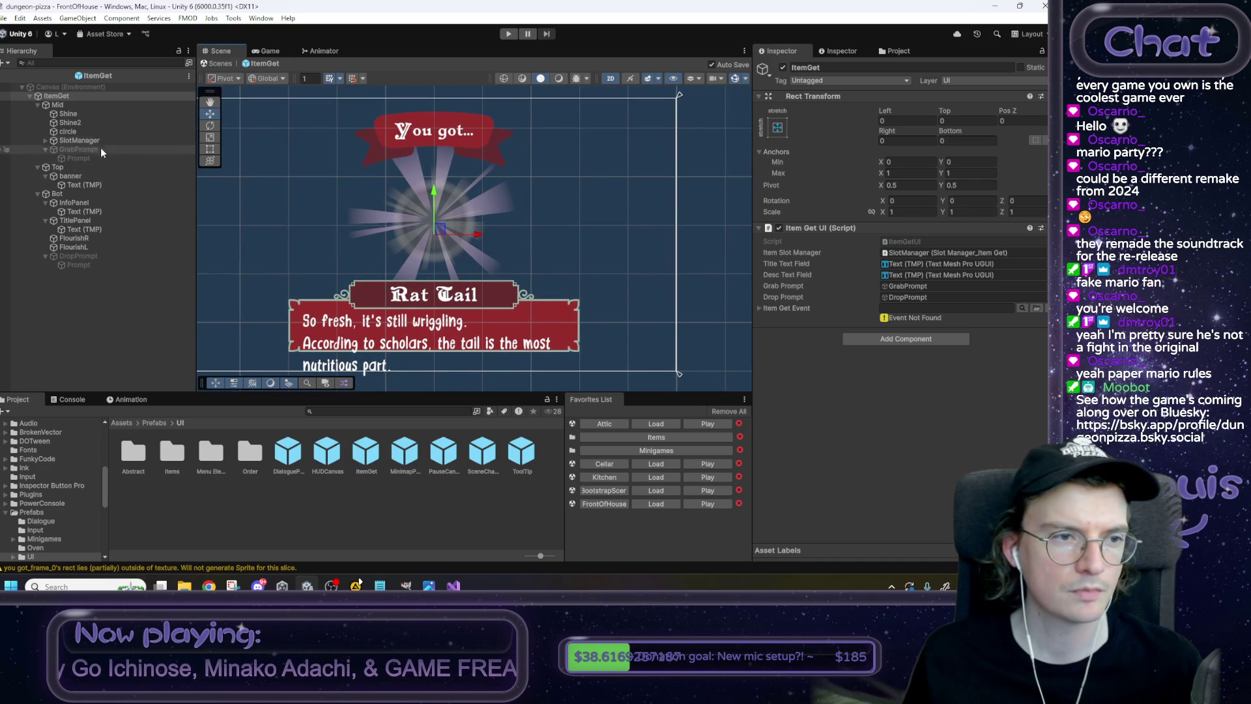
{"action": "left_click", "coordinate": [77, 132]}
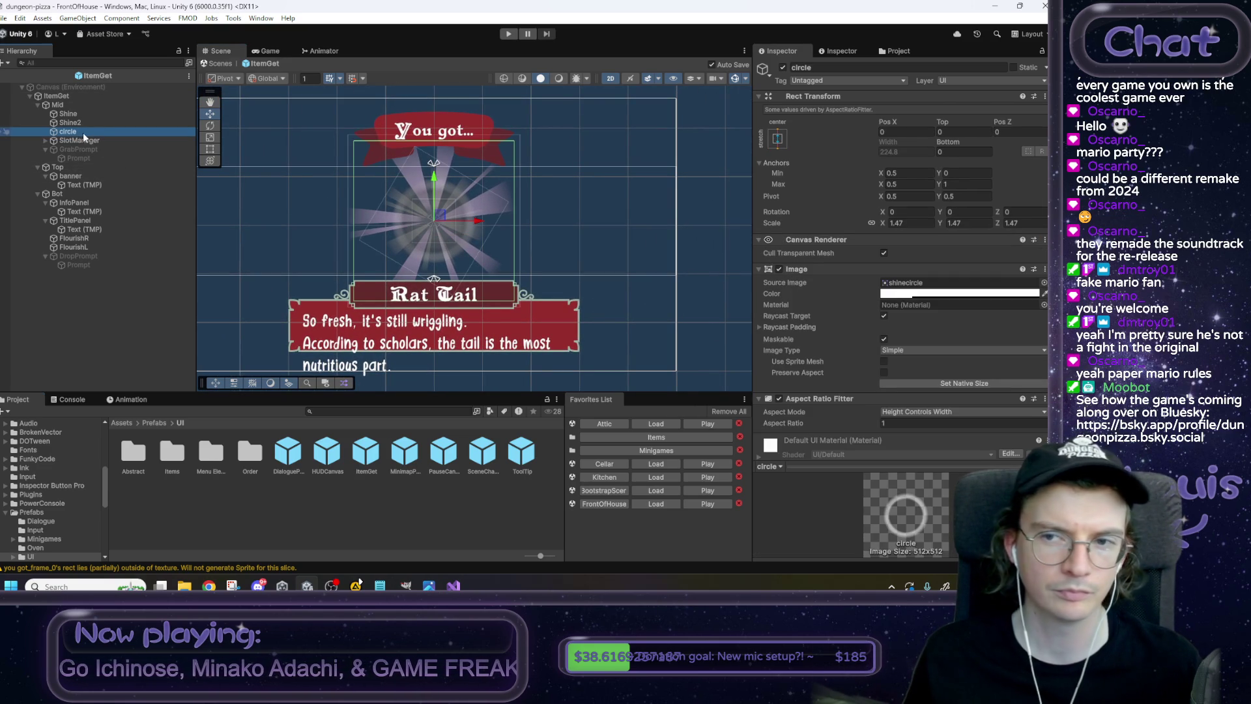
{"action": "left_click", "coordinate": [103, 142]}
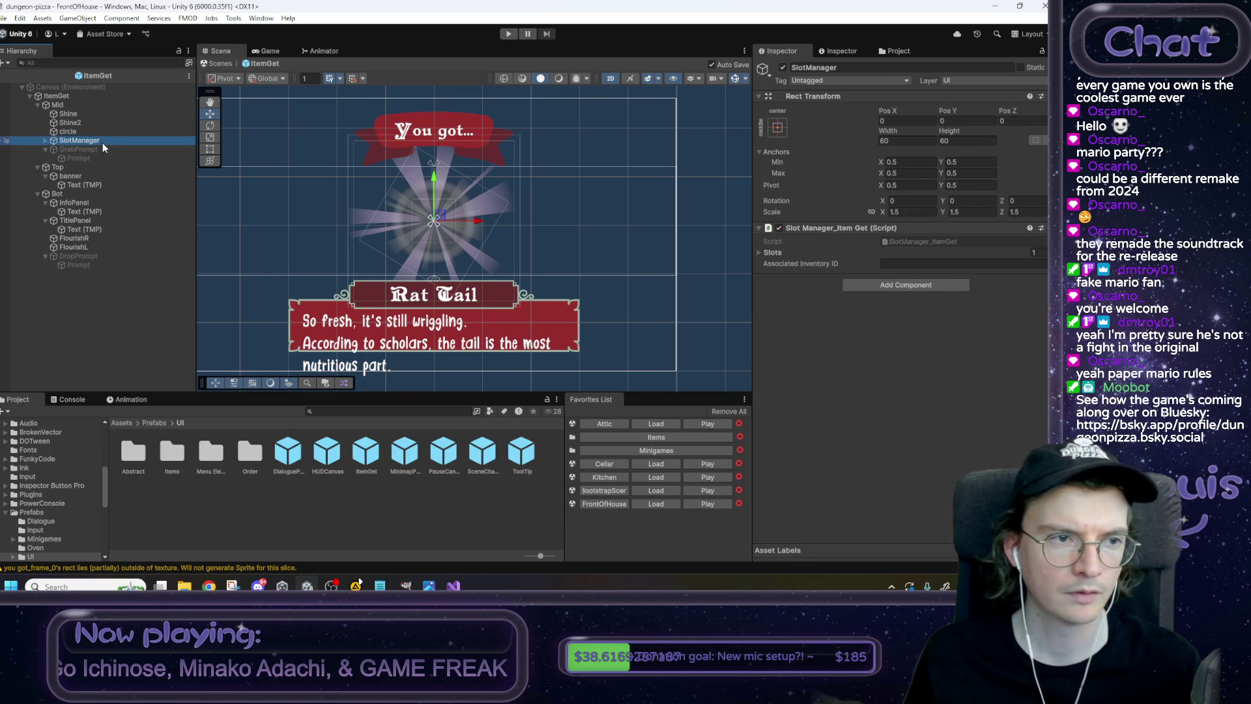
{"action": "left_click", "coordinate": [46, 141]}
{"action": "left_click", "coordinate": [72, 150]}
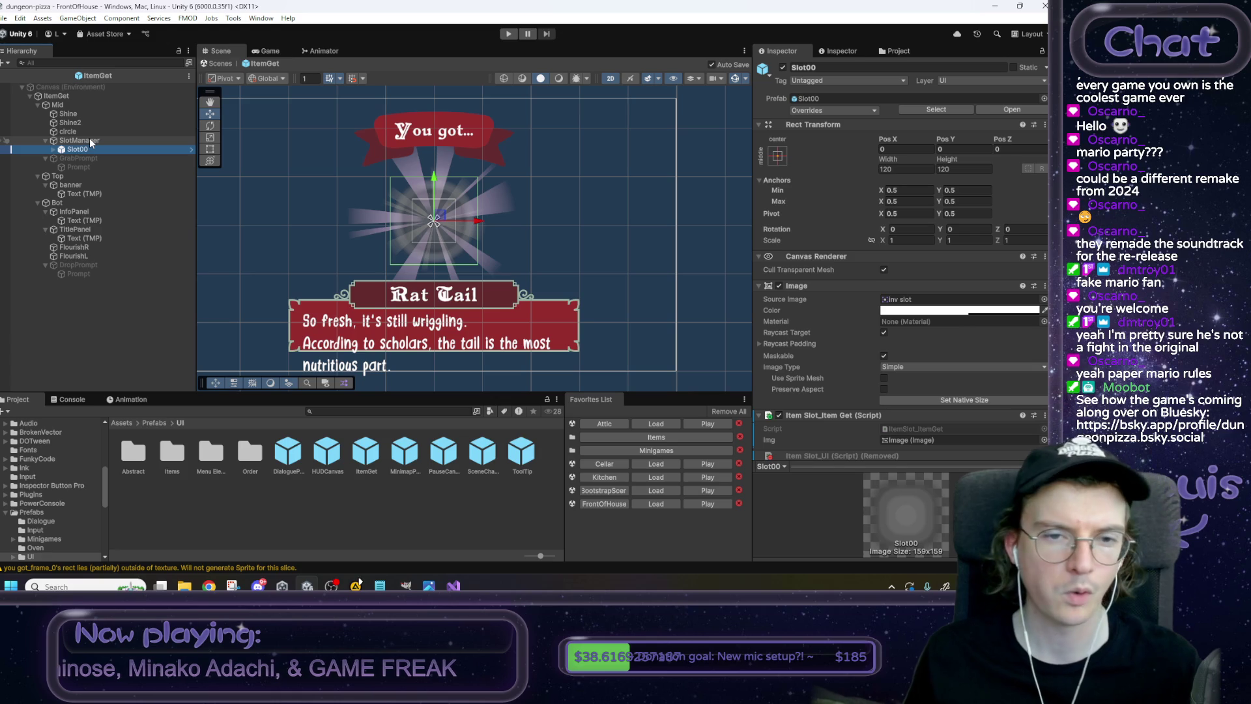
{"action": "left_click_drag", "start_coordinate": [382, 248], "coordinate": [428, 241]}
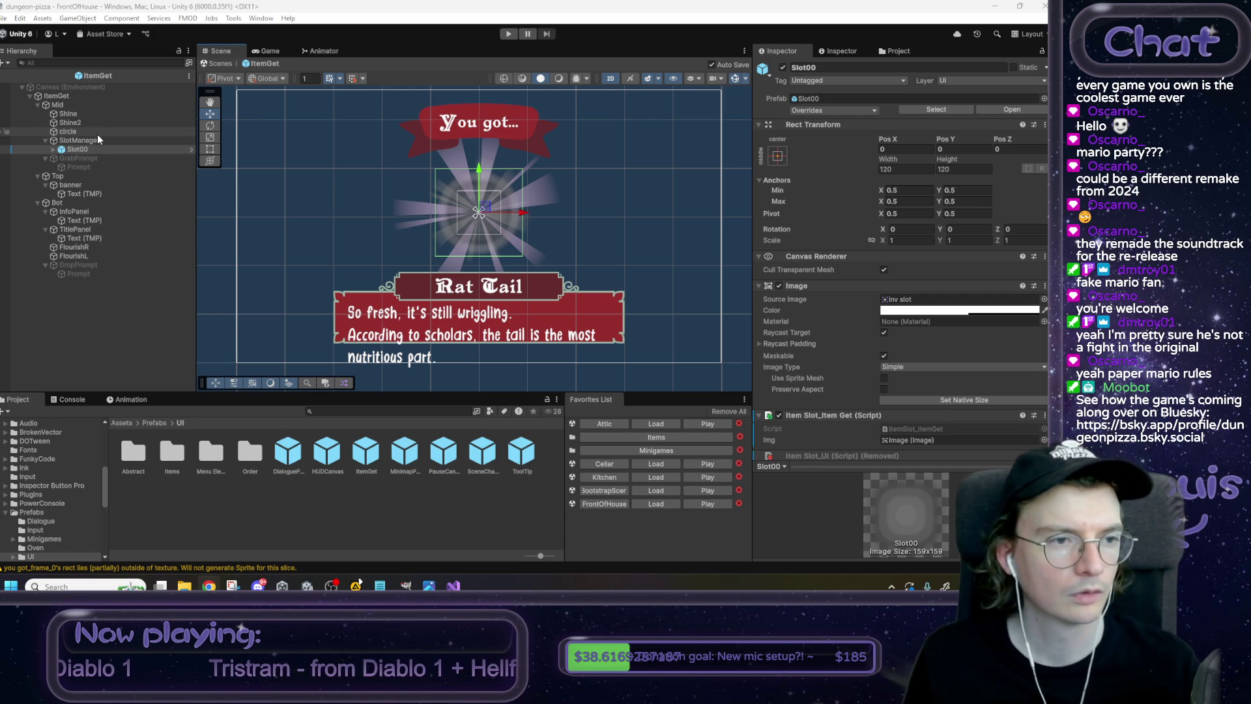
{"action": "left_click", "coordinate": [78, 185]}
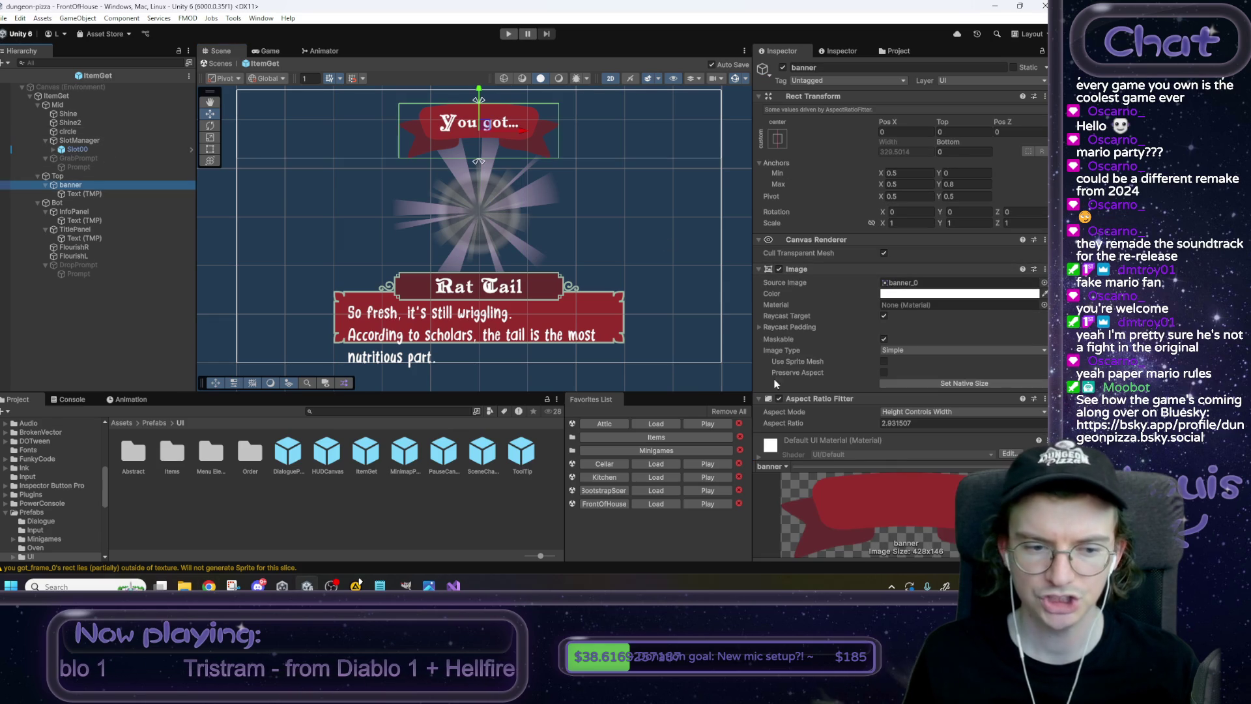
Set BottomBanner's Sprite Mode to Single in Assets/Art/UI/ItemGet and apply.
{"action": "scroll", "coordinate": [47, 508], "scroll_direction": "down", "scroll_amount": 3}
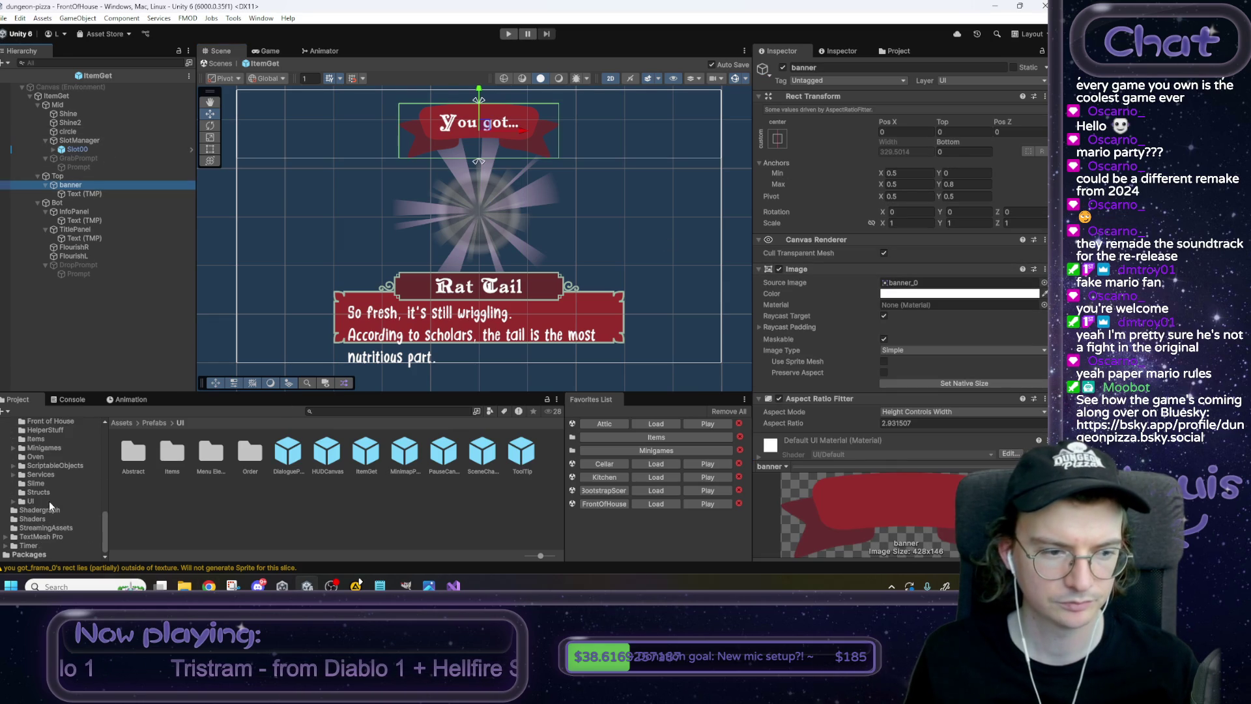
{"action": "scroll", "coordinate": [9, 482], "scroll_direction": "up", "scroll_amount": 3}
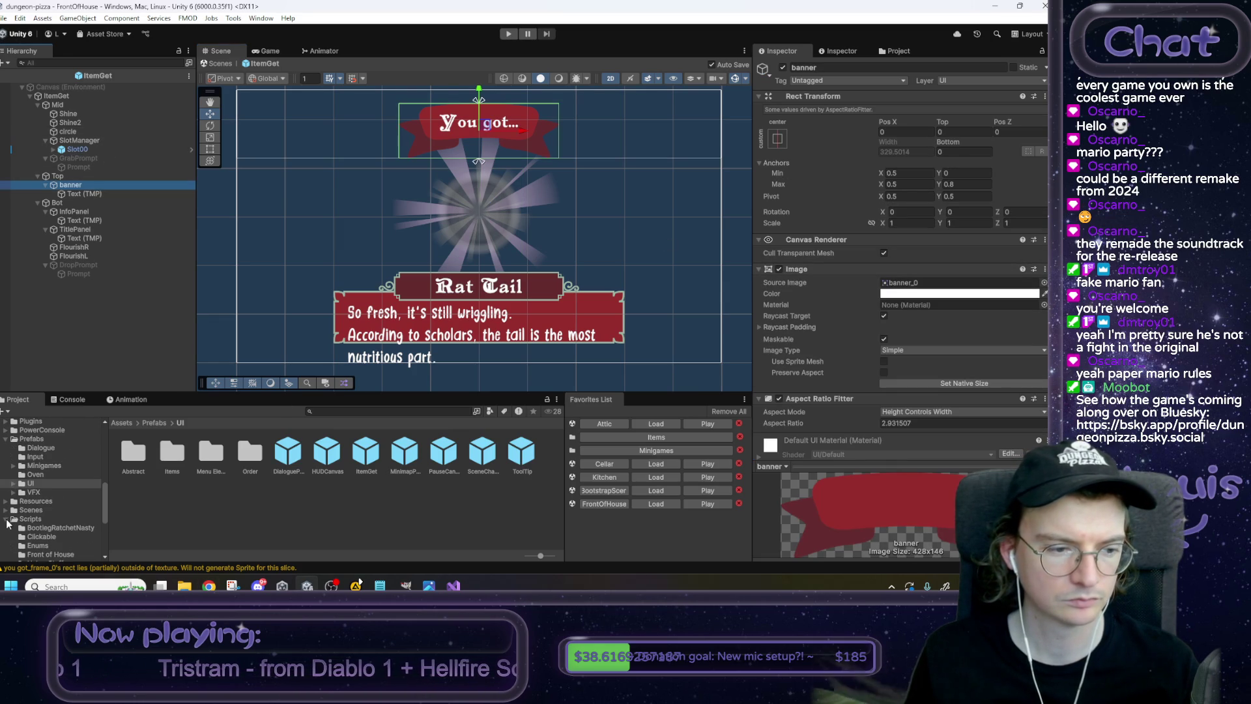
{"action": "scroll", "coordinate": [42, 514], "scroll_direction": "up", "scroll_amount": 5}
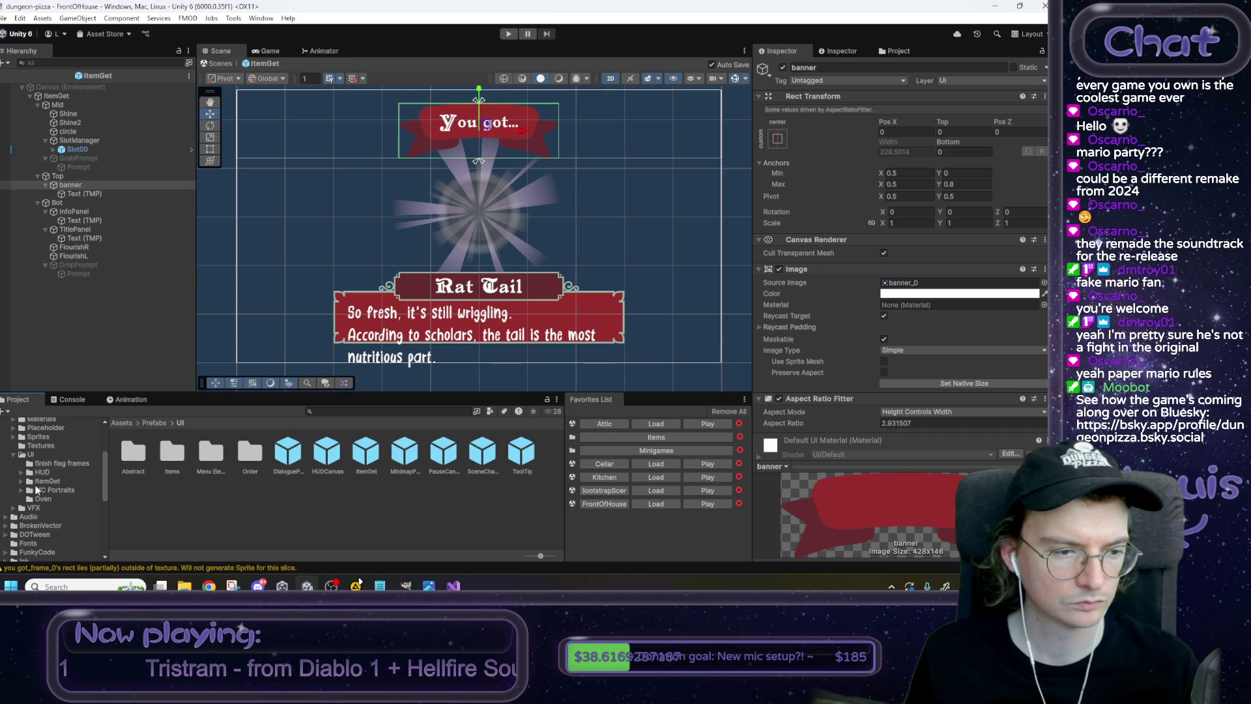
{"action": "left_click", "coordinate": [59, 480]}
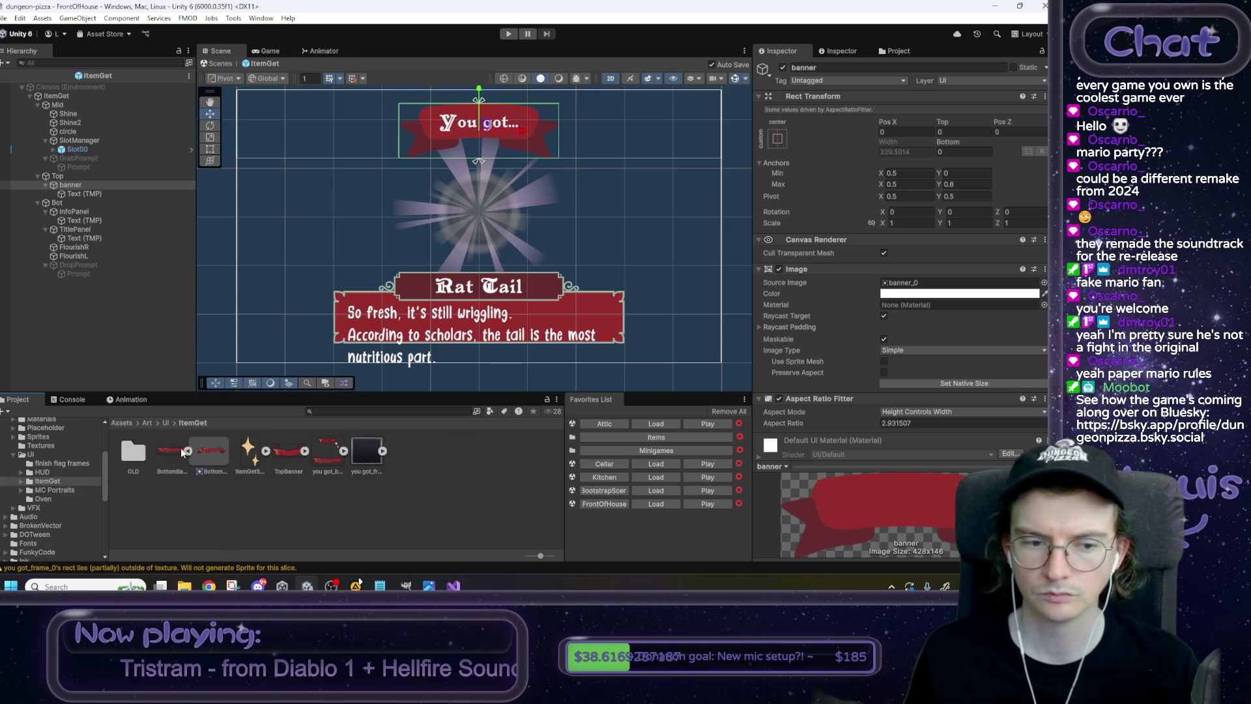
{"action": "left_click", "coordinate": [181, 448]}
{"action": "left_click", "coordinate": [912, 128]}
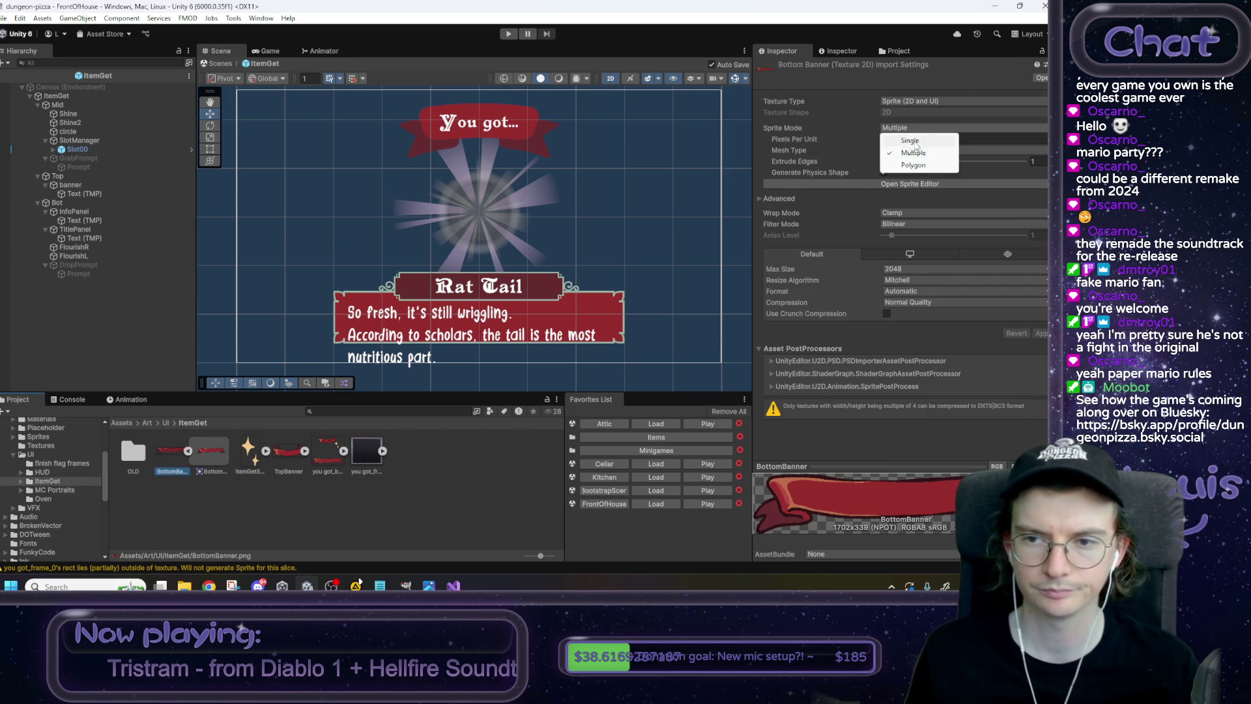
{"action": "left_click", "coordinate": [915, 139]}
{"action": "left_click", "coordinate": [1038, 345]}
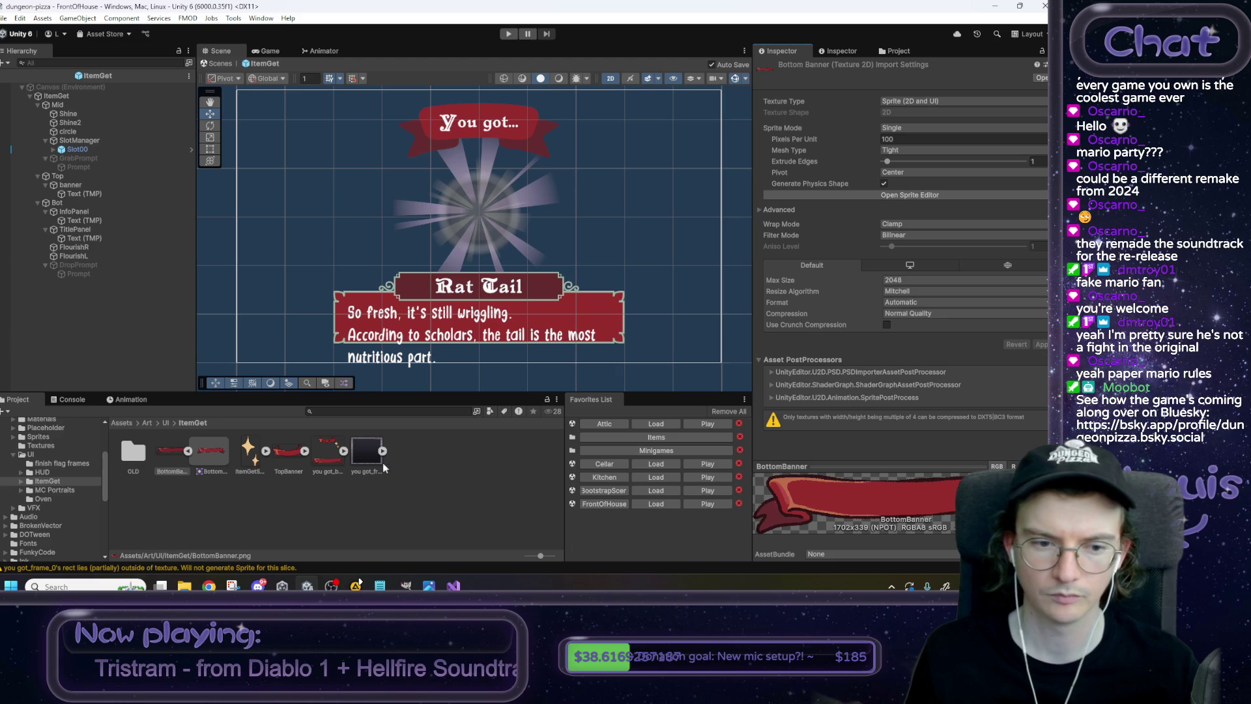
Switch ItemGetSparkles and TopBanner together to Single sprite mode and apply.
{"action": "left_click", "coordinate": [251, 459]}
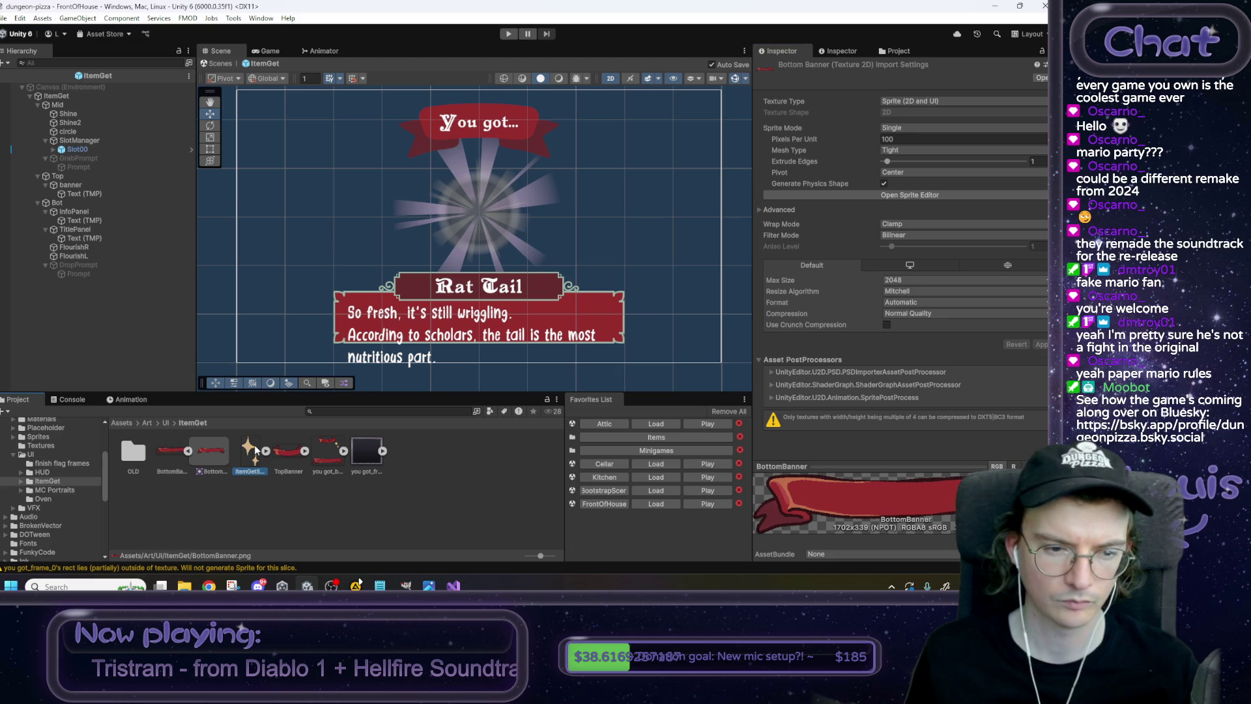
{"action": "left_click", "coordinate": [291, 463], "text": "ctrl"}
{"action": "left_click", "coordinate": [912, 128]}
{"action": "left_click", "coordinate": [916, 138]}
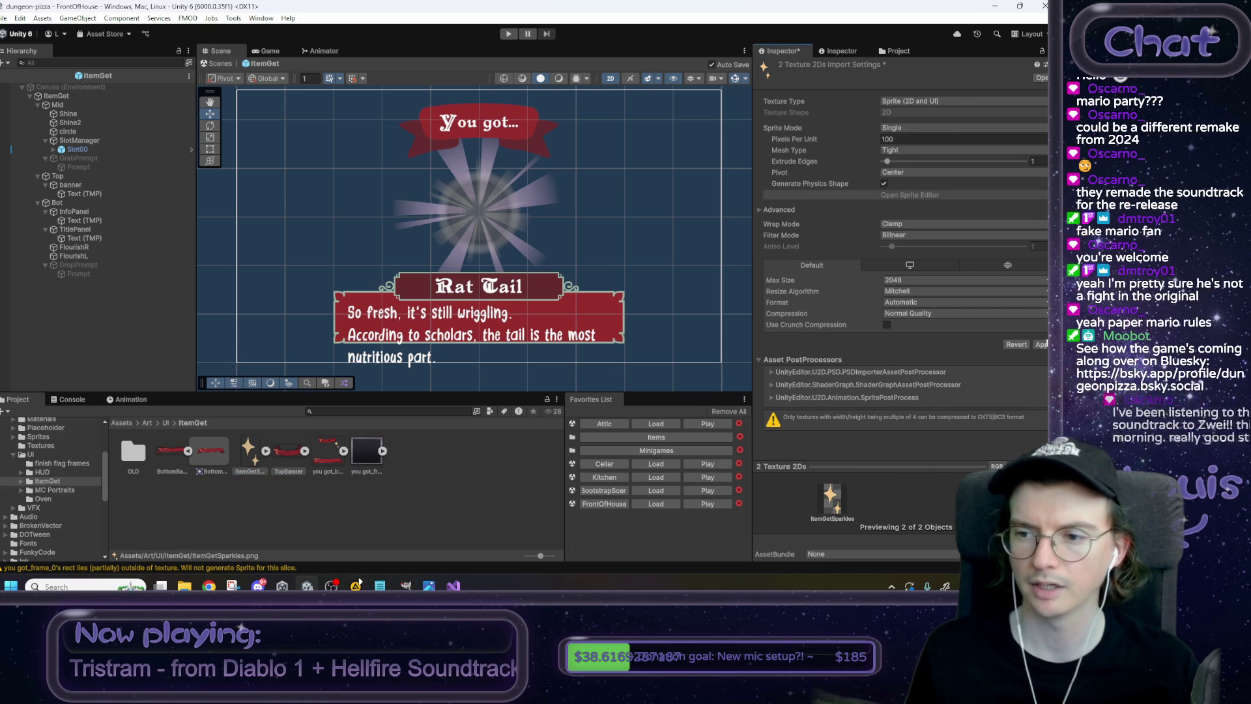
{"action": "left_click", "coordinate": [1040, 344]}
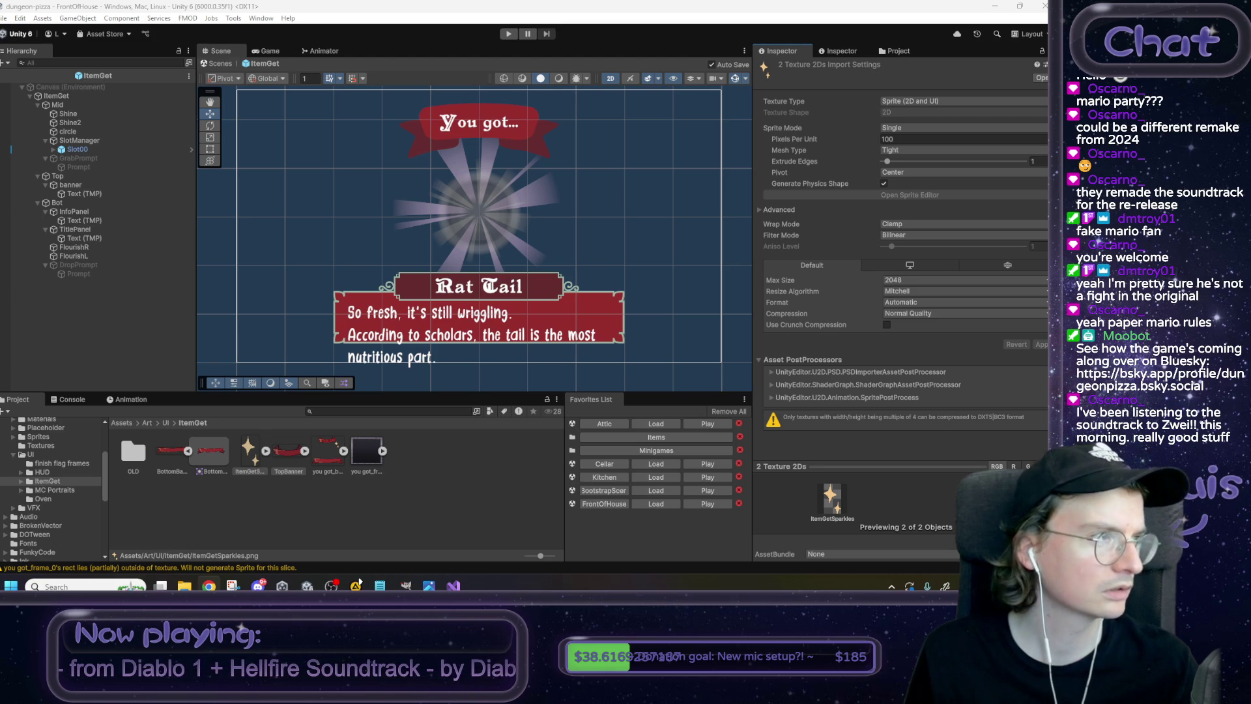
{"action": "key", "text": "alt+Tab"}
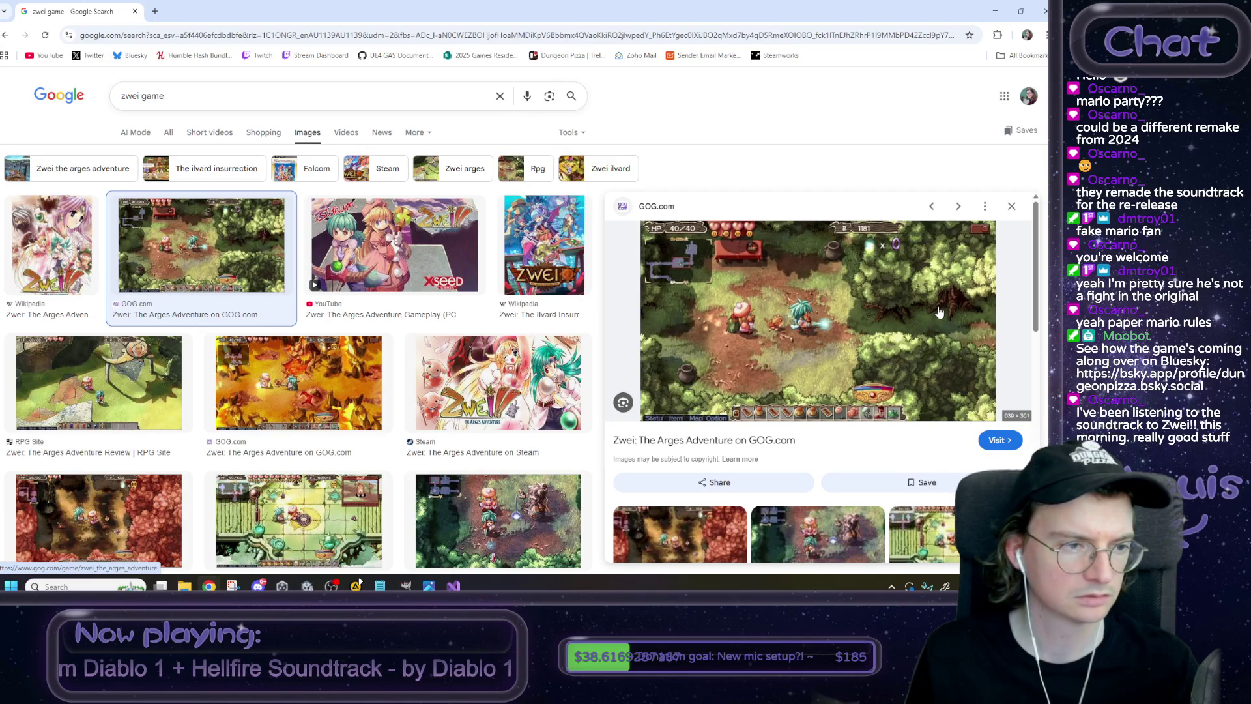
{"action": "scroll", "coordinate": [939, 313], "scroll_direction": "down", "scroll_amount": 3}
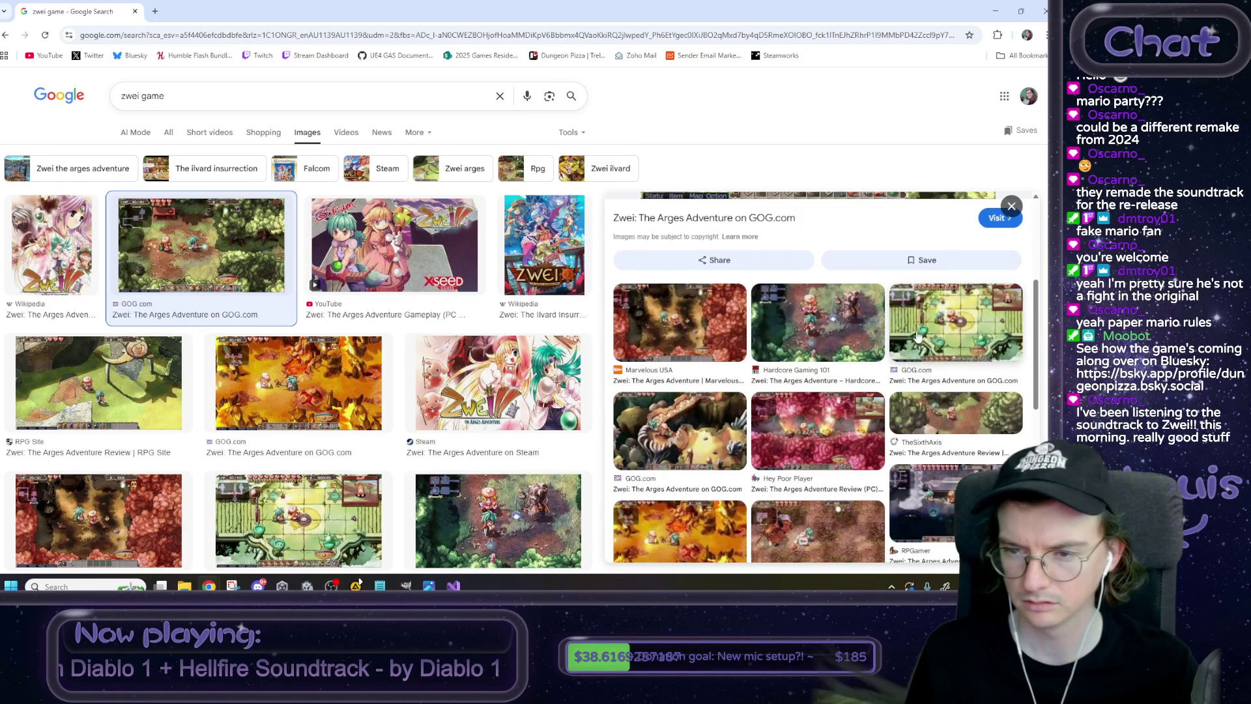
{"action": "left_click", "coordinate": [828, 323]}
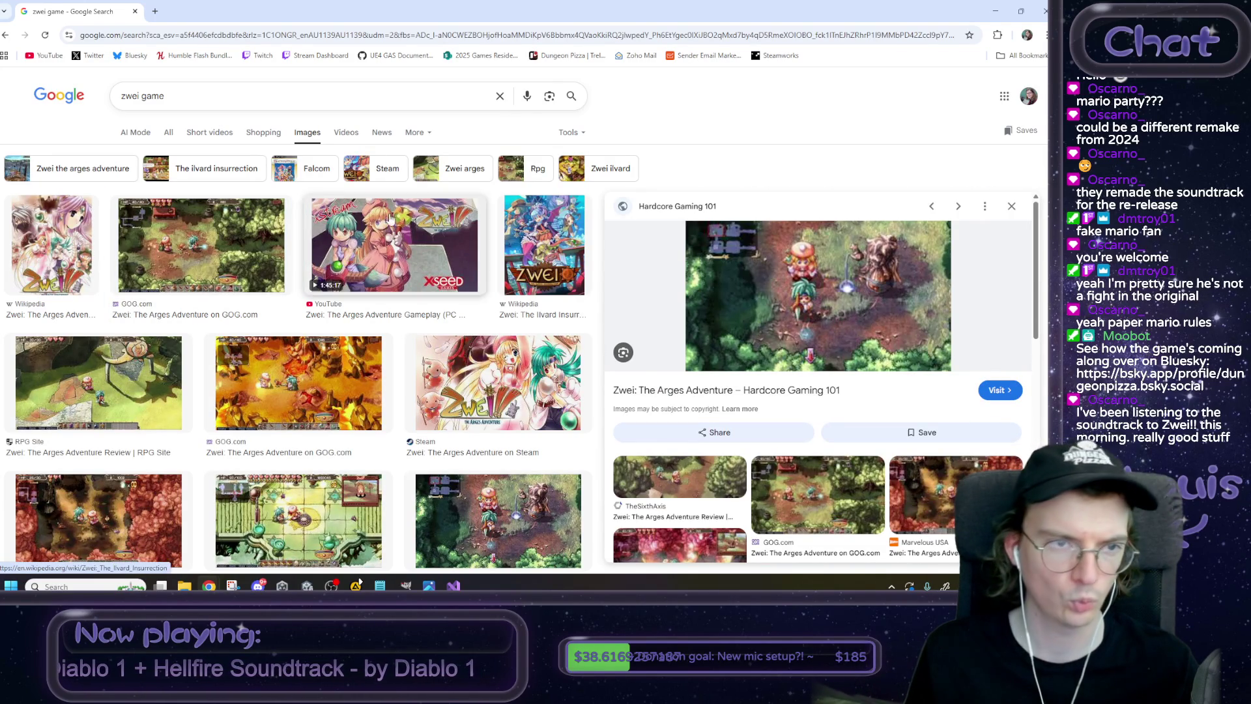
{"action": "left_click", "coordinate": [168, 132]}
{"action": "left_click", "coordinate": [209, 586]}
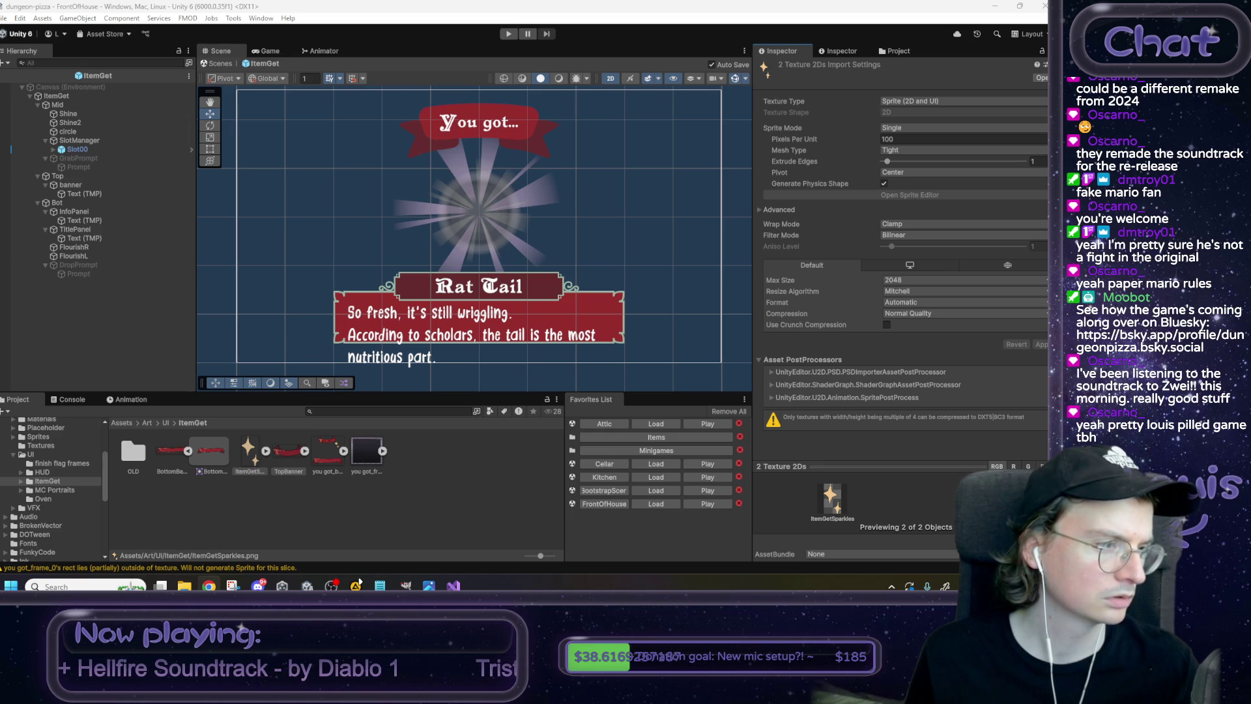
{"action": "key", "text": "alt+Tab"}
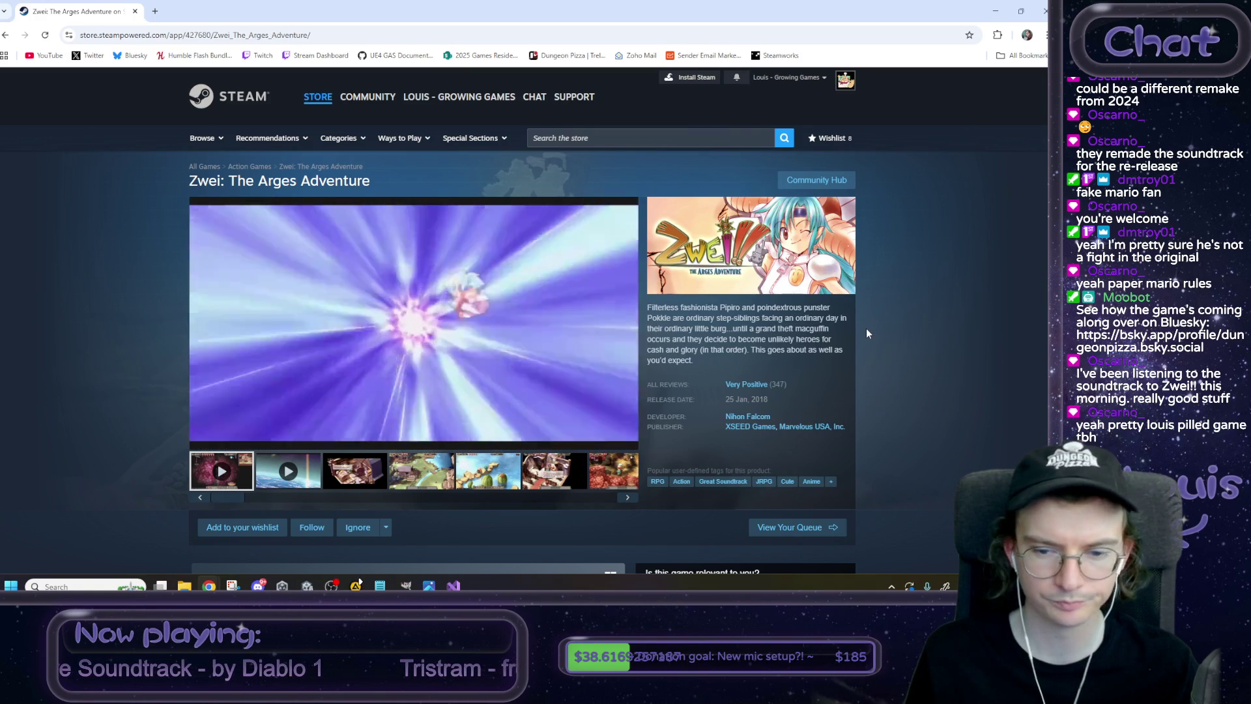
View the sixth Zwei screenshot on Steam, then shrink the browser aside to reveal Unity.
{"action": "scroll", "coordinate": [862, 344], "scroll_direction": "down", "scroll_amount": 2}
{"action": "left_click", "coordinate": [560, 299]}
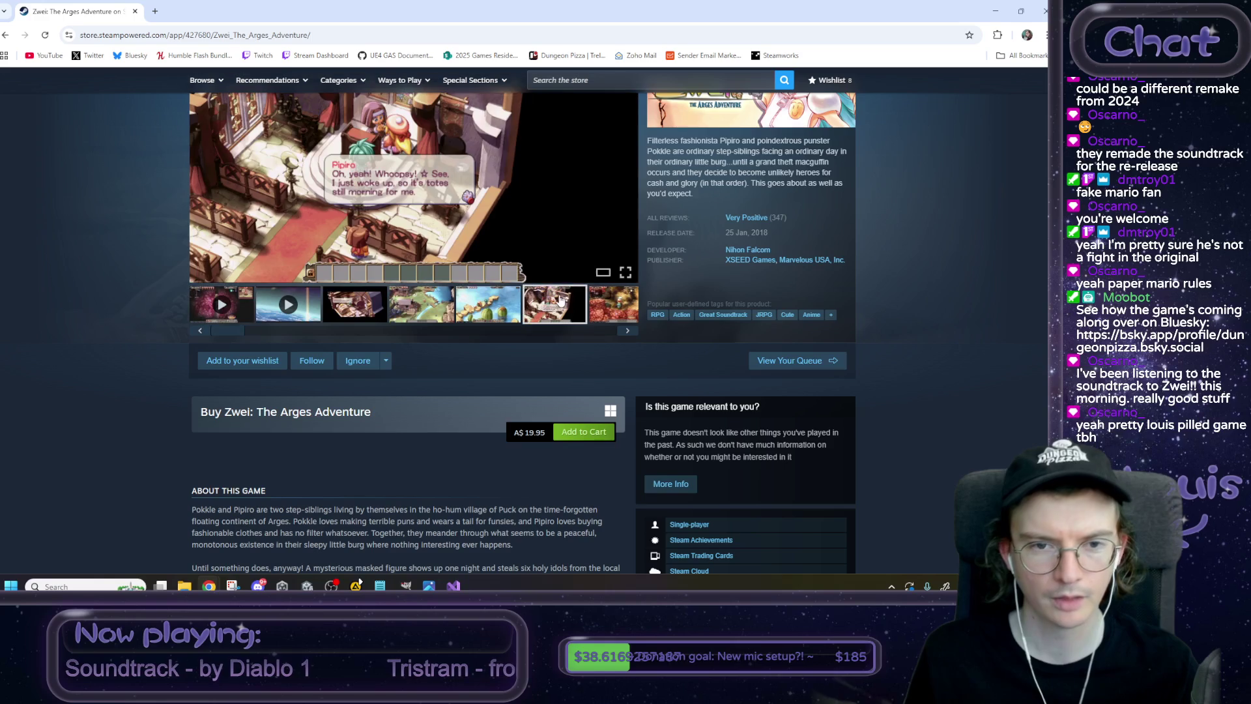
{"action": "scroll", "coordinate": [539, 369], "scroll_direction": "up", "scroll_amount": 2}
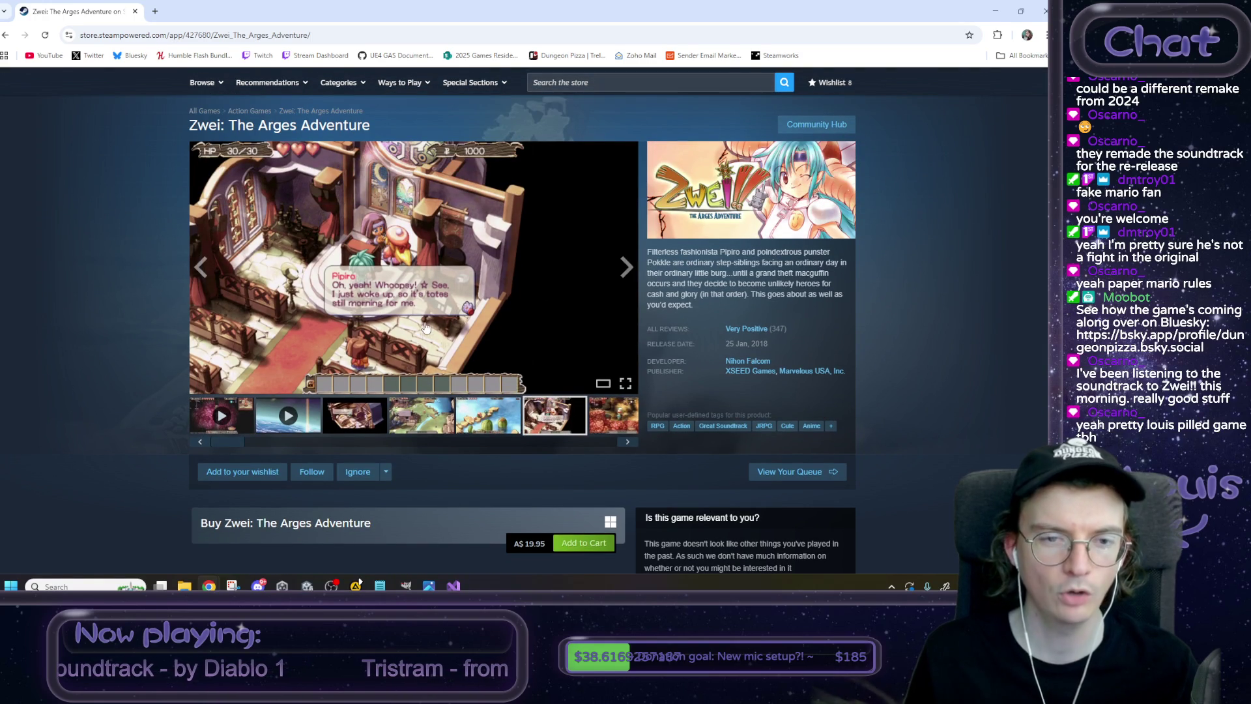
{"action": "left_click_drag", "start_coordinate": [495, 10], "coordinate": [274, 85]}
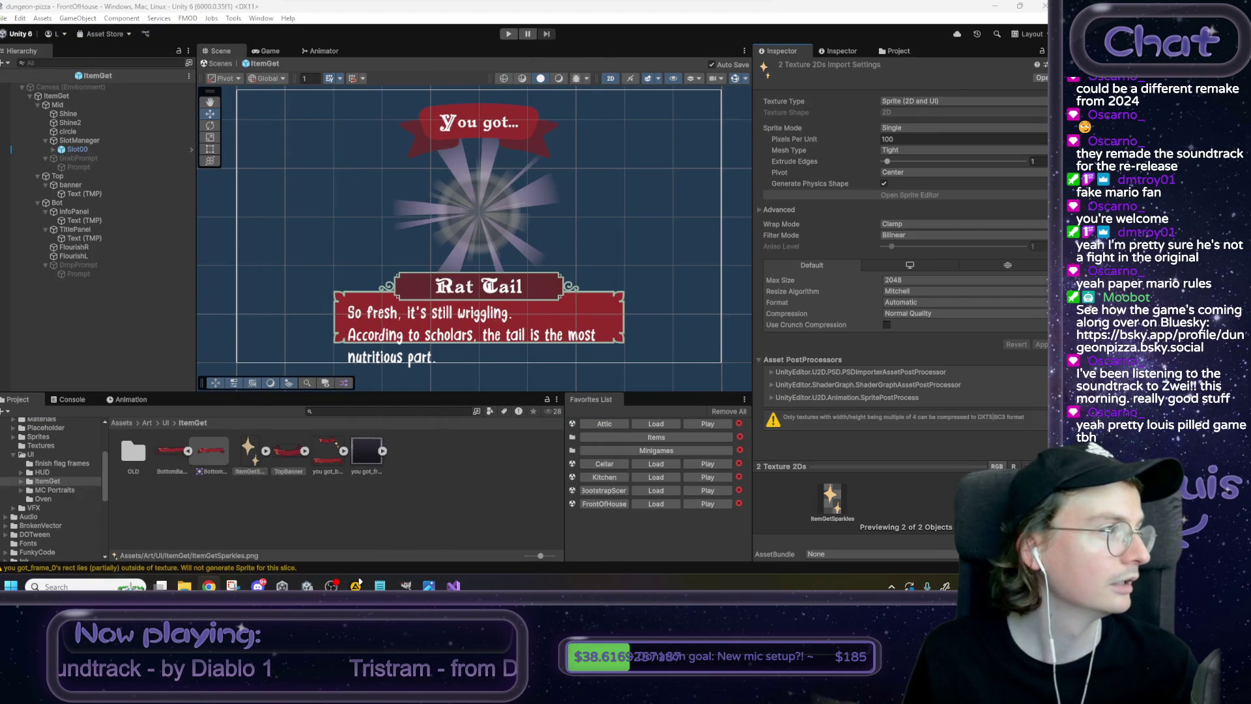
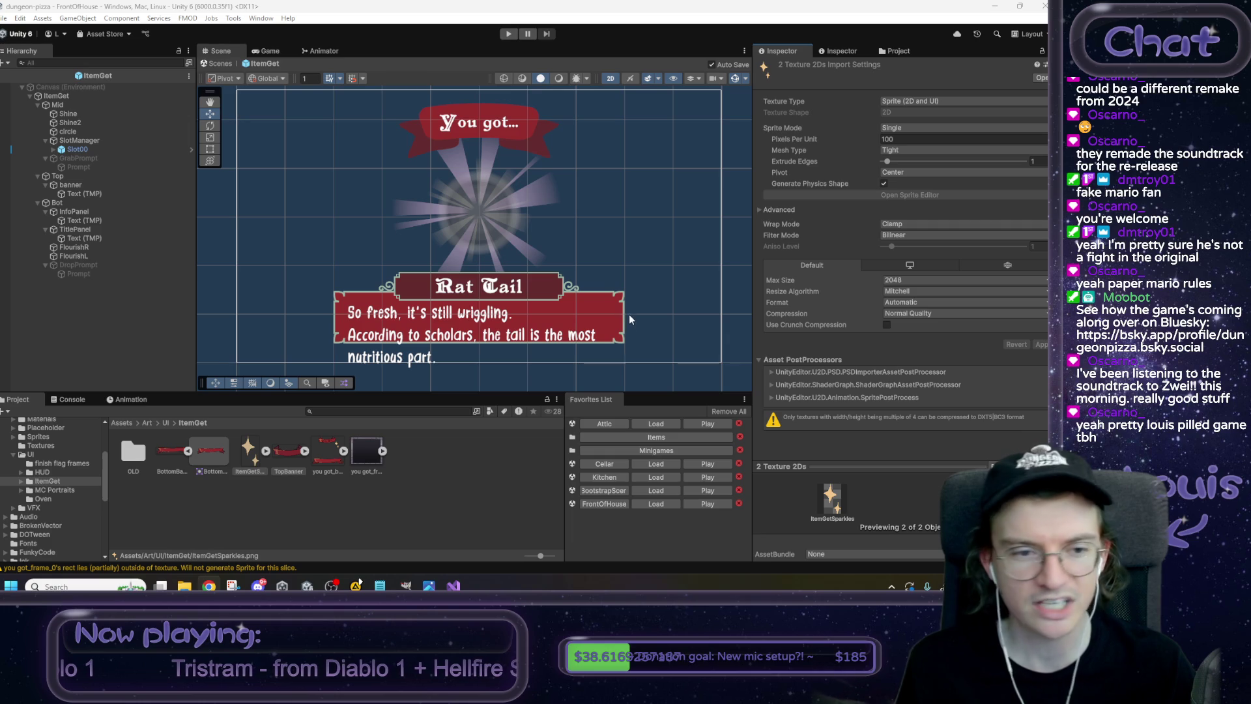
Give the top 'You got...' banner the BottomBanner sprite as its Source Image.
{"action": "left_click", "coordinate": [111, 193]}
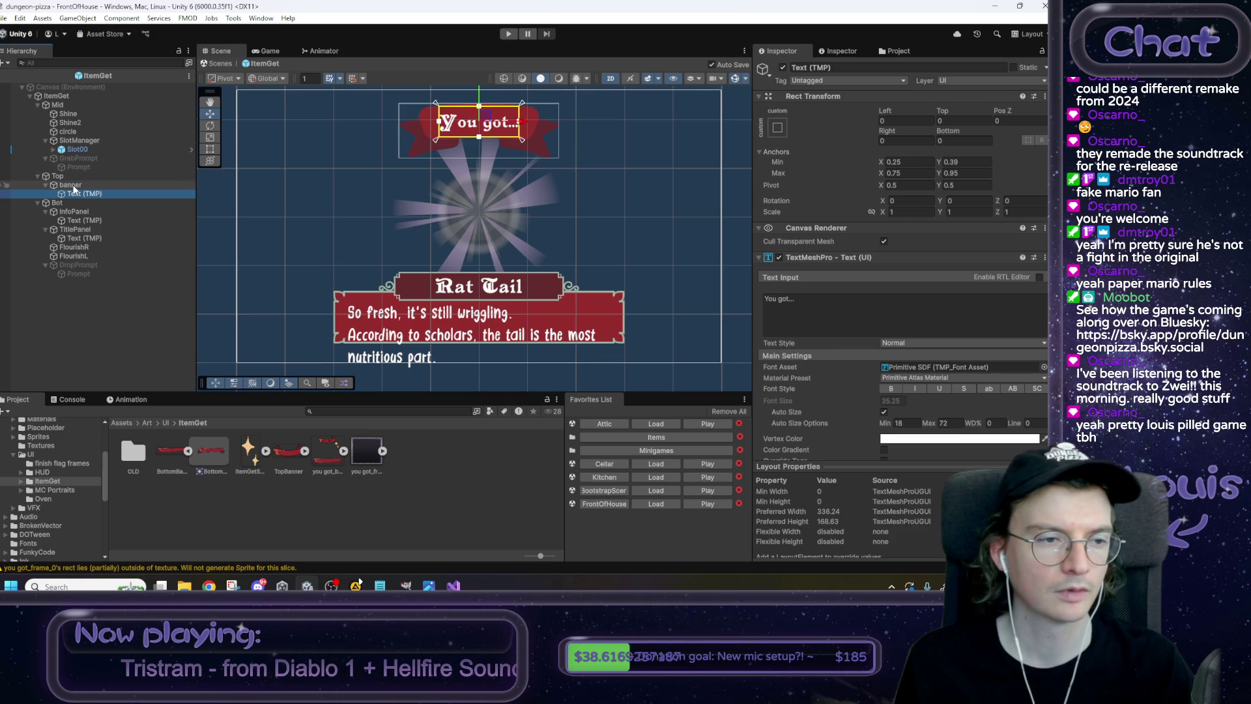
{"action": "left_click", "coordinate": [98, 185]}
{"action": "left_click_drag", "start_coordinate": [834, 268], "coordinate": [925, 283]}
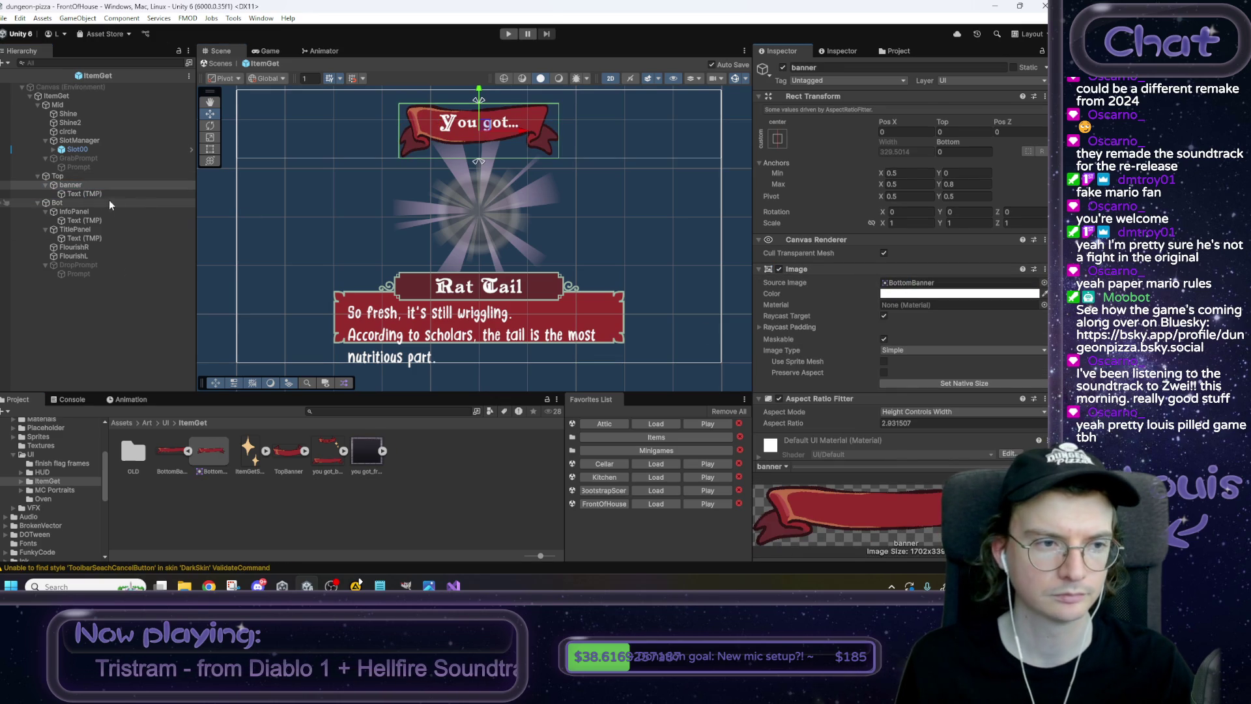
Frame the 'You got...' text, then bring the Rat Tail info panel into view.
{"action": "left_click", "coordinate": [92, 194]}
{"action": "key", "text": "f"}
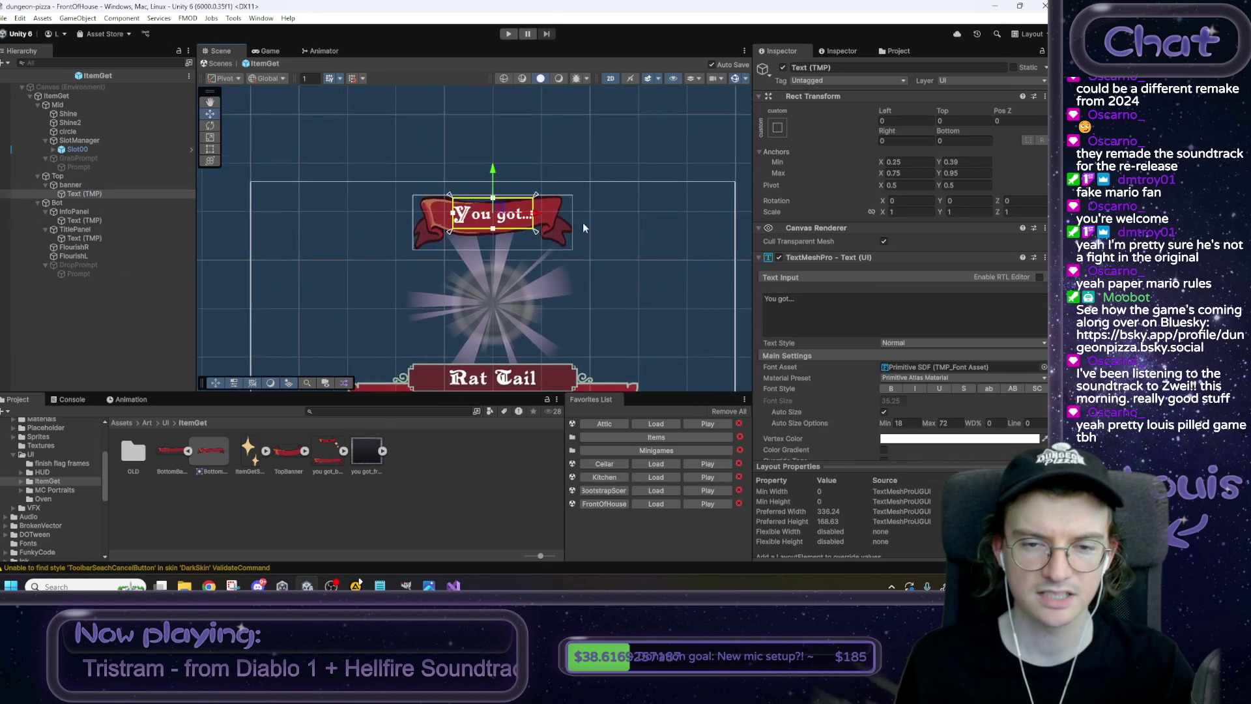
{"action": "left_click_drag", "start_coordinate": [491, 179], "coordinate": [492, 182]}
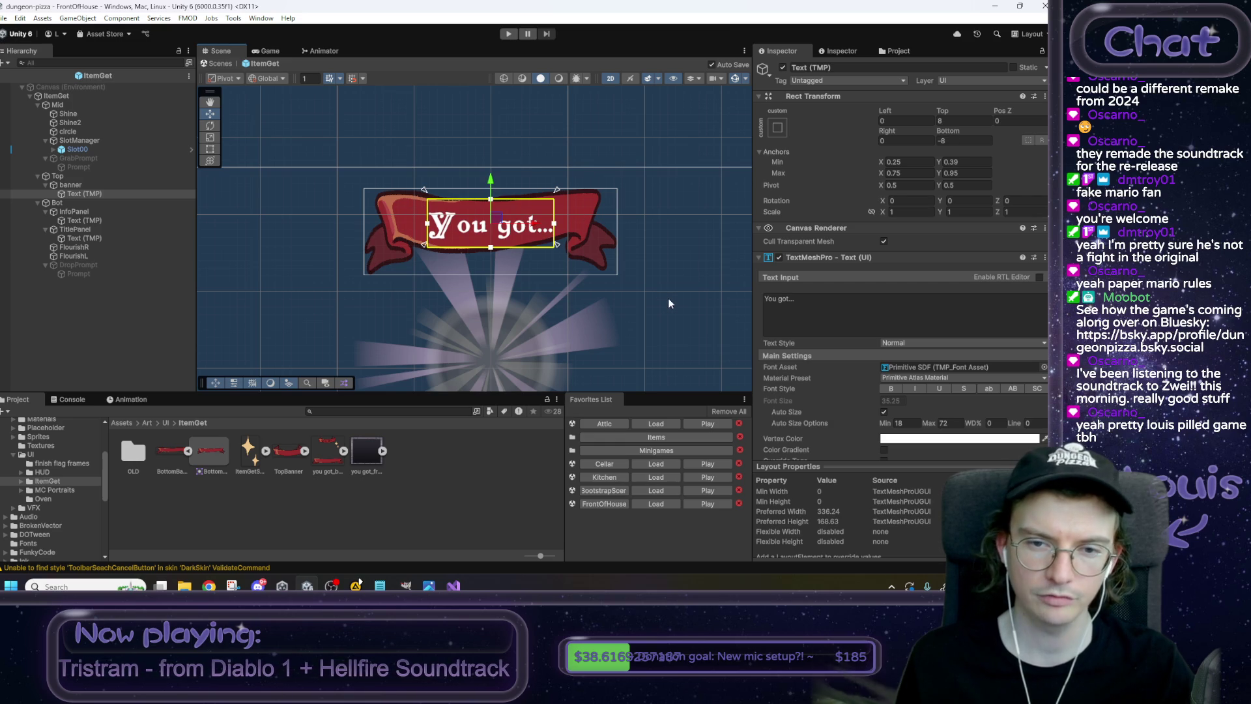
{"action": "scroll", "coordinate": [676, 357], "scroll_direction": "down", "scroll_amount": 5}
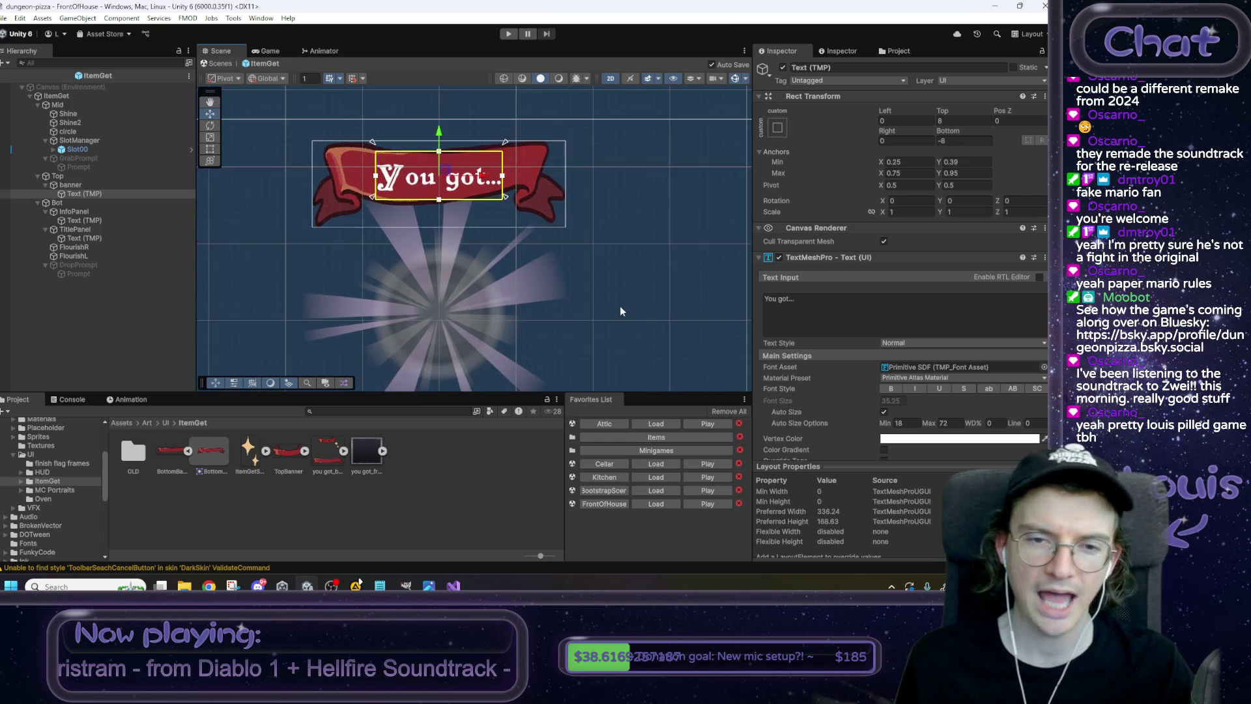
{"action": "left_click_drag", "start_coordinate": [591, 294], "coordinate": [622, 223]}
{"action": "double_click", "coordinate": [78, 213]}
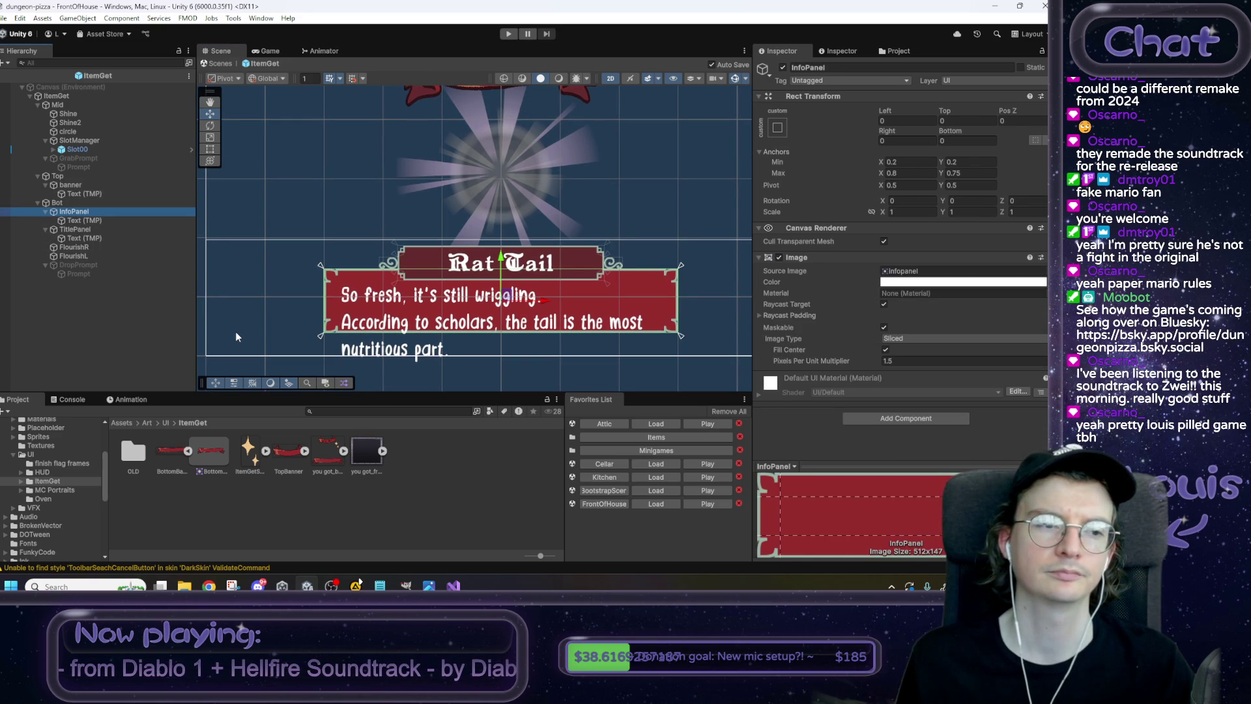
Delete the FlourishR and FlourishL decorations.
{"action": "left_click", "coordinate": [100, 246]}
{"action": "left_click", "coordinate": [94, 256], "text": "shift"}
{"action": "key", "text": "Delete"}
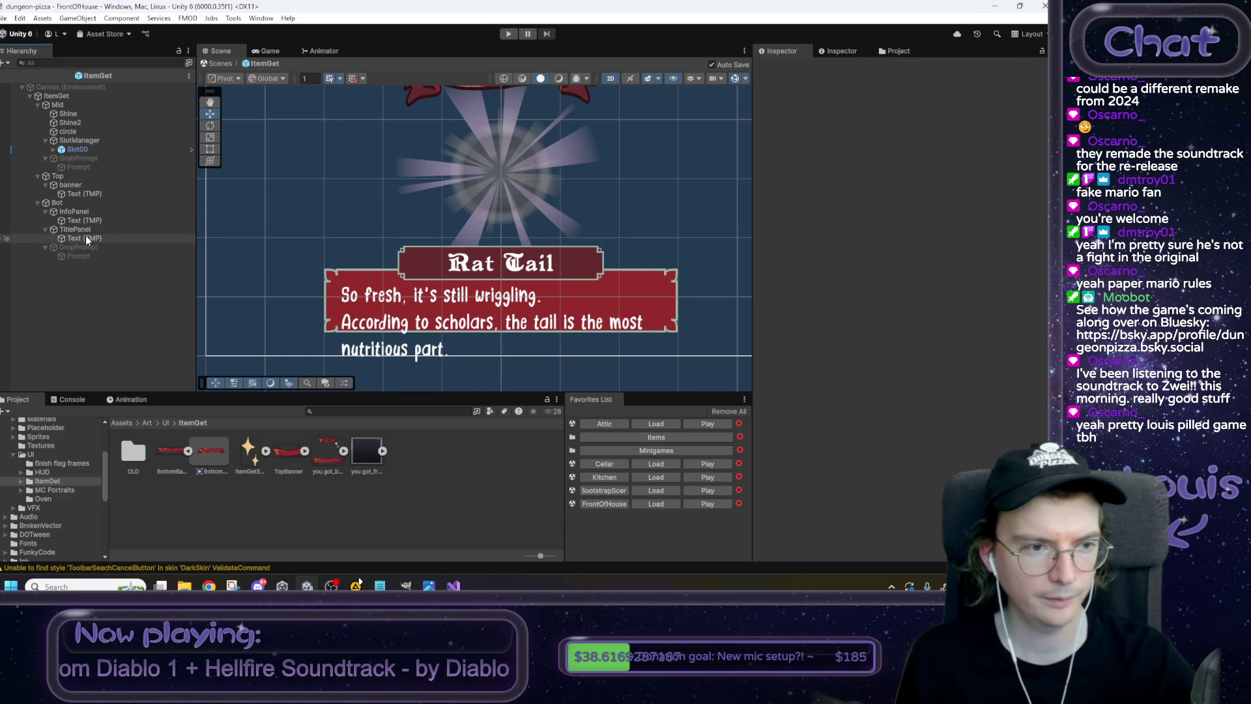
Assign the TopBanner ribbon sprite to the Rat Tail TitlePanel.
{"action": "left_click", "coordinate": [81, 229]}
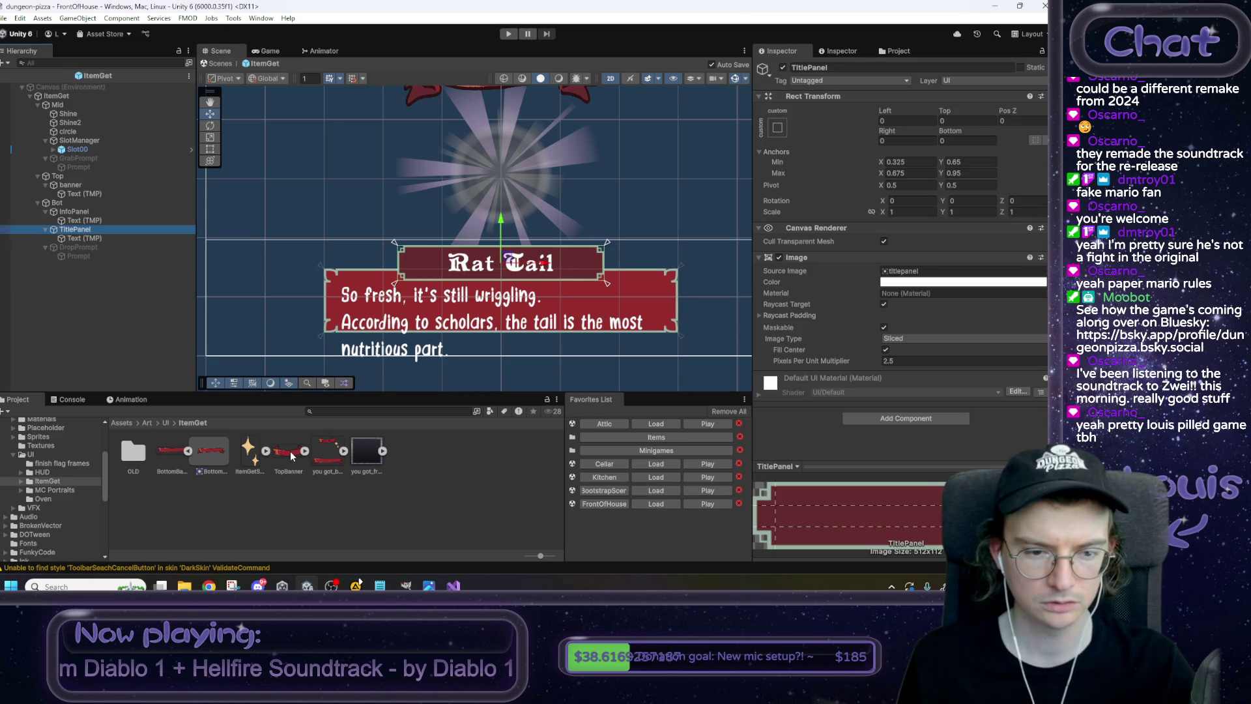
{"action": "left_click_drag", "start_coordinate": [290, 451], "coordinate": [924, 276]}
{"action": "left_click", "coordinate": [98, 230]}
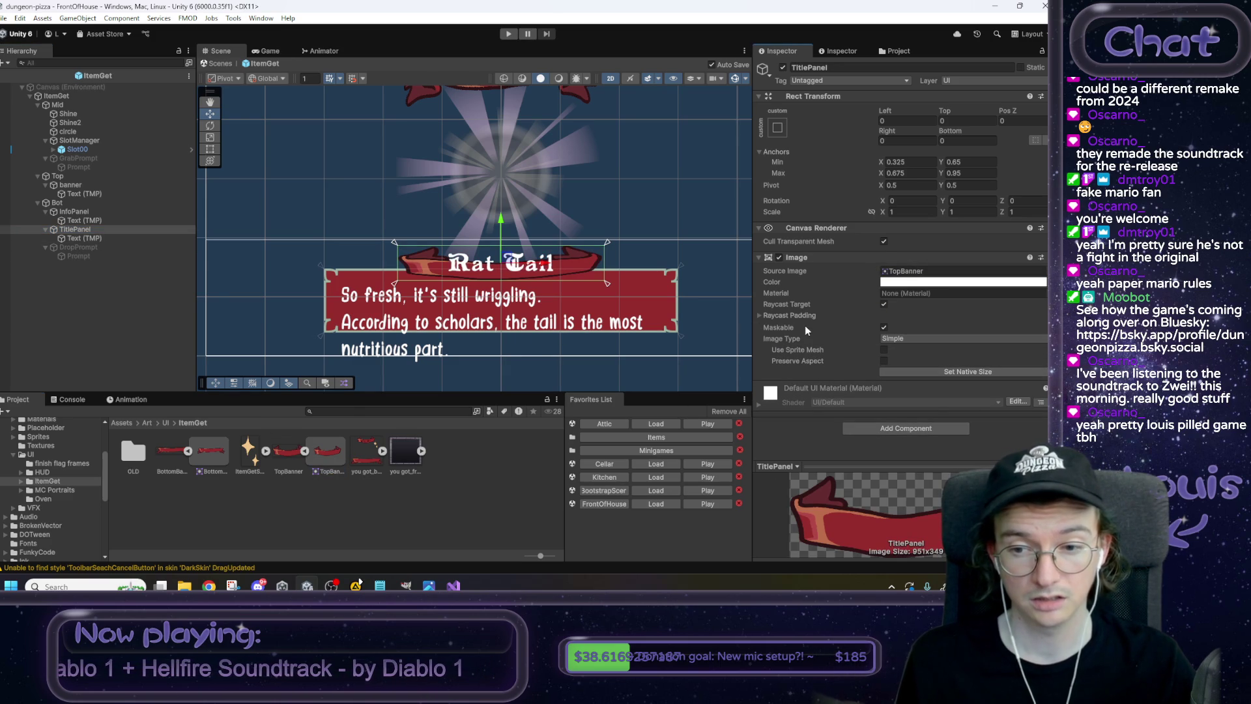
Turn on Preserve Aspect for both the top banner and TitlePanel images.
{"action": "mouse_move", "coordinate": [666, 320]}
{"action": "left_mouse_down"}
{"action": "mouse_move", "coordinate": [593, 347]}
{"action": "mouse_move", "coordinate": [574, 383]}
{"action": "left_mouse_up"}
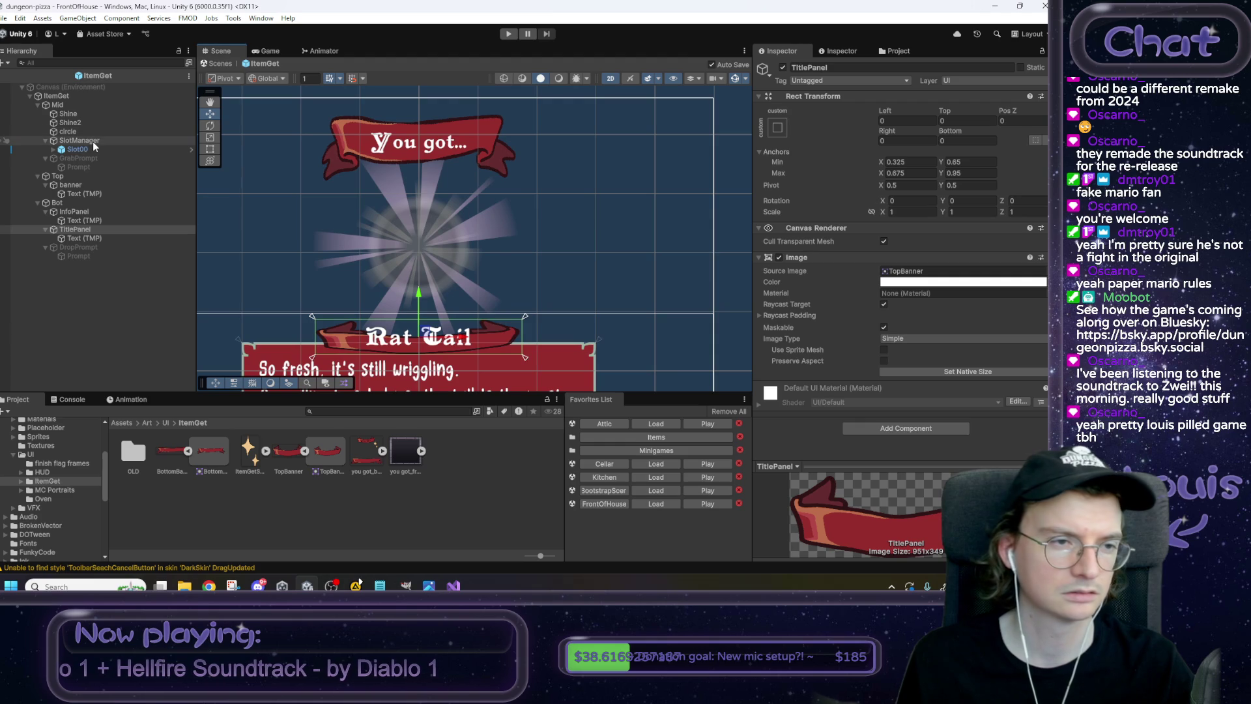
{"action": "left_click", "coordinate": [71, 185]}
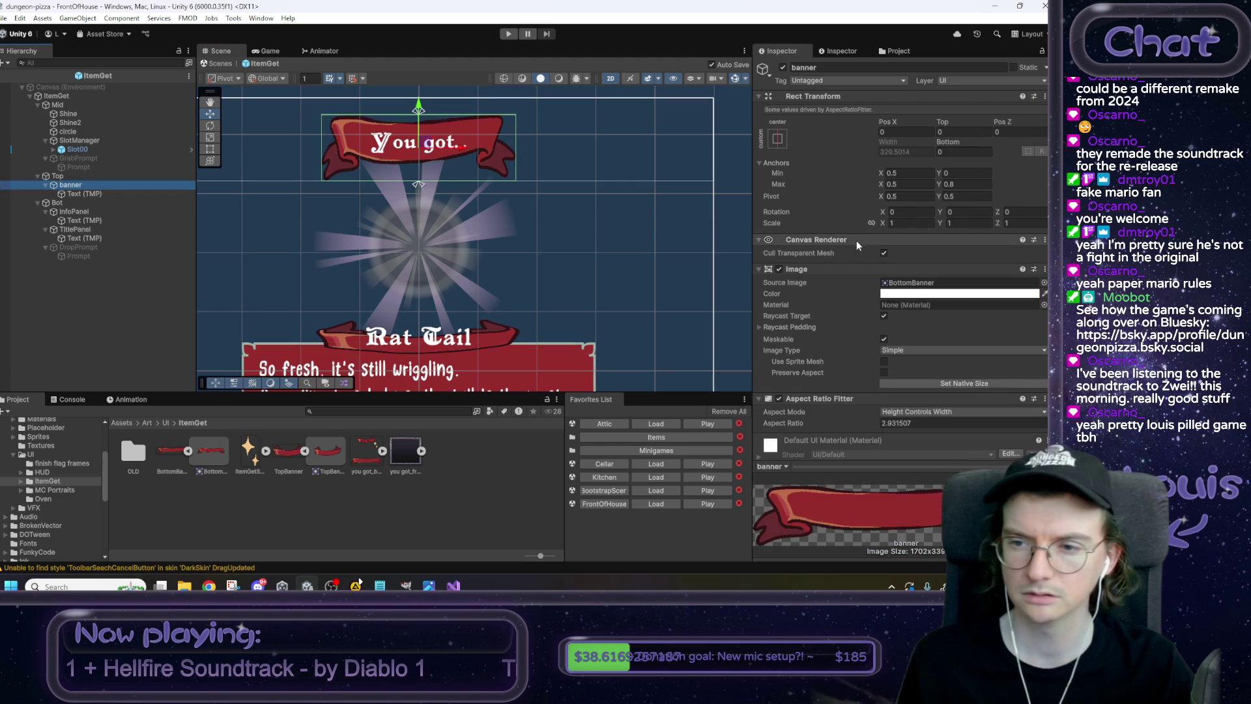
{"action": "left_click", "coordinate": [884, 373]}
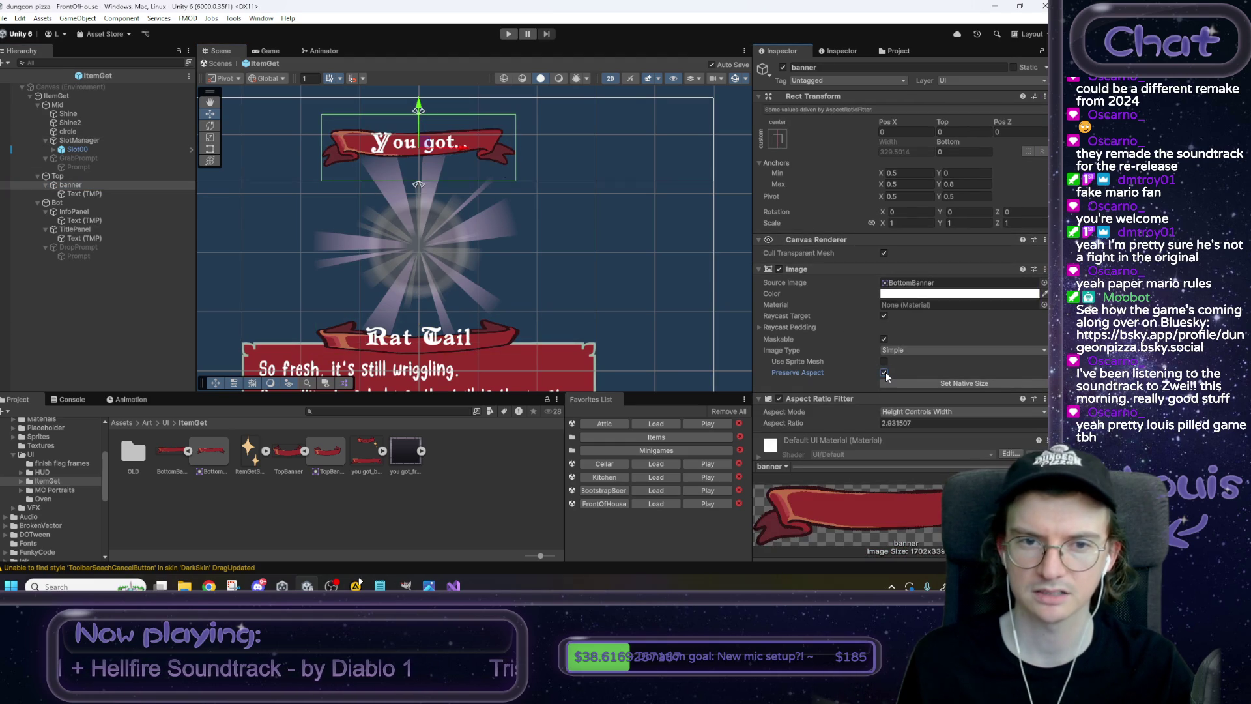
{"action": "left_click", "coordinate": [884, 373]}
{"action": "left_click", "coordinate": [884, 372]}
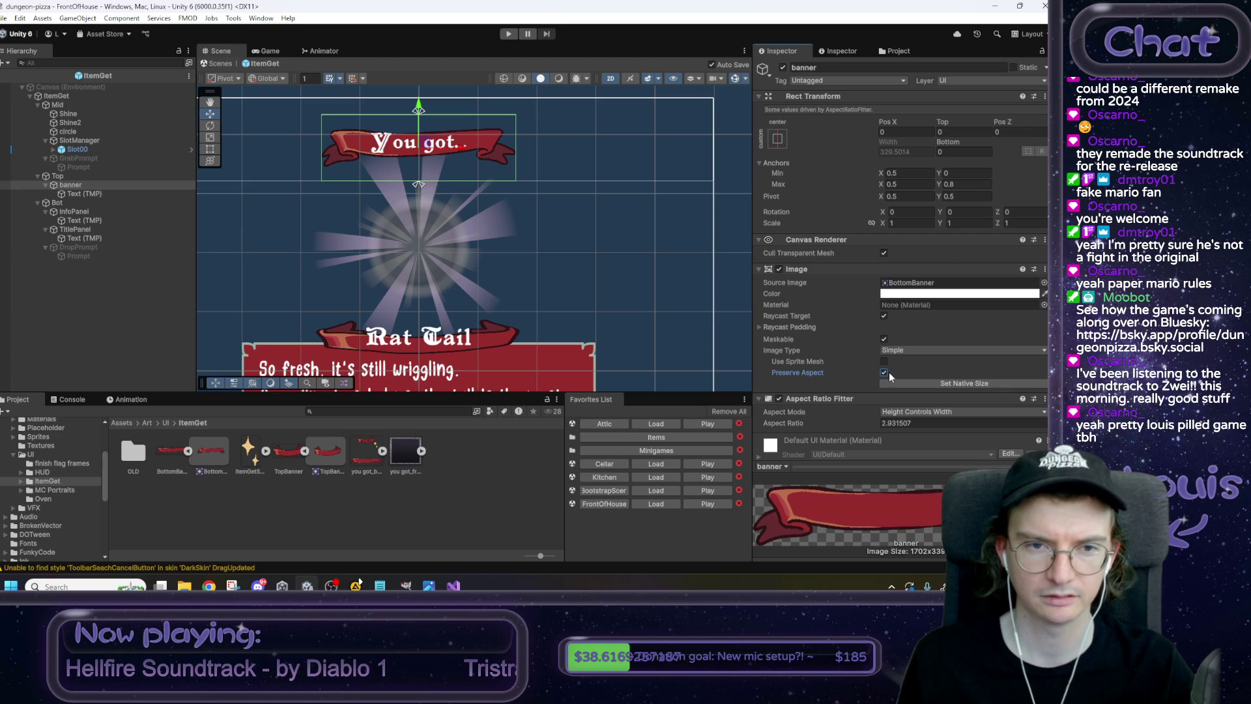
{"action": "left_click", "coordinate": [78, 229]}
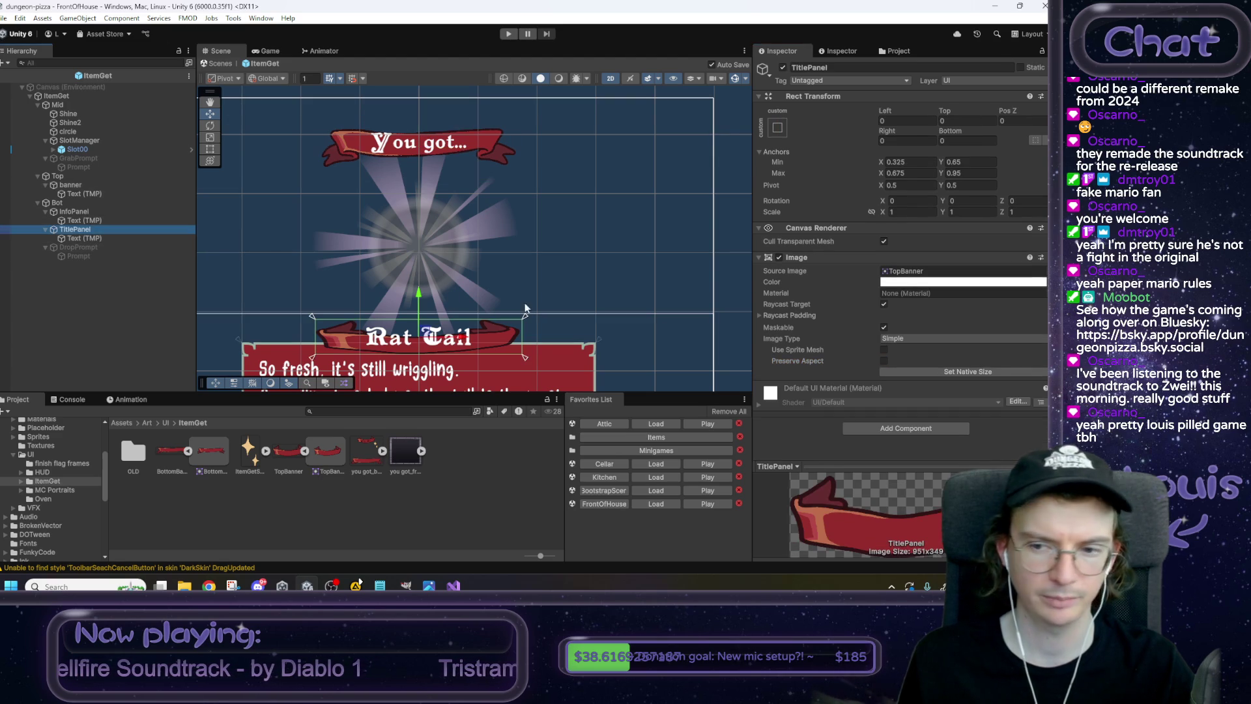
{"action": "left_click", "coordinate": [884, 361]}
{"action": "left_click_drag", "start_coordinate": [577, 334], "coordinate": [584, 300]}
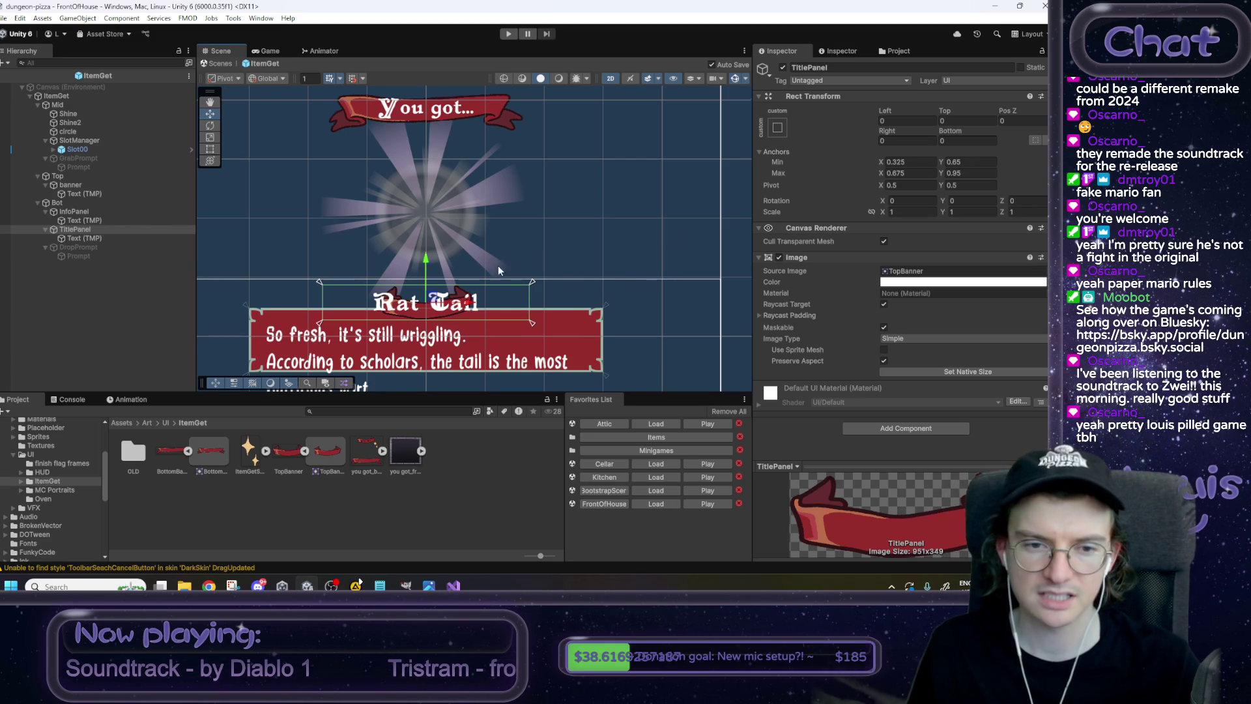
{"action": "left_click_drag", "start_coordinate": [396, 283], "coordinate": [412, 276]}
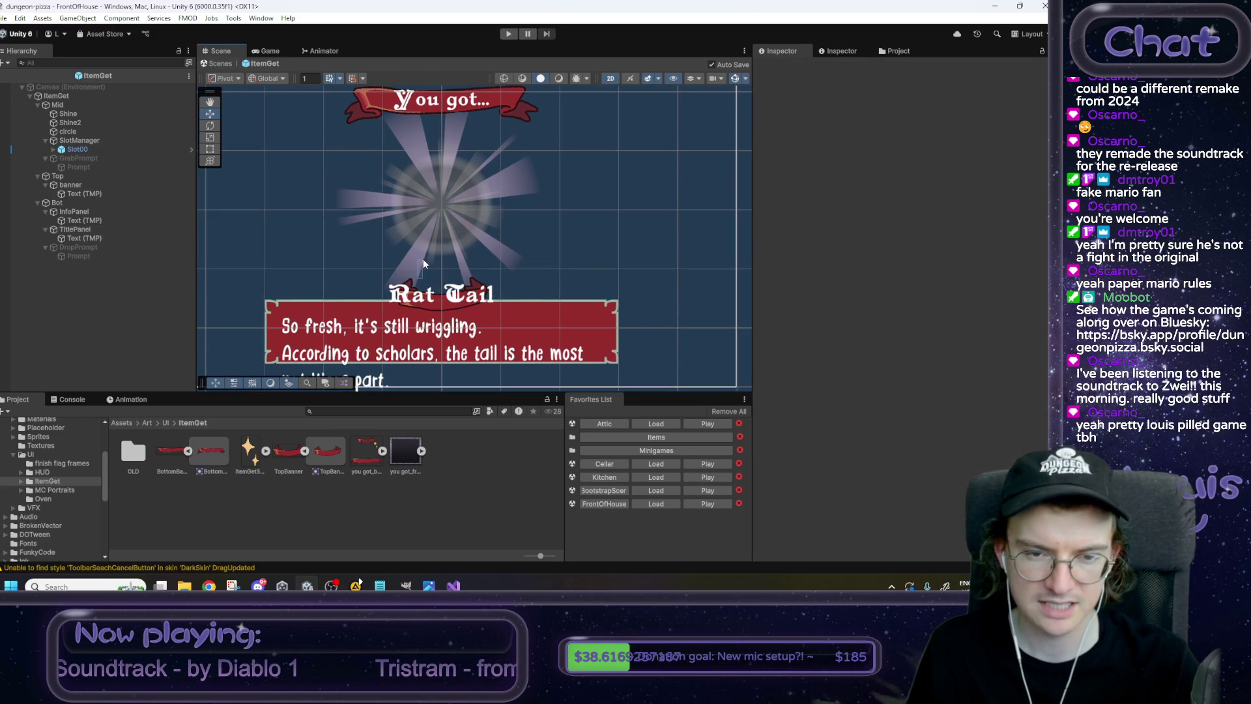
Scrub the TitlePanel's top and bottom offsets to stretch the Rat Tail ribbon.
{"action": "left_click", "coordinate": [97, 229]}
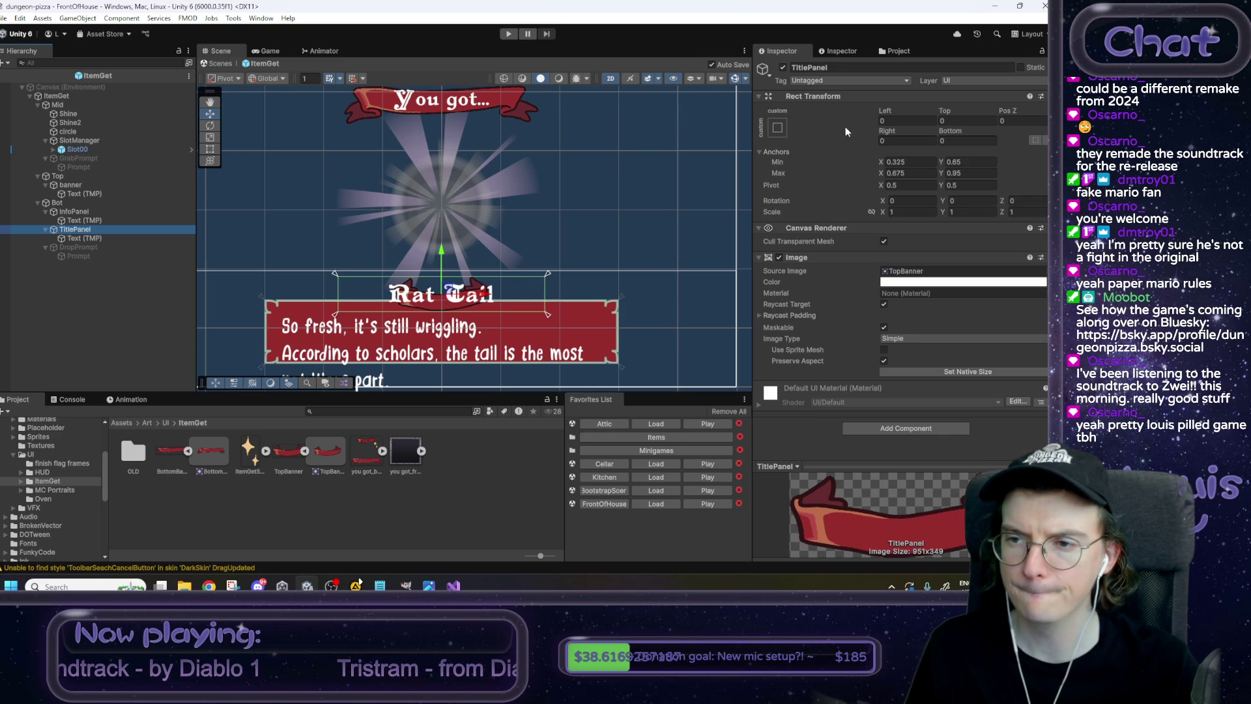
{"action": "left_click_drag", "start_coordinate": [945, 111], "coordinate": [400, 169]}
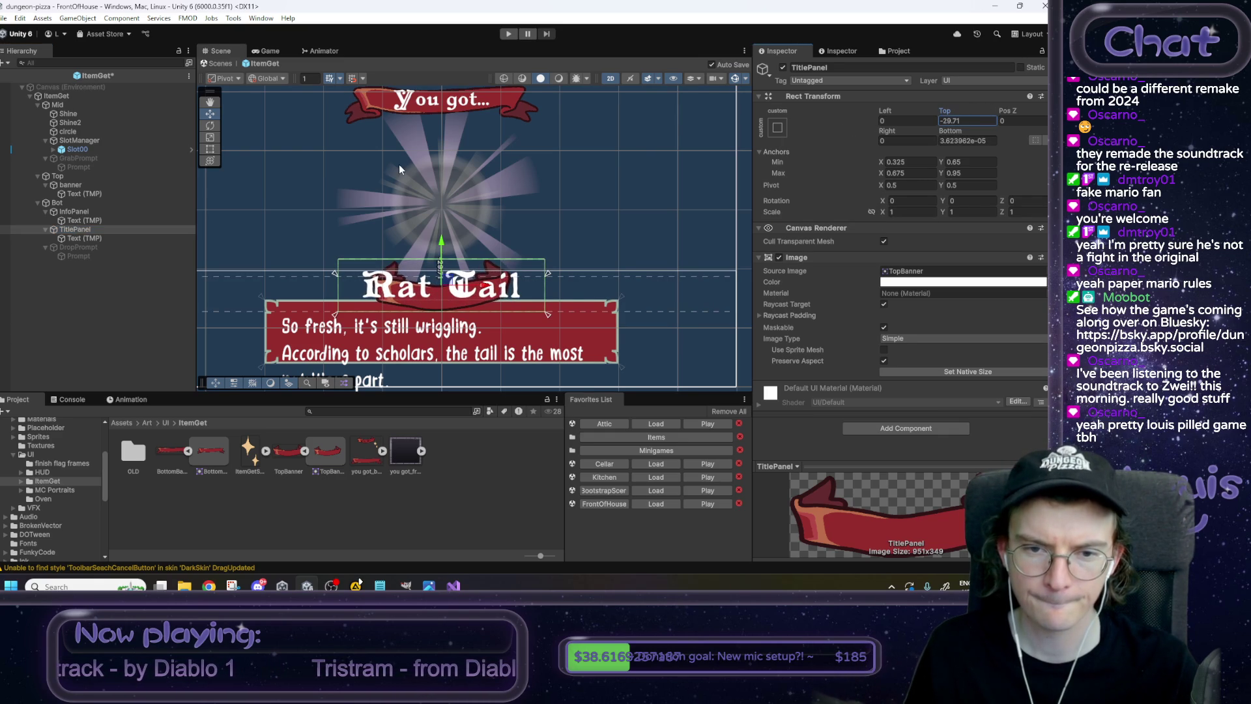
{"action": "mouse_move", "coordinate": [946, 134]}
{"action": "left_mouse_down"}
{"action": "mouse_move", "coordinate": [38, 171]}
{"action": "mouse_move", "coordinate": [587, 166]}
{"action": "mouse_move", "coordinate": [619, 228]}
{"action": "left_mouse_up"}
{"action": "key", "text": "Escape"}
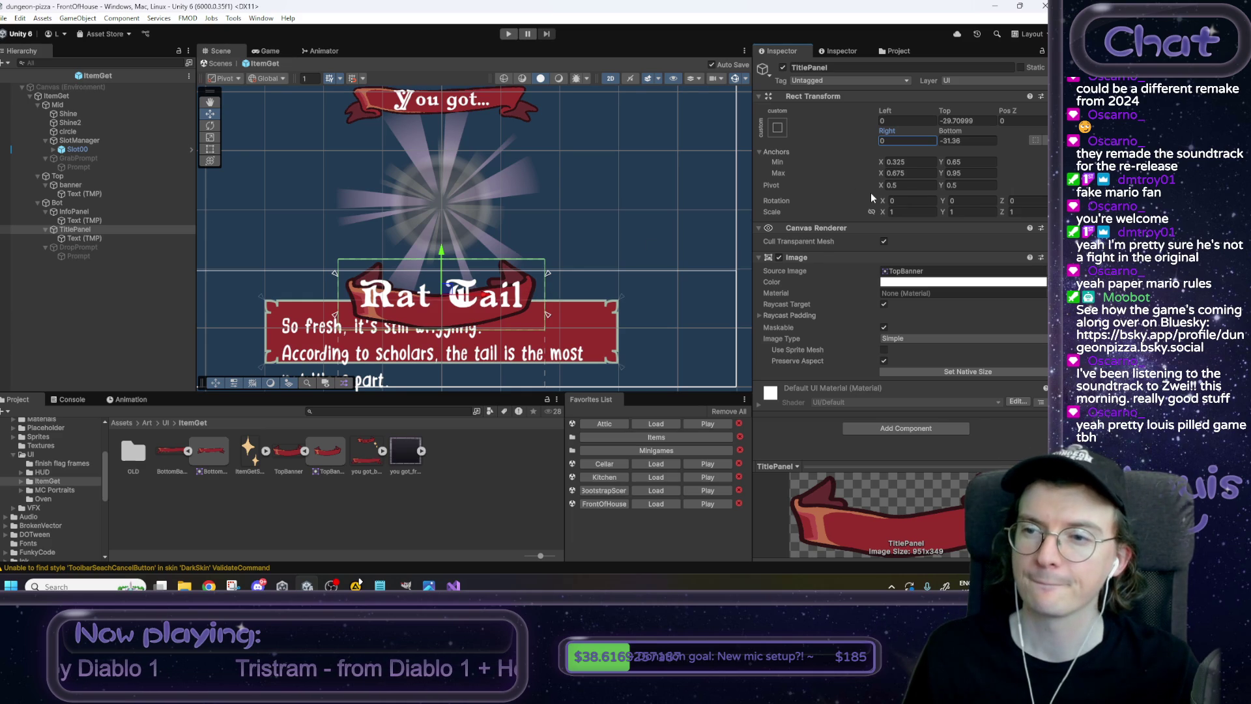
Anchor the ribbon from 0.2 to 0.8 with Left/Right 0, then drag its top taller.
{"action": "left_click", "coordinate": [906, 162]}
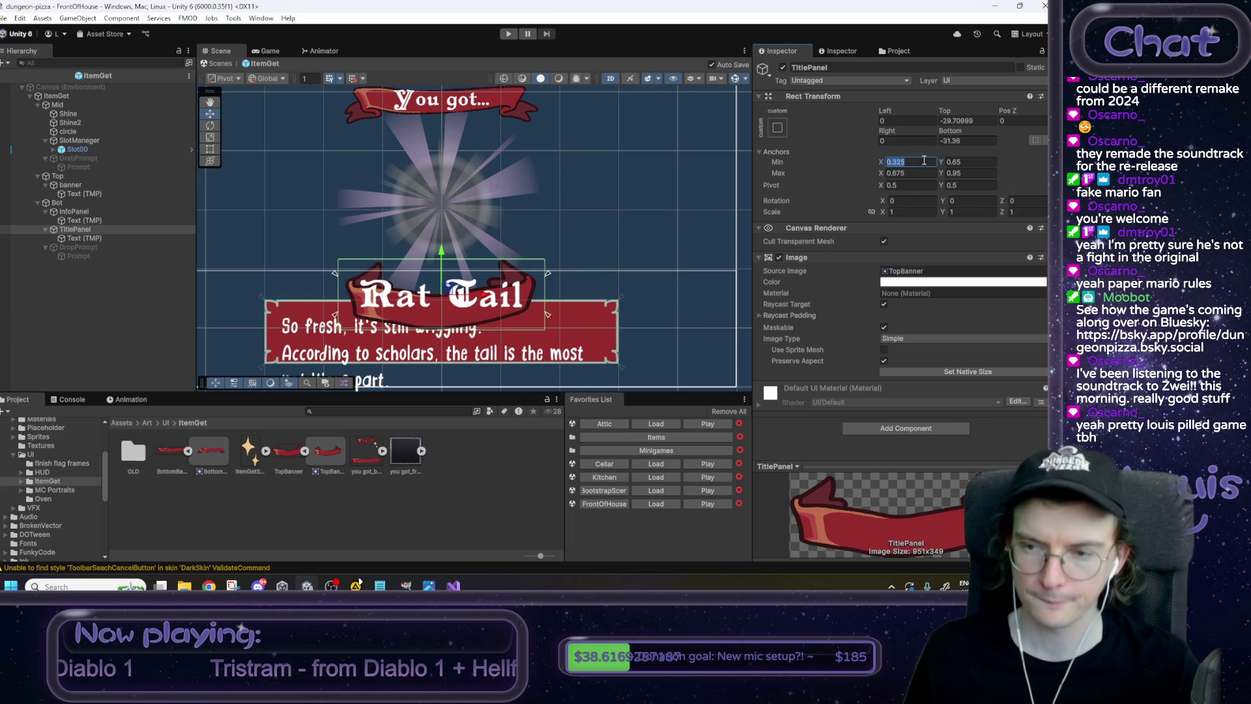
{"action": "type", "text": "0.2"}
{"action": "key", "text": "Tab"}
{"action": "key", "text": "Tab"}
{"action": "type", "text": "0.8"}
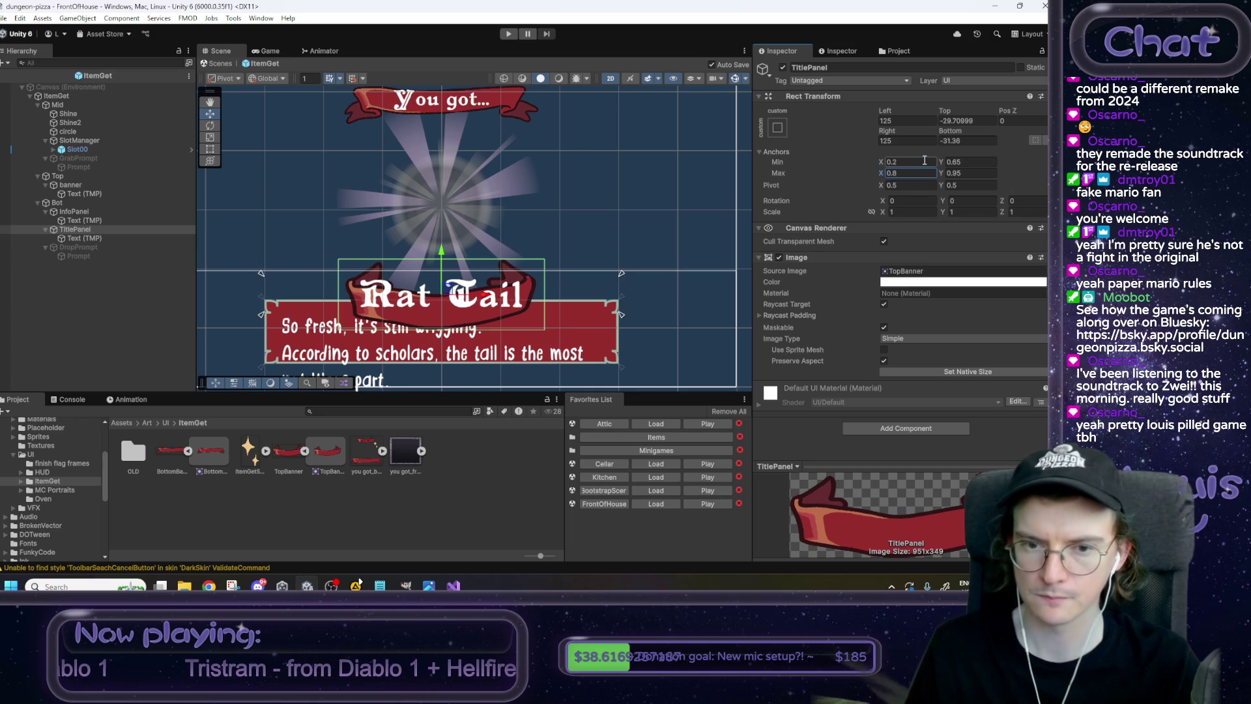
{"action": "left_click", "coordinate": [891, 120]}
{"action": "type", "text": "0"}
{"action": "key", "text": "Tab"}
{"action": "type", "text": "0"}
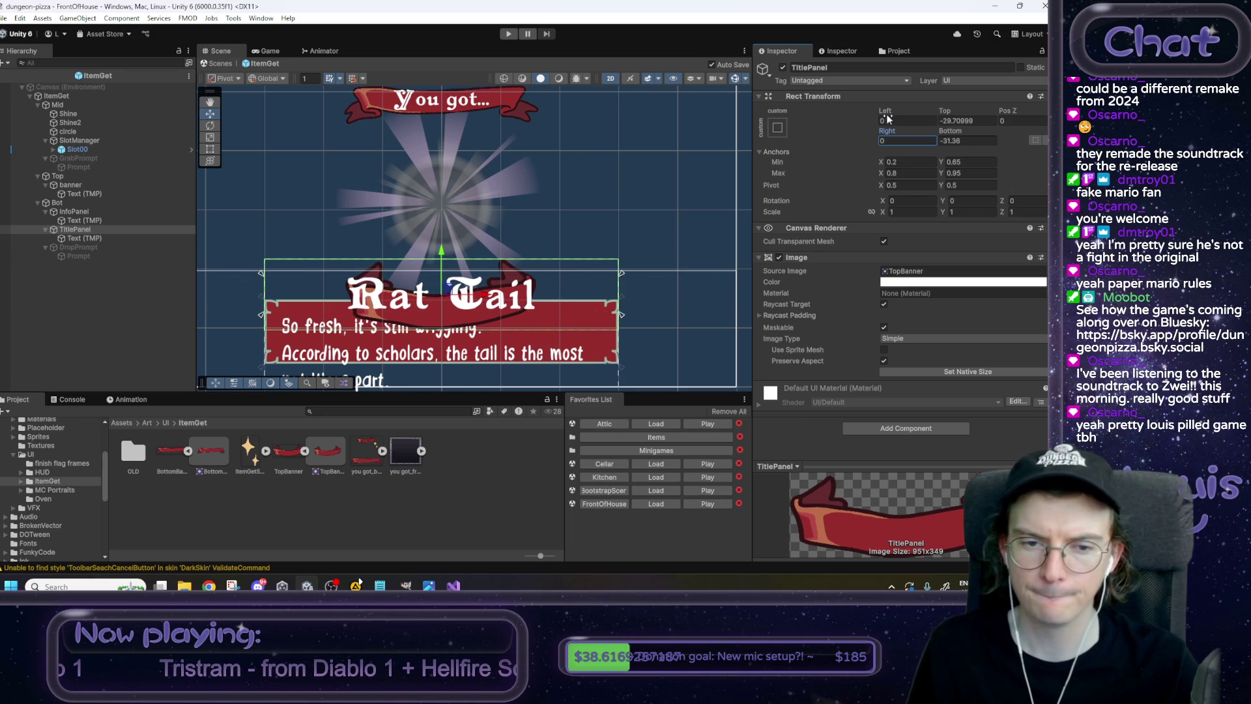
{"action": "mouse_move", "coordinate": [945, 111]}
{"action": "left_mouse_down"}
{"action": "mouse_move", "coordinate": [122, 284]}
{"action": "mouse_move", "coordinate": [72, 269]}
{"action": "left_mouse_up"}
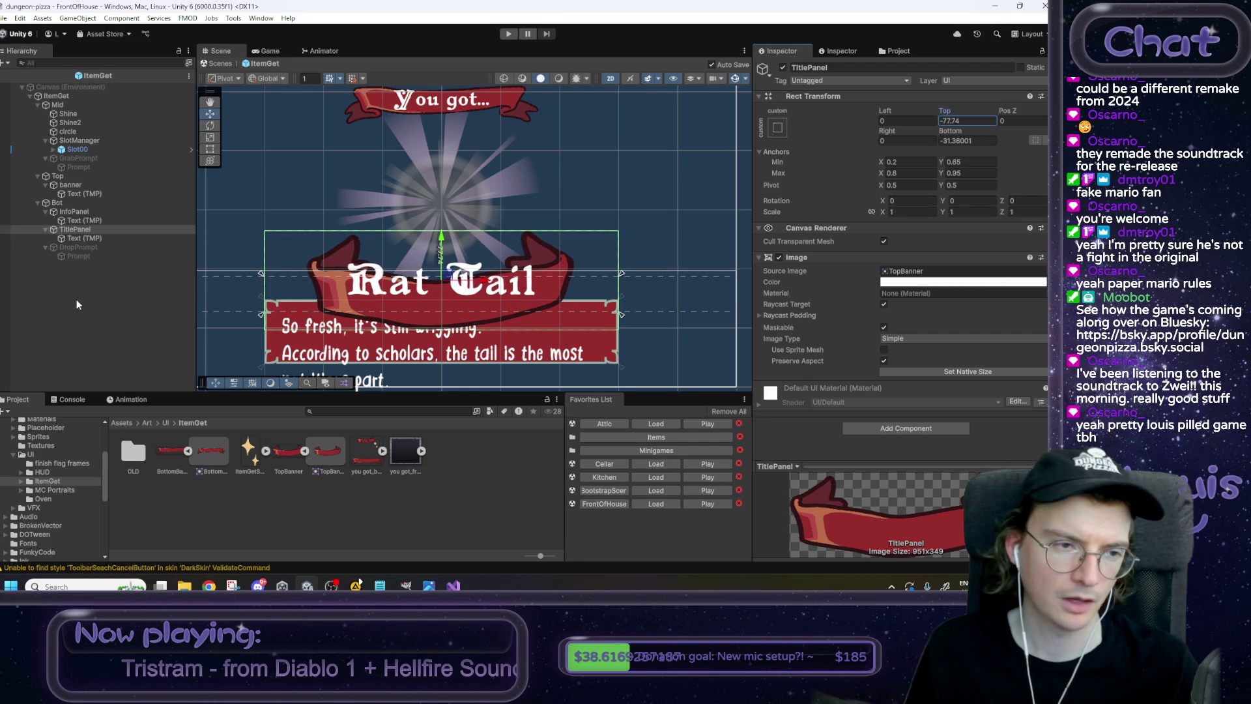
{"action": "scroll", "coordinate": [293, 312], "scroll_direction": "down", "scroll_amount": 5}
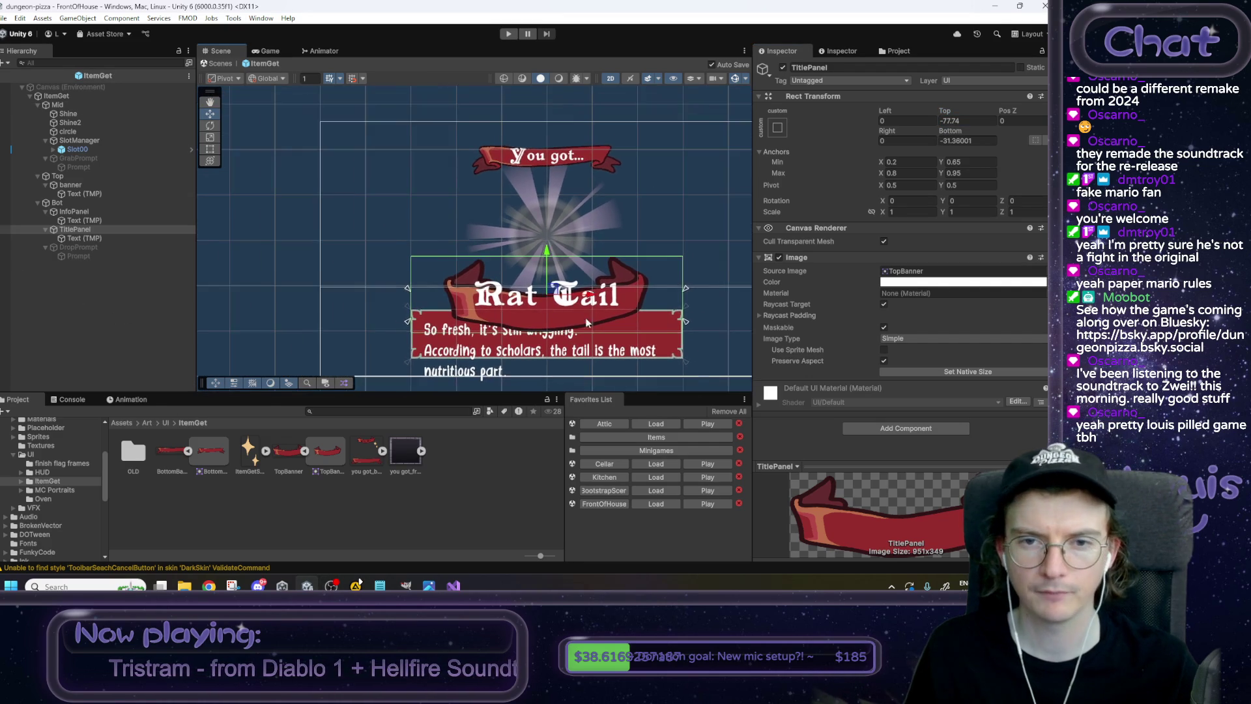
Set the you got_banner texture's Sprite Mode to Single and apply the import settings.
{"action": "left_click", "coordinate": [108, 316]}
{"action": "right_click", "coordinate": [108, 315]}
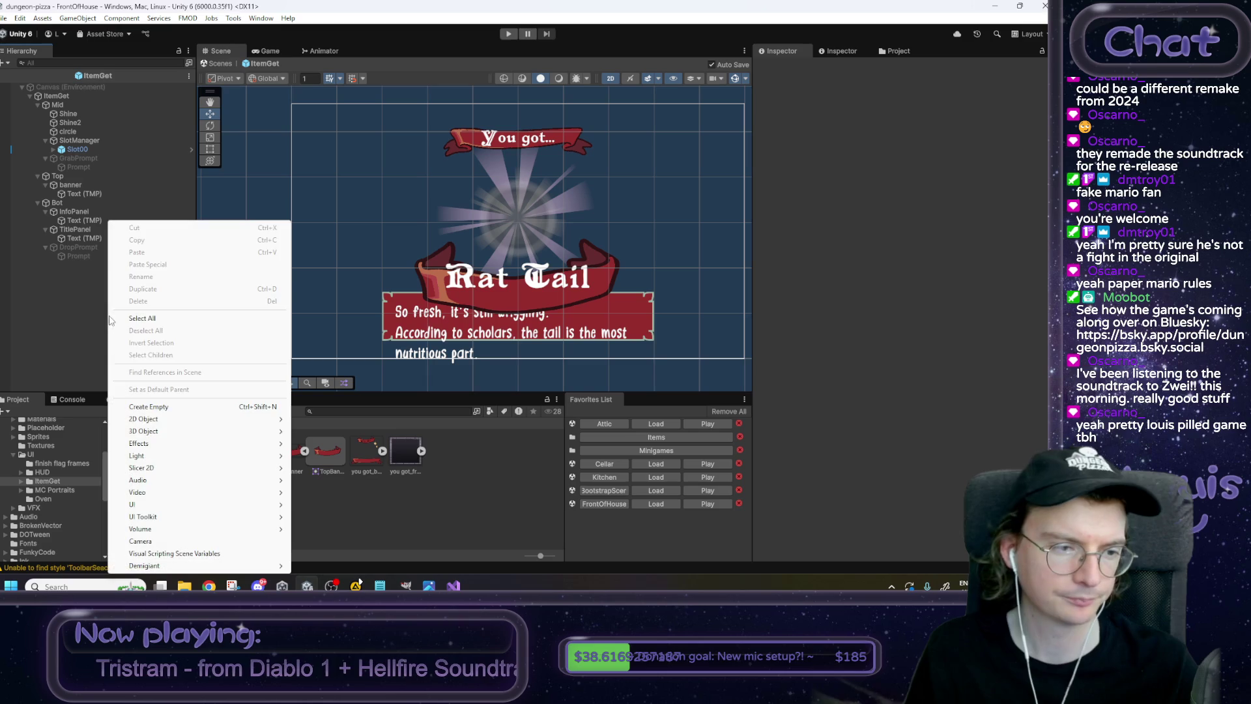
{"action": "left_click", "coordinate": [485, 529]}
{"action": "left_click", "coordinate": [382, 451]}
{"action": "left_click", "coordinate": [385, 455]}
{"action": "left_click", "coordinate": [938, 128]}
{"action": "left_click", "coordinate": [912, 147]}
{"action": "left_click", "coordinate": [1041, 345]}
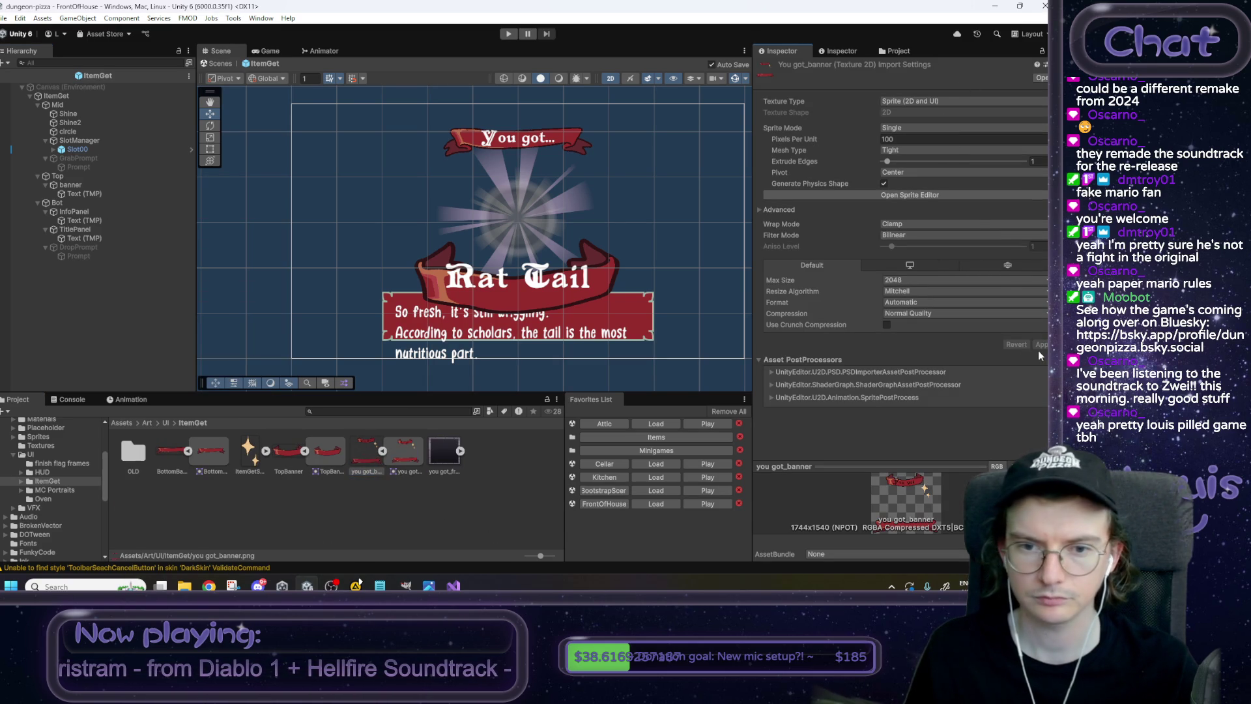
Drag the you got_banner sprite into the Hierarchy as a new scene object.
{"action": "left_click", "coordinate": [377, 512]}
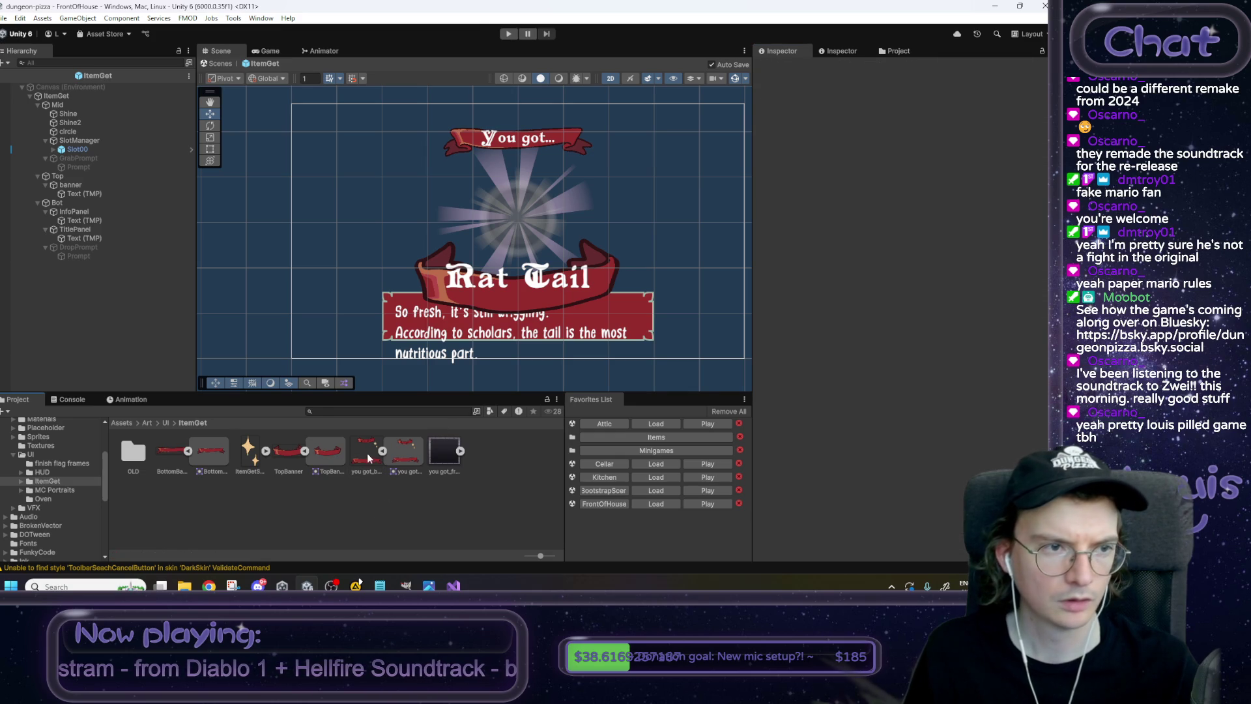
{"action": "mouse_move", "coordinate": [369, 458]}
{"action": "left_mouse_down"}
{"action": "mouse_move", "coordinate": [65, 114]}
{"action": "mouse_move", "coordinate": [91, 336]}
{"action": "mouse_move", "coordinate": [95, 326]}
{"action": "left_mouse_up"}
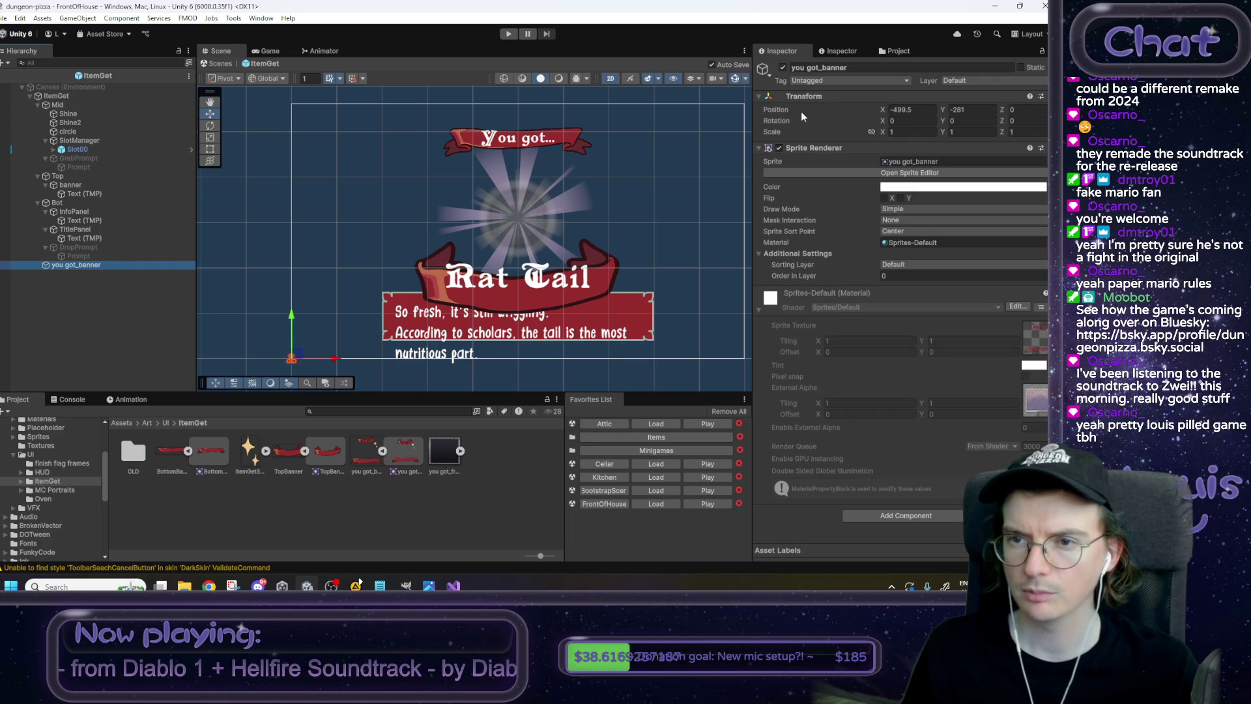
{"action": "left_click", "coordinate": [56, 96]}
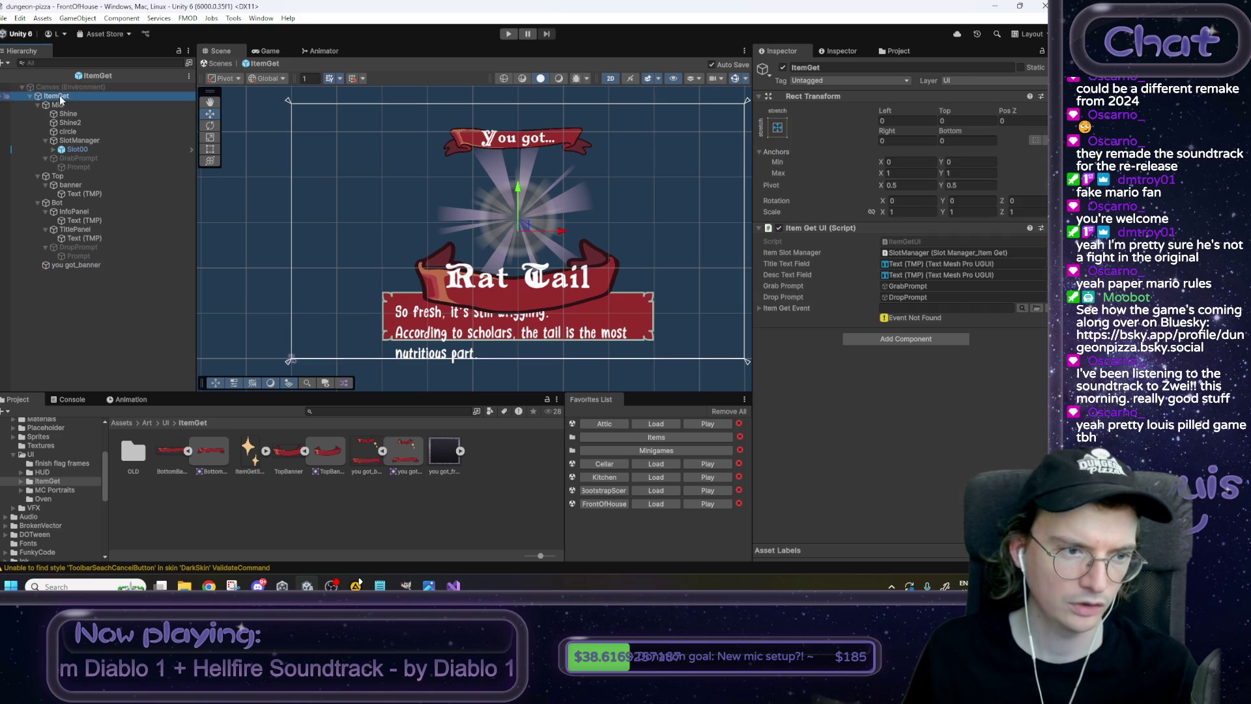
Create a new UI Image named Image as a child of ItemGet.
{"action": "left_click", "coordinate": [96, 265]}
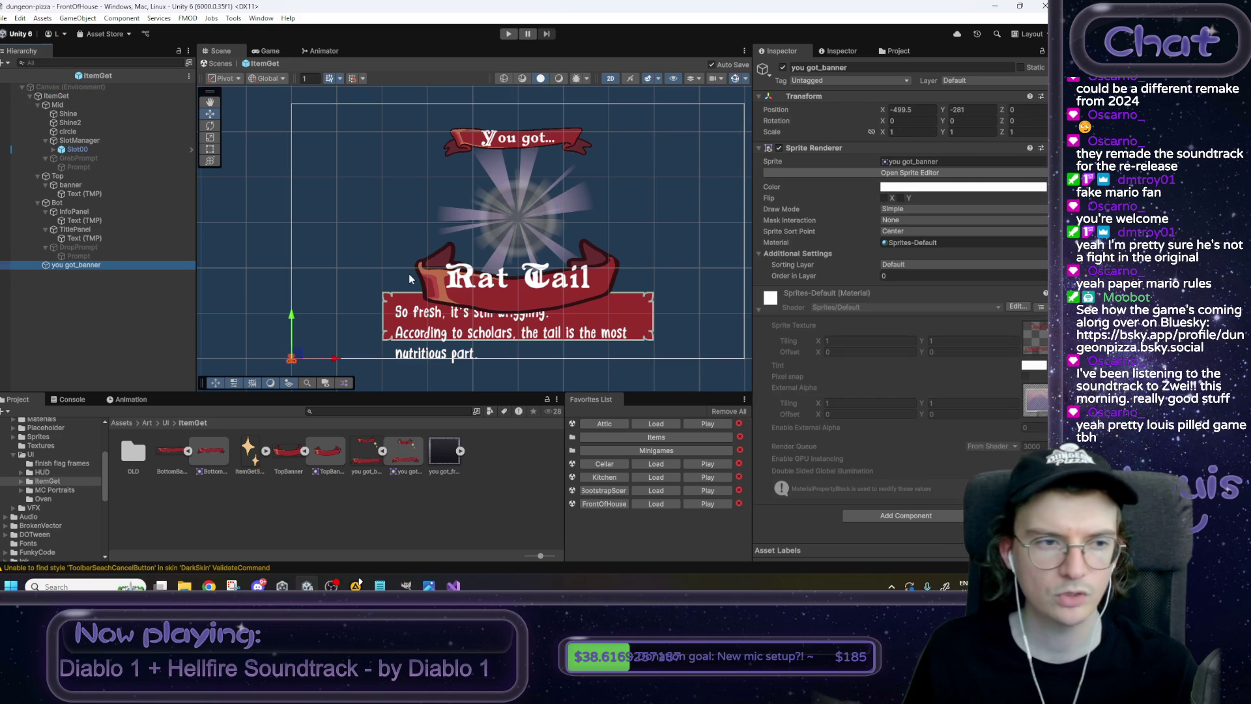
{"action": "left_click", "coordinate": [57, 96]}
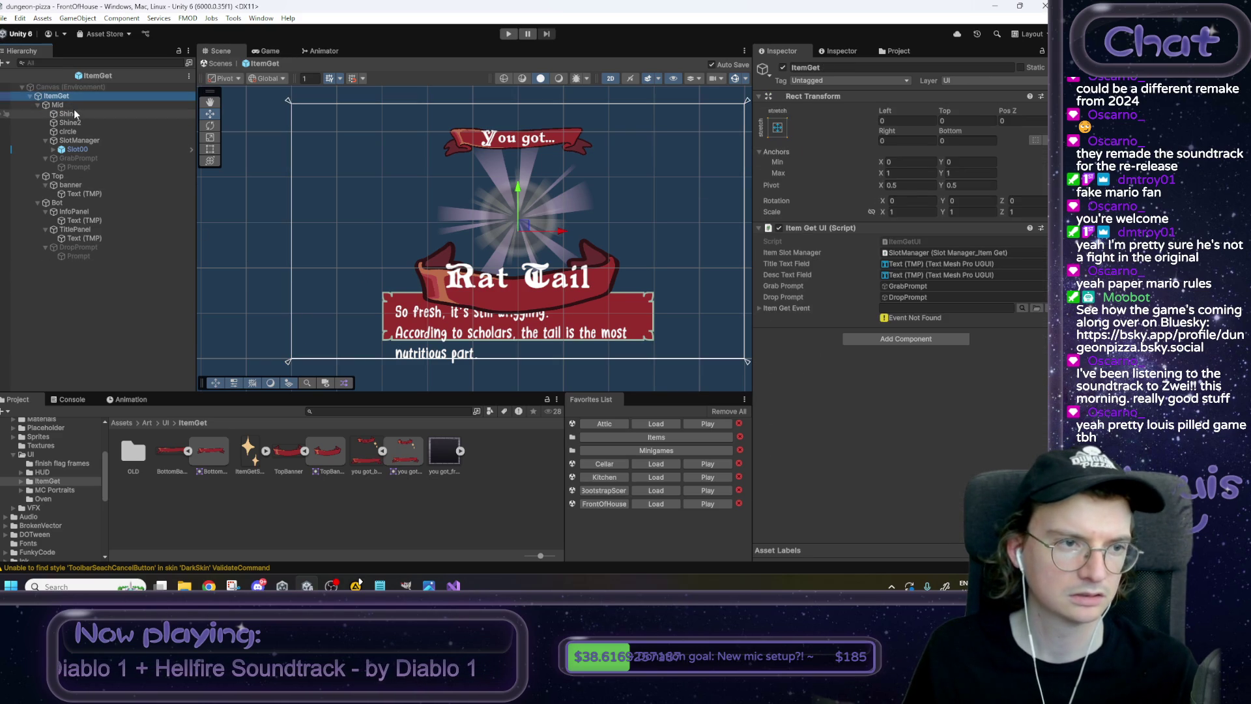
{"action": "right_click", "coordinate": [59, 96]}
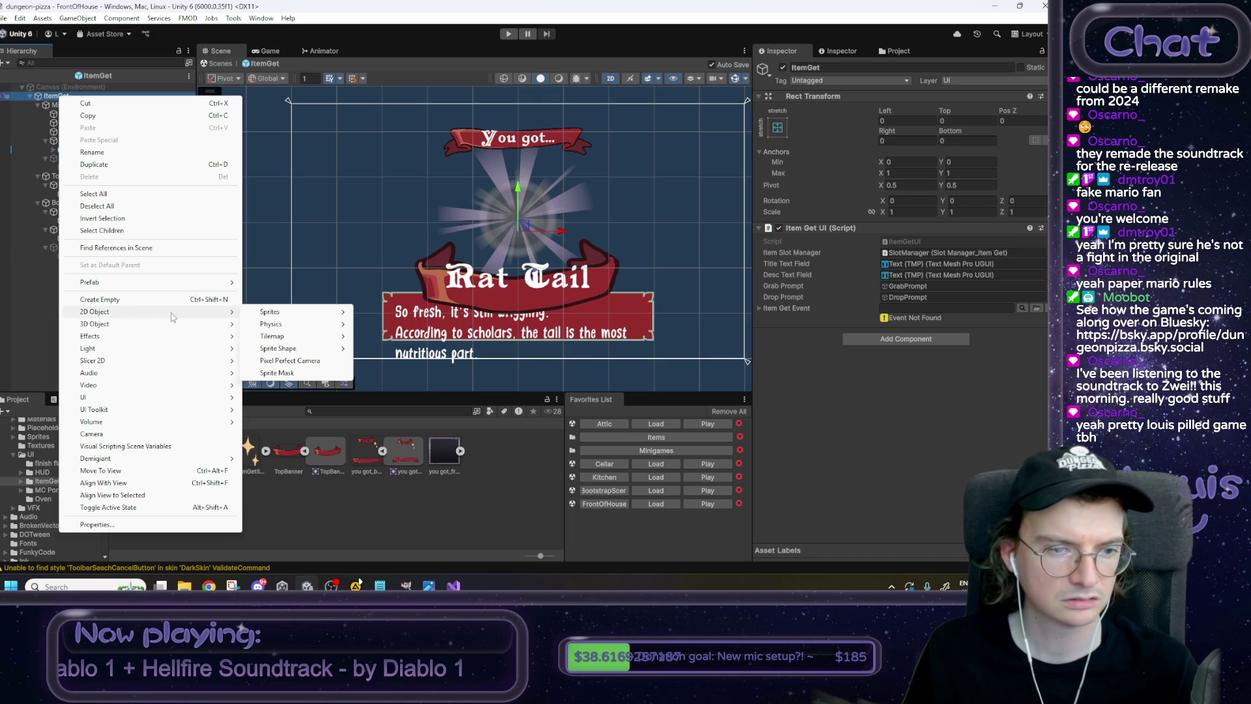
{"action": "mouse_move", "coordinate": [139, 399]}
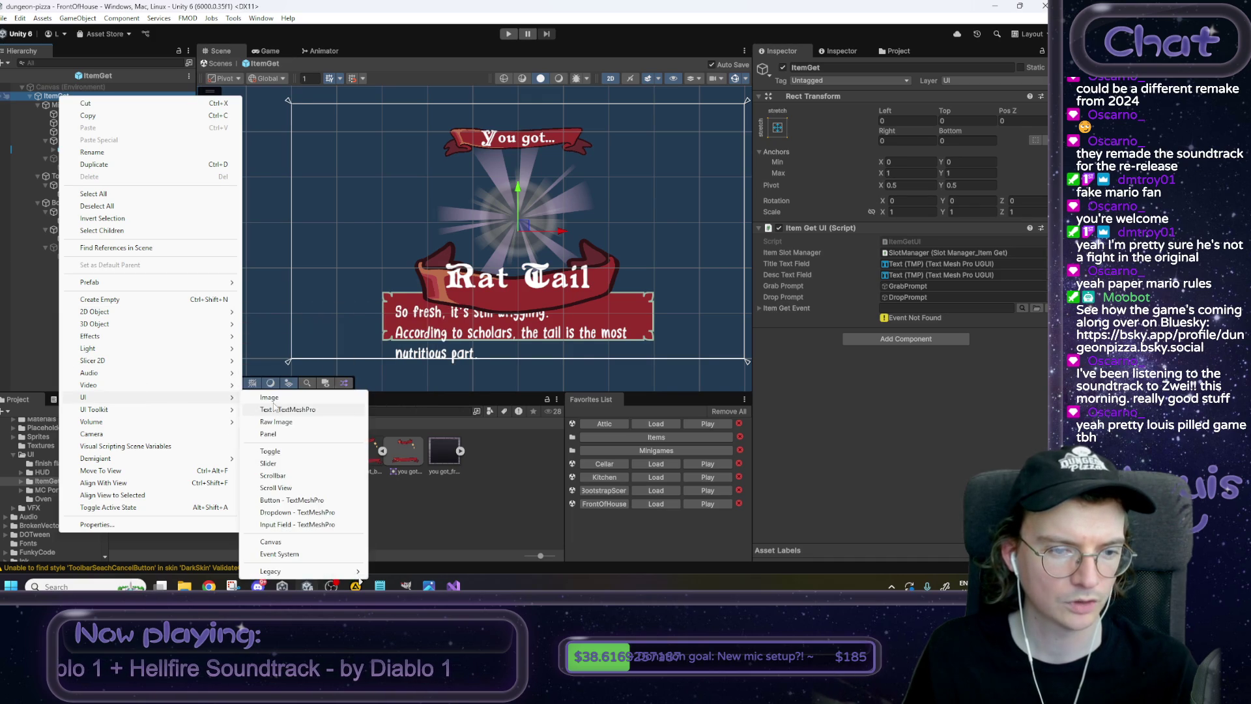
{"action": "left_click", "coordinate": [283, 397]}
{"action": "key", "text": "Return"}
Apply the stretch-stretch anchor preset and set Left, Top, Right and Bottom to 0.
{"action": "left_click", "coordinate": [778, 128]}
{"action": "left_click", "coordinate": [895, 298]}
{"action": "left_click", "coordinate": [903, 133]}
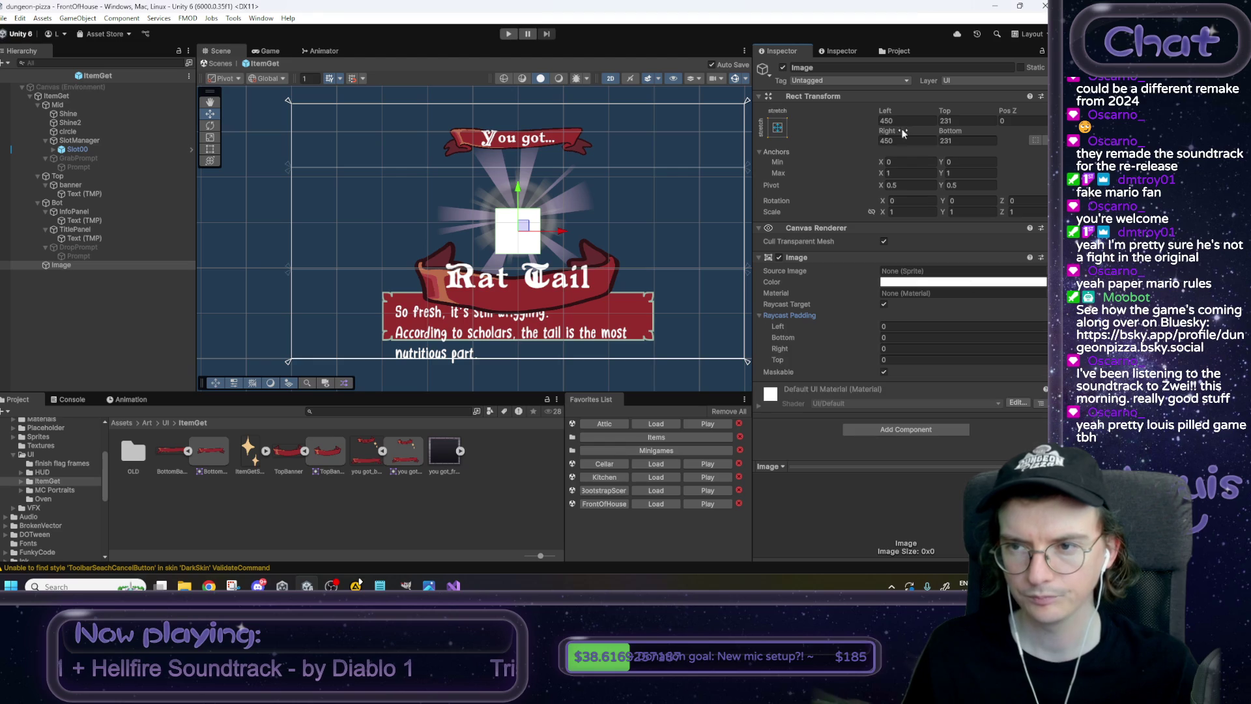
{"action": "left_click", "coordinate": [908, 121]}
{"action": "type", "text": "0"}
{"action": "key", "text": "Tab"}
{"action": "type", "text": "0"}
{"action": "key", "text": "Tab"}
{"action": "key", "text": "Tab"}
{"action": "type", "text": "0"}
{"action": "key", "text": "Tab"}
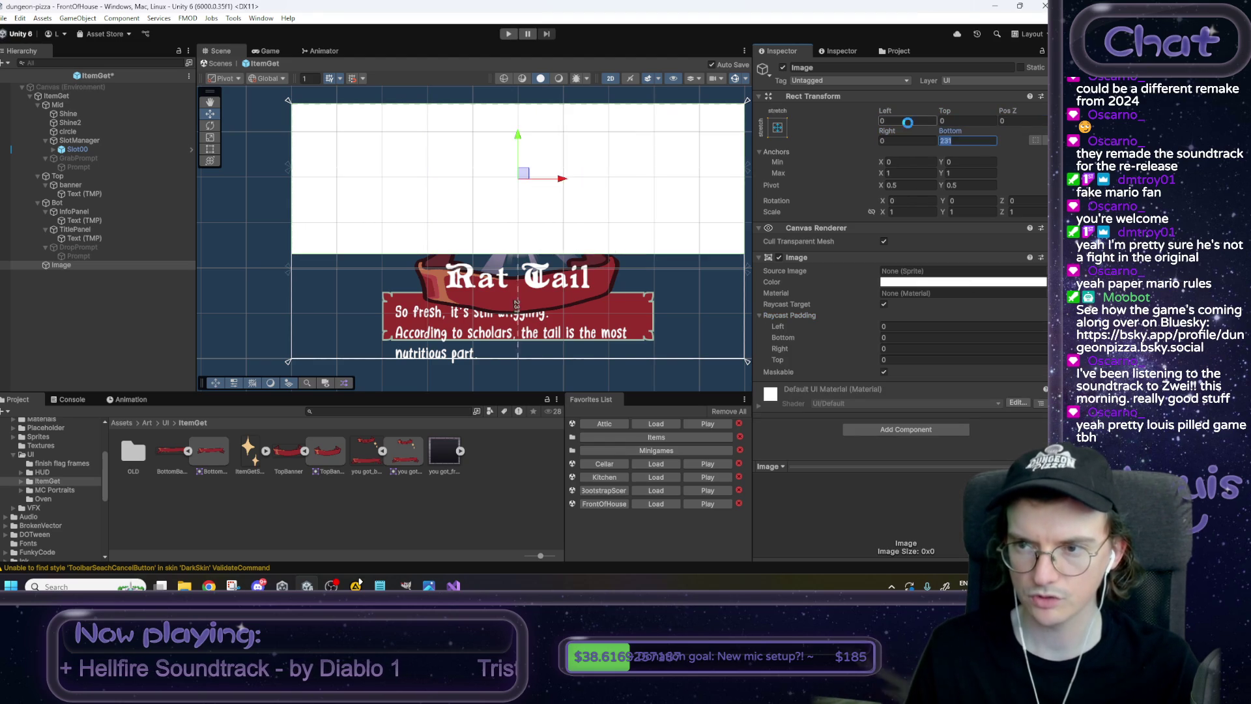
{"action": "type", "text": "0"}
Paste you got_banner as the Source Image and enable Preserve Aspect.
{"action": "left_click", "coordinate": [894, 272]}
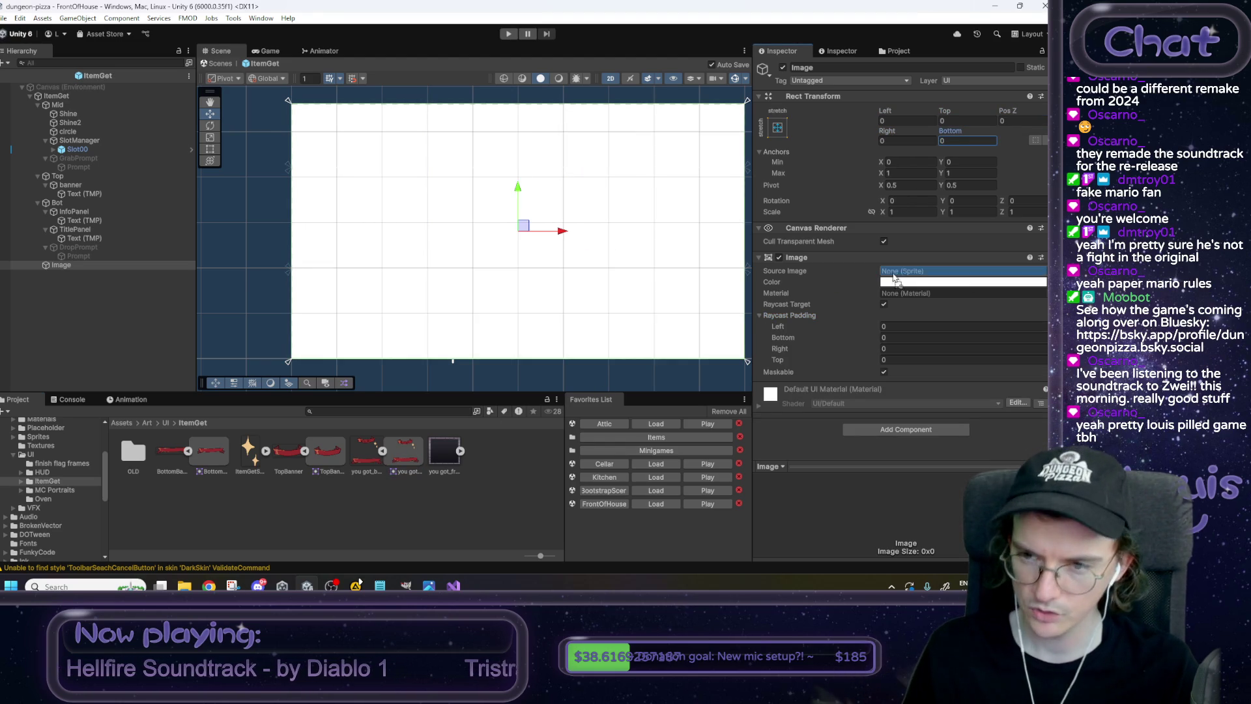
{"action": "key", "text": "ctrl+v"}
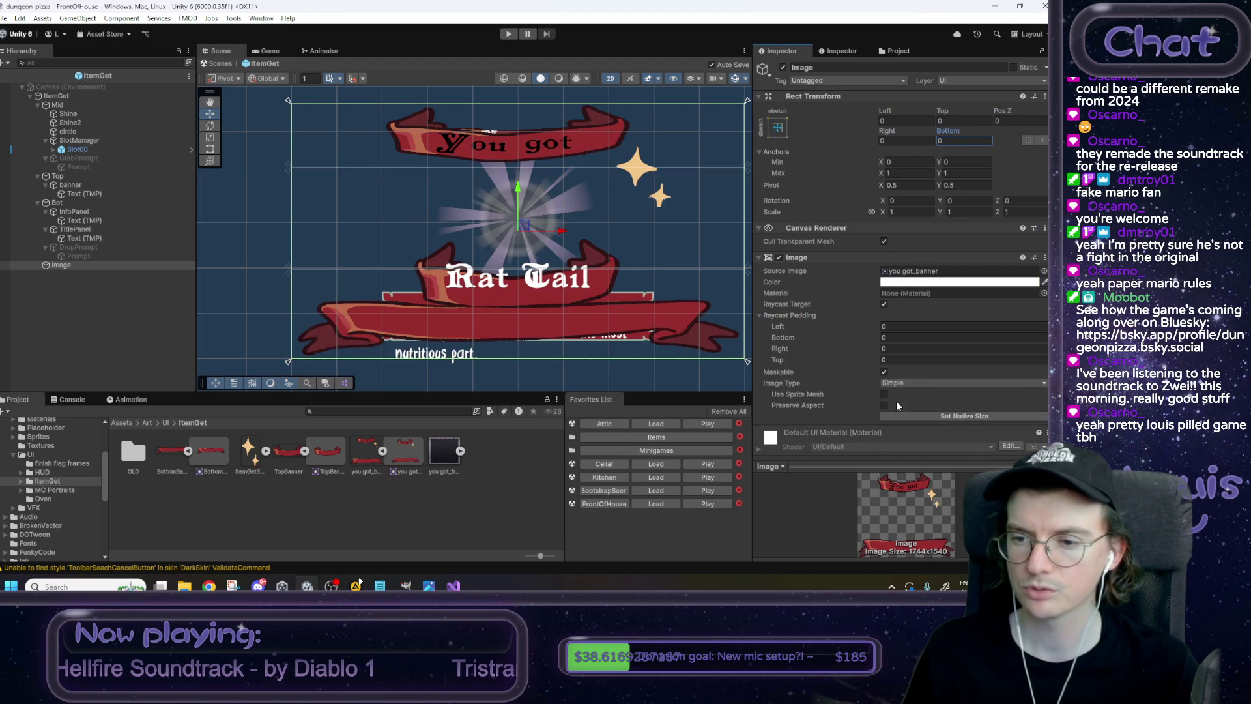
{"action": "left_click", "coordinate": [885, 406]}
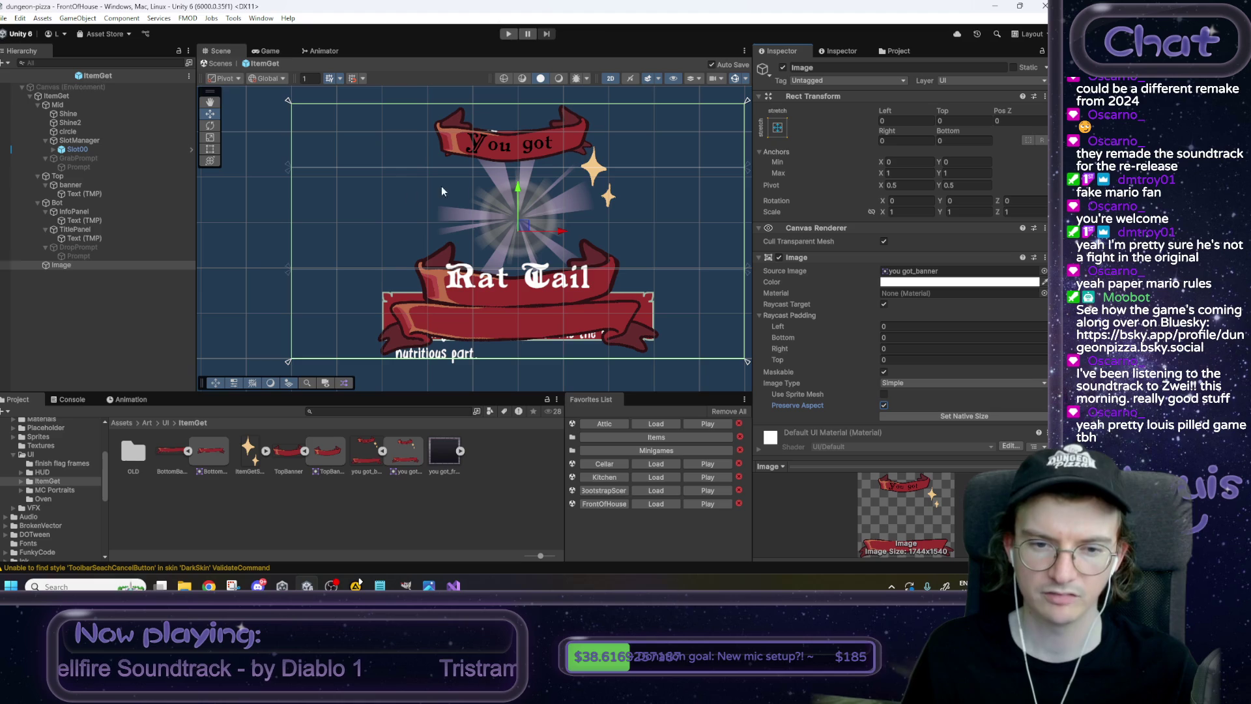
Lower the overlay Image's colour alpha so the mockup is semi-transparent.
{"action": "mouse_move", "coordinate": [591, 316]}
{"action": "left_mouse_down"}
{"action": "mouse_move", "coordinate": [555, 258]}
{"action": "mouse_move", "coordinate": [538, 295]}
{"action": "left_mouse_up"}
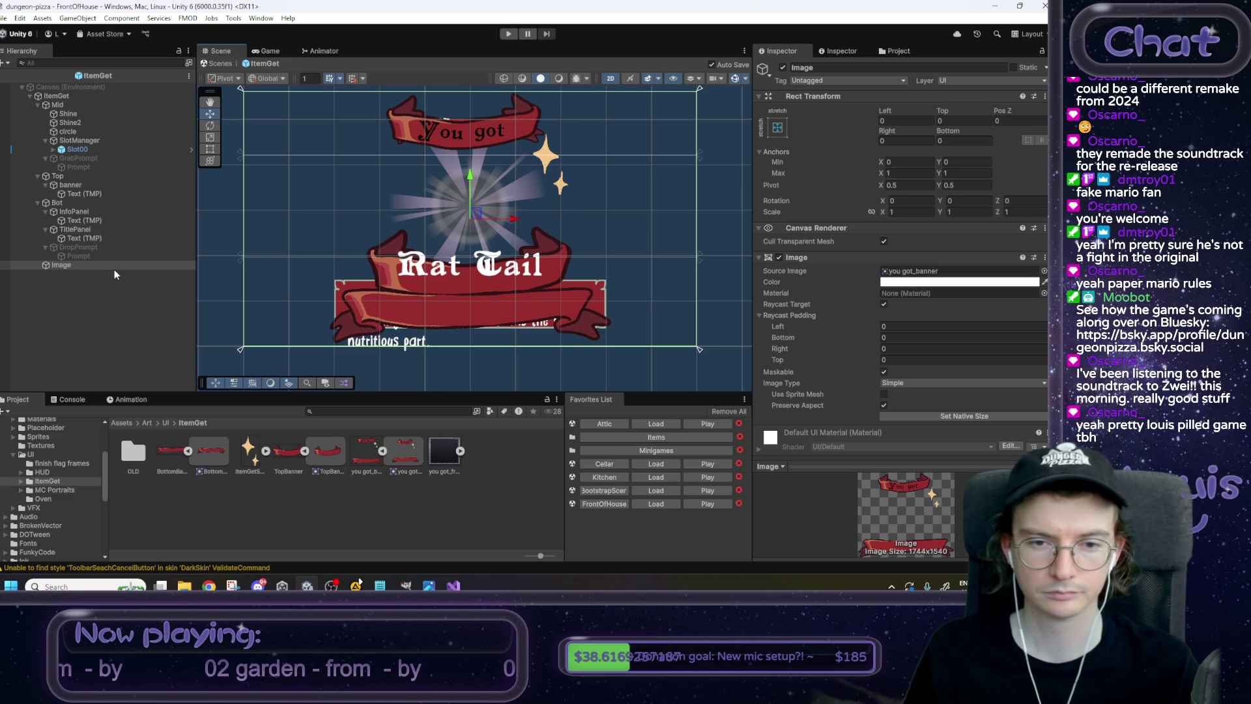
{"action": "left_click", "coordinate": [915, 282]}
{"action": "left_click_drag", "start_coordinate": [1013, 498], "coordinate": [964, 498]}
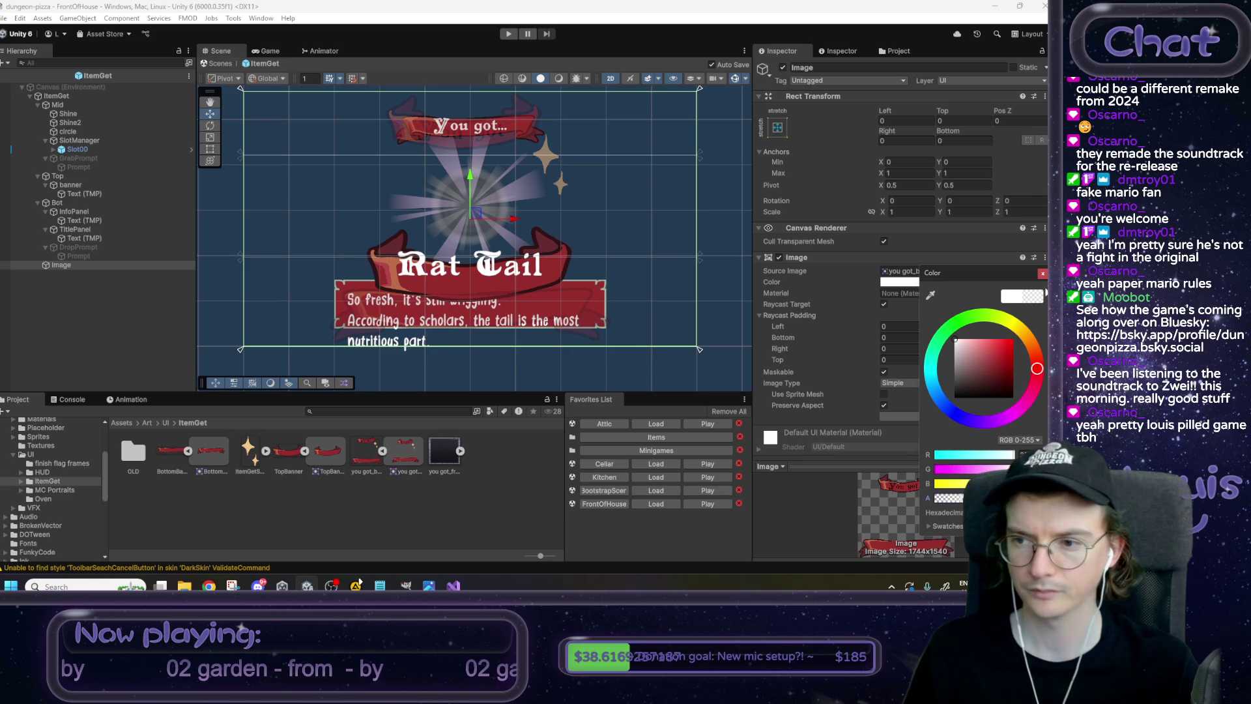
{"action": "key", "text": "Escape"}
Give the banner the TopBanner sprite and nudge its Top offset.
{"action": "left_click_drag", "start_coordinate": [485, 133], "coordinate": [475, 174]}
{"action": "scroll", "coordinate": [475, 173], "scroll_direction": "up", "scroll_amount": 3}
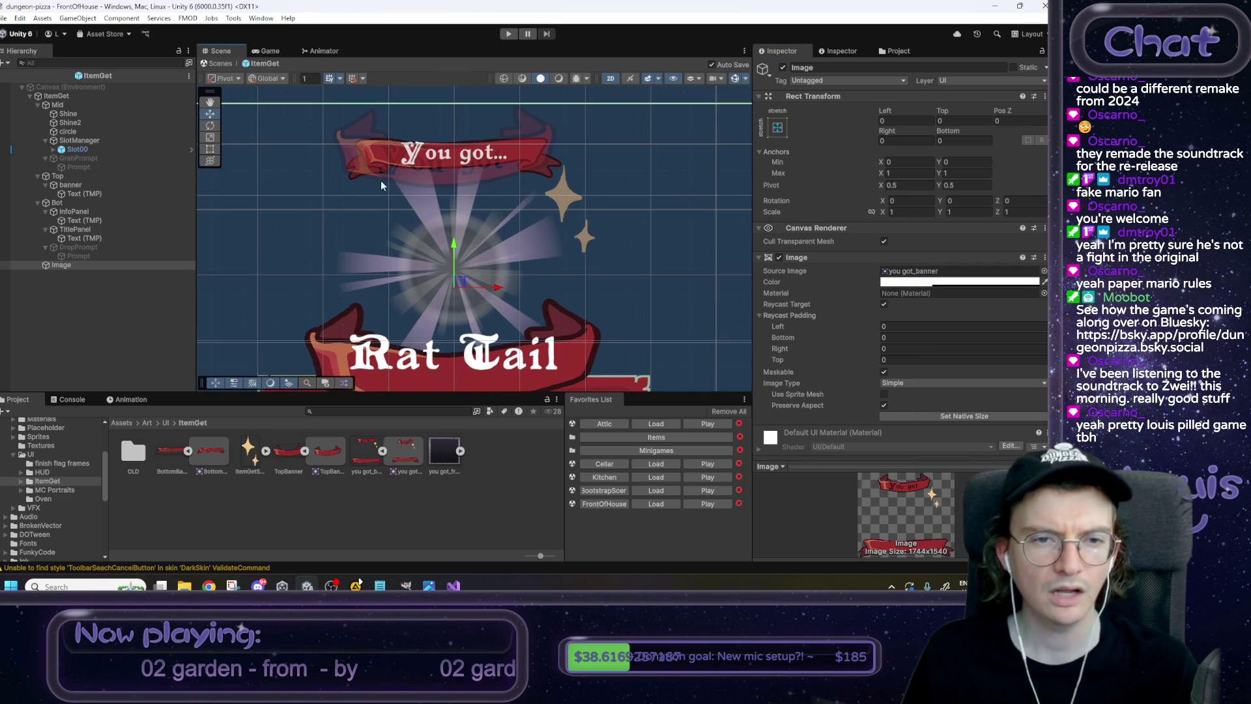
{"action": "left_click", "coordinate": [79, 186]}
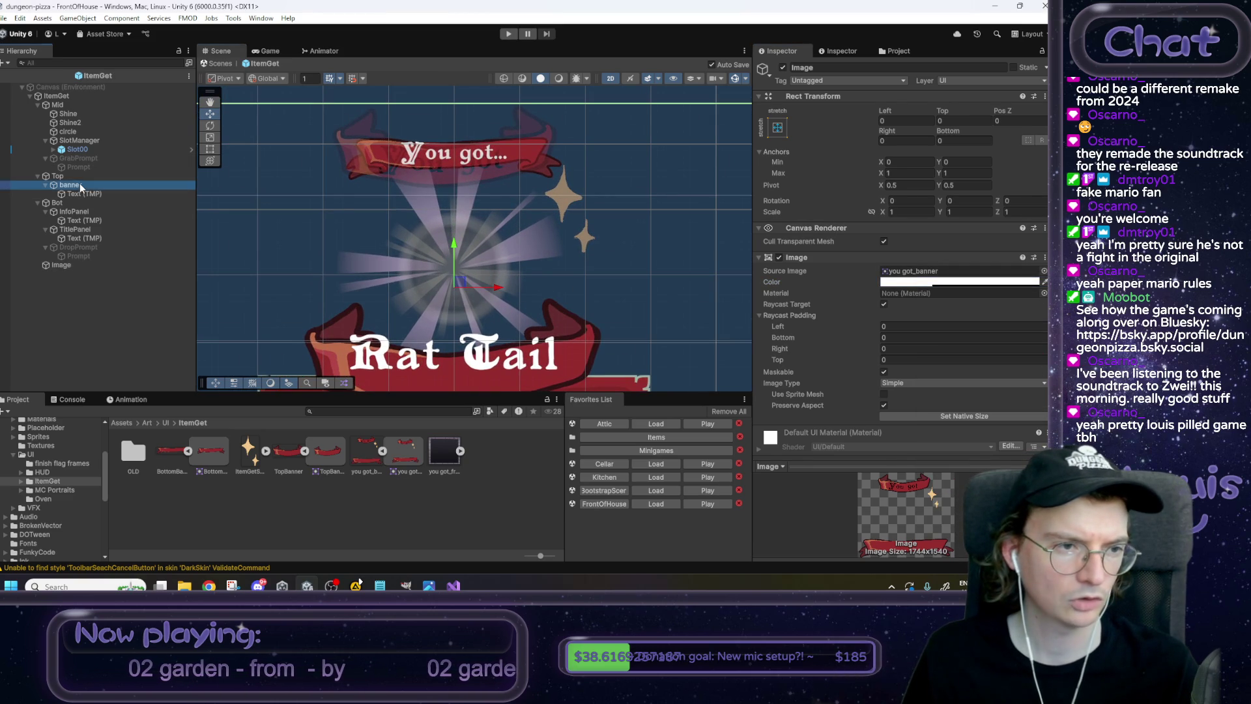
{"action": "left_click_drag", "start_coordinate": [327, 449], "coordinate": [903, 285]}
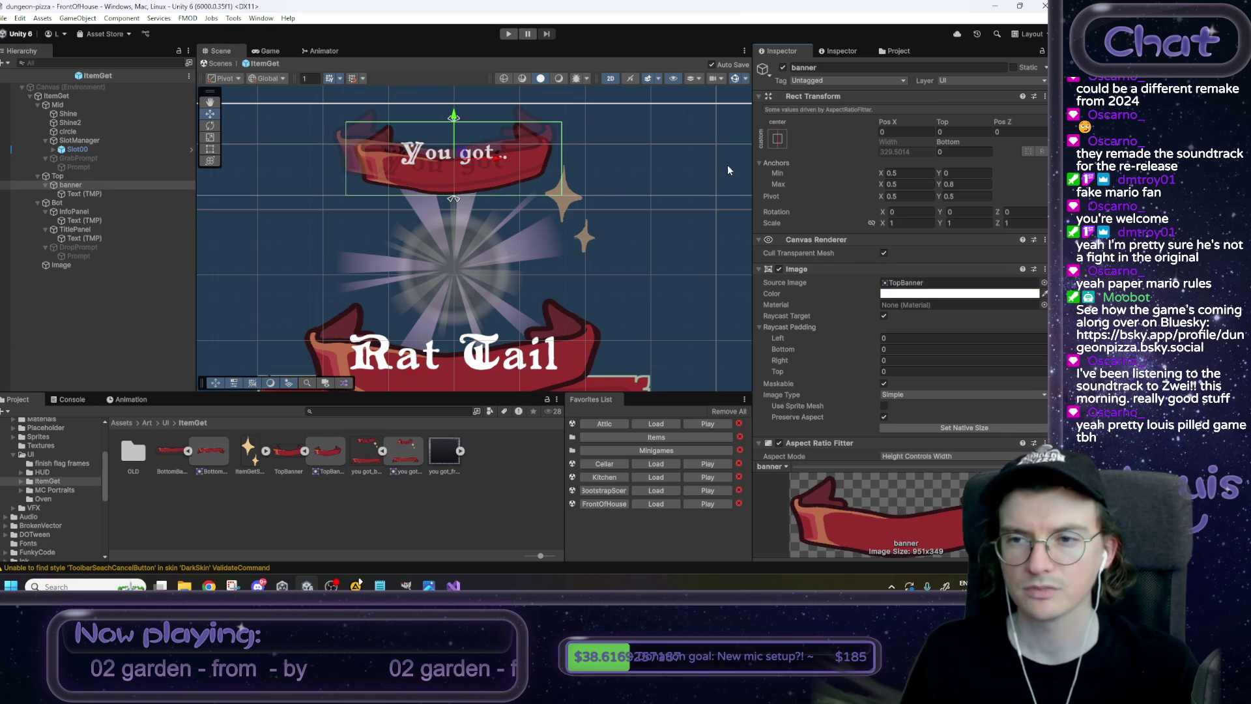
{"action": "mouse_move", "coordinate": [945, 123]}
{"action": "left_mouse_down"}
{"action": "mouse_move", "coordinate": [962, 123]}
{"action": "mouse_move", "coordinate": [866, 131]}
{"action": "left_mouse_up"}
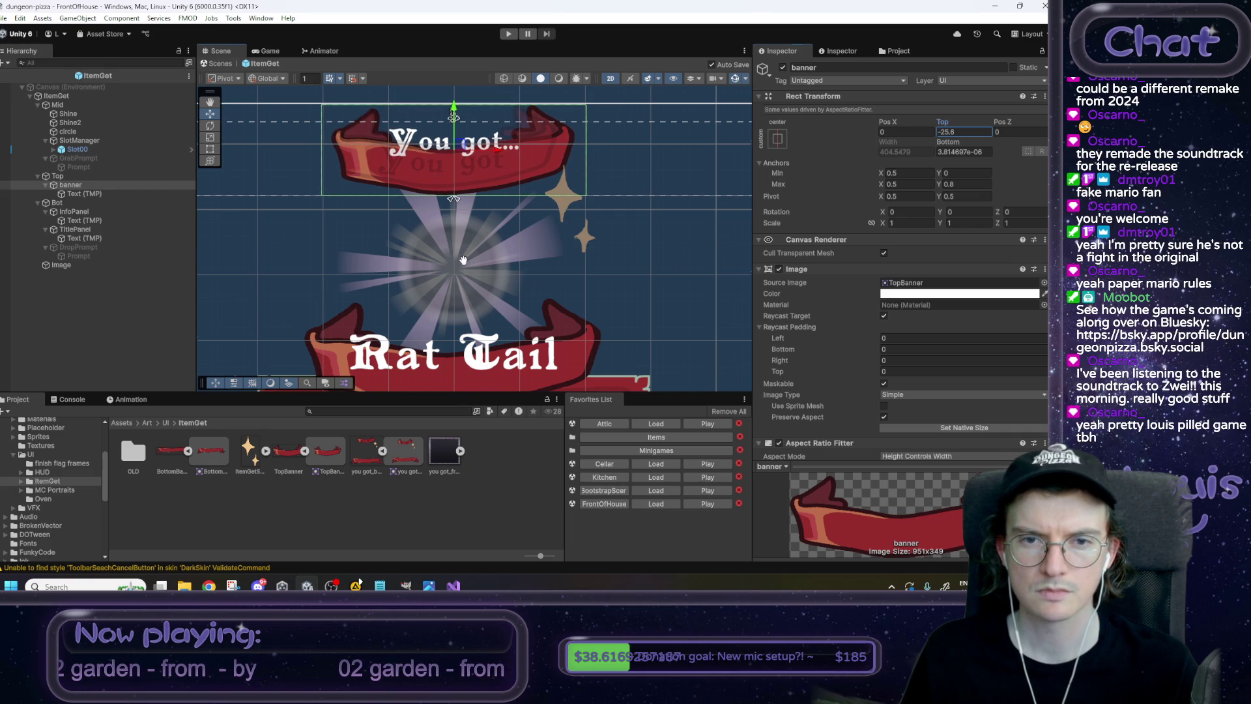
Compare the banner against the mockup and move the 'You got...' text lower.
{"action": "left_click_drag", "start_coordinate": [464, 260], "coordinate": [436, 248]}
{"action": "mouse_move", "coordinate": [533, 284]}
{"action": "left_mouse_down"}
{"action": "mouse_move", "coordinate": [561, 200]}
{"action": "mouse_move", "coordinate": [575, 278]}
{"action": "left_mouse_up"}
{"action": "left_click", "coordinate": [783, 67]}
{"action": "left_click", "coordinate": [782, 68]}
{"action": "left_click", "coordinate": [782, 67]}
{"action": "left_click", "coordinate": [783, 67]}
{"action": "left_click_drag", "start_coordinate": [627, 164], "coordinate": [613, 261]}
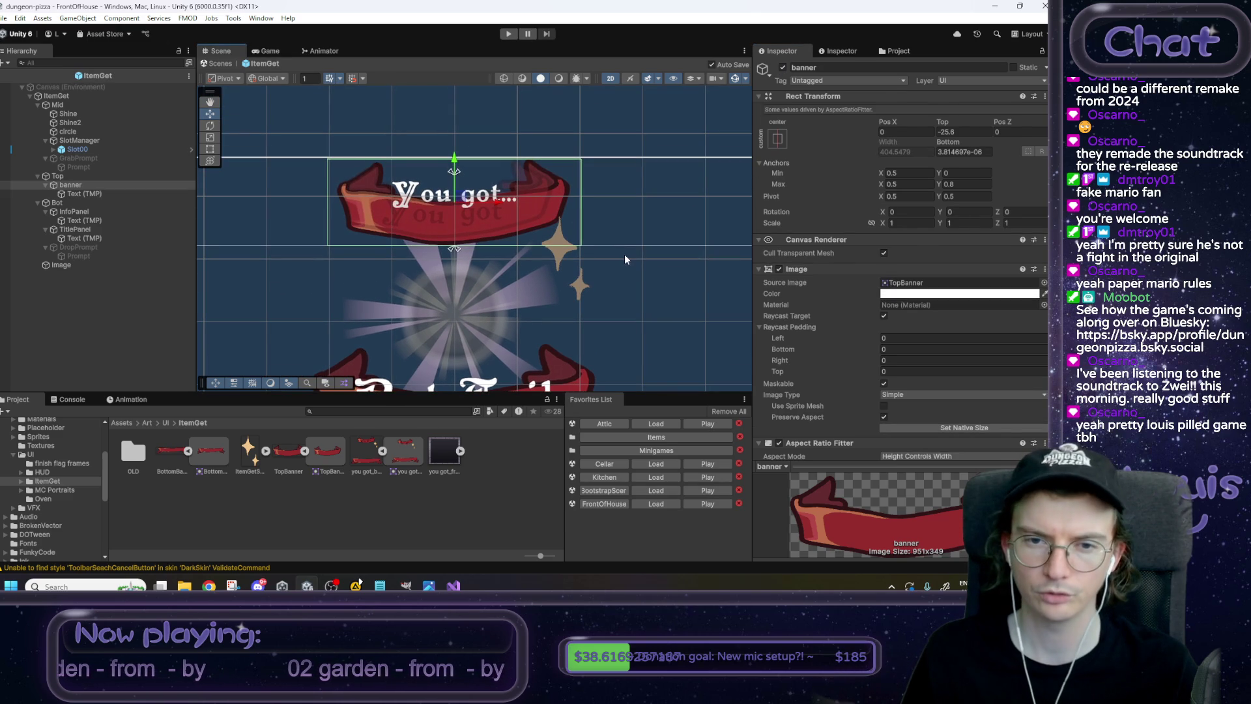
{"action": "left_click", "coordinate": [106, 194]}
{"action": "left_click_drag", "start_coordinate": [459, 154], "coordinate": [456, 174]}
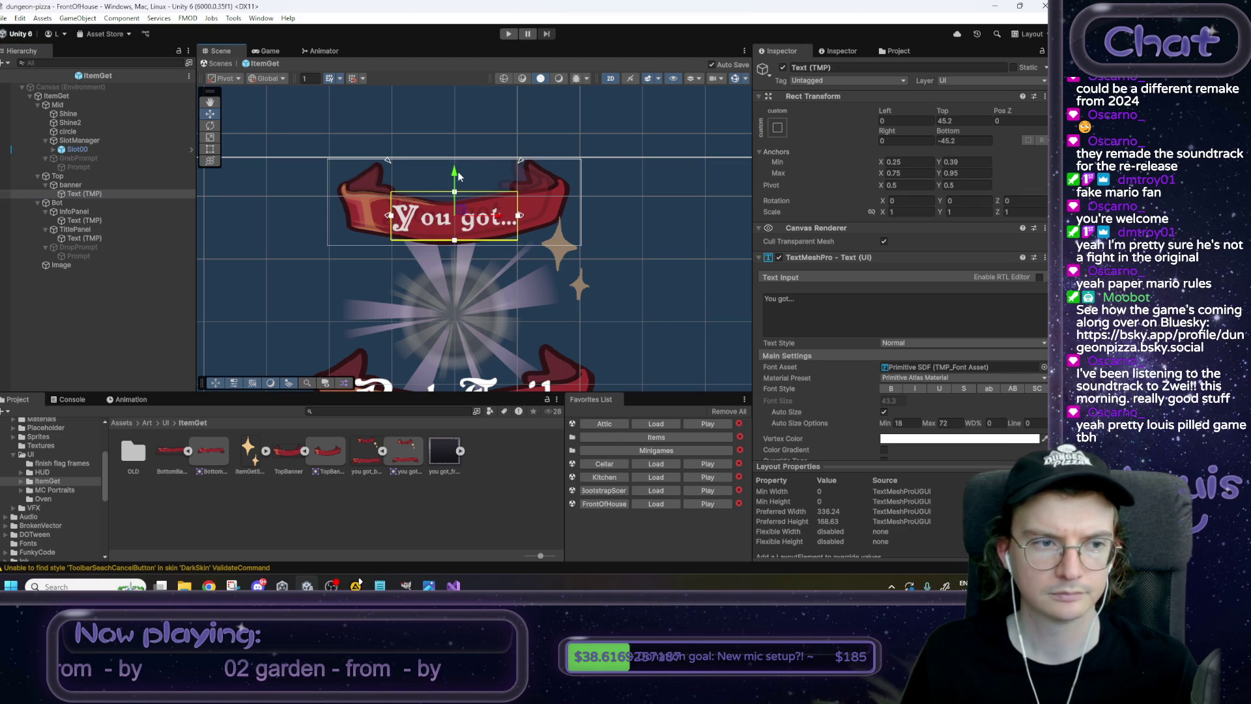
{"action": "left_click_drag", "start_coordinate": [461, 313], "coordinate": [472, 230]}
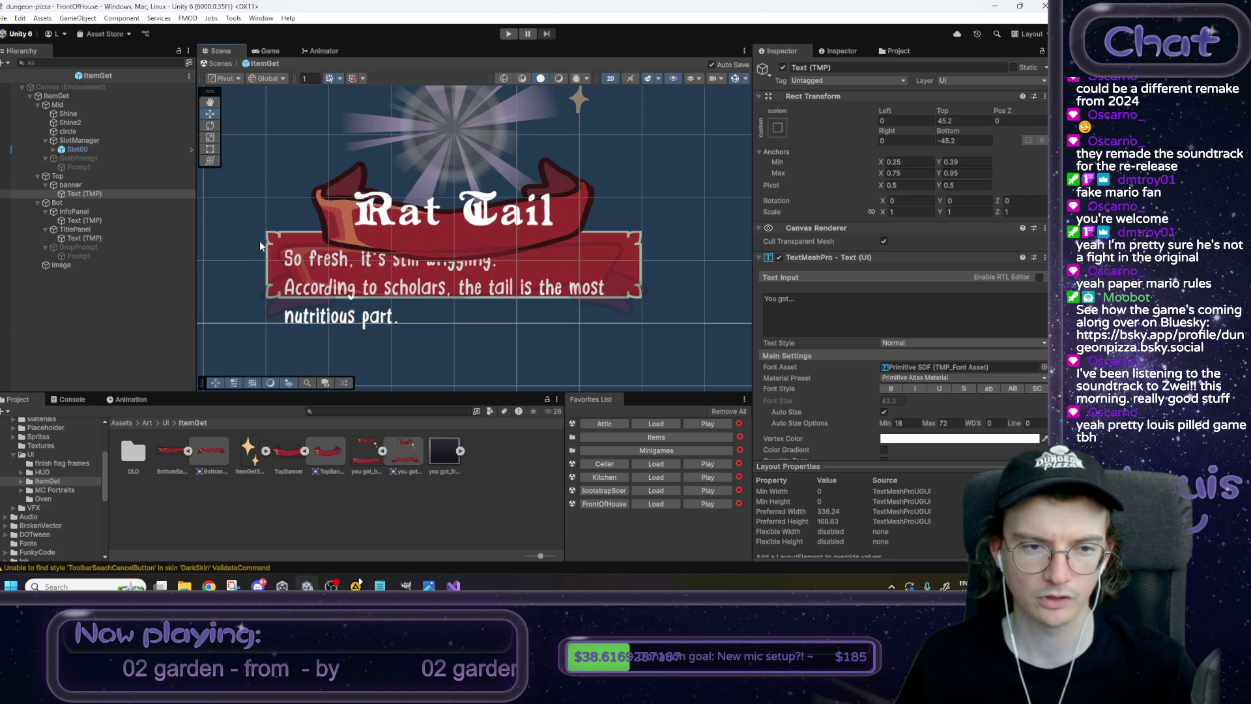
{"action": "key", "text": "f"}
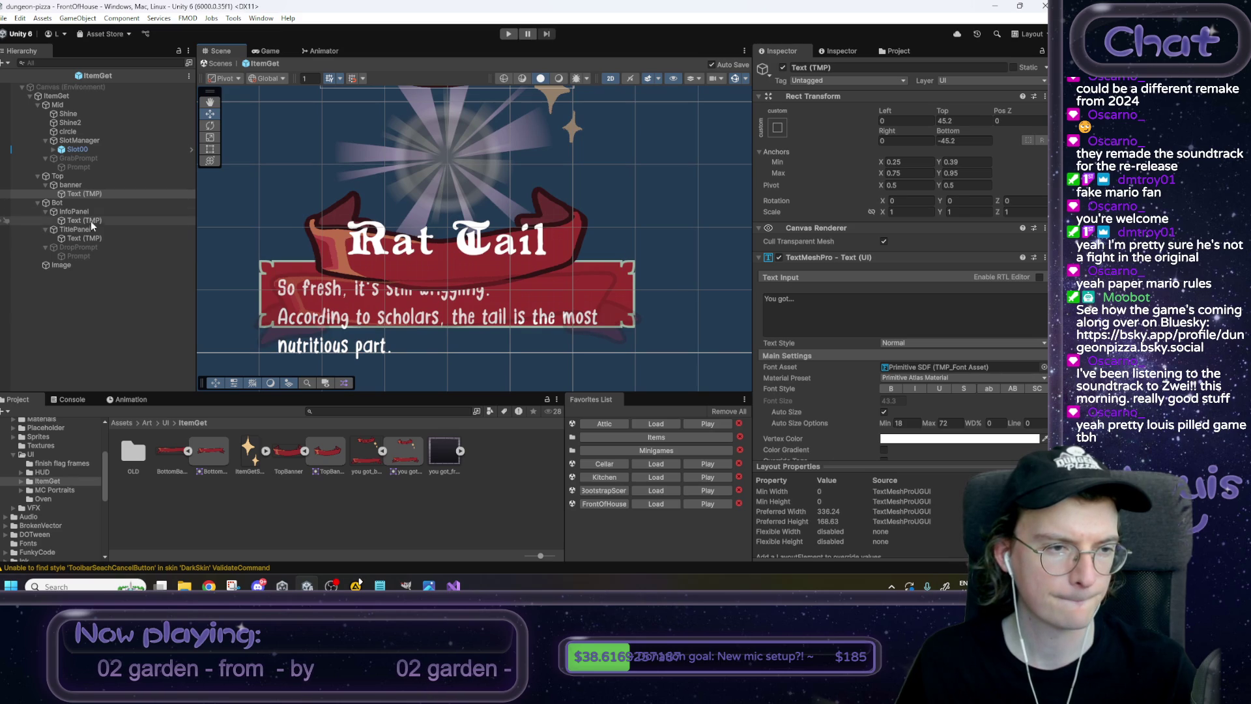
{"action": "left_click", "coordinate": [77, 205]}
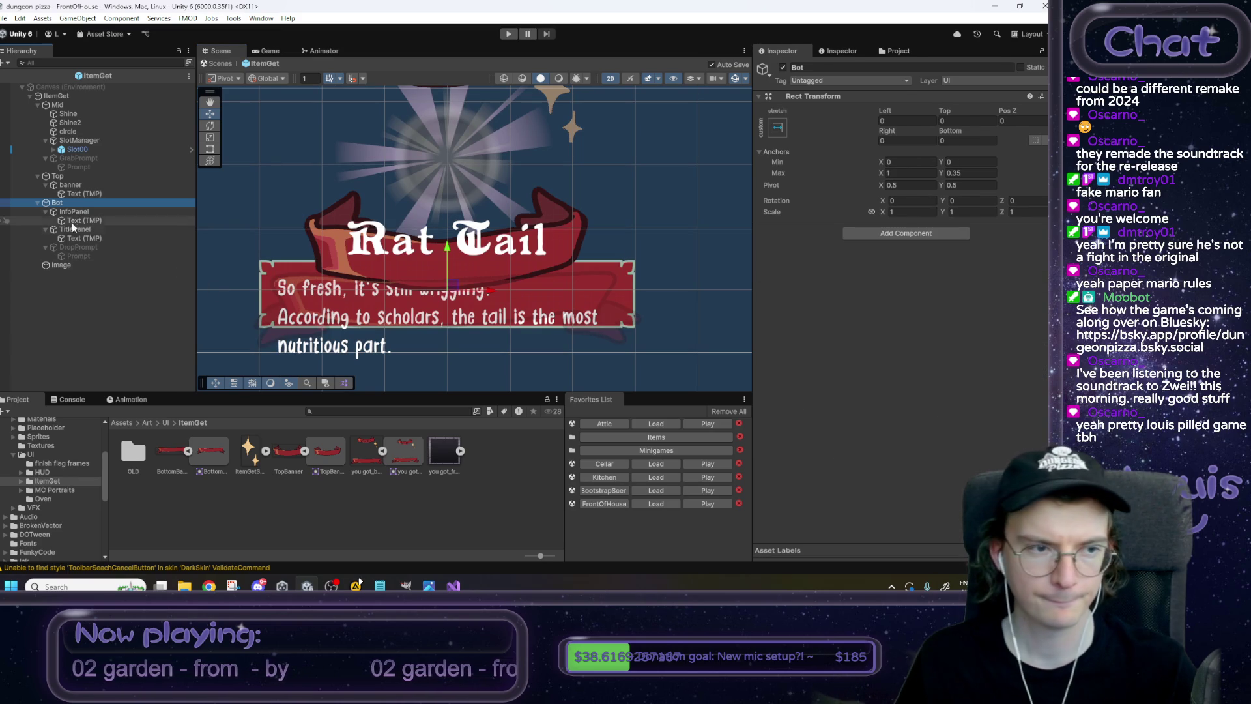
Give TitlePanel the BottomBanner sprite and shift it to top/bottom offsets -67.15 and -41.95.
{"action": "left_click", "coordinate": [73, 212]}
{"action": "left_click", "coordinate": [75, 230]}
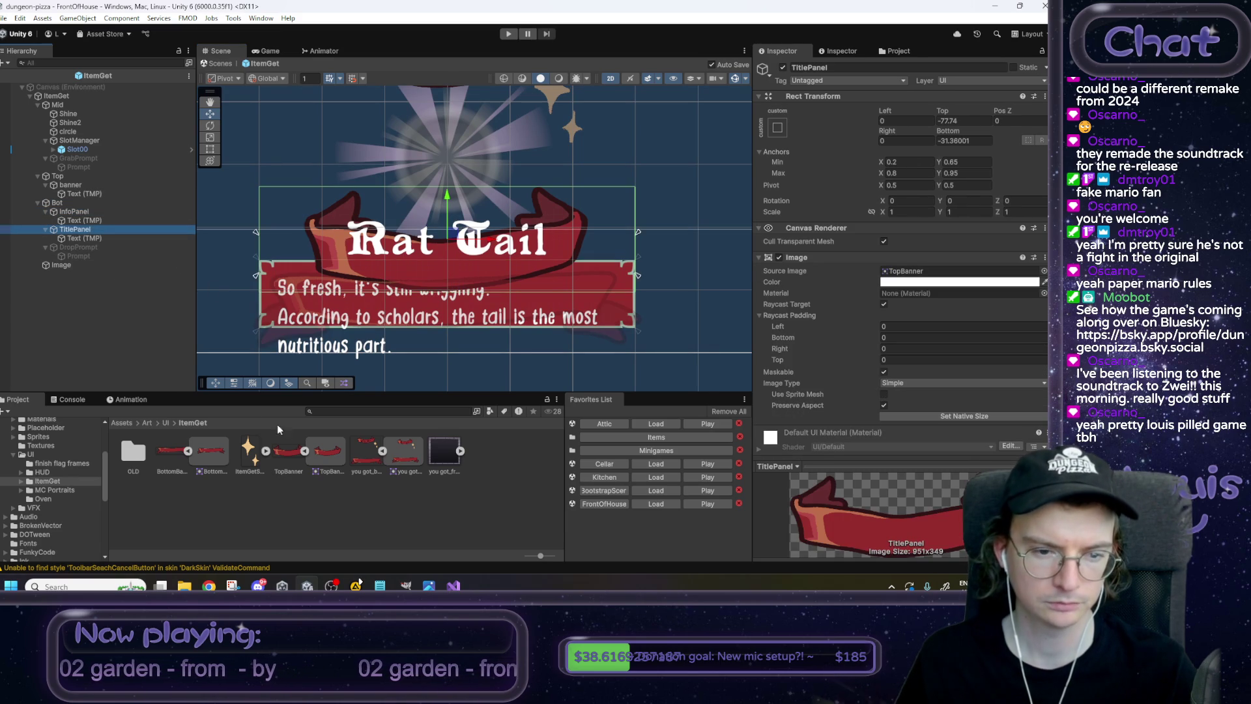
{"action": "left_click_drag", "start_coordinate": [212, 450], "coordinate": [899, 274]}
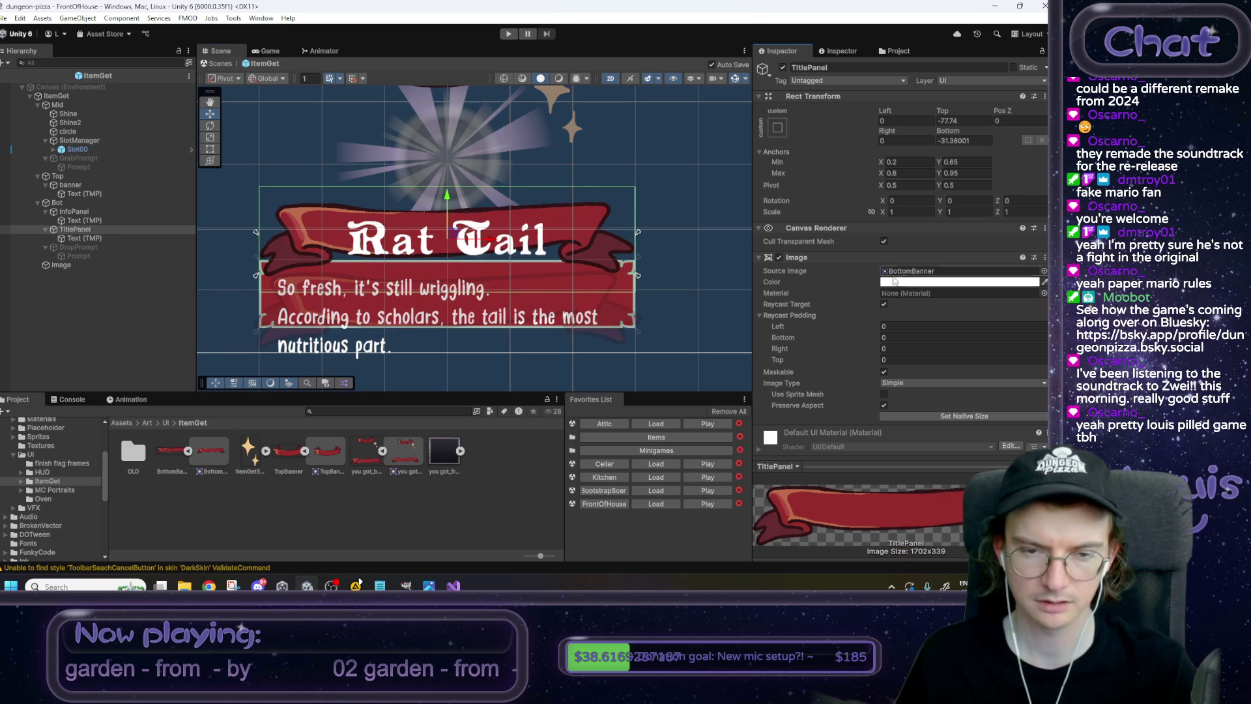
{"action": "left_click_drag", "start_coordinate": [448, 200], "coordinate": [451, 207]}
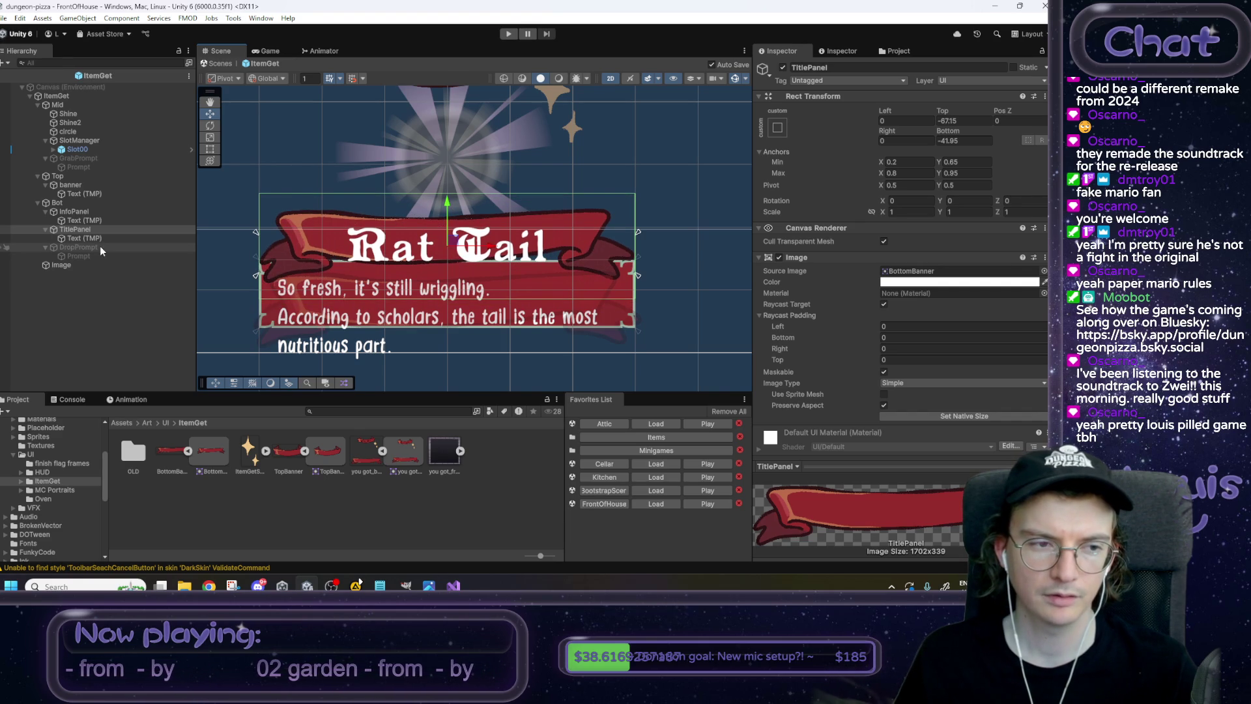
{"action": "left_click", "coordinate": [76, 237]}
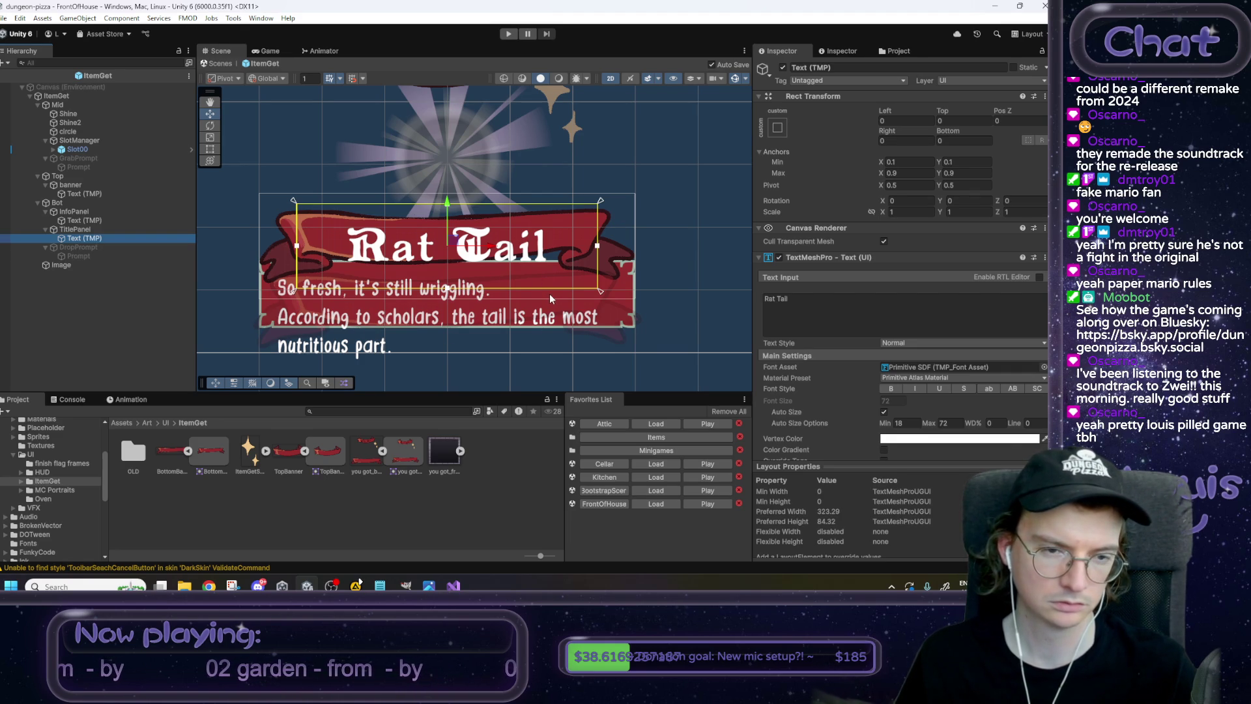
Resize the Rat Tail text box by dragging its top and bottom edges.
{"action": "scroll", "coordinate": [549, 293], "scroll_direction": "down", "scroll_amount": 2}
{"action": "mouse_move", "coordinate": [573, 264]}
{"action": "left_mouse_down"}
{"action": "mouse_move", "coordinate": [572, 313]}
{"action": "mouse_move", "coordinate": [572, 288]}
{"action": "left_mouse_up"}
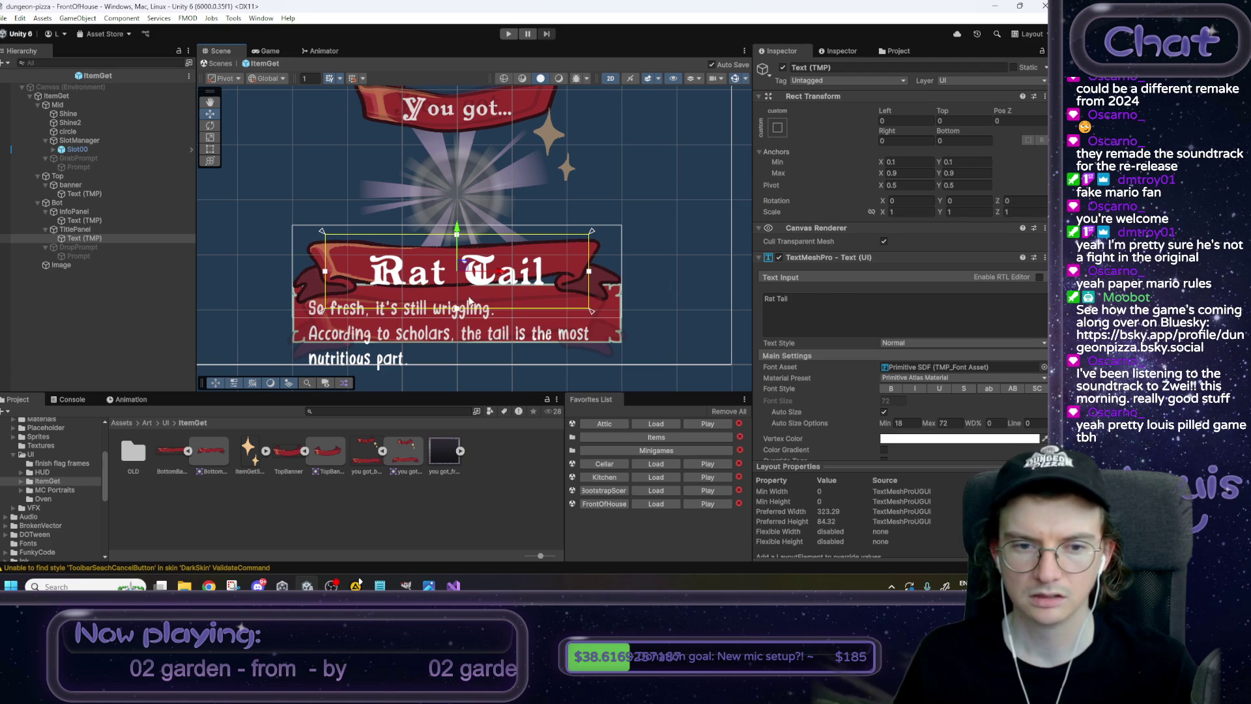
{"action": "left_click_drag", "start_coordinate": [457, 308], "coordinate": [458, 297]}
{"action": "left_click_drag", "start_coordinate": [457, 234], "coordinate": [457, 243]}
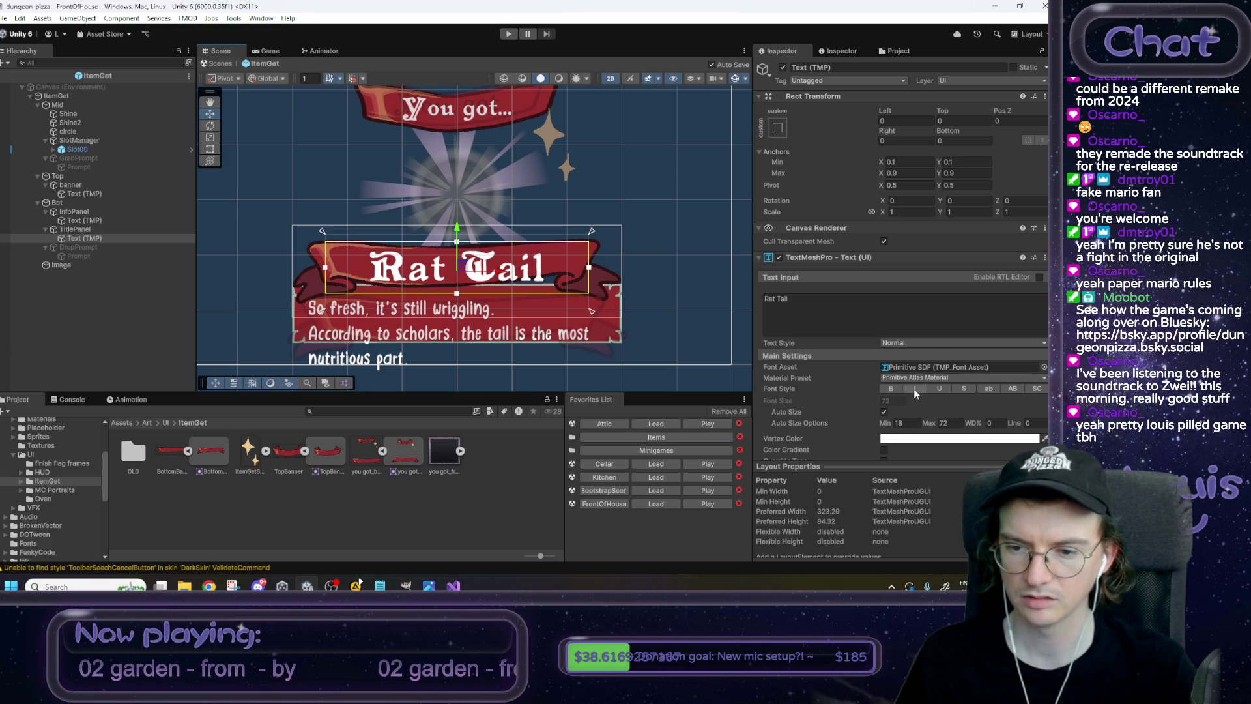
{"action": "left_click_drag", "start_coordinate": [590, 269], "coordinate": [551, 270]}
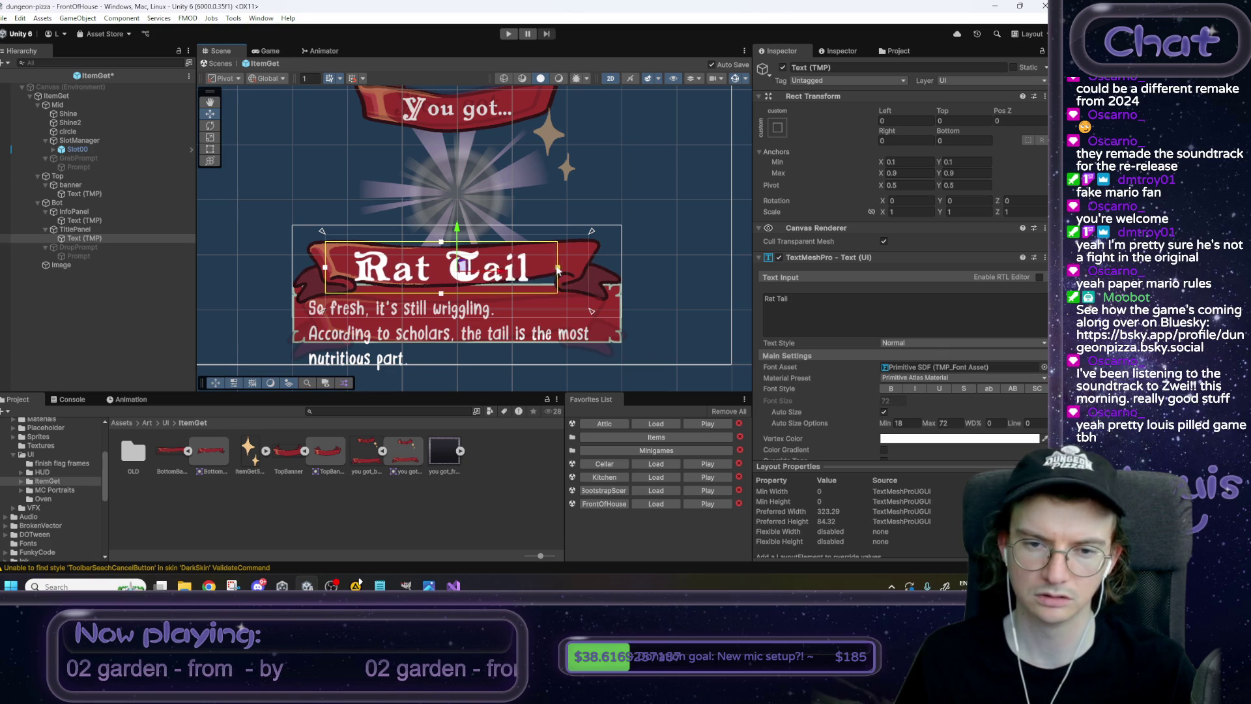
{"action": "key", "text": "ctrl+z"}
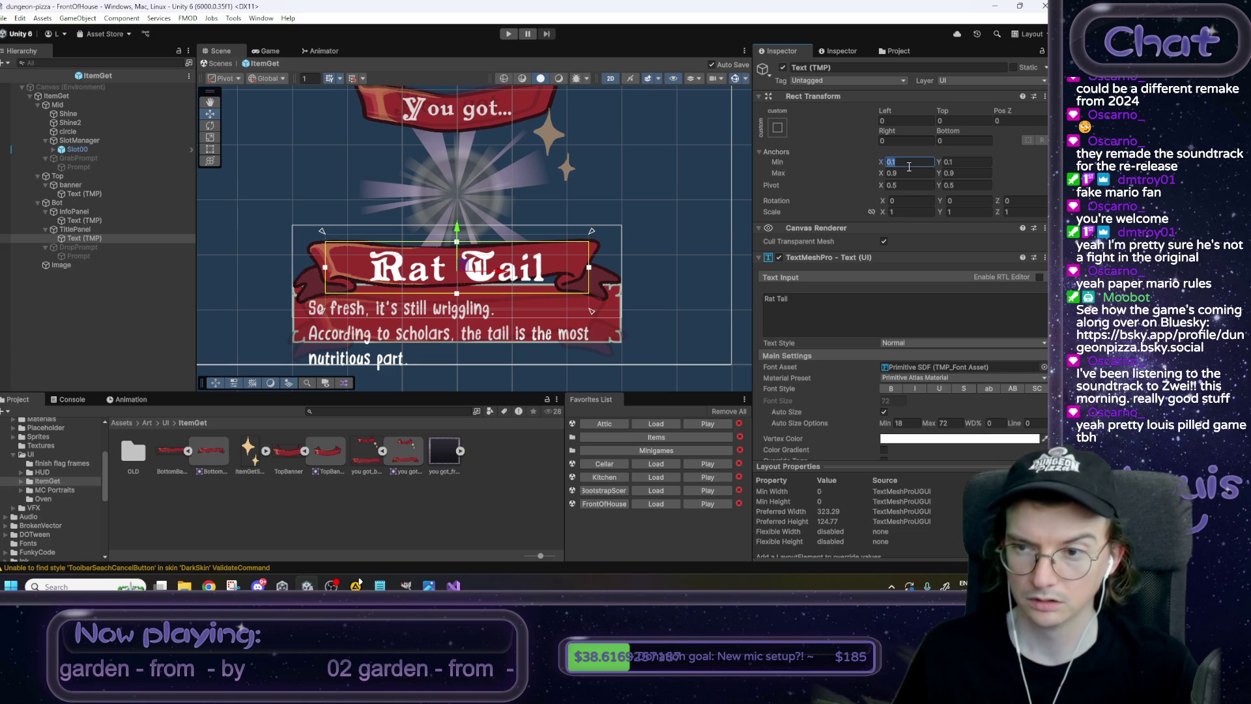
Set the title text anchors to 0.25–0.75 with zero side offsets and save the scene.
{"action": "type", "text": "0.25"}
{"action": "key", "text": "Tab"}
{"action": "key", "text": "Tab"}
{"action": "type", "text": "0.75"}
{"action": "left_click", "coordinate": [912, 120]}
{"action": "type", "text": "0"}
{"action": "key", "text": "Tab"}
{"action": "key", "text": "Tab"}
{"action": "key", "text": "Tab"}
{"action": "type", "text": "0"}
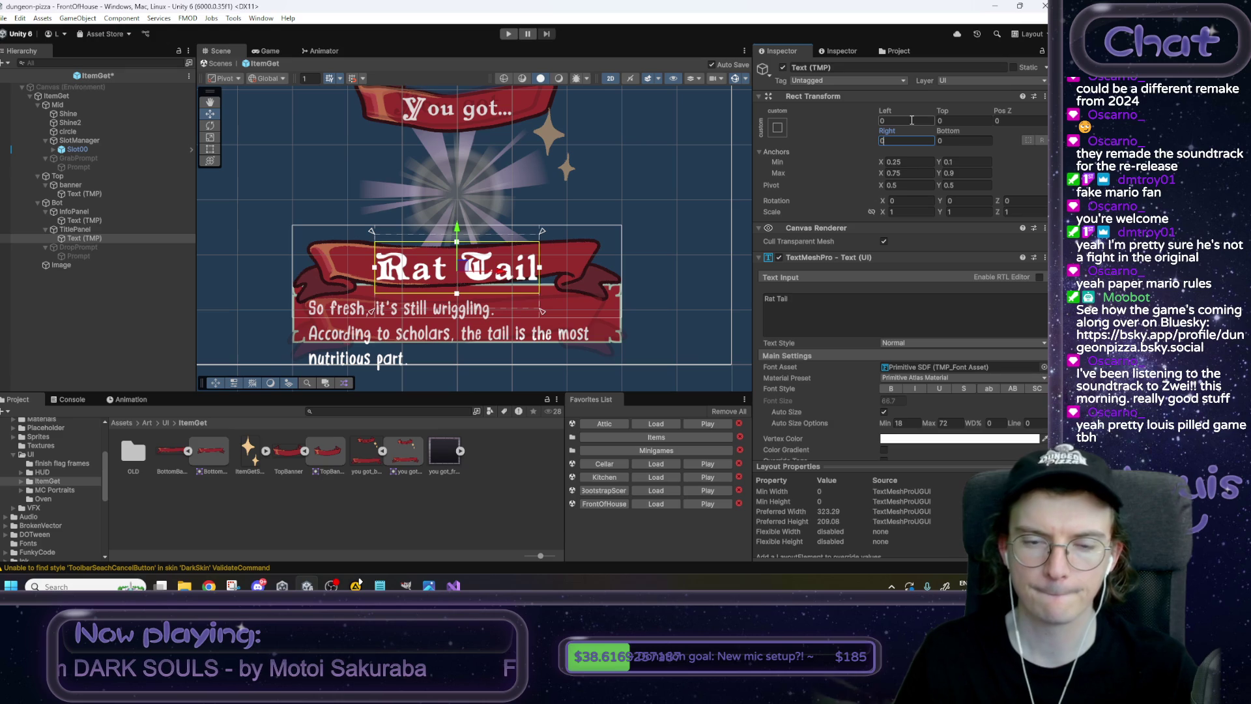
{"action": "left_click_drag", "start_coordinate": [456, 292], "coordinate": [457, 249]}
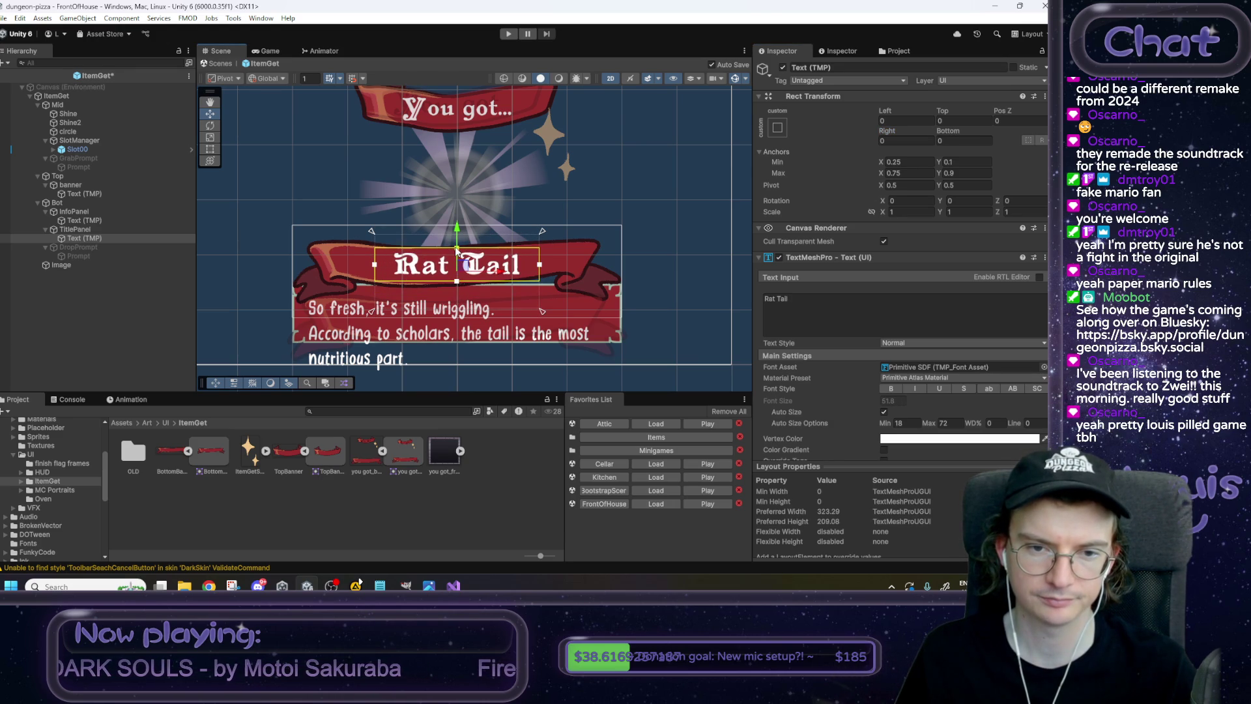
{"action": "key", "text": "ctrl+s"}
Retune the text anchors to 0.15–0.85 with Left/Right 0, then hide the reference Image.
{"action": "left_click", "coordinate": [911, 163]}
{"action": "type", "text": "0.1"}
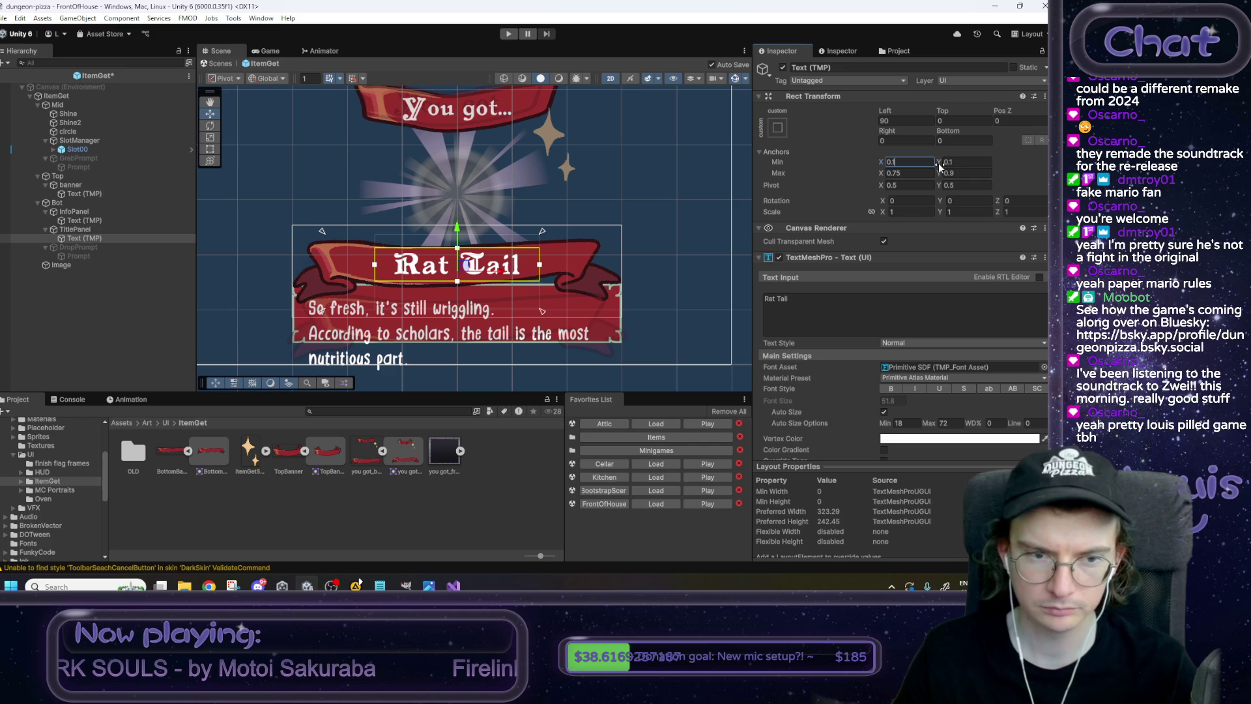
{"action": "key", "text": "BackSpace"}
{"action": "type", "text": "2"}
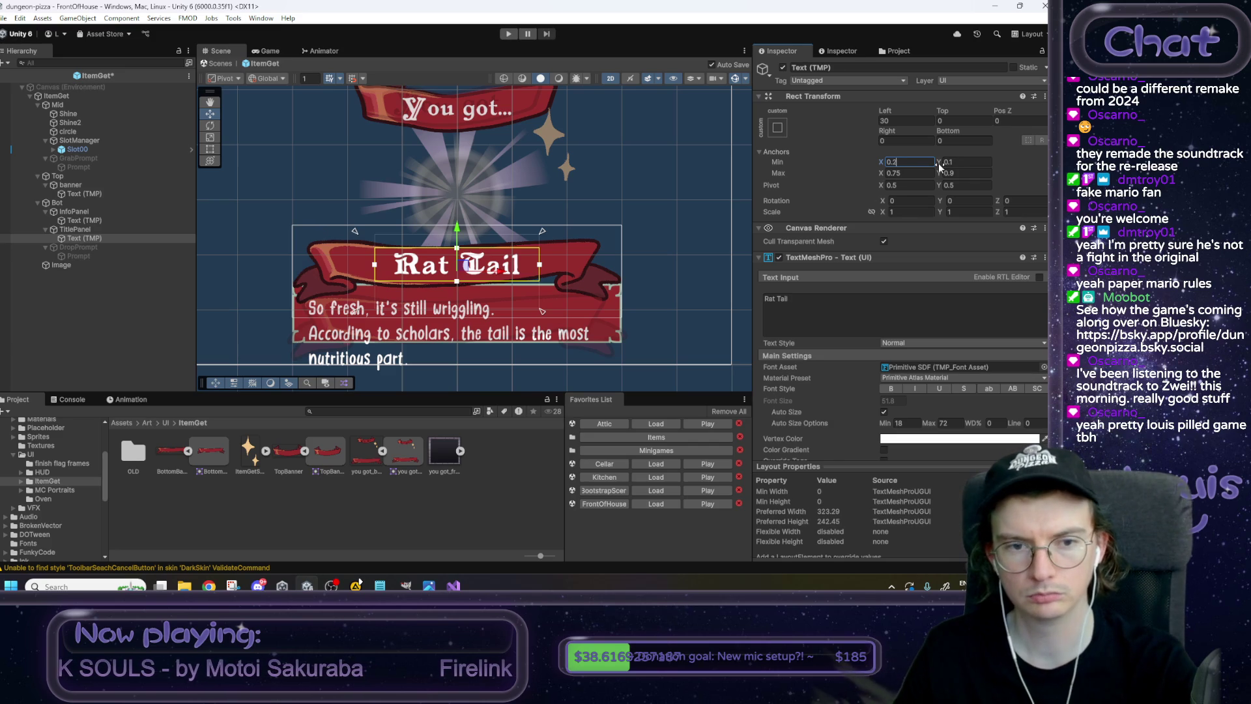
{"action": "key", "text": "BackSpace"}
{"action": "type", "text": "15"}
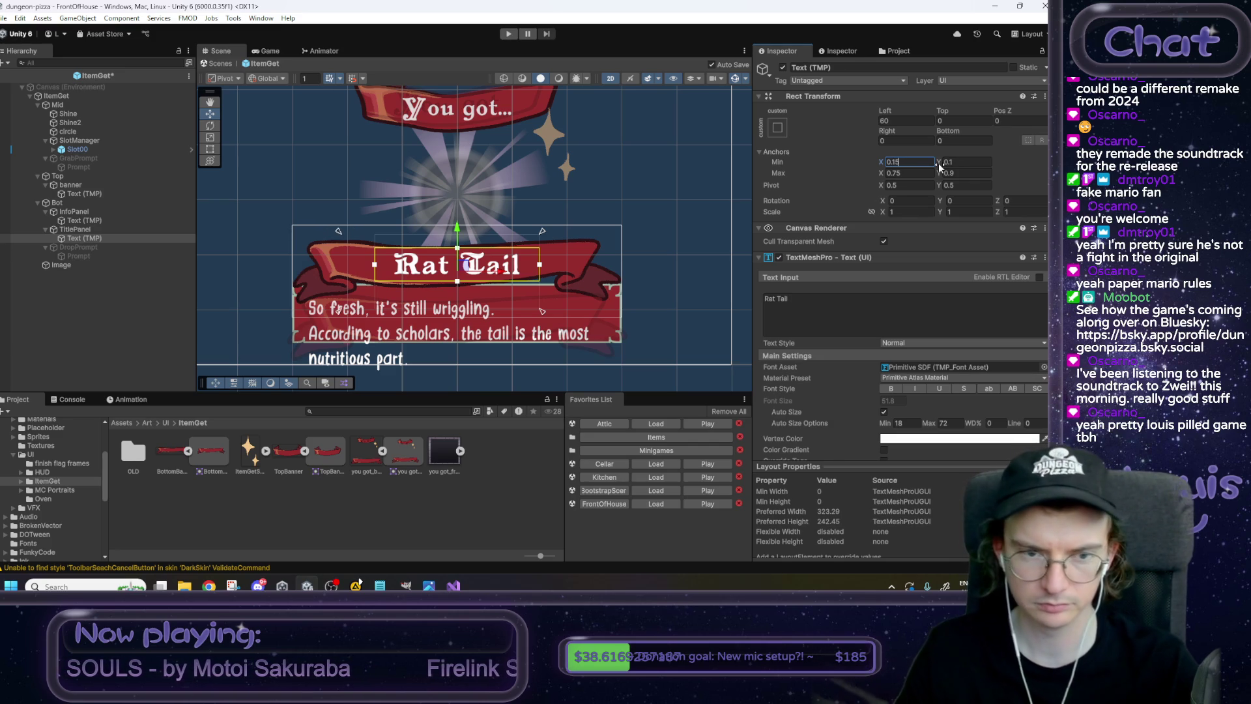
{"action": "key", "text": "Tab"}
{"action": "key", "text": "Tab"}
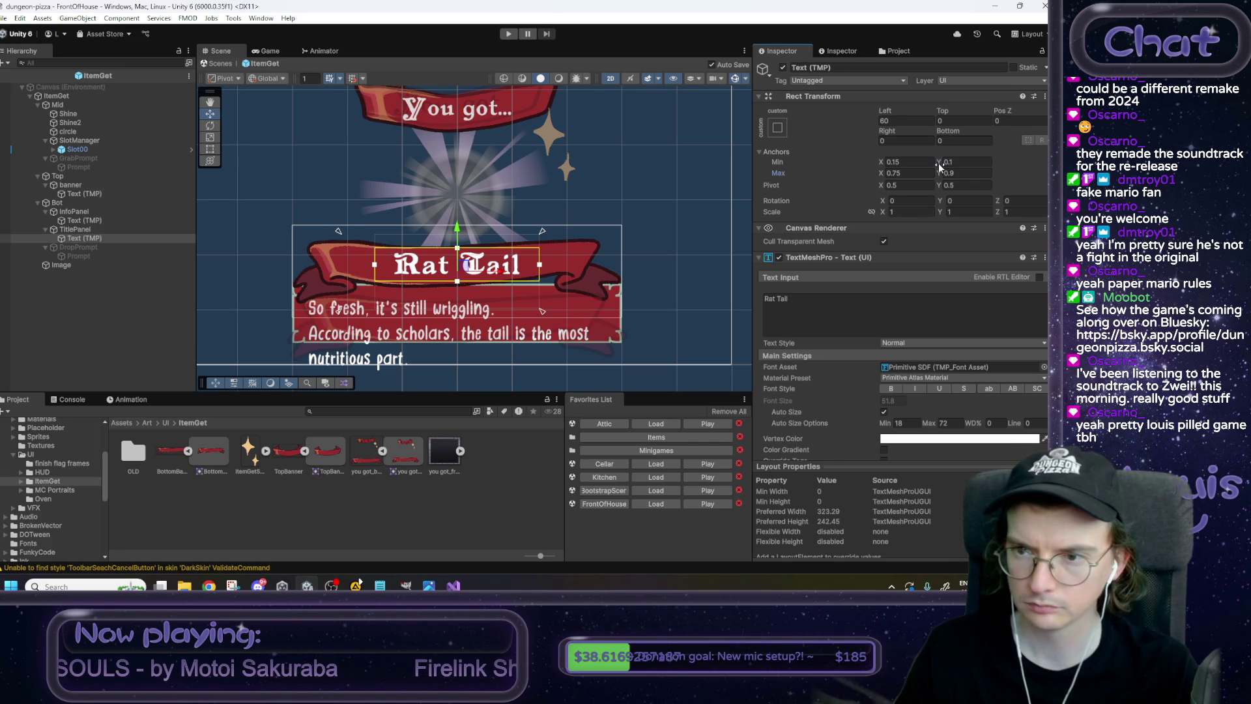
{"action": "type", "text": "0.85"}
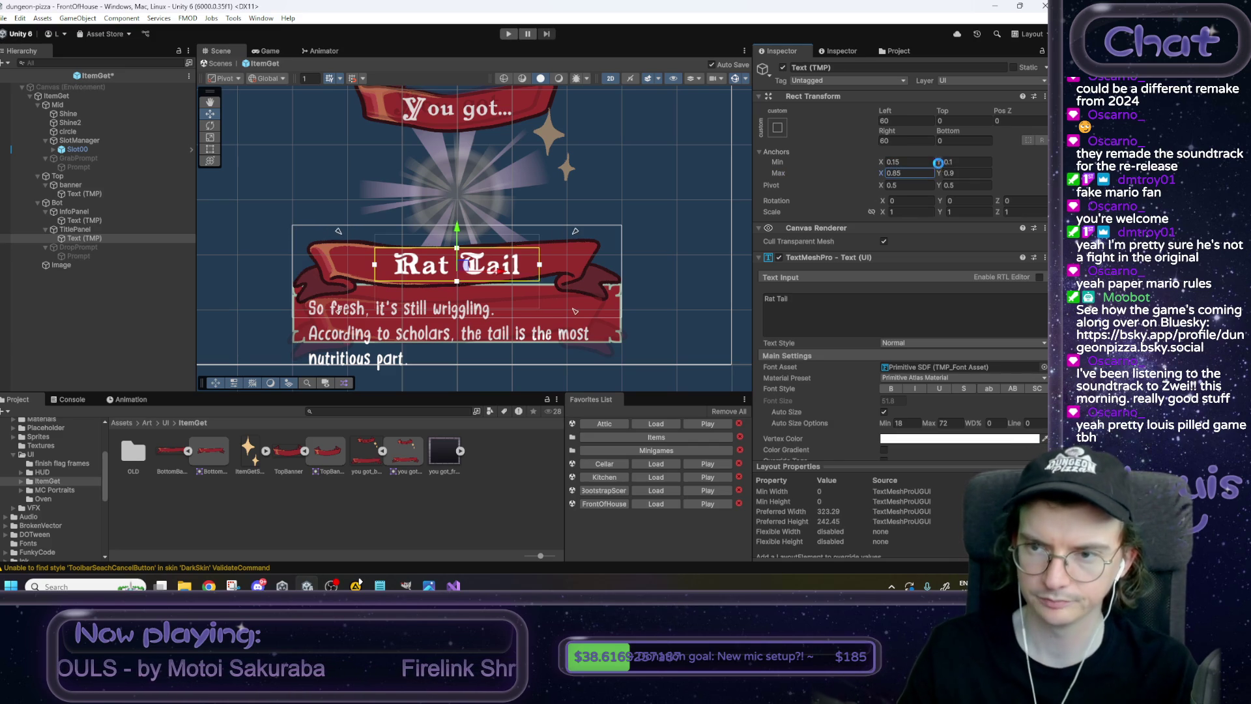
{"action": "left_click", "coordinate": [924, 120]}
{"action": "type", "text": "0"}
{"action": "key", "text": "Tab"}
{"action": "key", "text": "Tab"}
{"action": "key", "text": "Tab"}
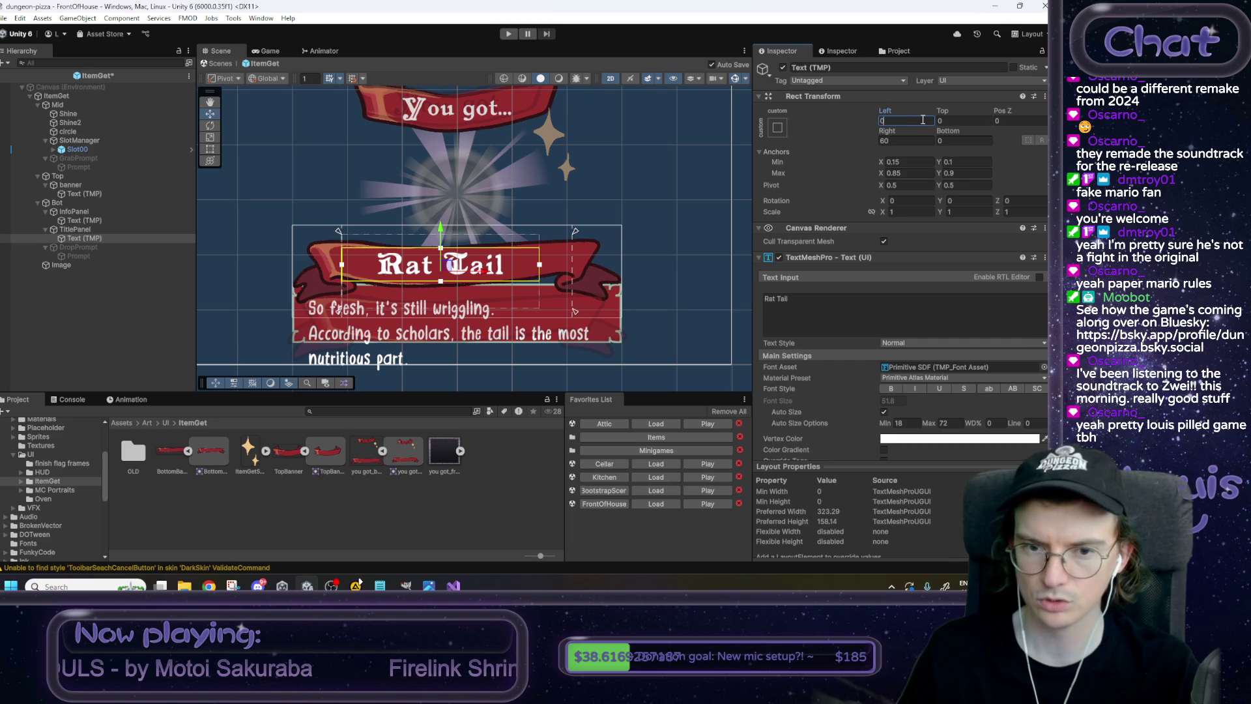
{"action": "type", "text": "0"}
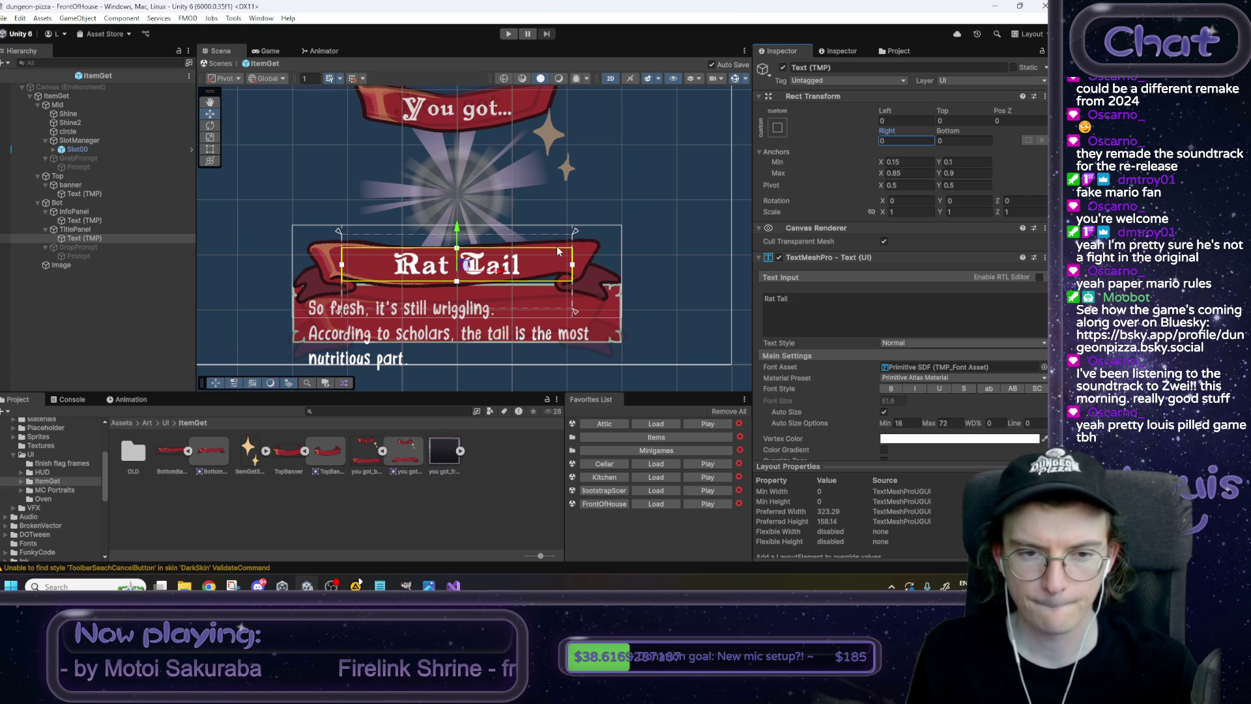
{"action": "left_click", "coordinate": [88, 264]}
{"action": "left_click", "coordinate": [783, 68]}
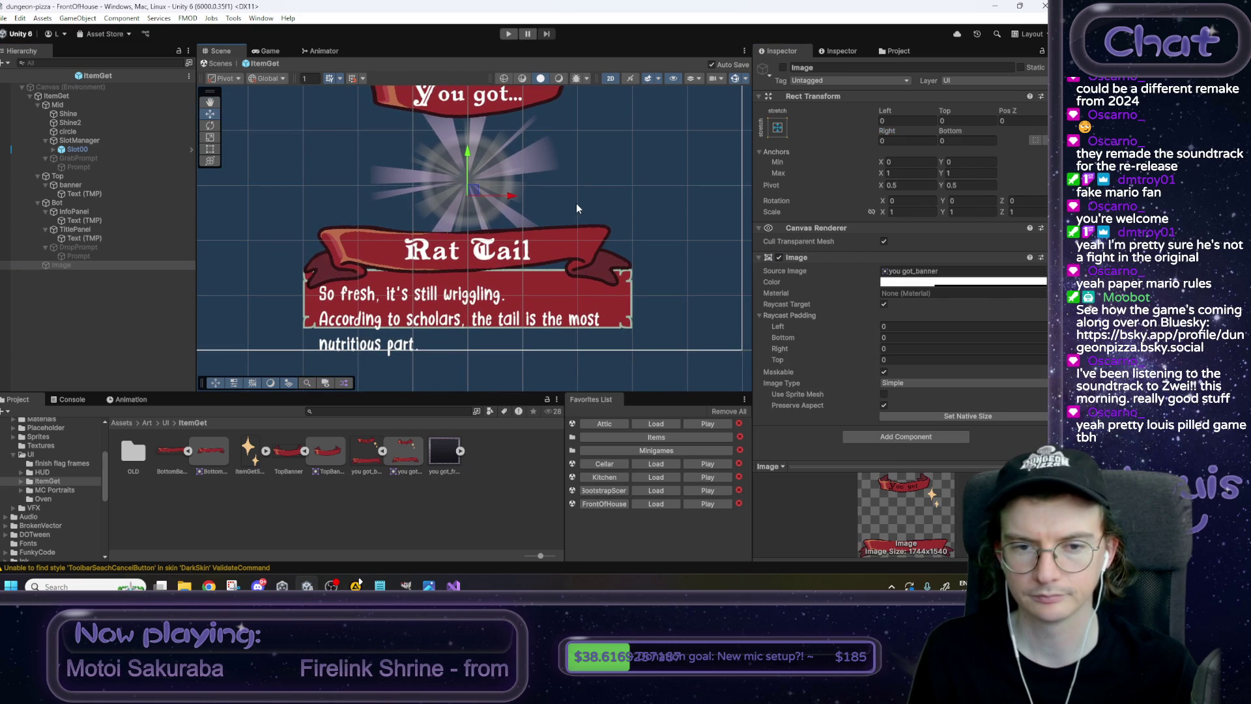
Inspect the Mid group's circle and Shine children and bring up Mid's context menu.
{"action": "left_click_drag", "start_coordinate": [584, 196], "coordinate": [593, 246]}
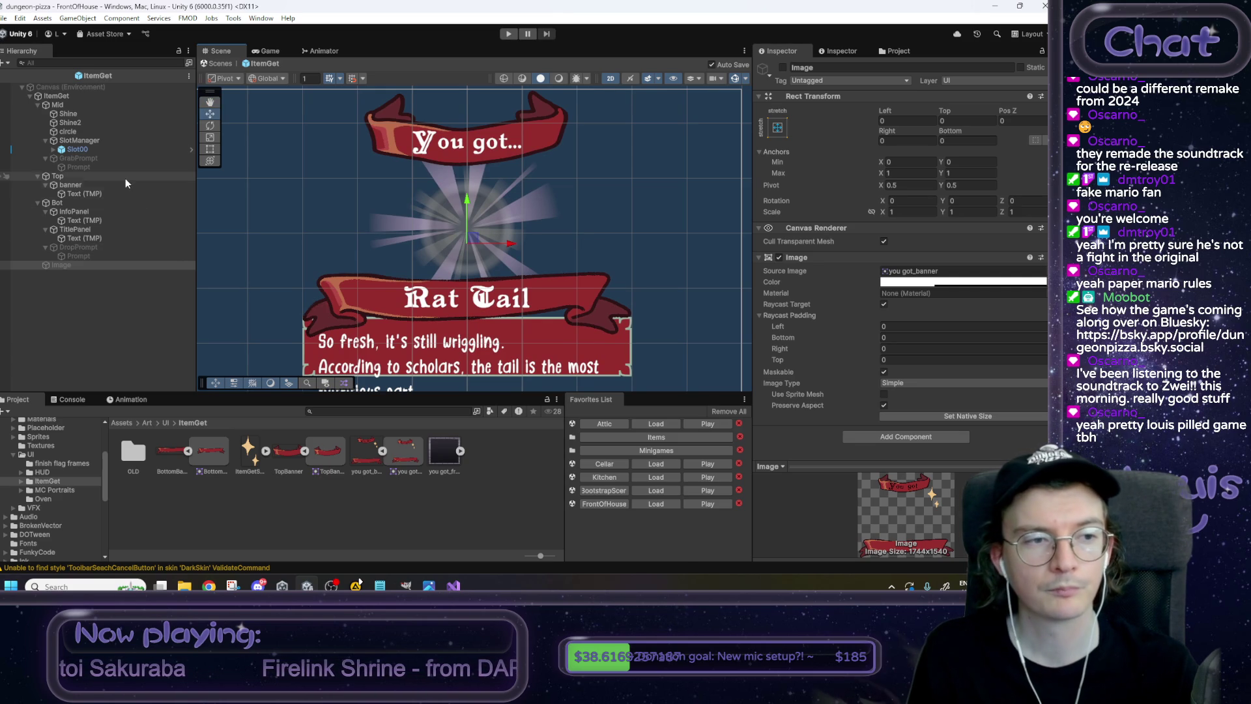
{"action": "left_click", "coordinate": [72, 106]}
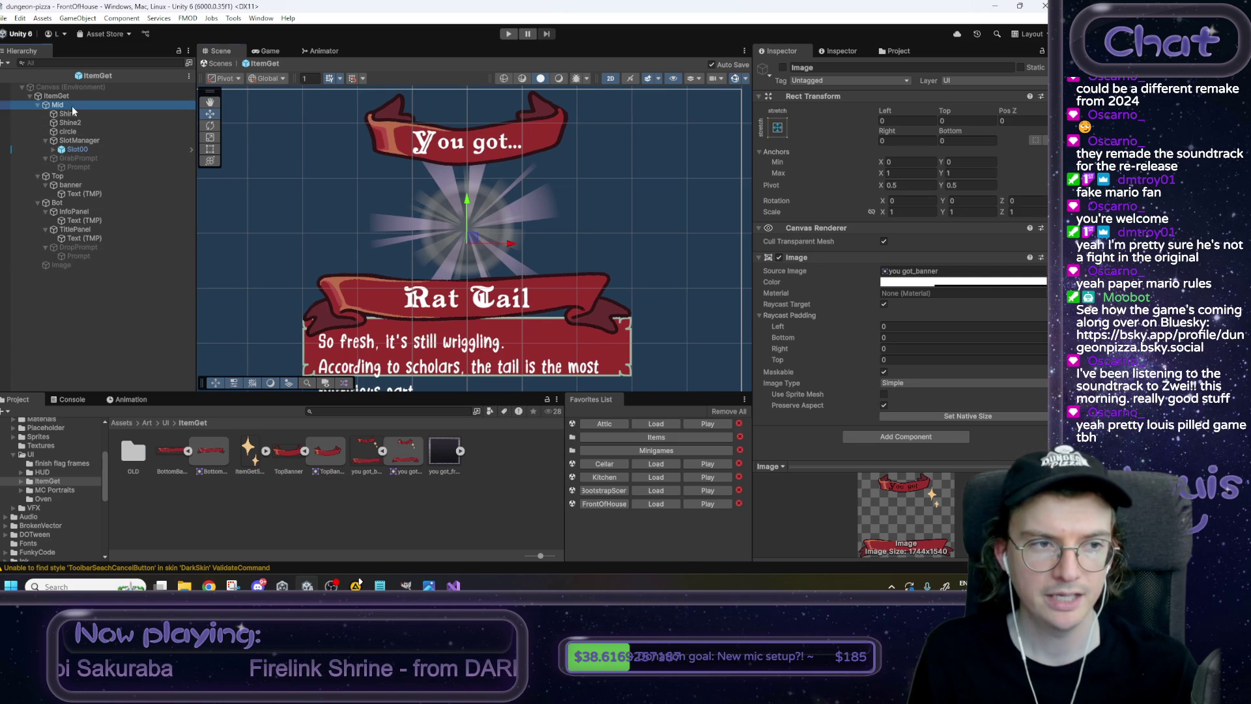
{"action": "right_click", "coordinate": [73, 109]}
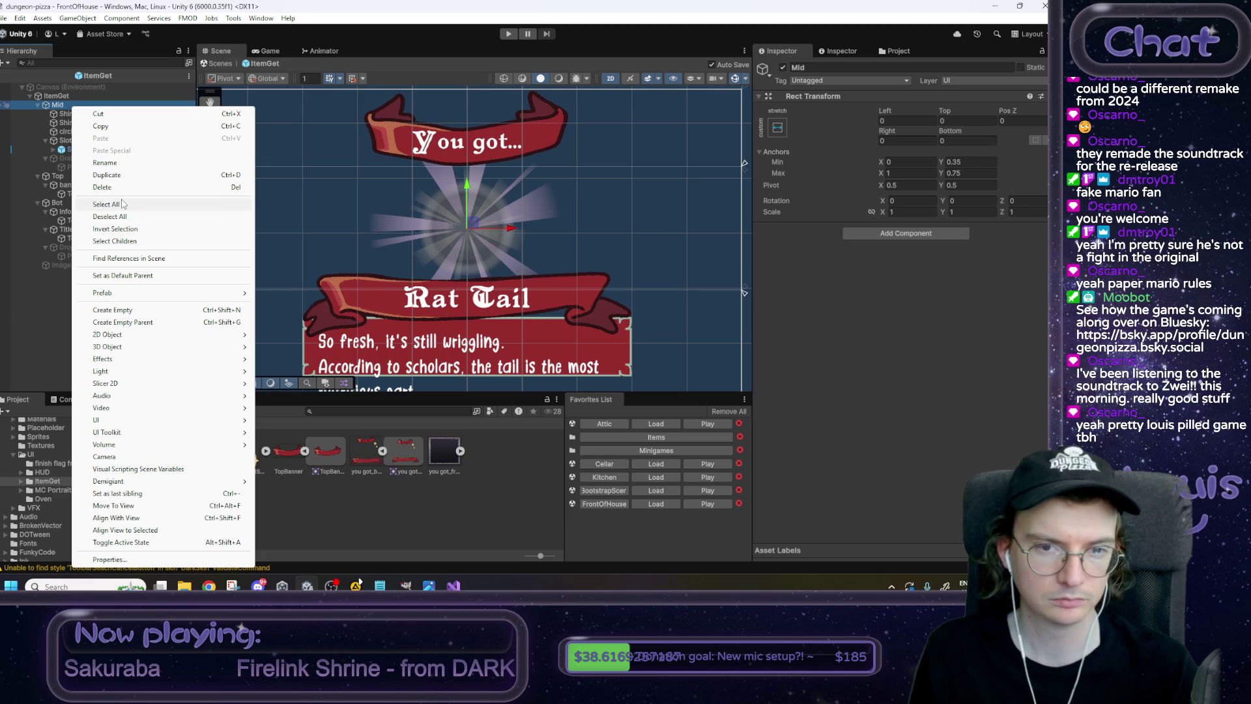
{"action": "key", "text": "Escape"}
{"action": "left_click", "coordinate": [91, 133]}
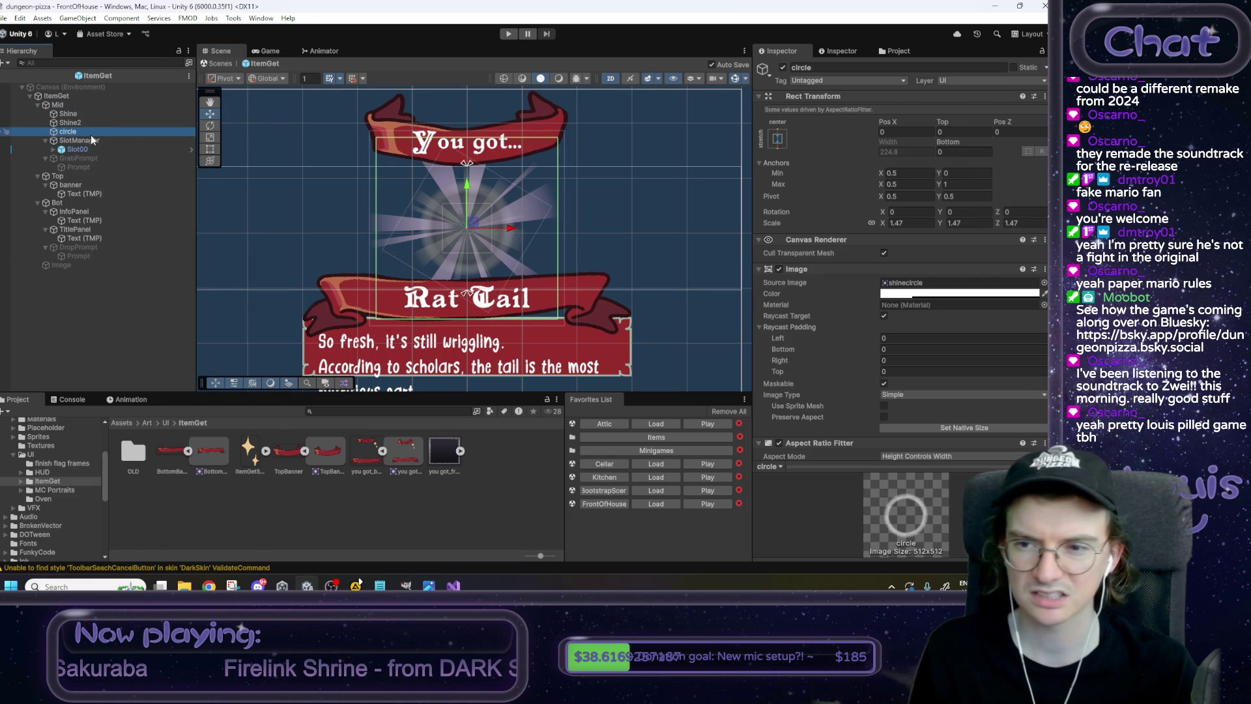
{"action": "left_click", "coordinate": [86, 115]}
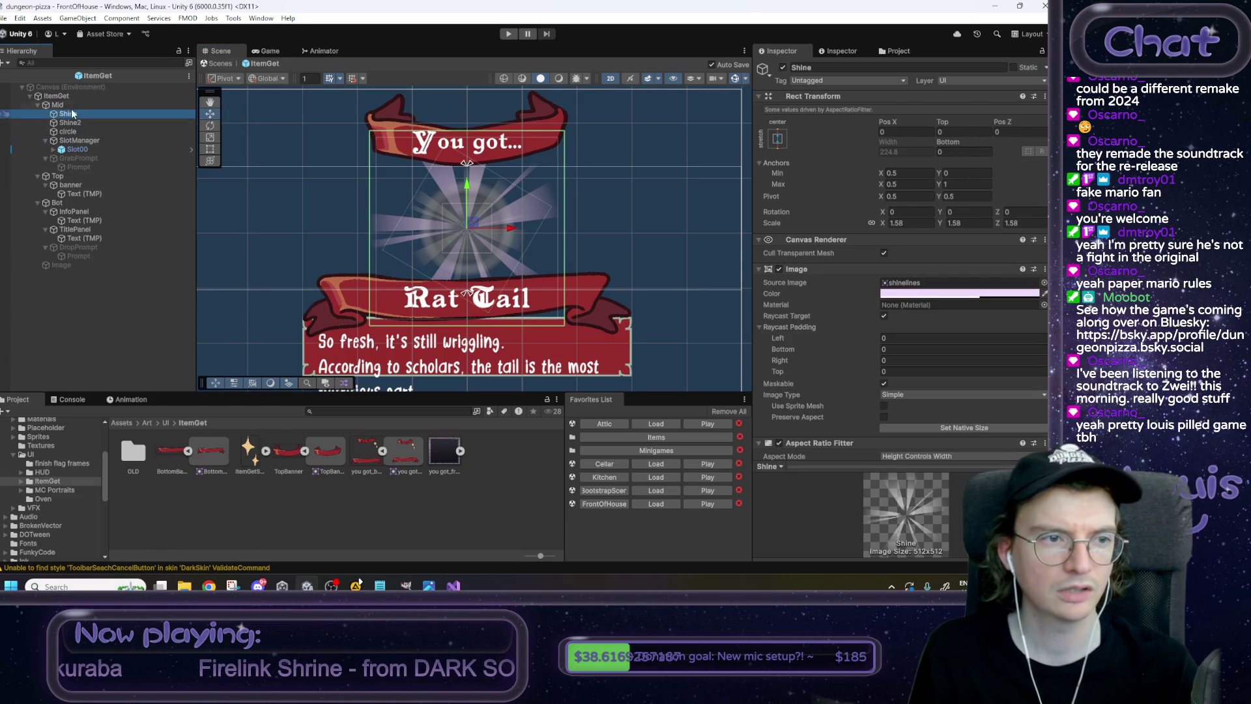
{"action": "right_click", "coordinate": [66, 106]}
Create Image (1) inside Mid, then check the reference mockup in the browser.
{"action": "mouse_move", "coordinate": [115, 421]}
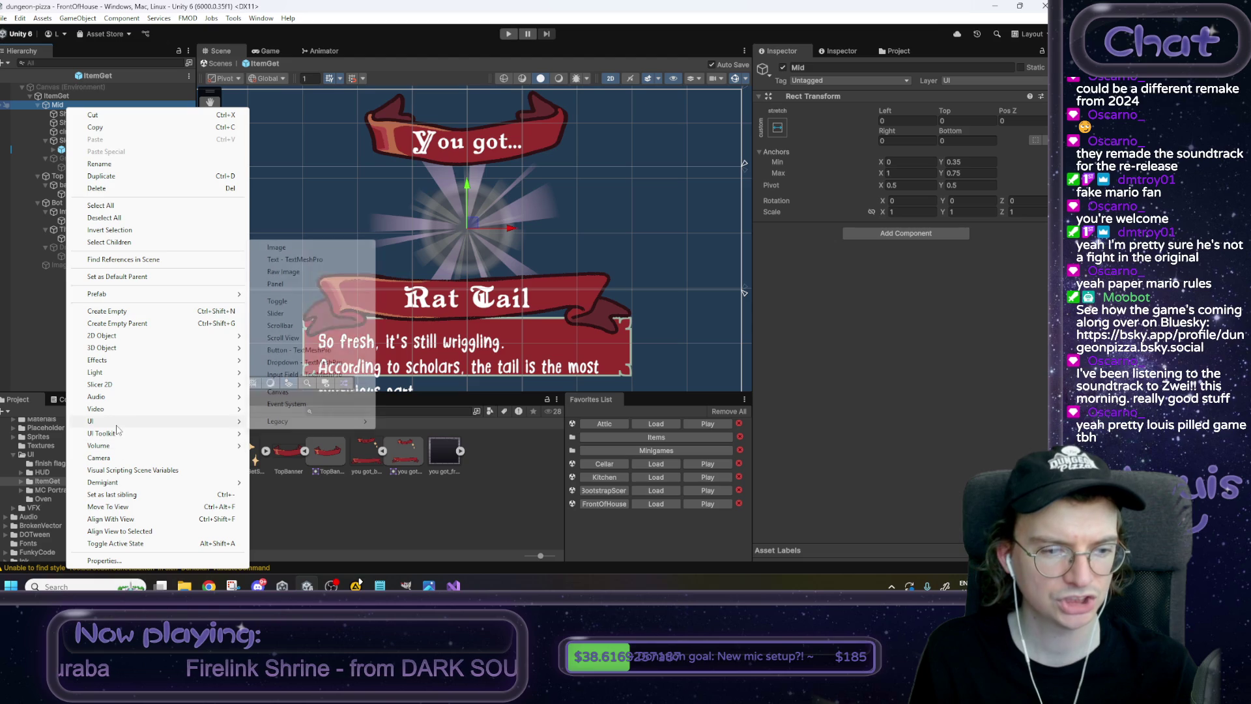
{"action": "left_click", "coordinate": [287, 247]}
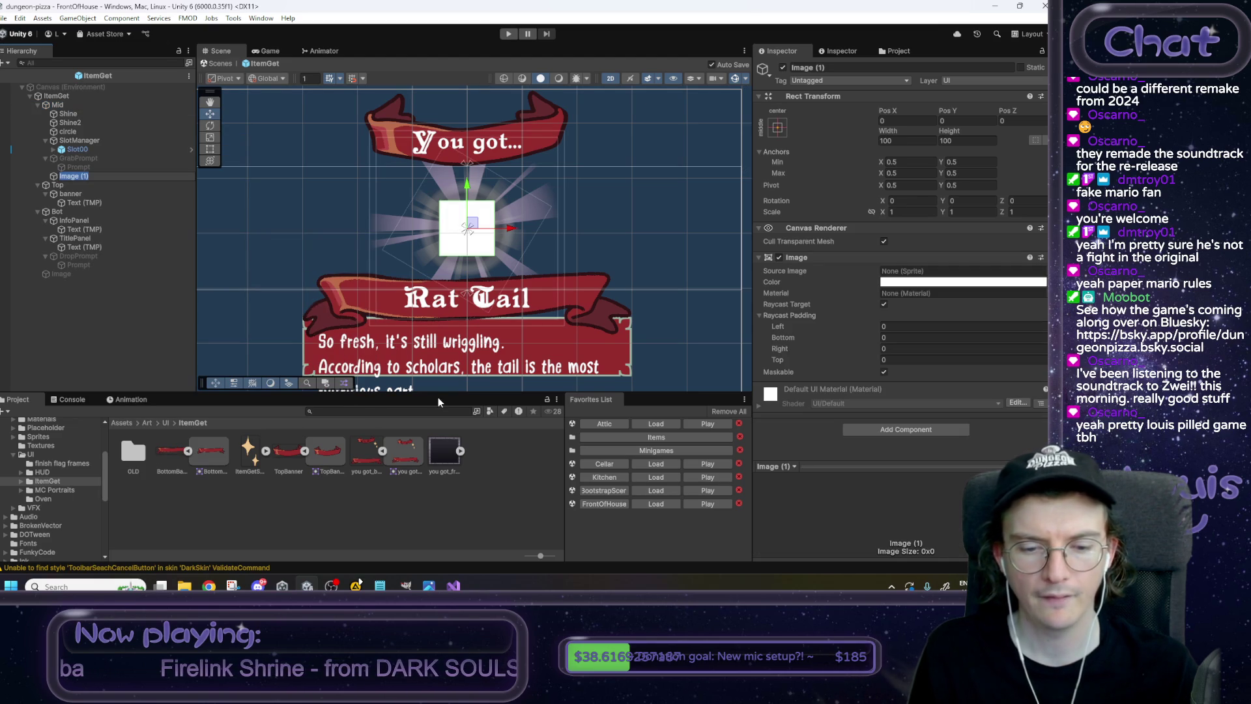
{"action": "key", "text": "alt+Tab"}
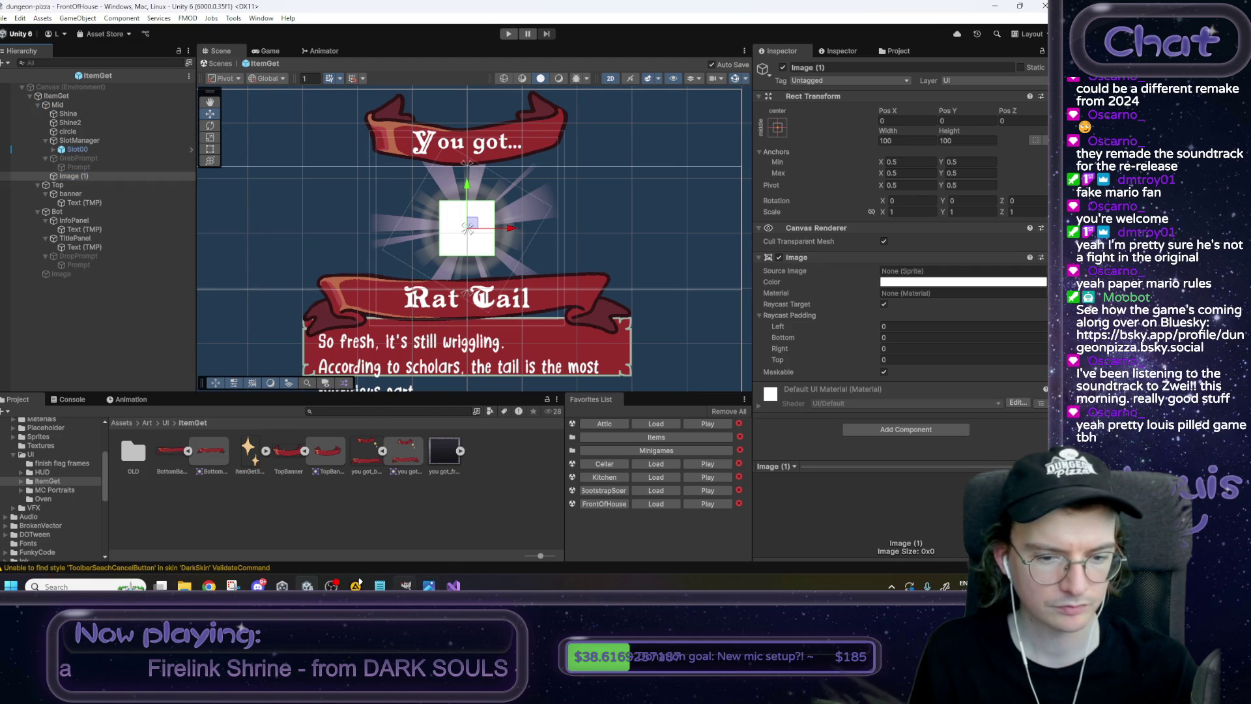
{"action": "left_click", "coordinate": [404, 461]}
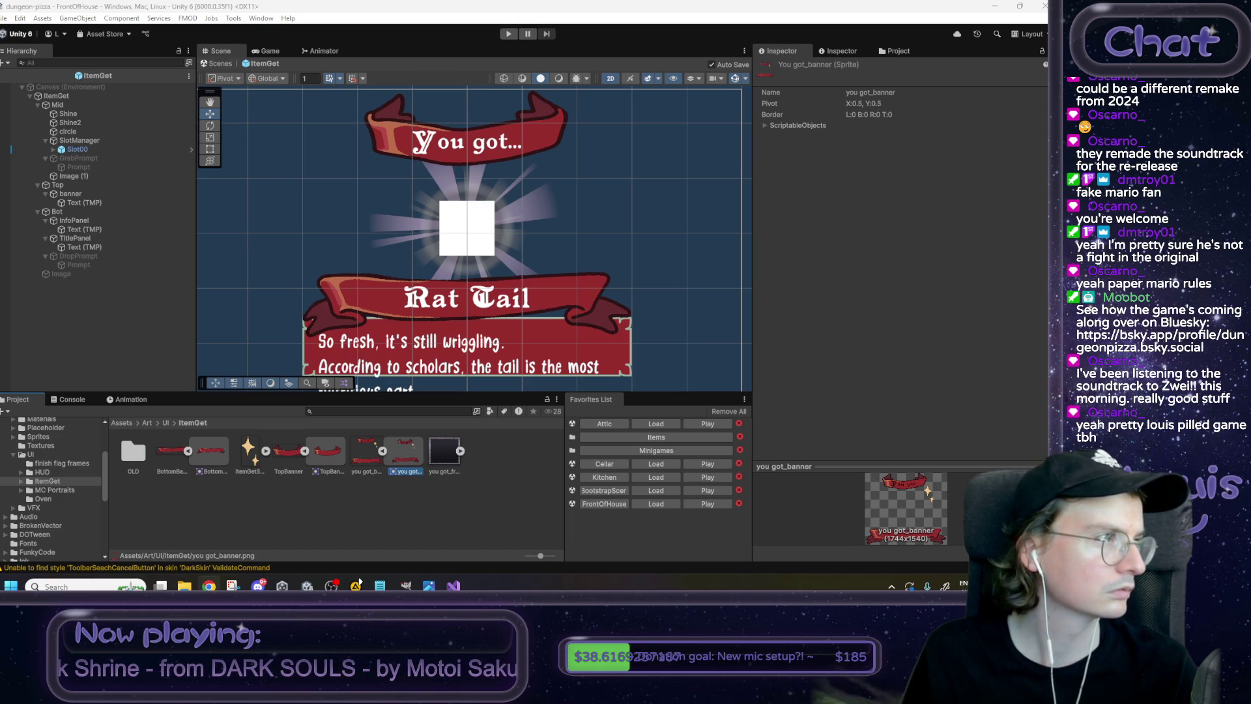
{"action": "key", "text": "alt+Tab"}
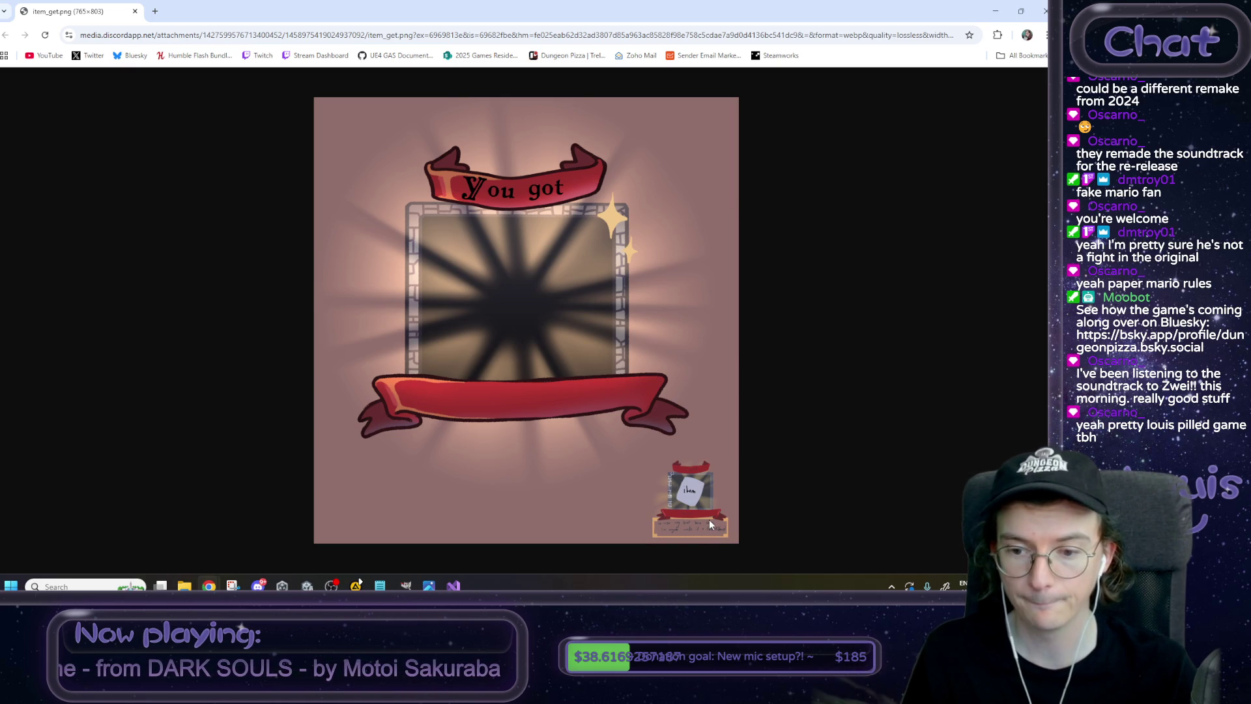
{"action": "left_click", "coordinate": [999, 11]}
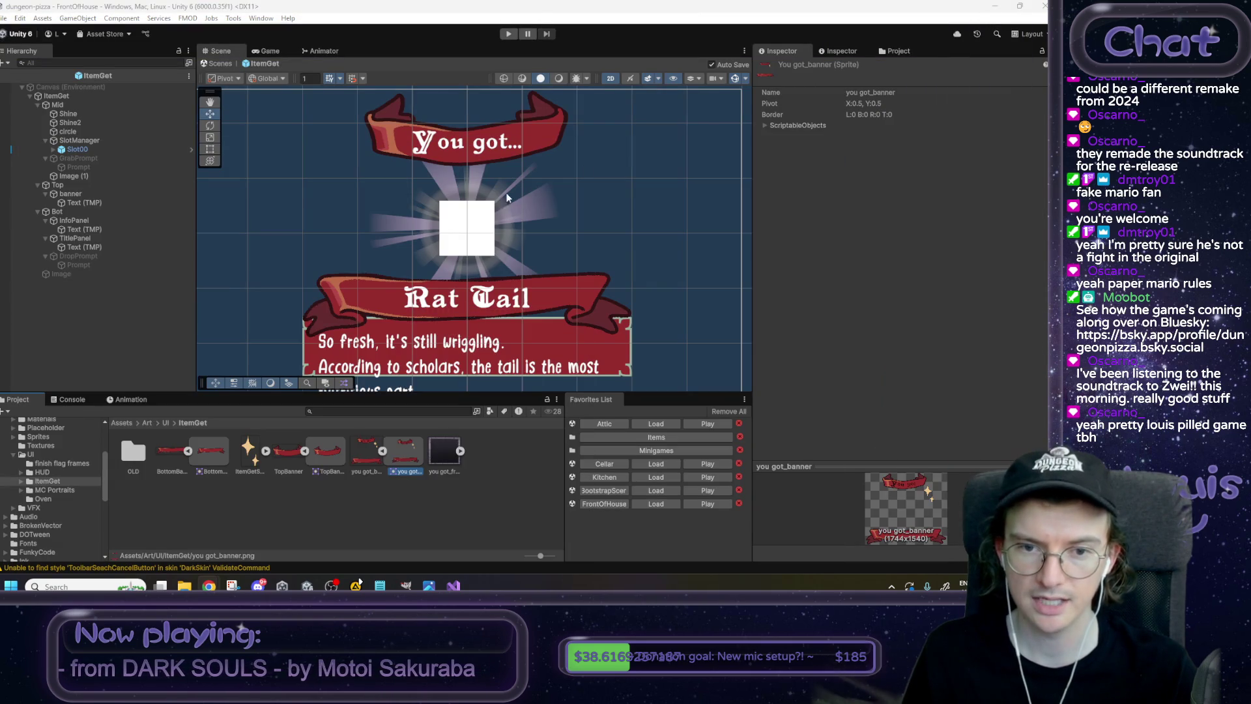
Assign the you got_frame_0 sprite to Image (1), widen it, and keep Image Type Sliced.
{"action": "left_click", "coordinate": [83, 177]}
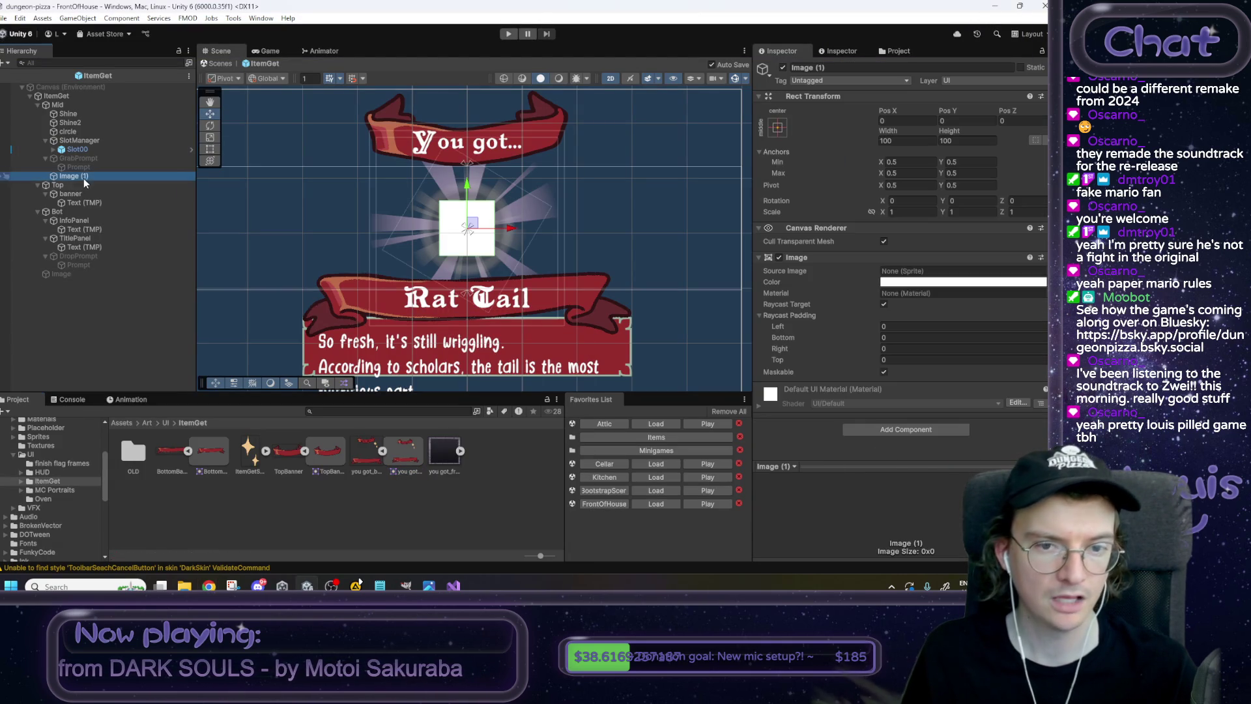
{"action": "left_click_drag", "start_coordinate": [442, 460], "coordinate": [929, 273]}
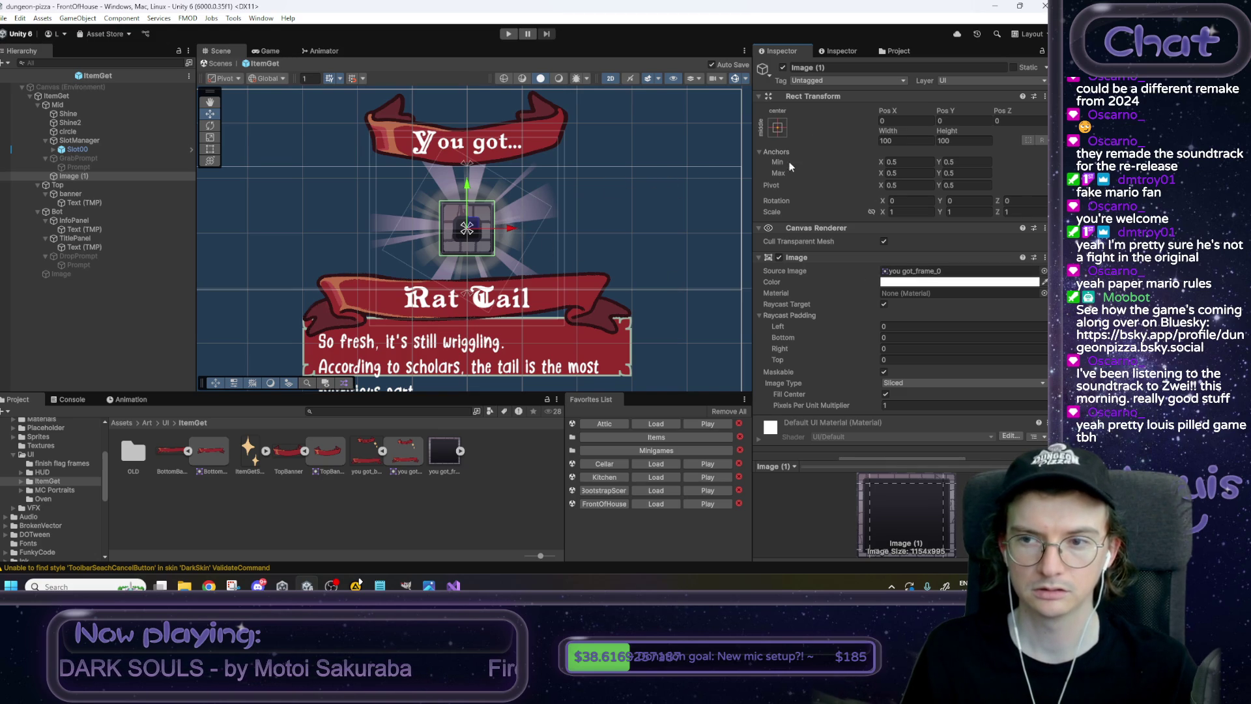
{"action": "mouse_move", "coordinate": [888, 136]}
{"action": "left_mouse_down"}
{"action": "mouse_move", "coordinate": [1173, 140]}
{"action": "mouse_move", "coordinate": [303, 143]}
{"action": "mouse_move", "coordinate": [680, 160]}
{"action": "mouse_move", "coordinate": [92, 166]}
{"action": "mouse_move", "coordinate": [378, 156]}
{"action": "left_mouse_up"}
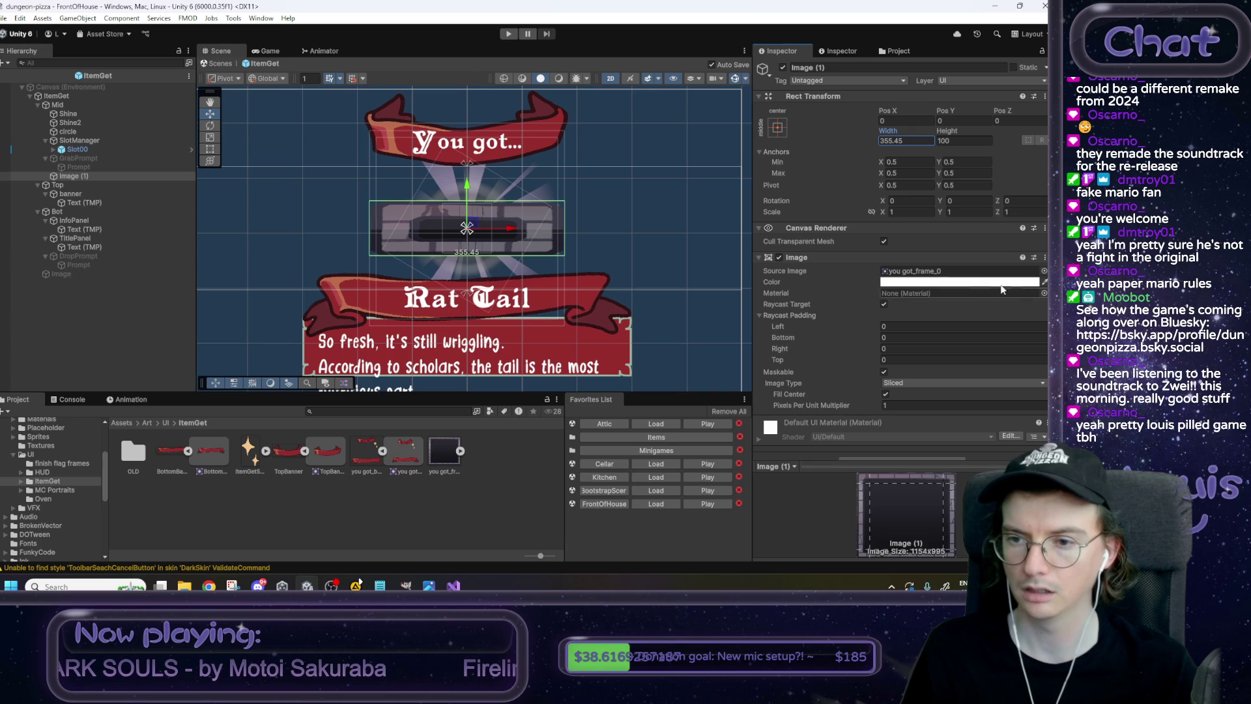
{"action": "scroll", "coordinate": [824, 313], "scroll_direction": "down", "scroll_amount": 1}
{"action": "left_click", "coordinate": [892, 368]}
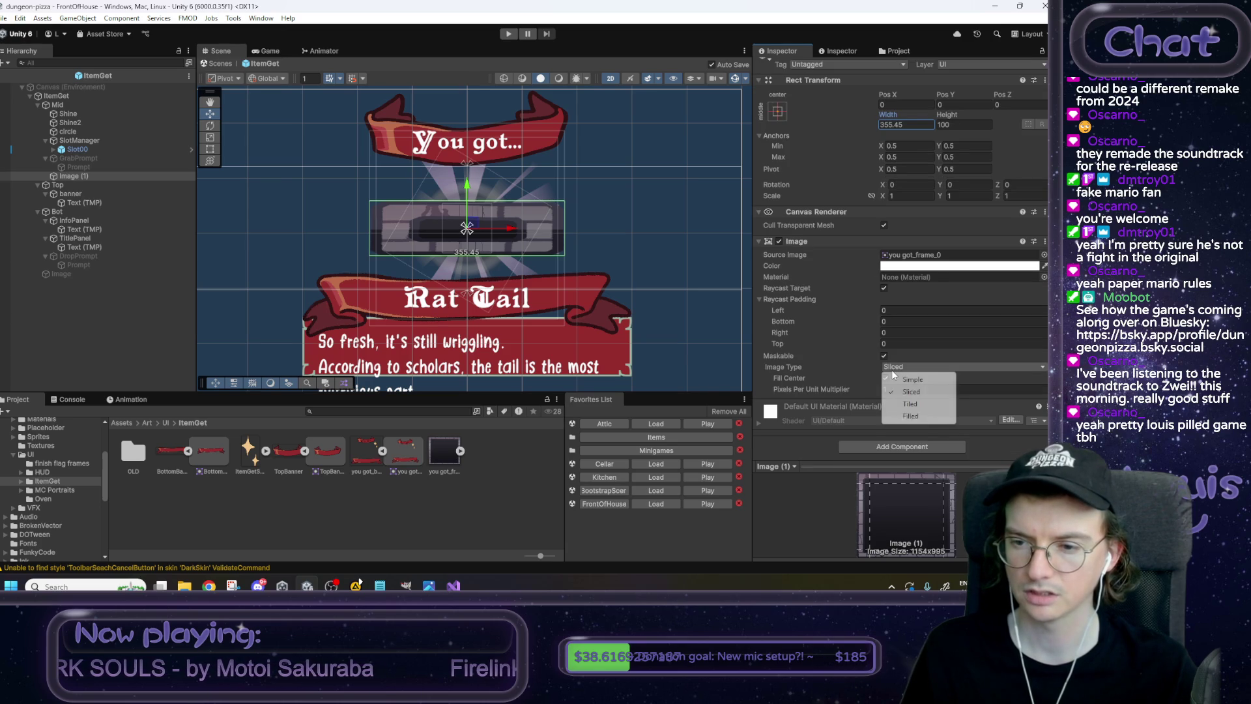
{"action": "left_click", "coordinate": [913, 392]}
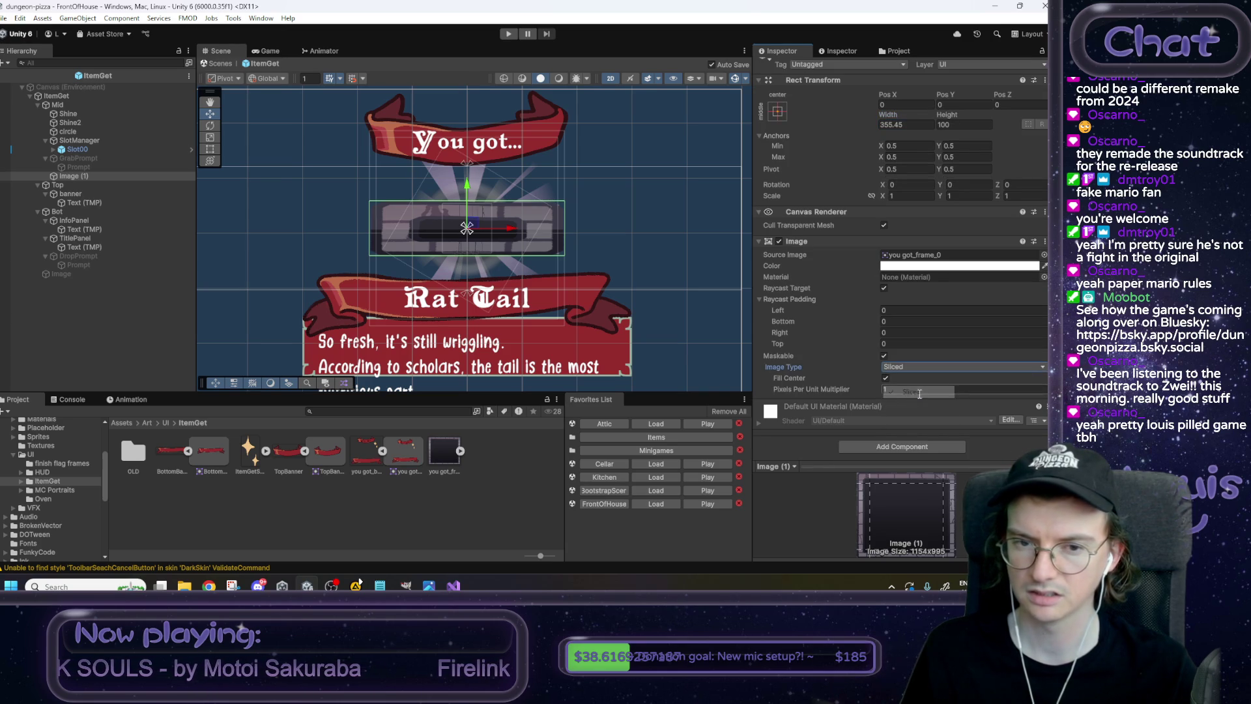
Inspect the you got_frame texture and its you got_frame_0 sprite, then reselect Image (1).
{"action": "left_click", "coordinate": [444, 455]}
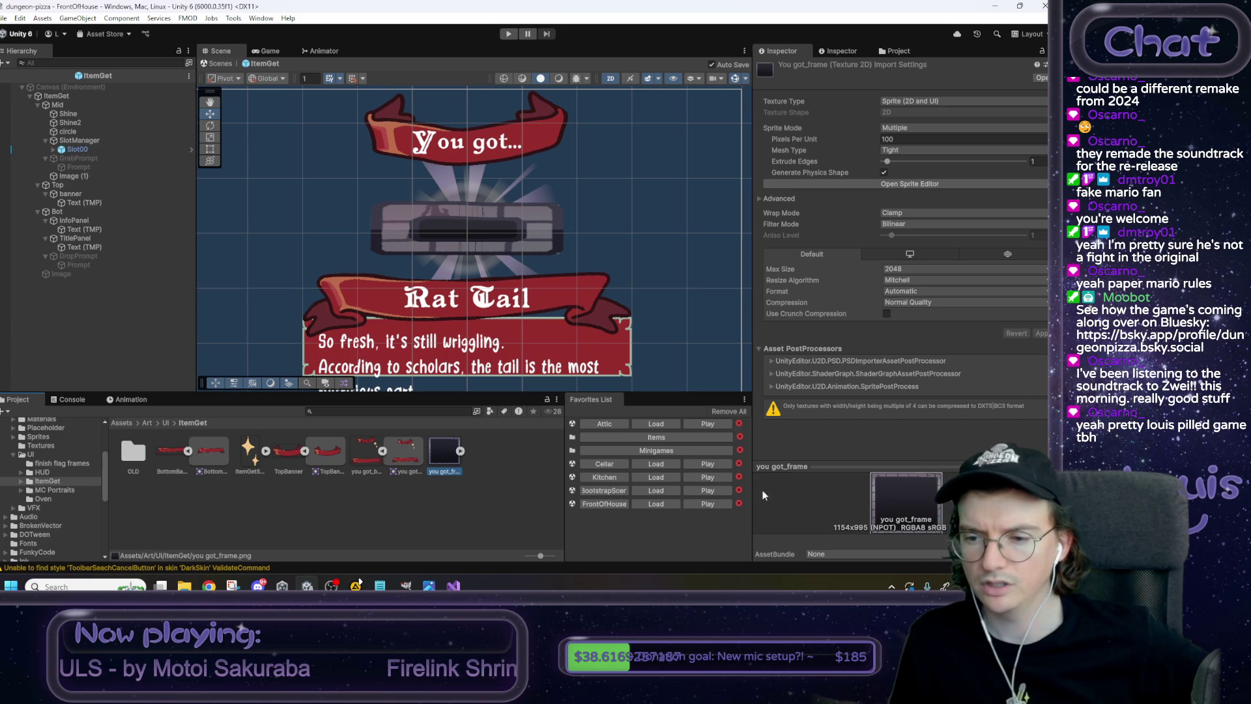
{"action": "left_click", "coordinate": [460, 451]}
{"action": "left_click", "coordinate": [477, 459]}
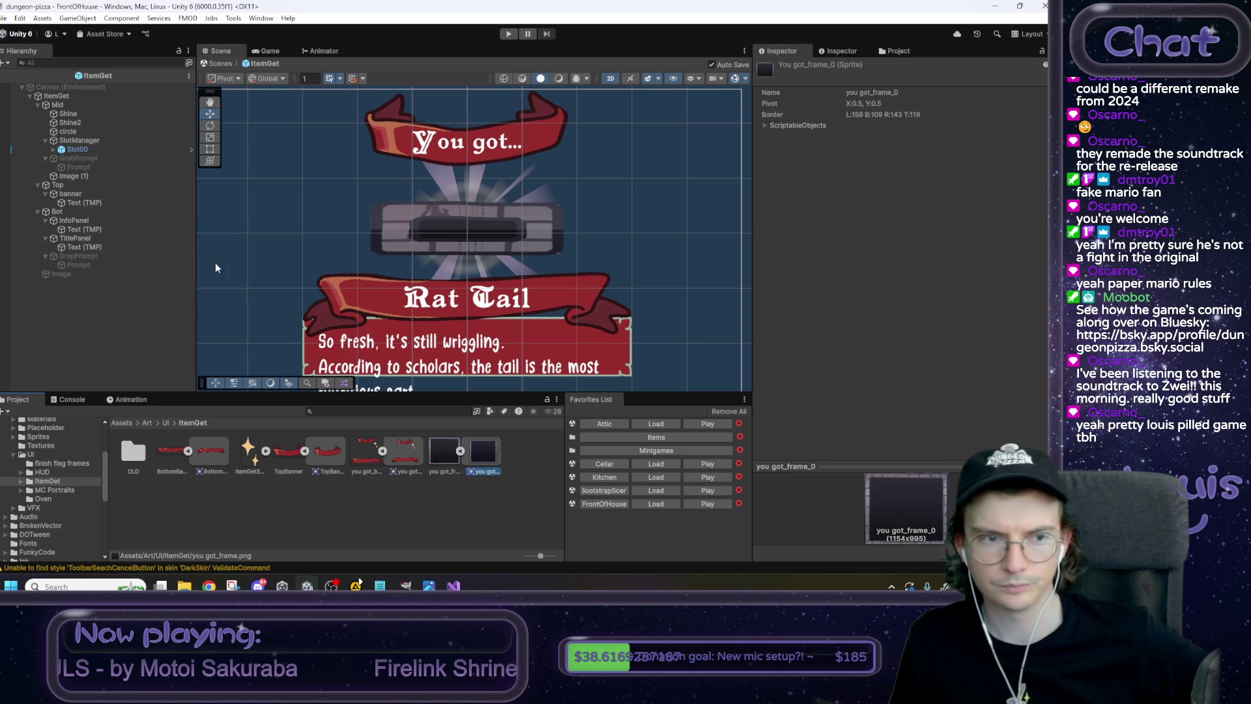
{"action": "left_click", "coordinate": [78, 176]}
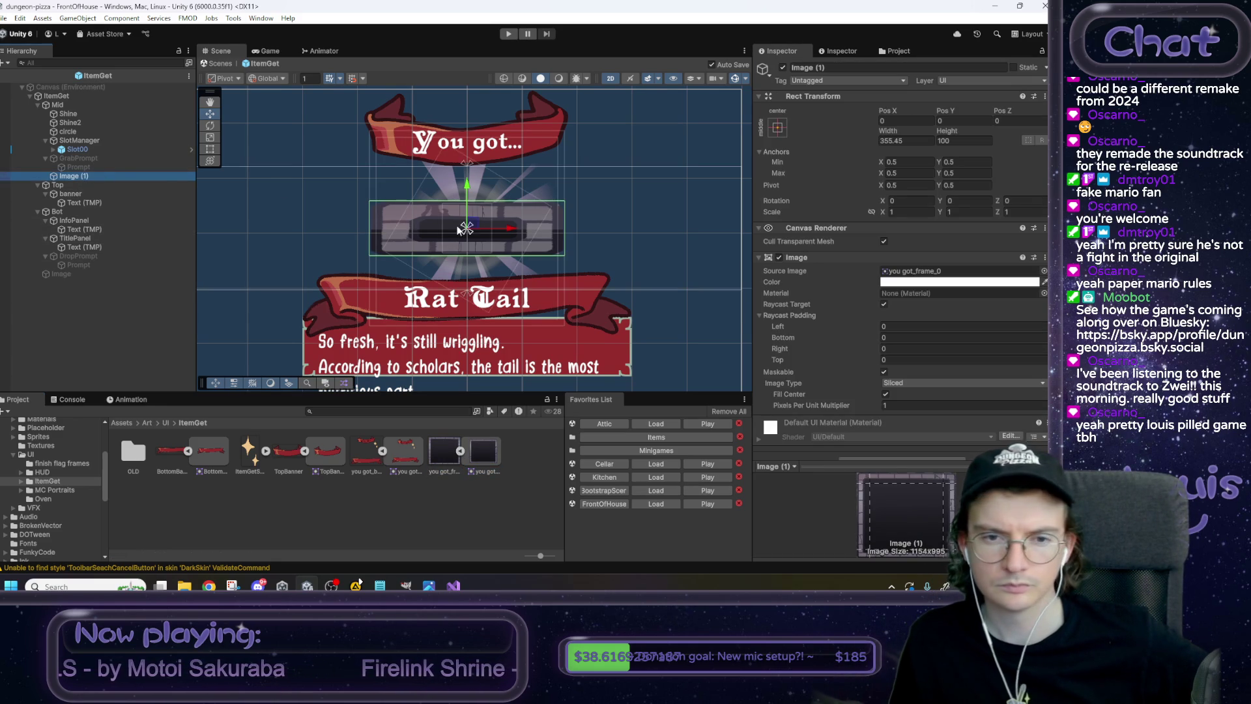
{"action": "left_click", "coordinate": [953, 211]}
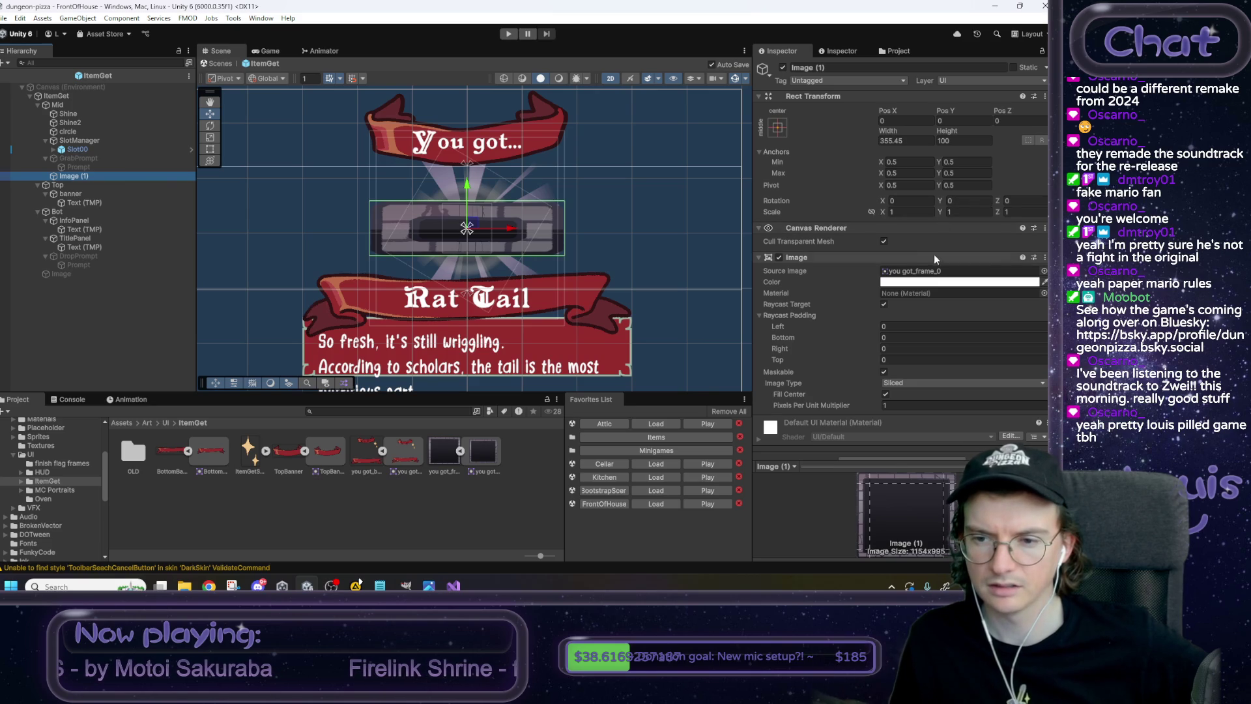
{"action": "scroll", "coordinate": [815, 313], "scroll_direction": "down", "scroll_amount": 1}
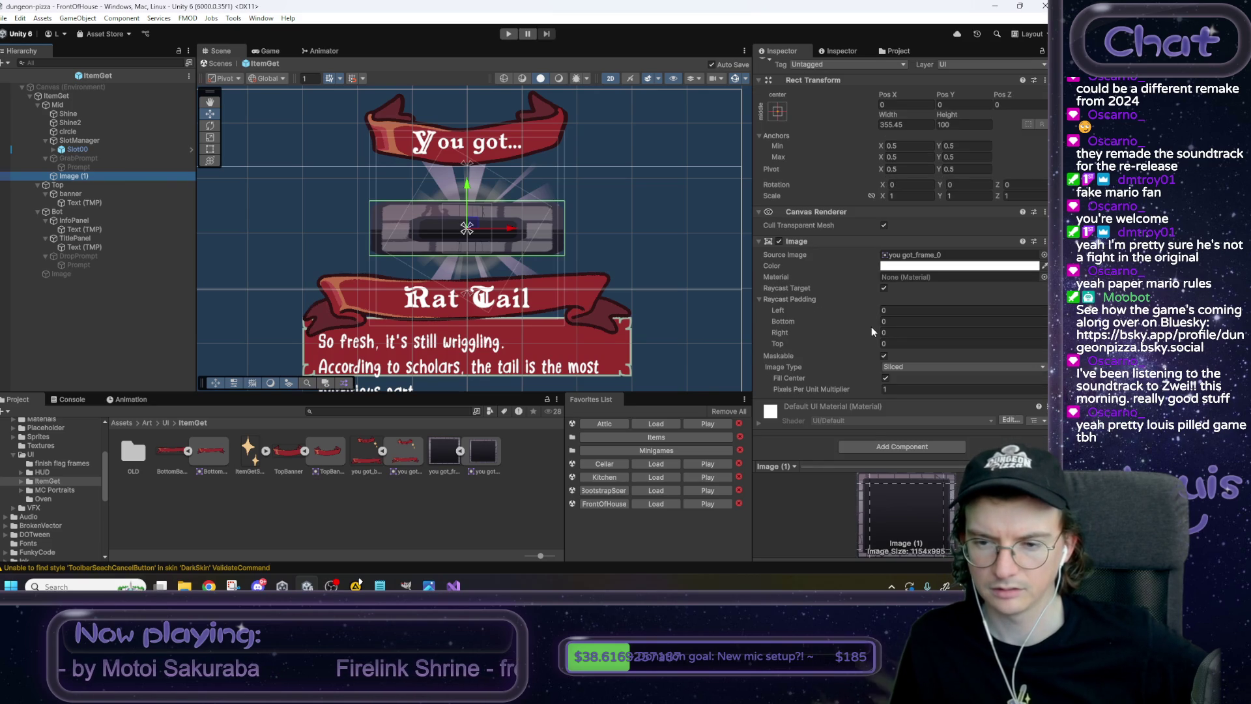
Toggle Fill Center and try Filled and Simple image types before returning to Sliced.
{"action": "left_click", "coordinate": [885, 378]}
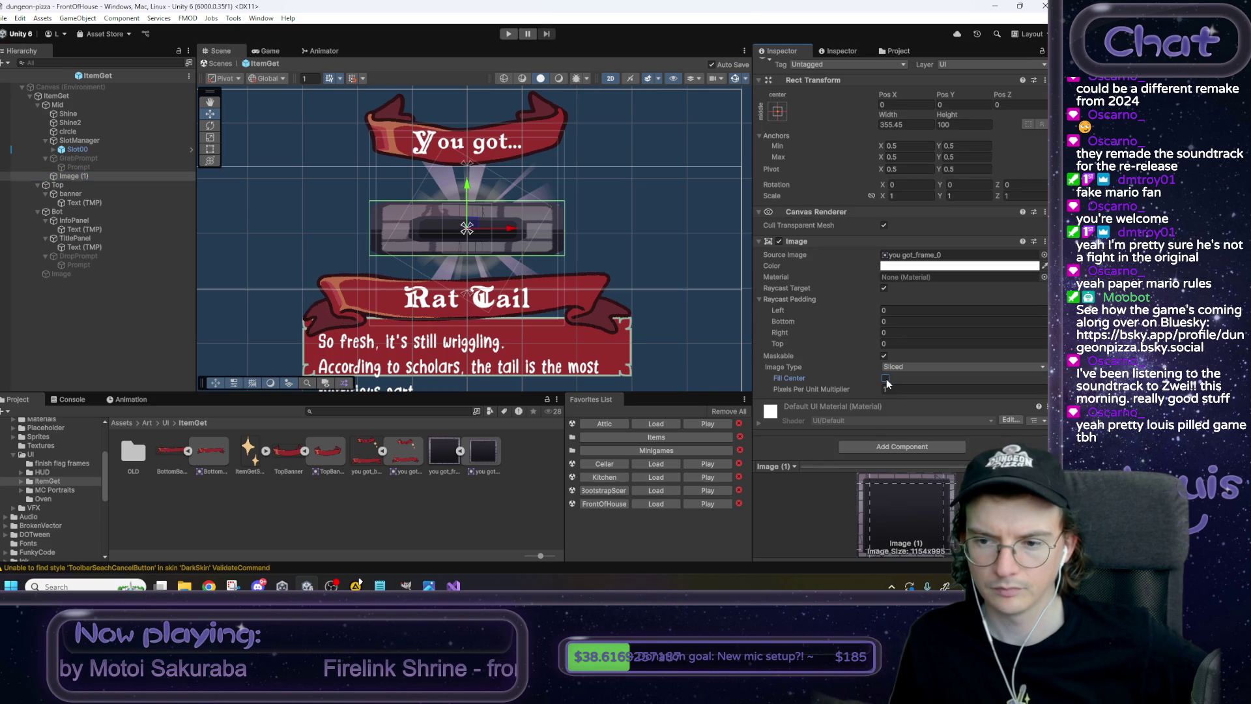
{"action": "left_click", "coordinate": [901, 368]}
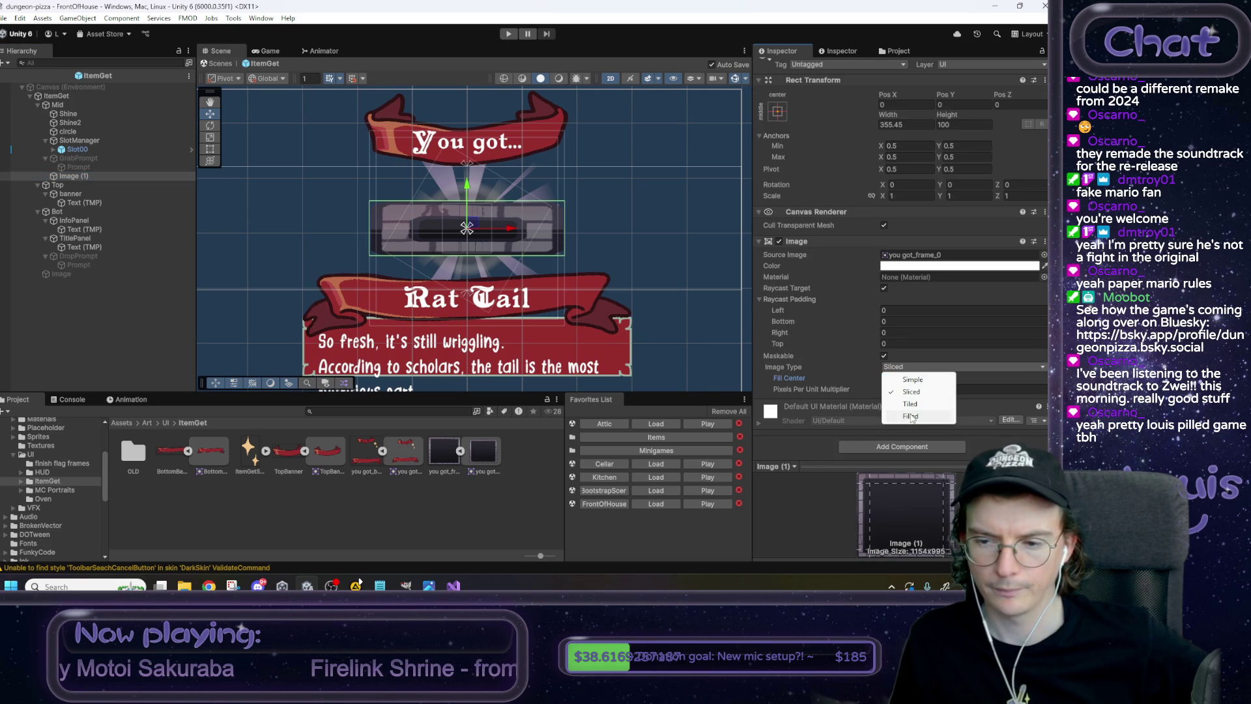
{"action": "left_click", "coordinate": [913, 416]}
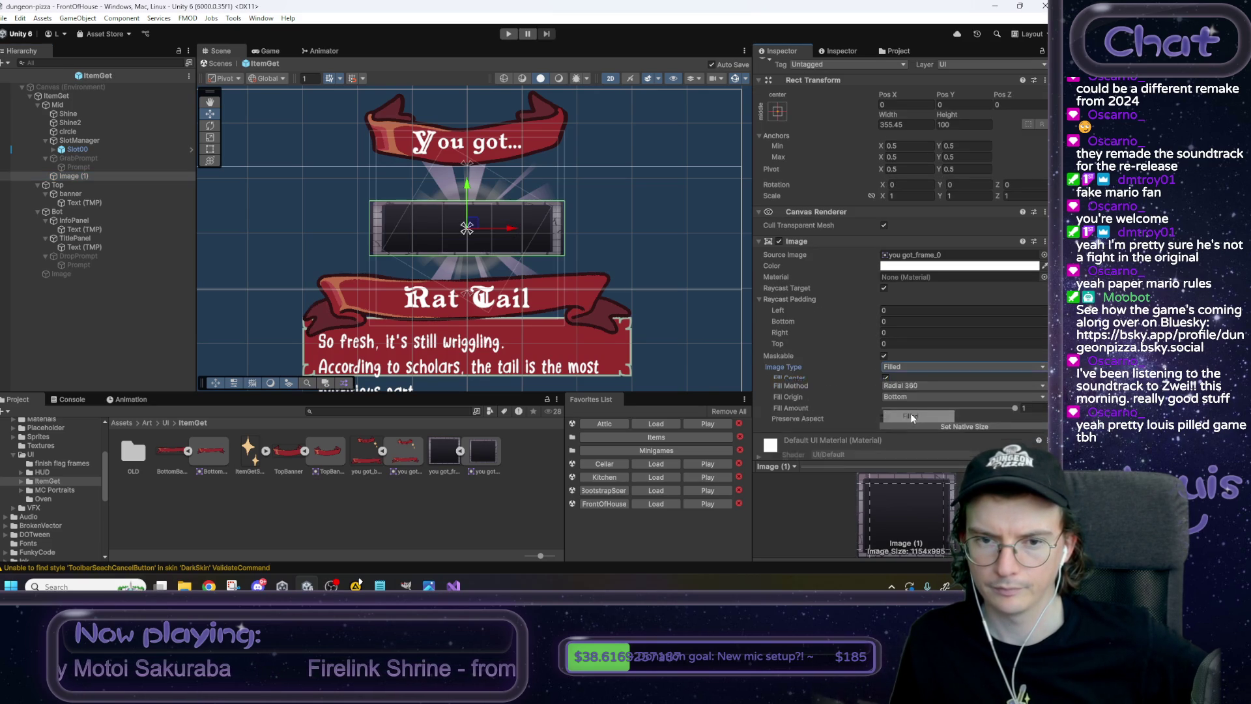
{"action": "left_click", "coordinate": [906, 366]}
{"action": "left_click", "coordinate": [910, 380]}
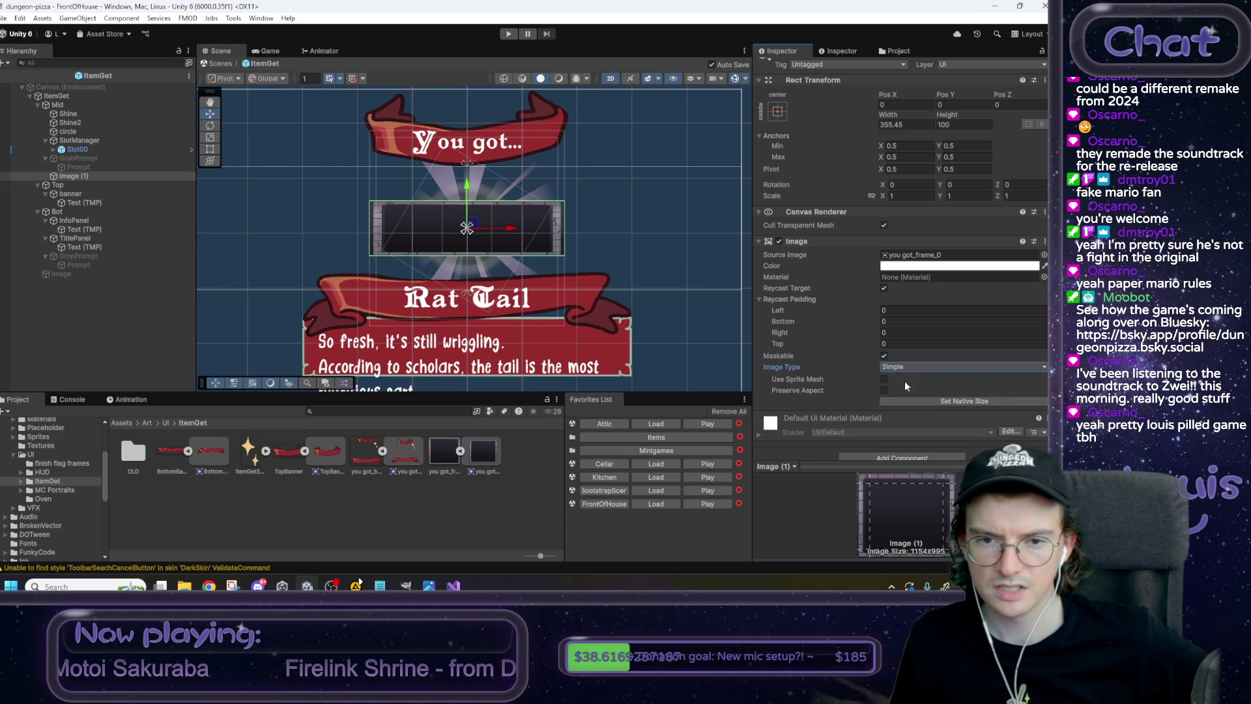
{"action": "left_click", "coordinate": [908, 368]}
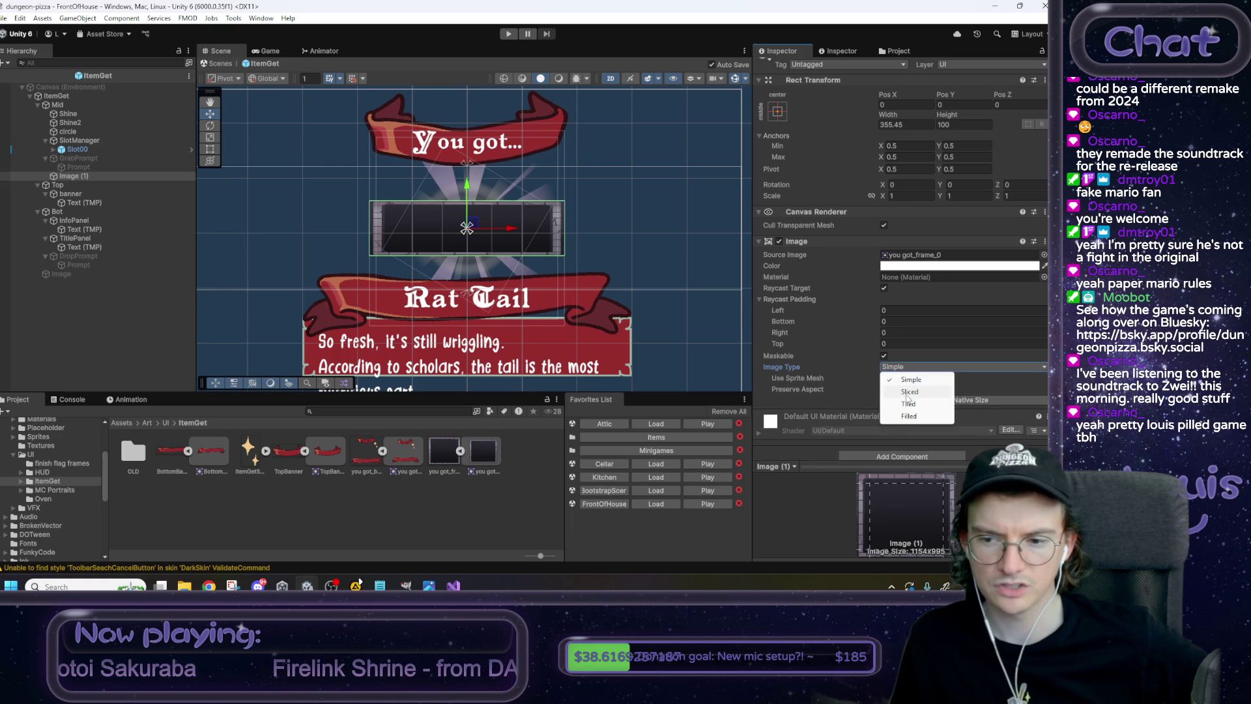
{"action": "left_click", "coordinate": [907, 392]}
{"action": "left_click", "coordinate": [455, 460]}
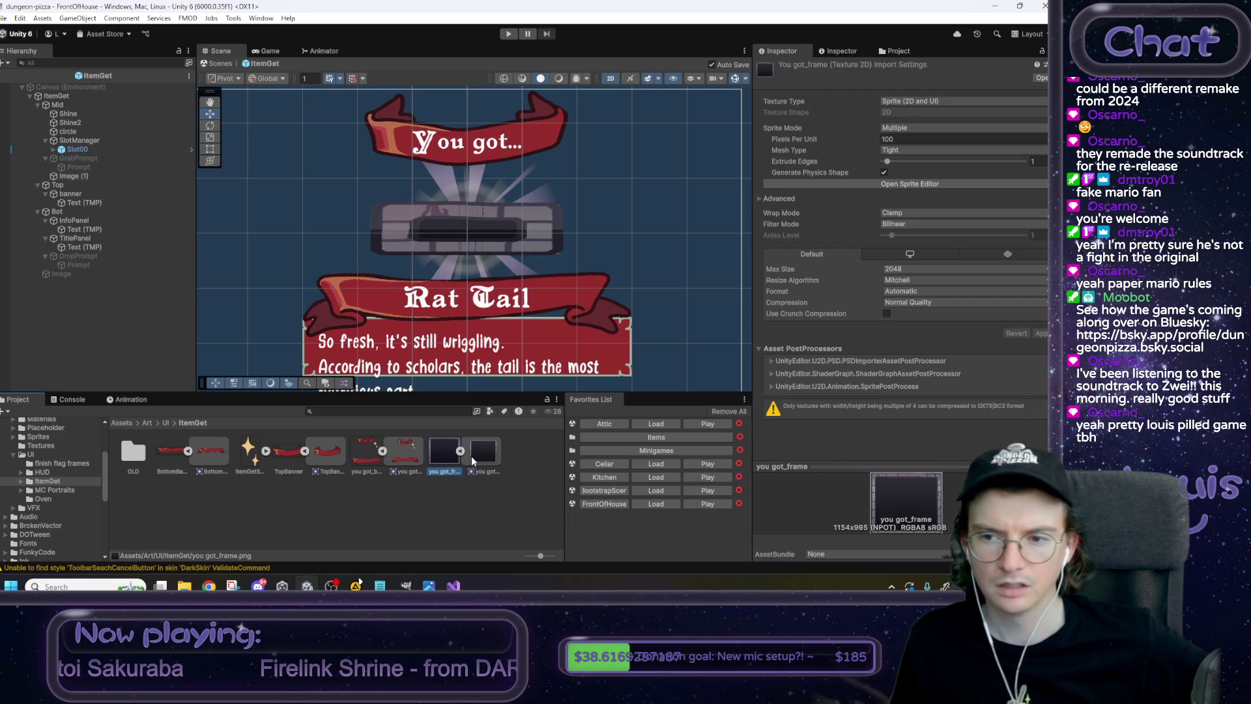
Try Pixels Per Unit values of 1000 and then 500 on the you got_frame texture.
{"action": "left_click", "coordinate": [895, 140]}
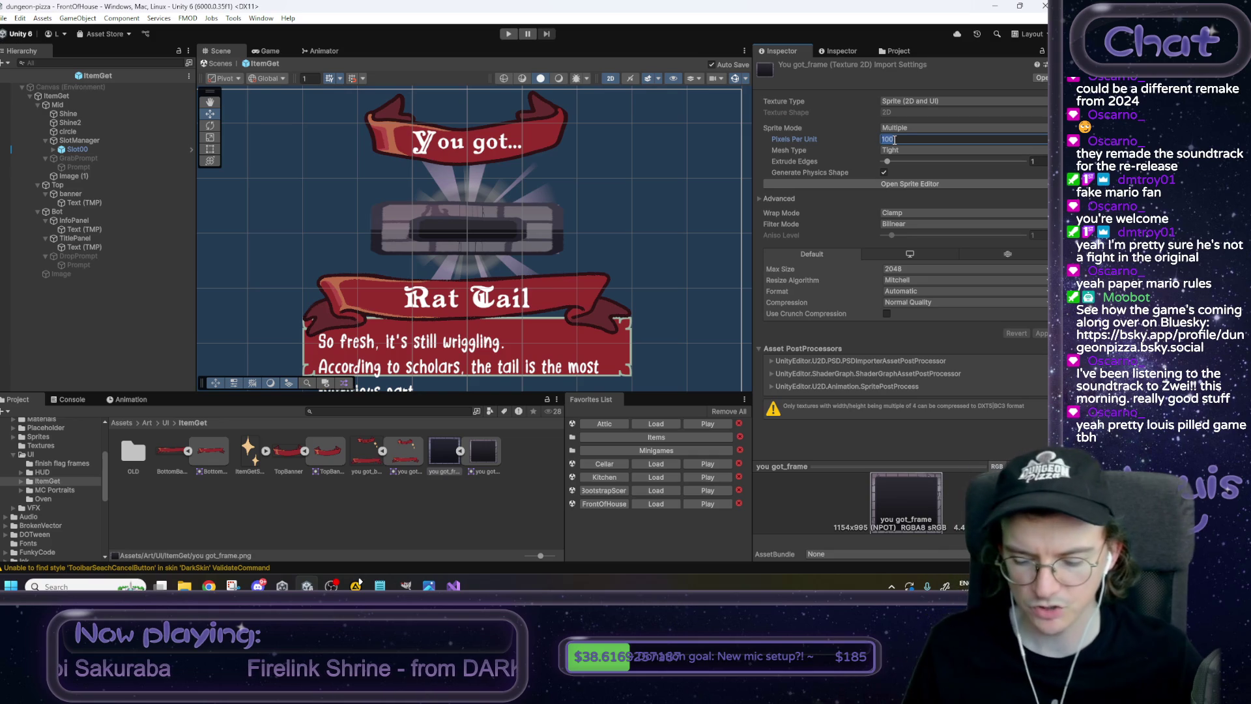
{"action": "type", "text": "1"}
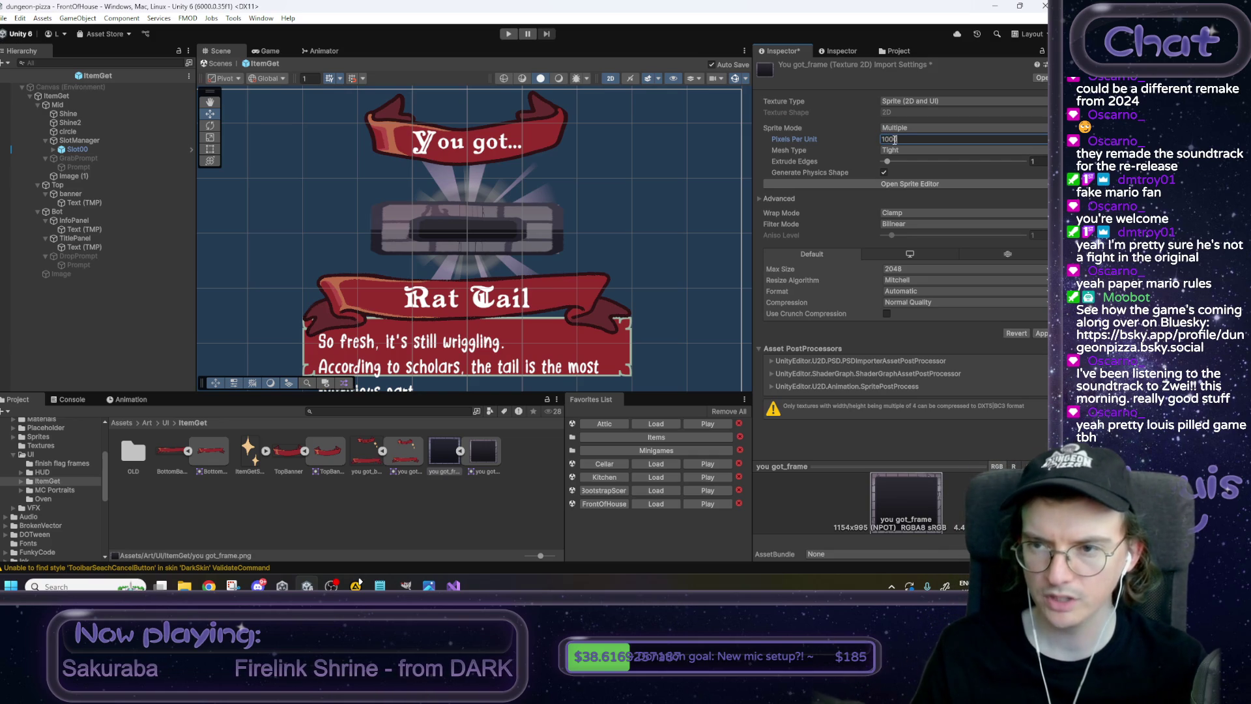
{"action": "left_click", "coordinate": [1041, 334]}
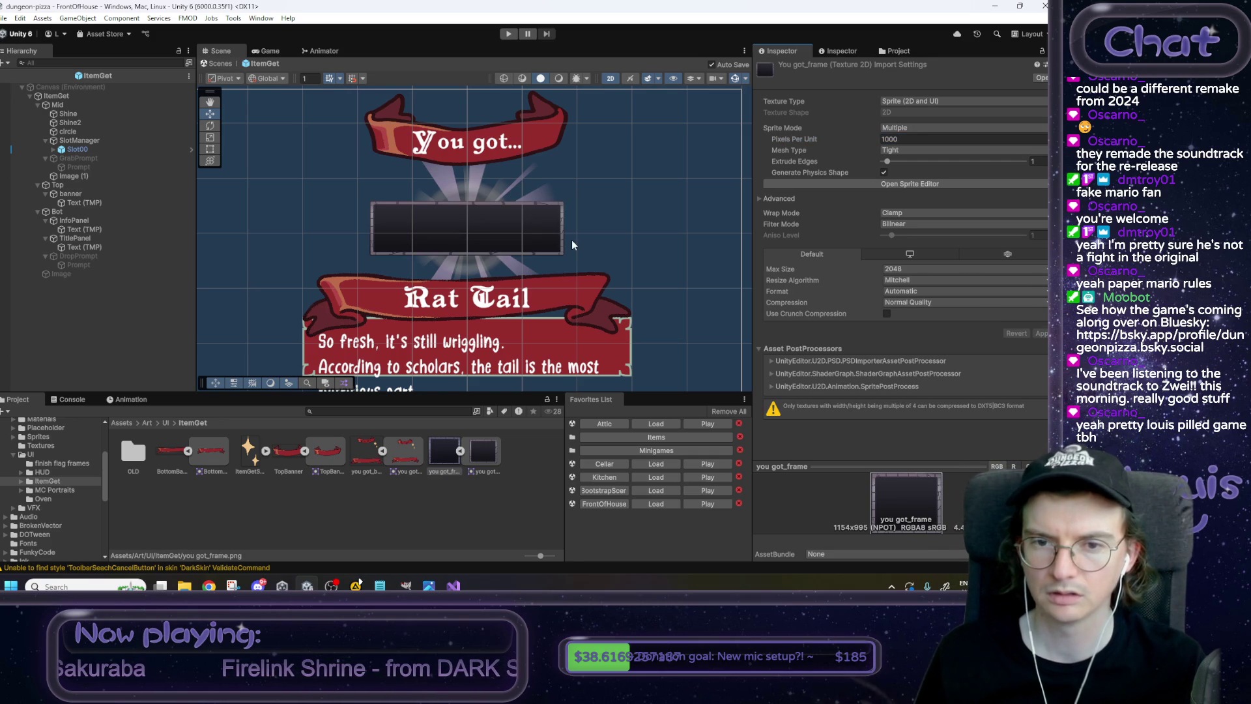
{"action": "left_click", "coordinate": [913, 138]}
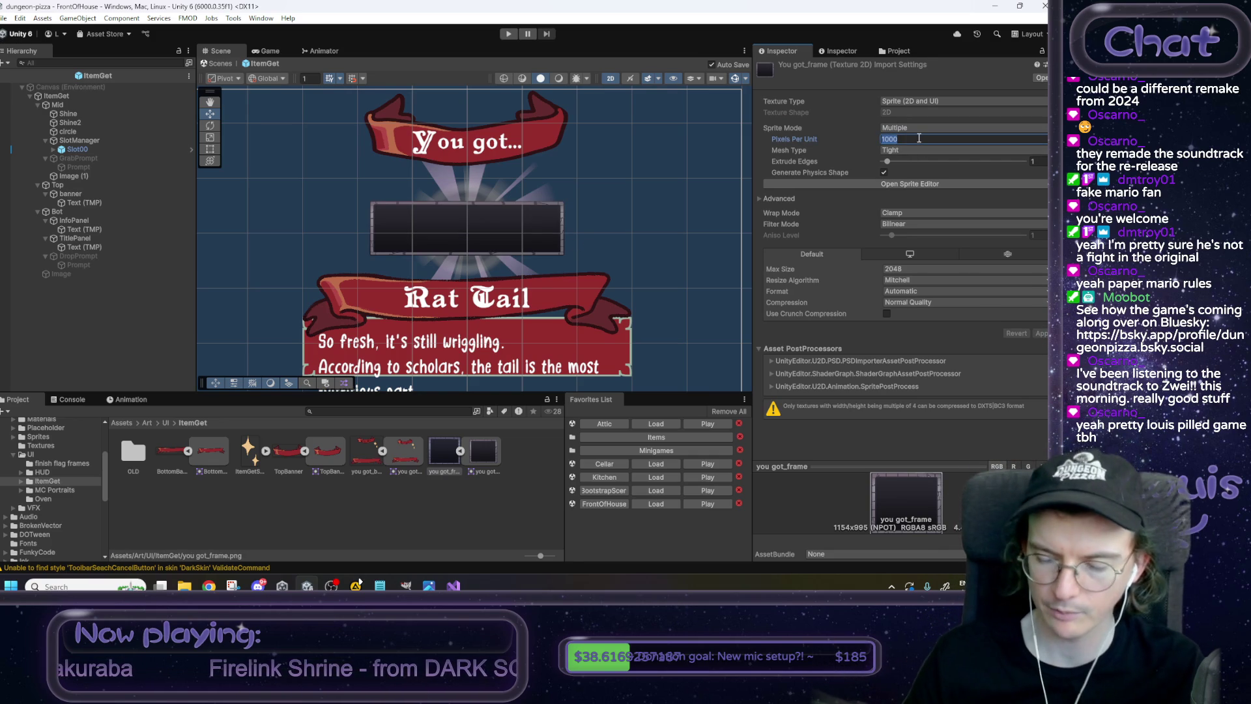
{"action": "type", "text": "500"}
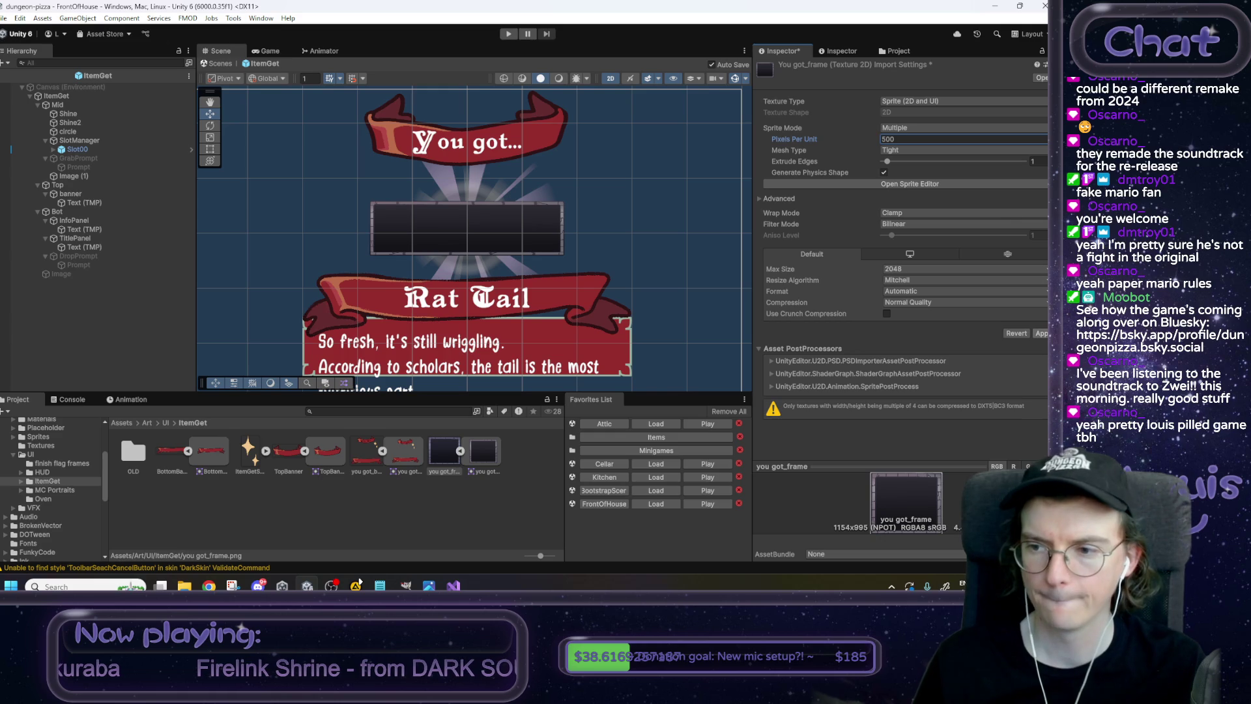
{"action": "key", "text": "Return"}
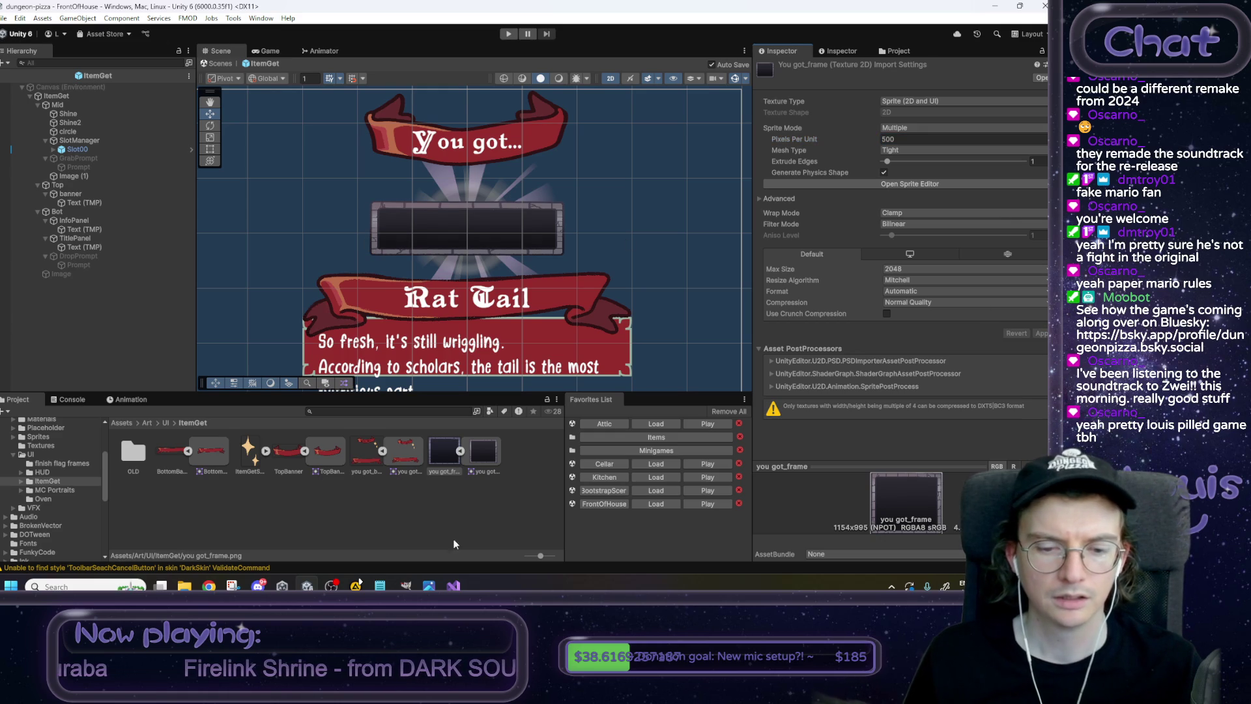
Check the item_get.png mockup, then settle Pixels Per Unit at 350 after trying 400.
{"action": "mouse_move", "coordinate": [208, 586]}
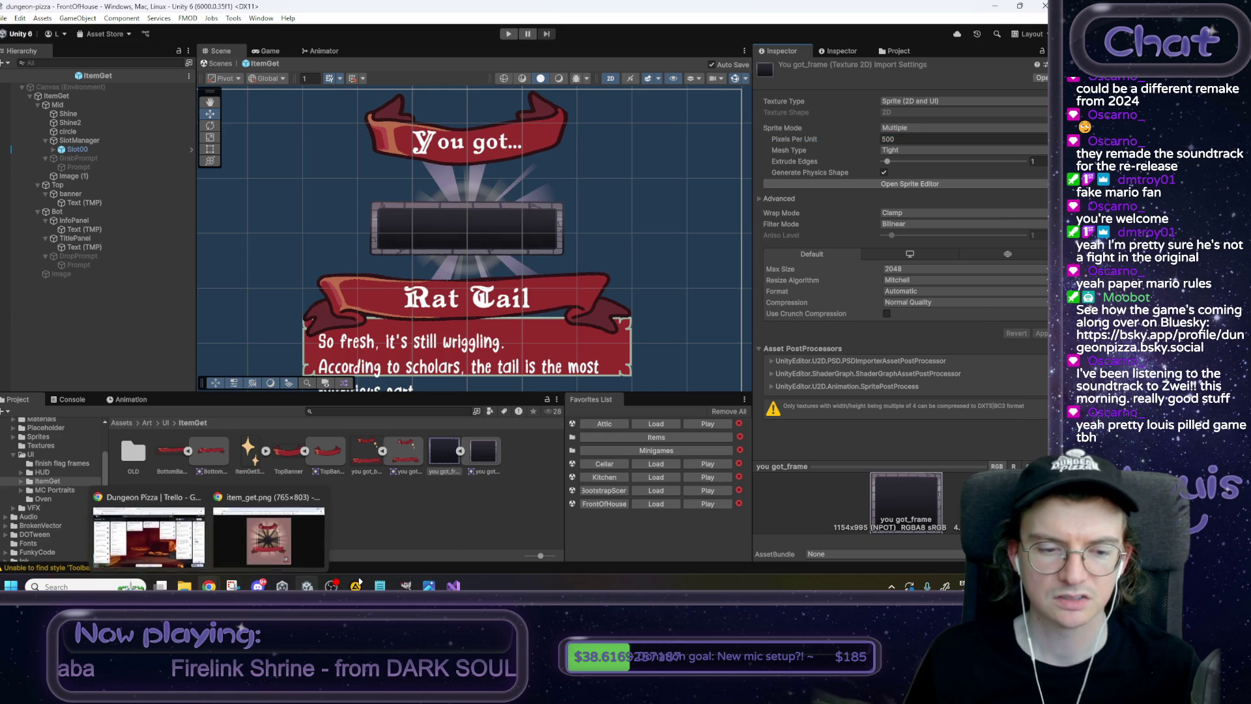
{"action": "left_click", "coordinate": [293, 527]}
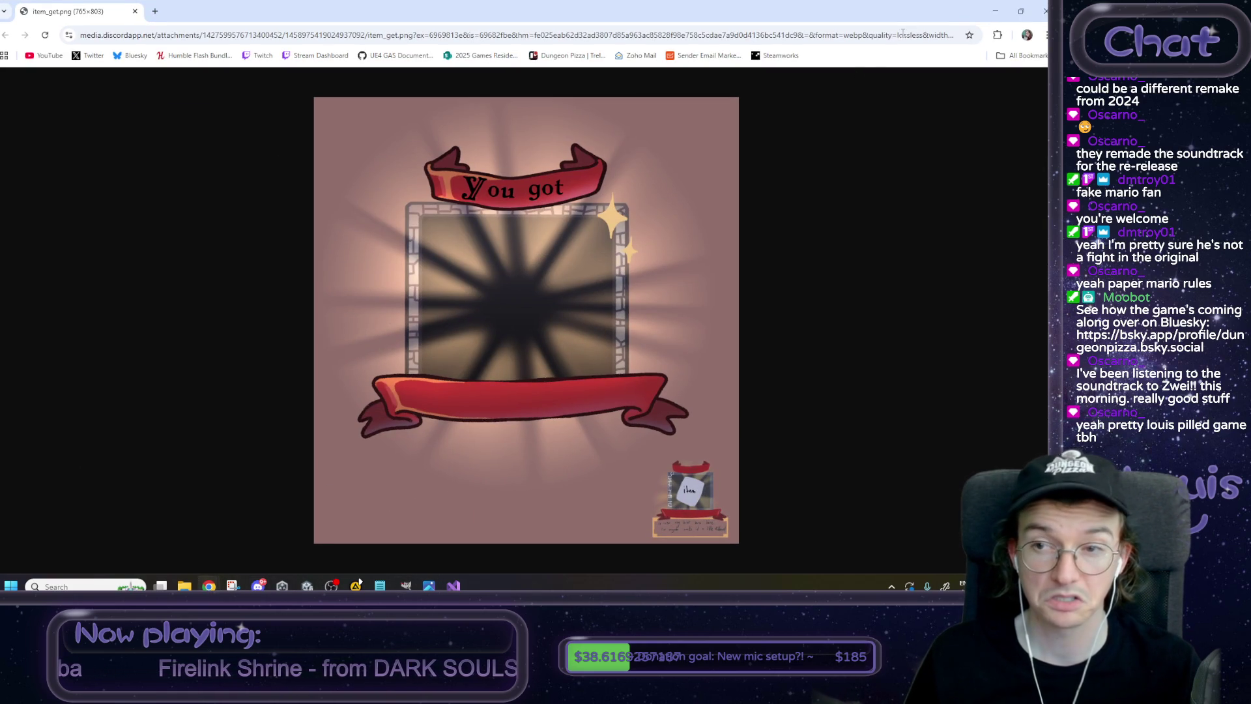
{"action": "left_click", "coordinate": [995, 11]}
{"action": "left_click", "coordinate": [905, 139]}
{"action": "type", "text": "400"}
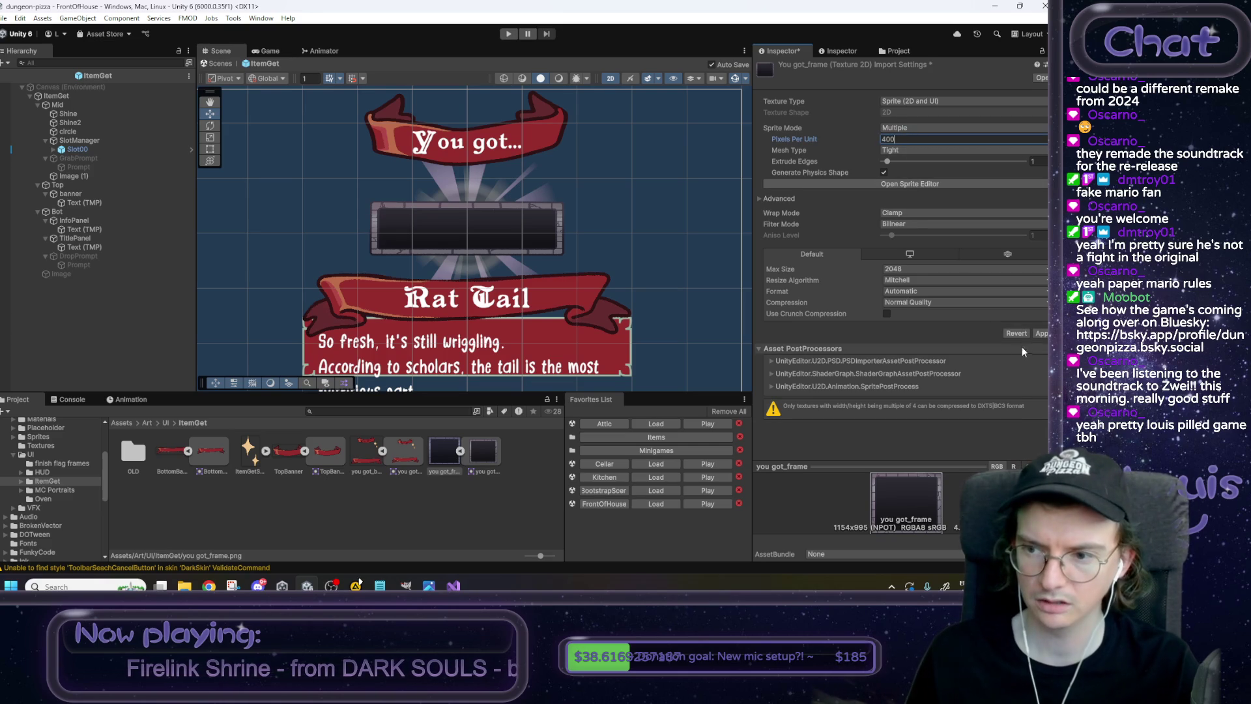
{"action": "left_click", "coordinate": [1040, 333]}
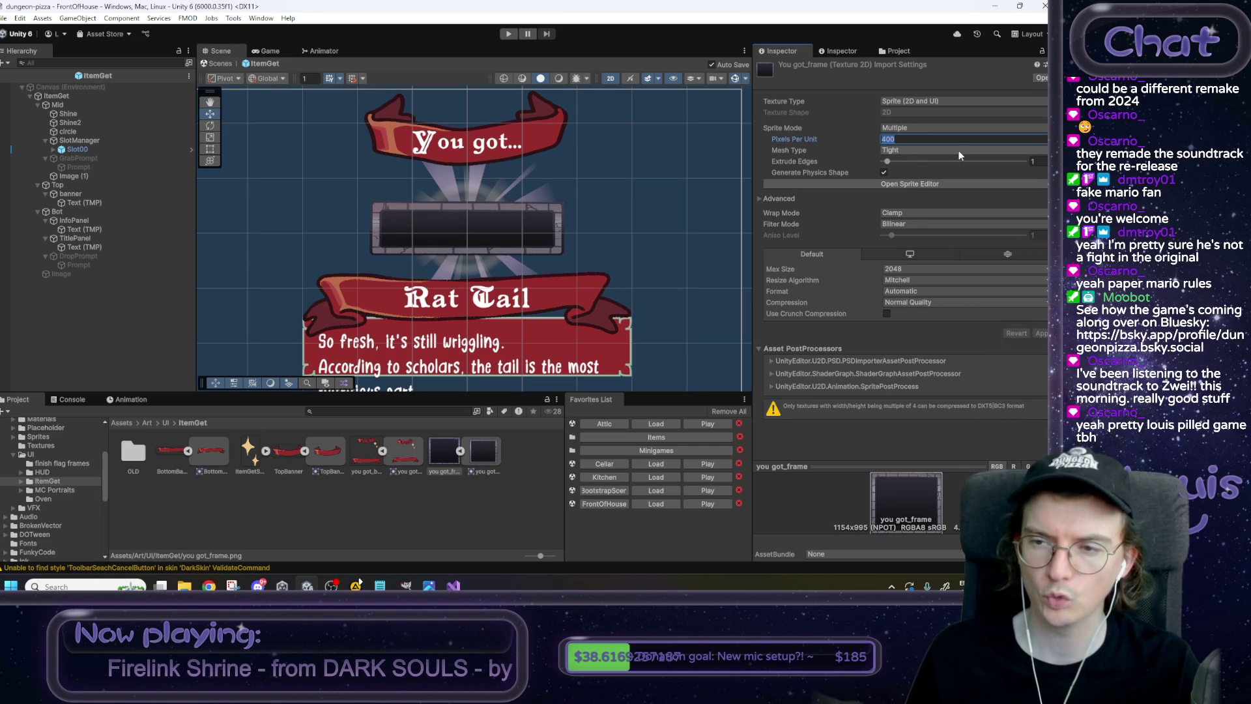
{"action": "type", "text": "350"}
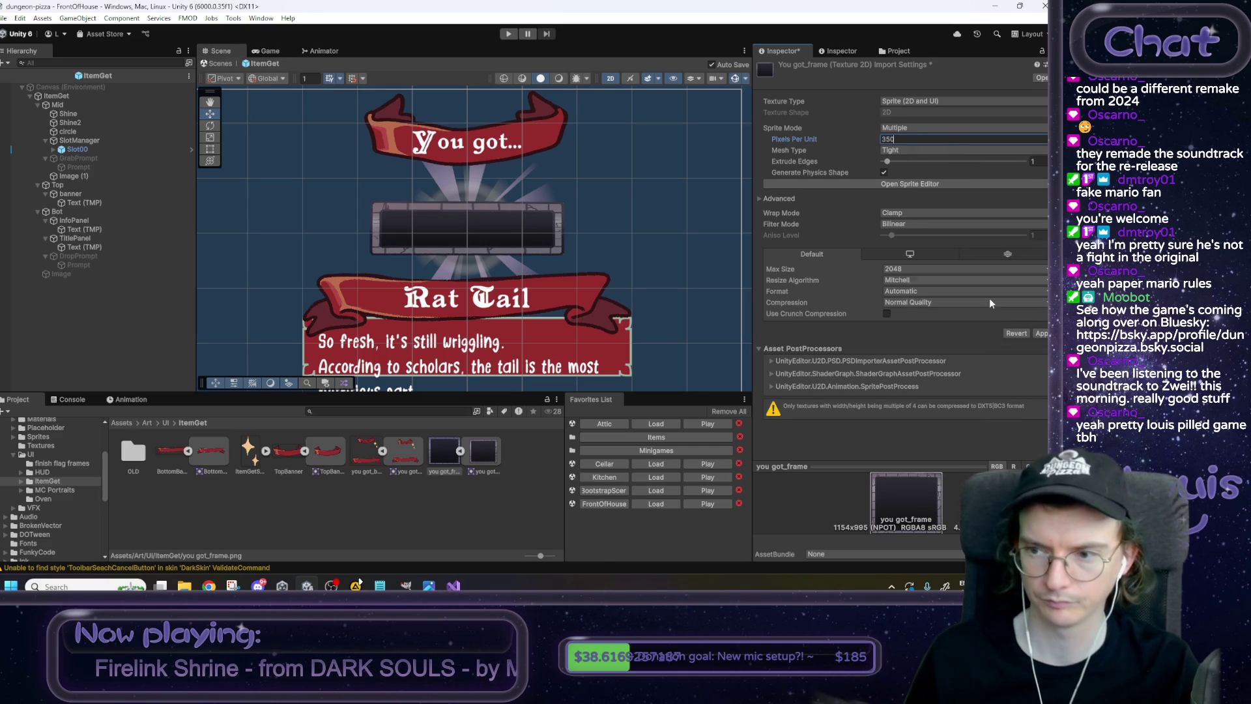
{"action": "left_click", "coordinate": [1042, 331]}
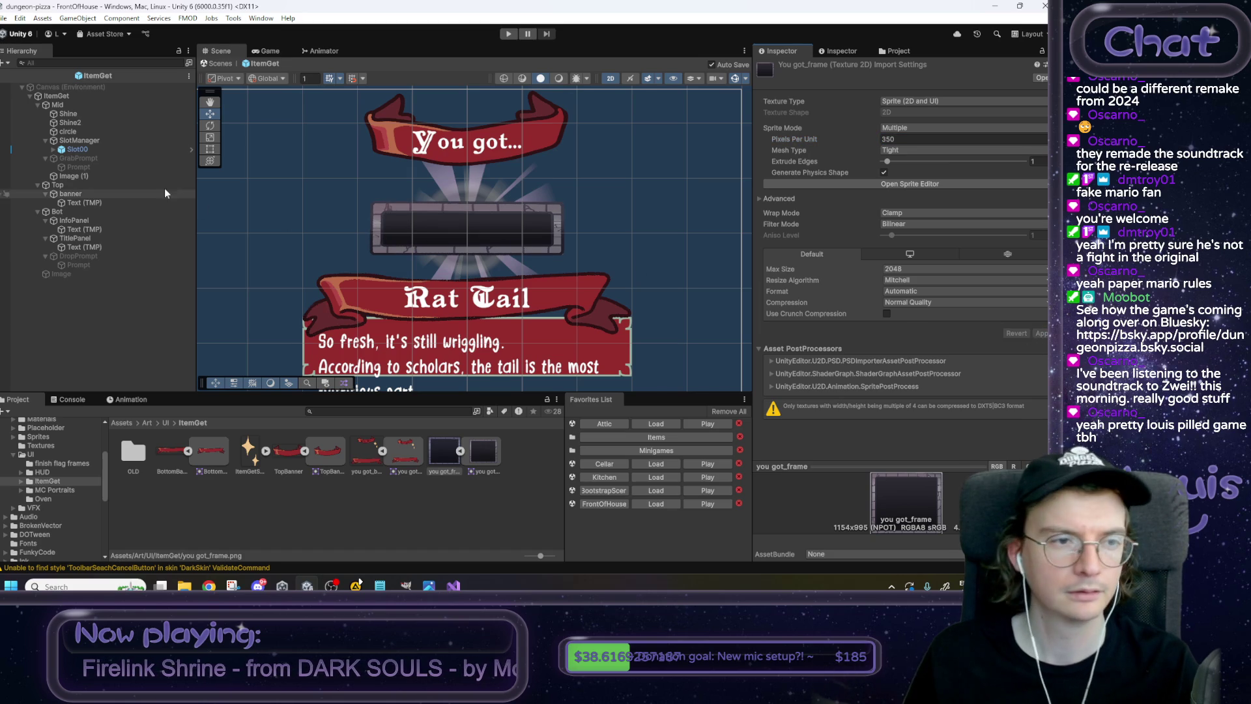
{"action": "left_click", "coordinate": [77, 176]}
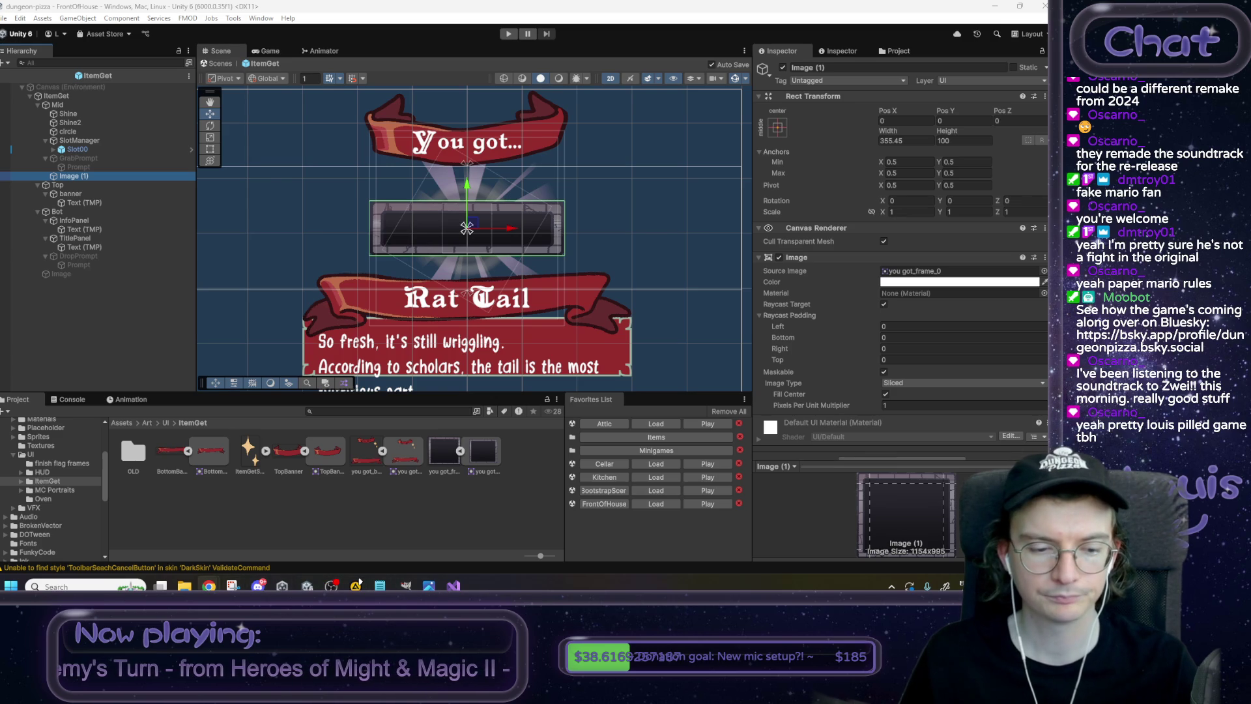
Compare with the mockup and widen Image (1) to 430.5, adjusting its height.
{"action": "mouse_move", "coordinate": [209, 585]}
{"action": "left_click", "coordinate": [281, 539]}
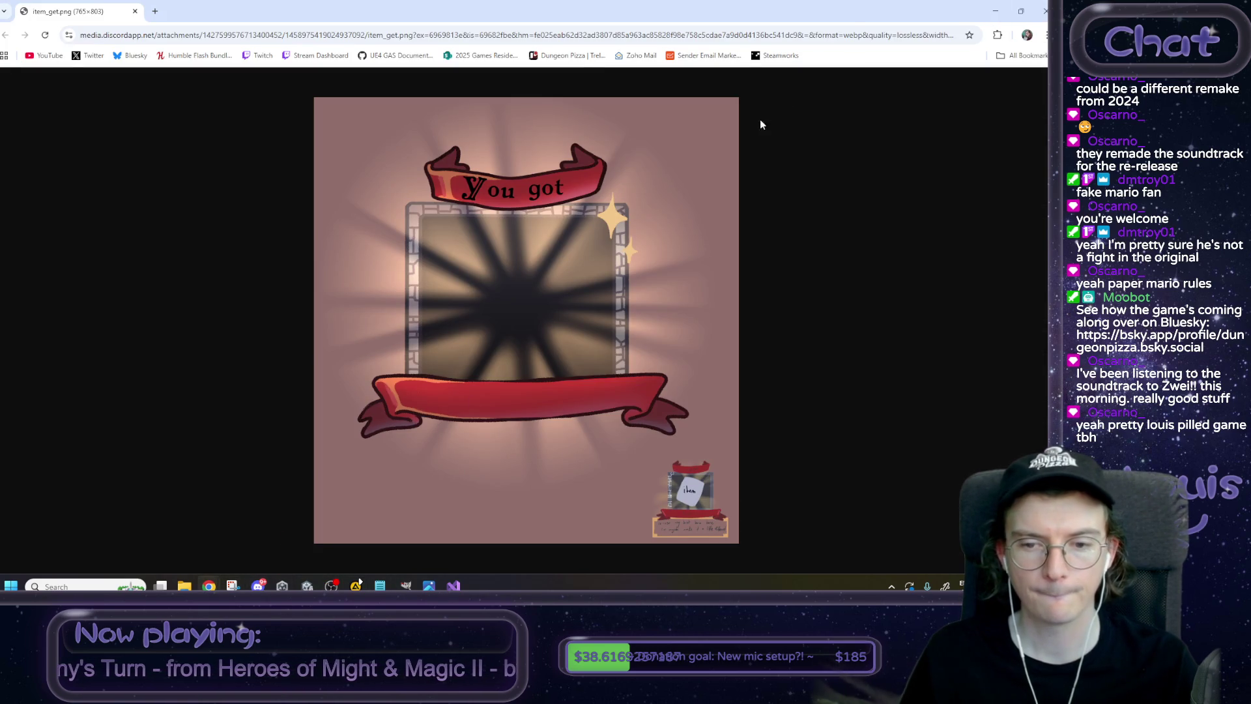
{"action": "left_click", "coordinate": [995, 11]}
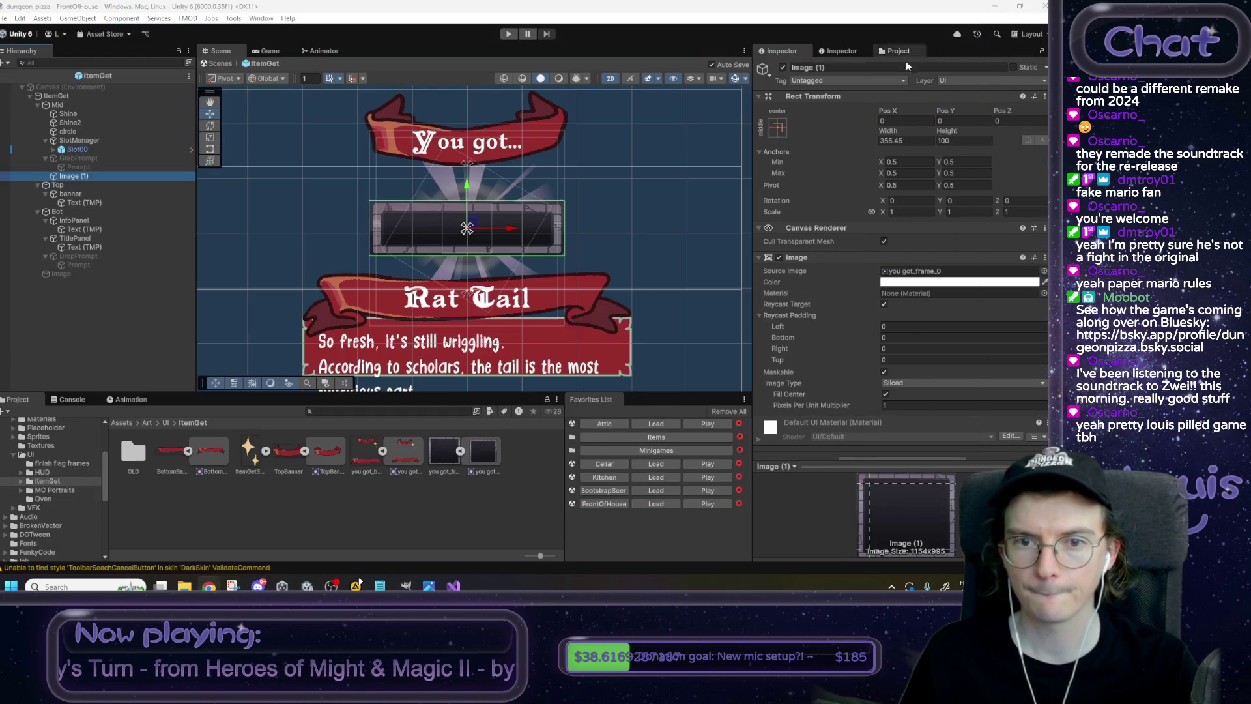
{"action": "left_click_drag", "start_coordinate": [889, 131], "coordinate": [1036, 124]}
{"action": "mouse_move", "coordinate": [948, 131]}
{"action": "left_mouse_down"}
{"action": "mouse_move", "coordinate": [1238, 128]}
{"action": "mouse_move", "coordinate": [39, 126]}
{"action": "mouse_move", "coordinate": [77, 121]}
{"action": "left_mouse_up"}
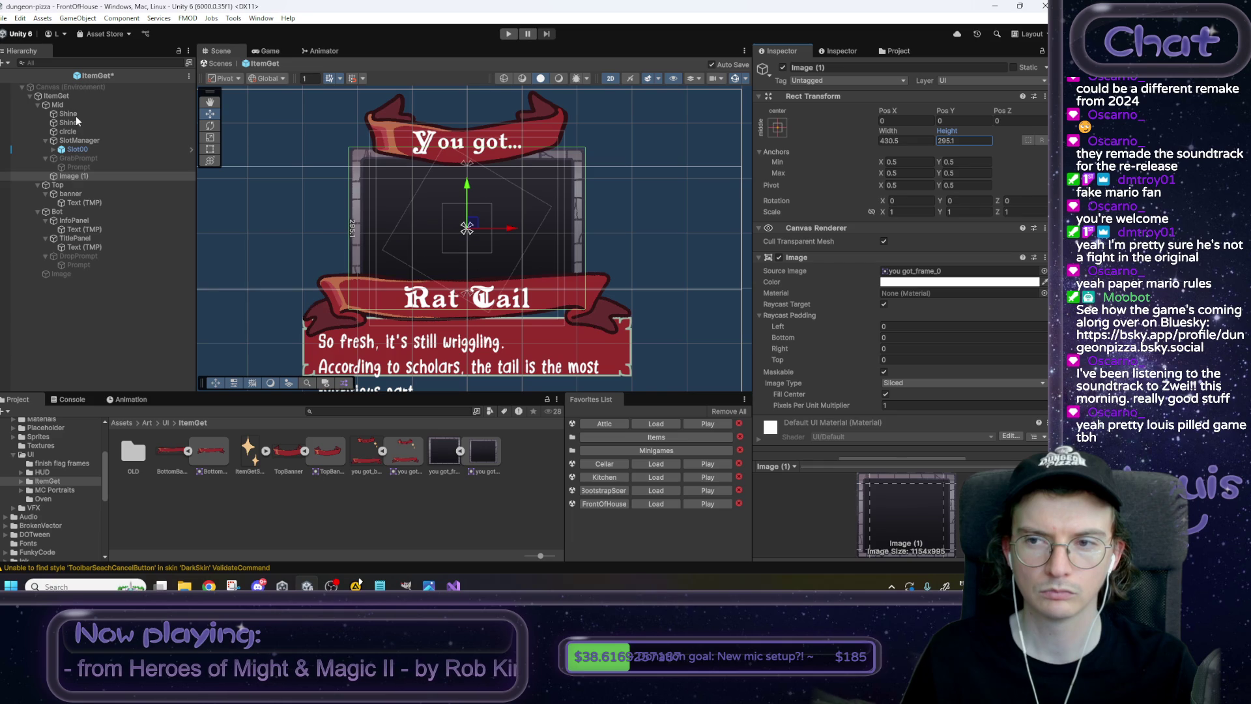
{"action": "left_click_drag", "start_coordinate": [77, 120], "coordinate": [74, 123]}
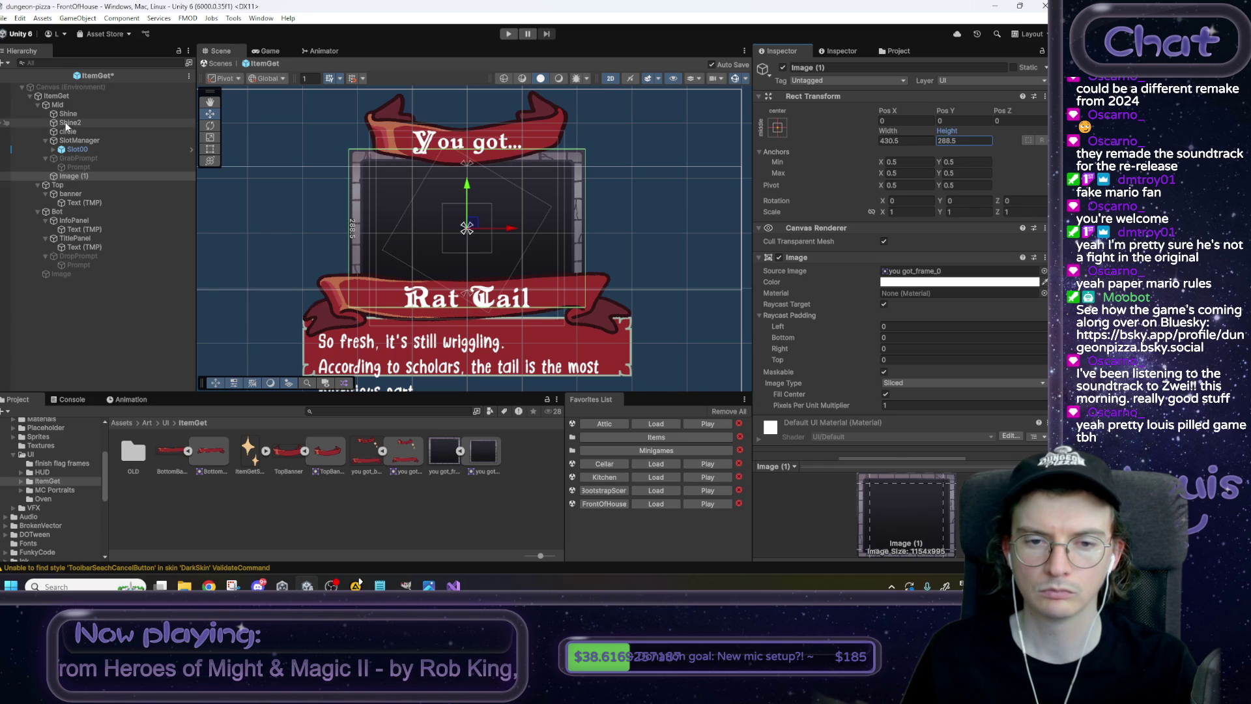
Set Image (1)'s height to 273.9 and move it first under Mid, behind the shine.
{"action": "mouse_move", "coordinate": [208, 586]}
{"action": "left_click", "coordinate": [283, 529]}
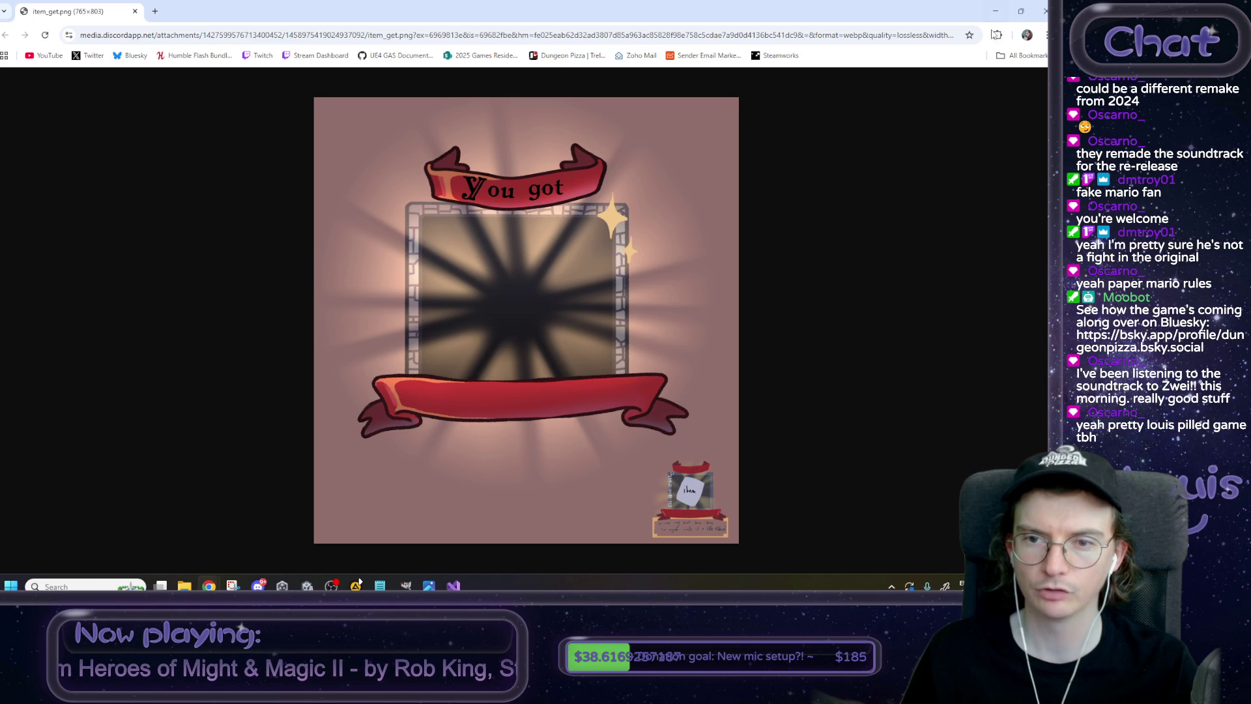
{"action": "key", "text": "alt+Tab"}
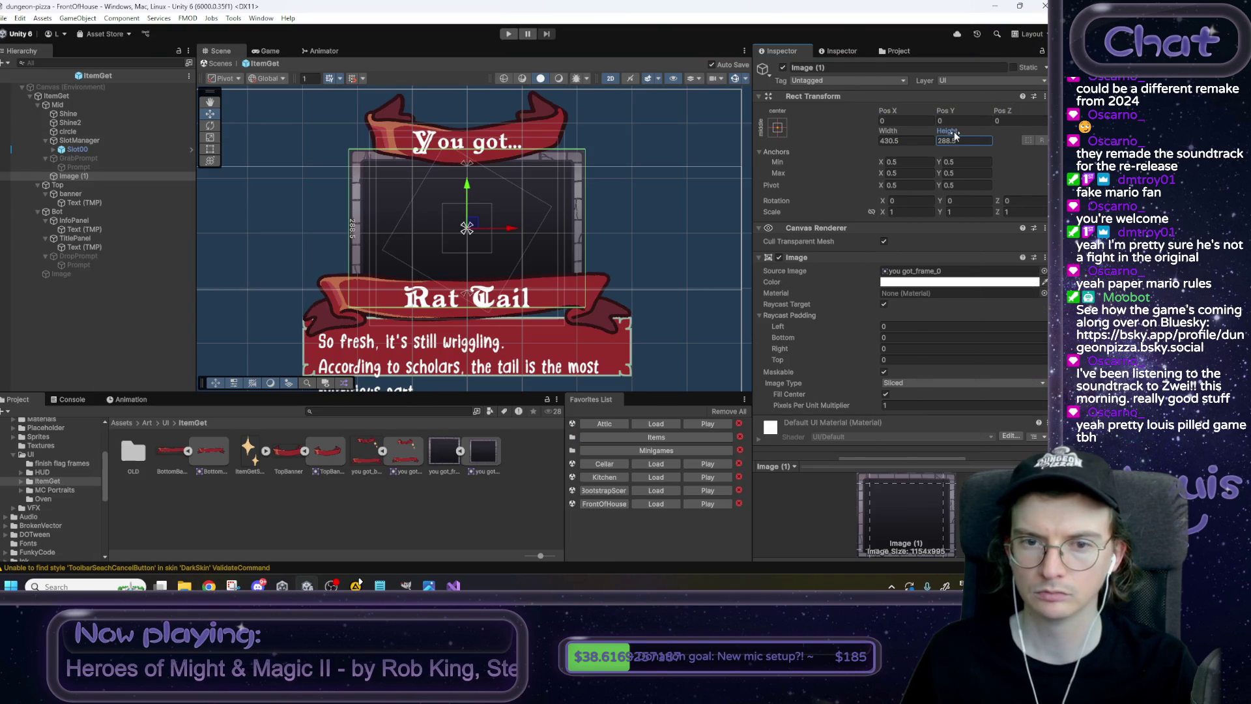
{"action": "mouse_move", "coordinate": [956, 135]}
{"action": "left_mouse_down"}
{"action": "mouse_move", "coordinate": [922, 135]}
{"action": "mouse_move", "coordinate": [956, 121]}
{"action": "left_mouse_up"}
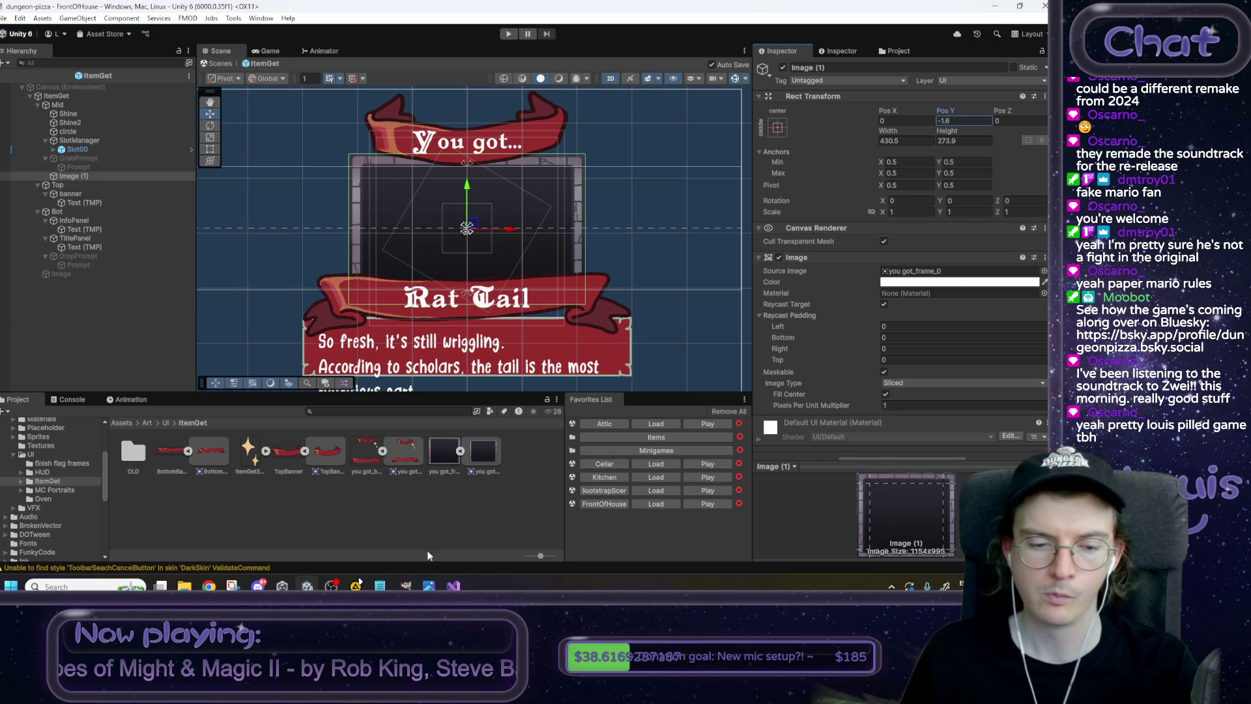
{"action": "mouse_move", "coordinate": [208, 586]}
{"action": "left_click", "coordinate": [290, 502]}
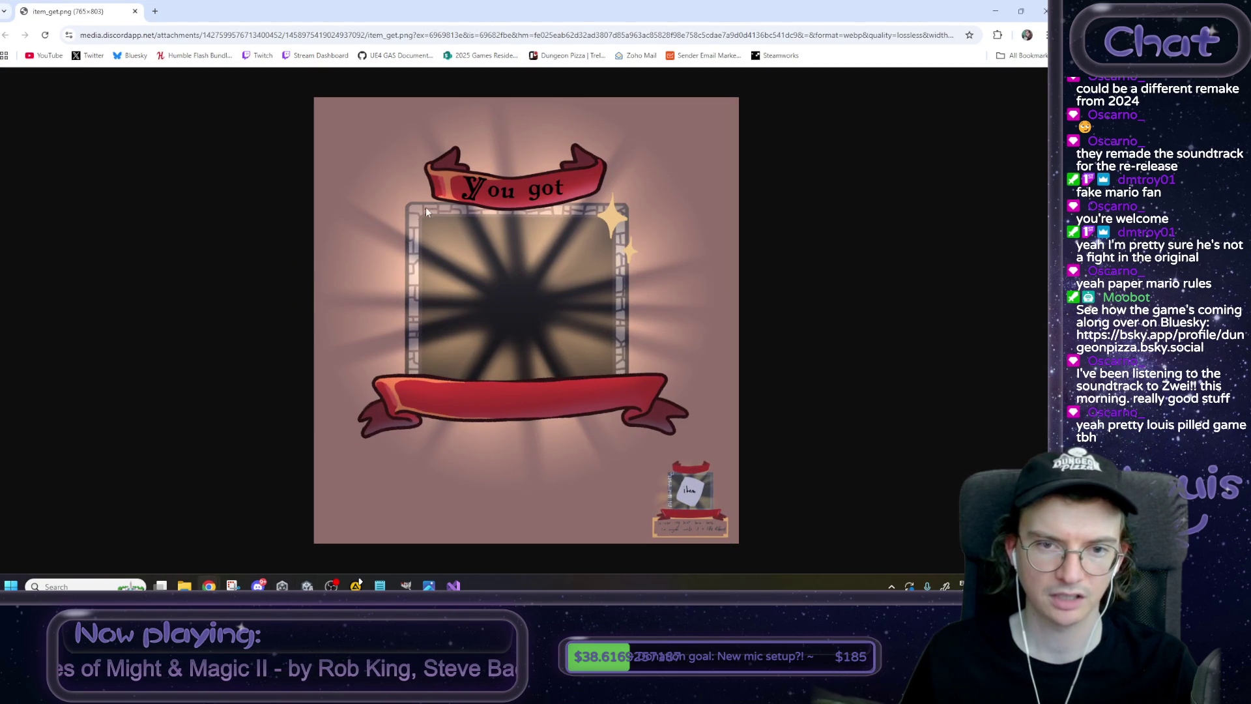
{"action": "left_click", "coordinate": [995, 11]}
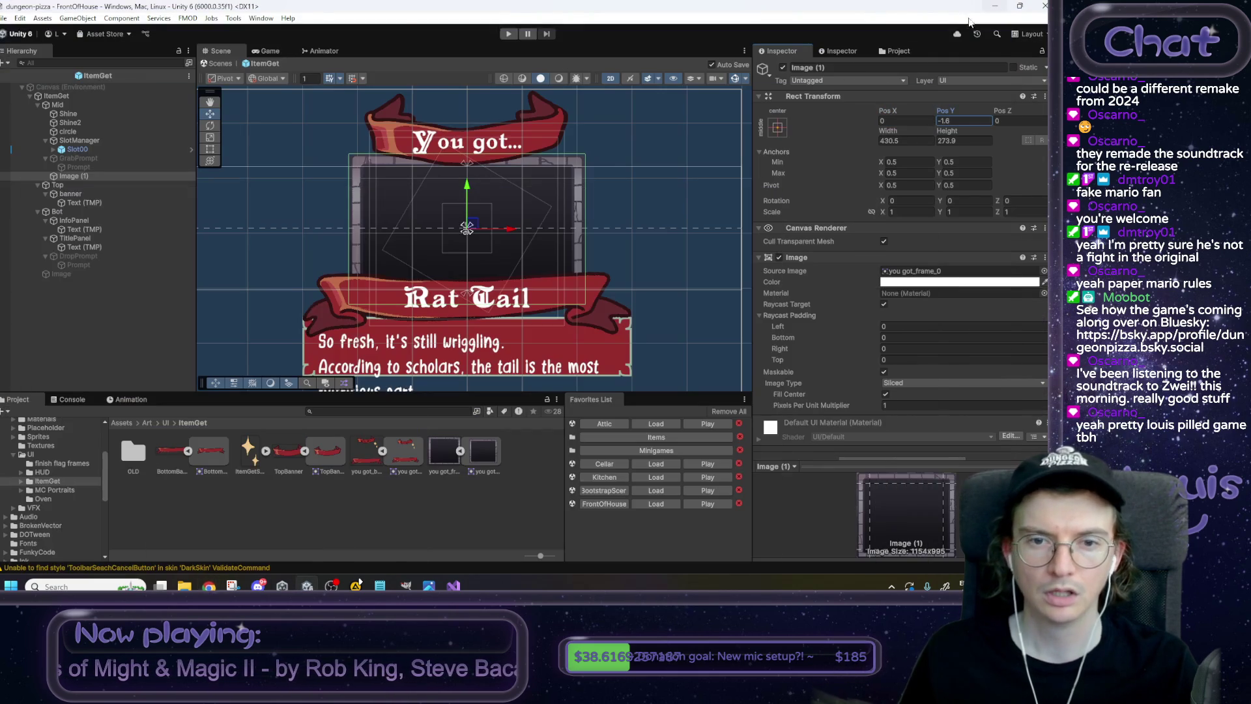
{"action": "left_click_drag", "start_coordinate": [76, 181], "coordinate": [75, 115]}
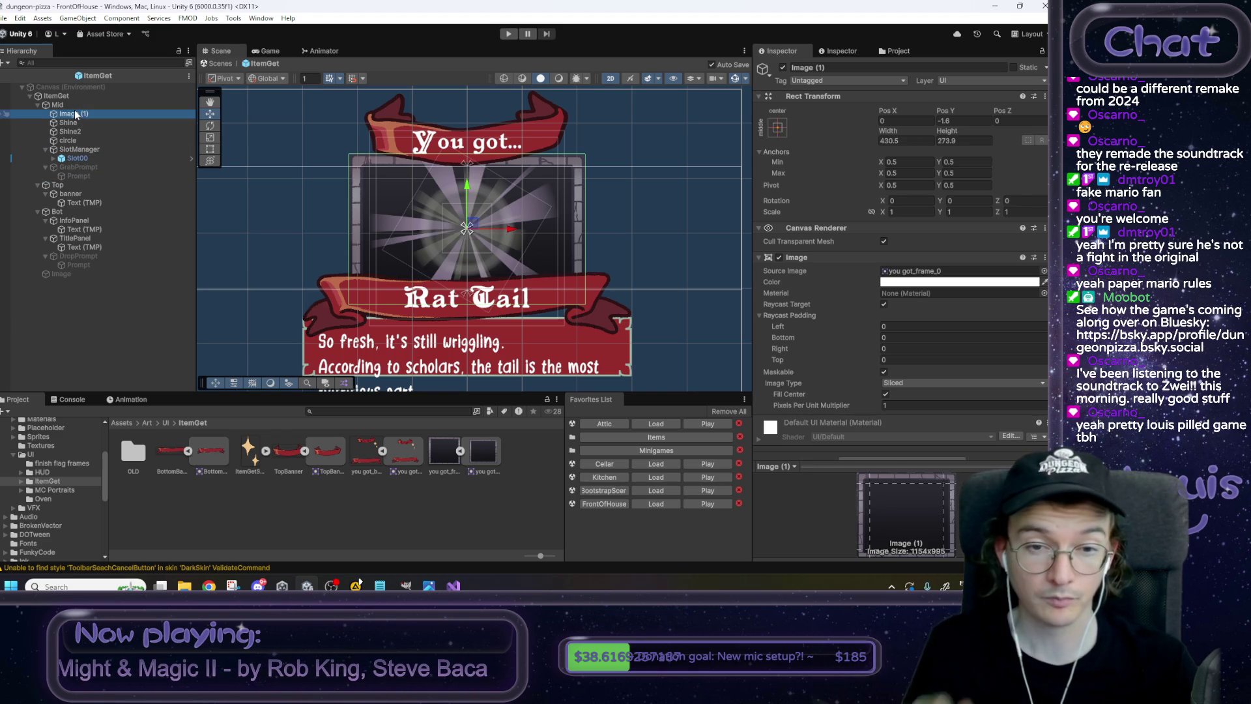
Pan the Scene view around the popup, comparing it with the item-get reference mockup.
{"action": "left_click", "coordinate": [112, 159]}
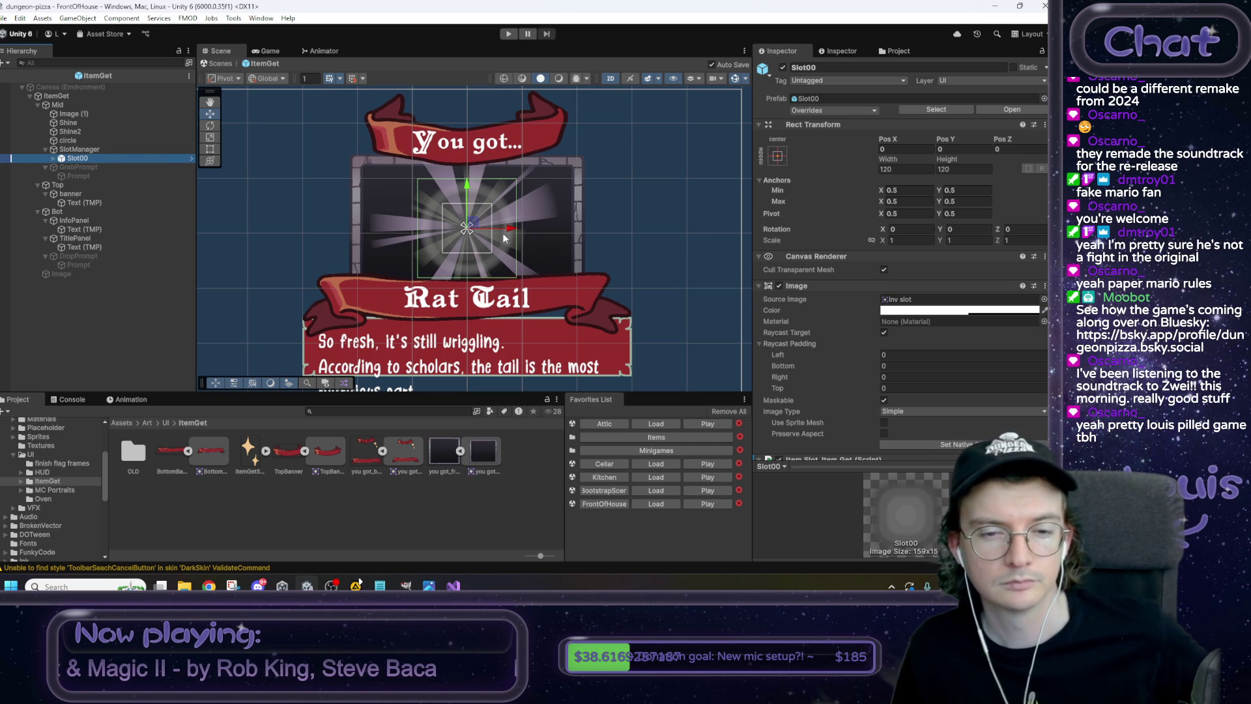
{"action": "mouse_move", "coordinate": [459, 354]}
{"action": "left_mouse_down"}
{"action": "mouse_move", "coordinate": [451, 258]}
{"action": "mouse_move", "coordinate": [548, 291]}
{"action": "mouse_move", "coordinate": [512, 386]}
{"action": "left_mouse_up"}
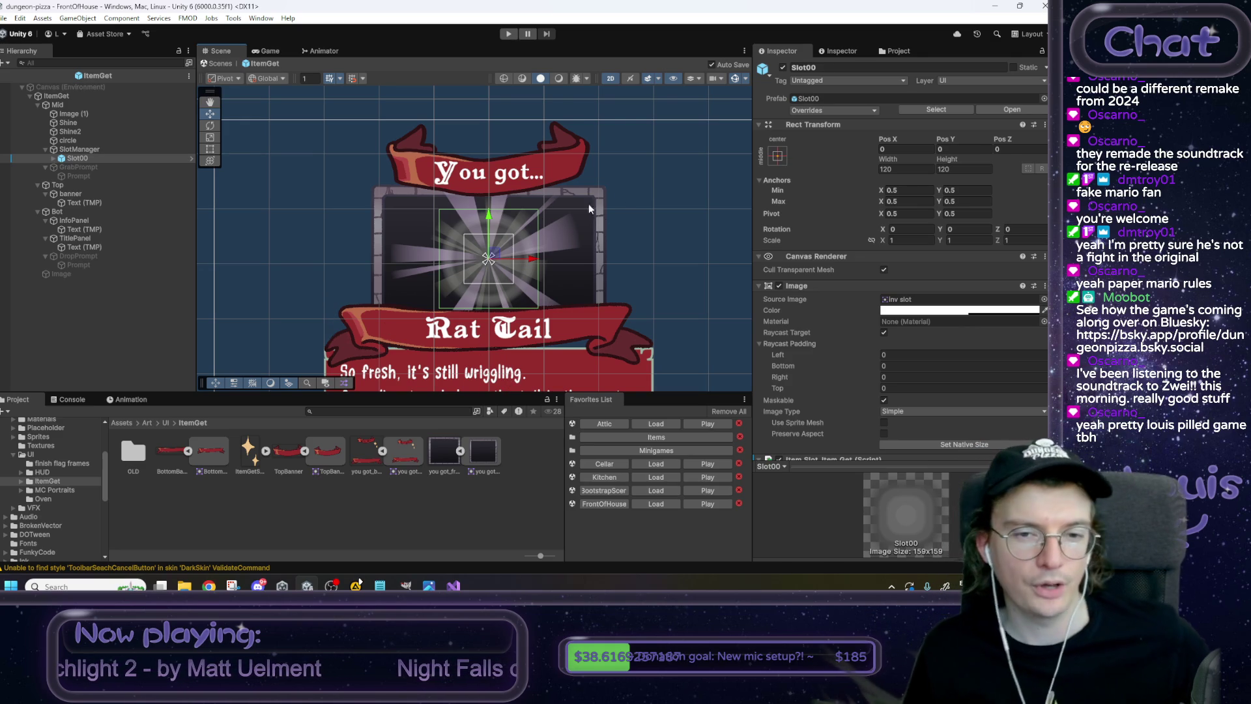
{"action": "left_click_drag", "start_coordinate": [647, 197], "coordinate": [631, 185]}
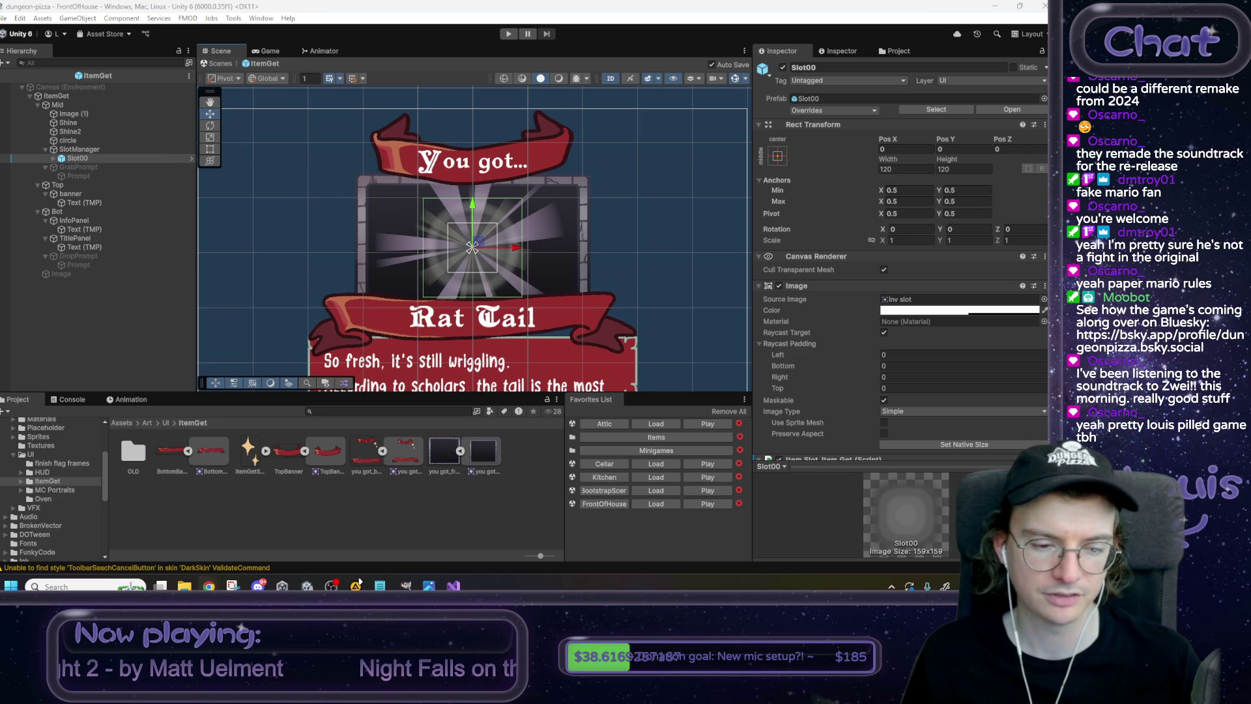
{"action": "mouse_move", "coordinate": [208, 586]}
{"action": "left_click", "coordinate": [149, 531]}
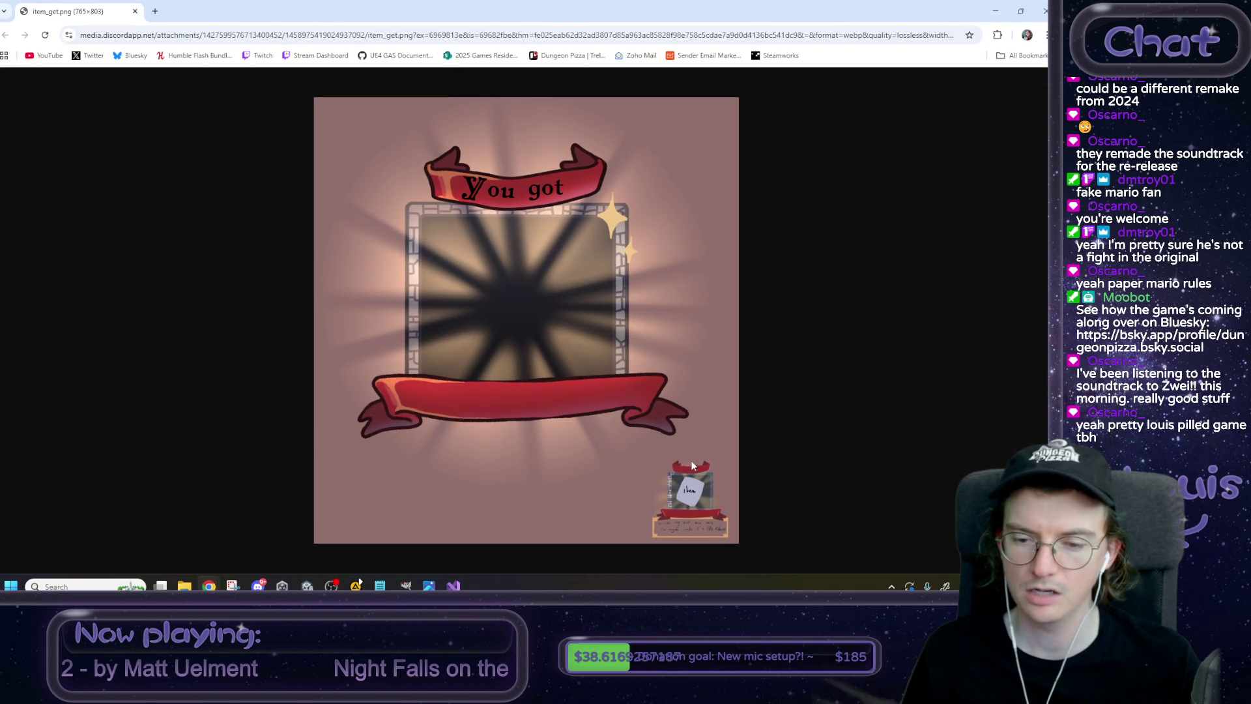
{"action": "left_click", "coordinate": [994, 11]}
{"action": "mouse_move", "coordinate": [587, 295]}
{"action": "left_mouse_down"}
{"action": "mouse_move", "coordinate": [587, 158]}
{"action": "mouse_move", "coordinate": [591, 260]}
{"action": "mouse_move", "coordinate": [480, 251]}
{"action": "mouse_move", "coordinate": [596, 242]}
{"action": "mouse_move", "coordinate": [591, 229]}
{"action": "mouse_move", "coordinate": [602, 257]}
{"action": "left_mouse_up"}
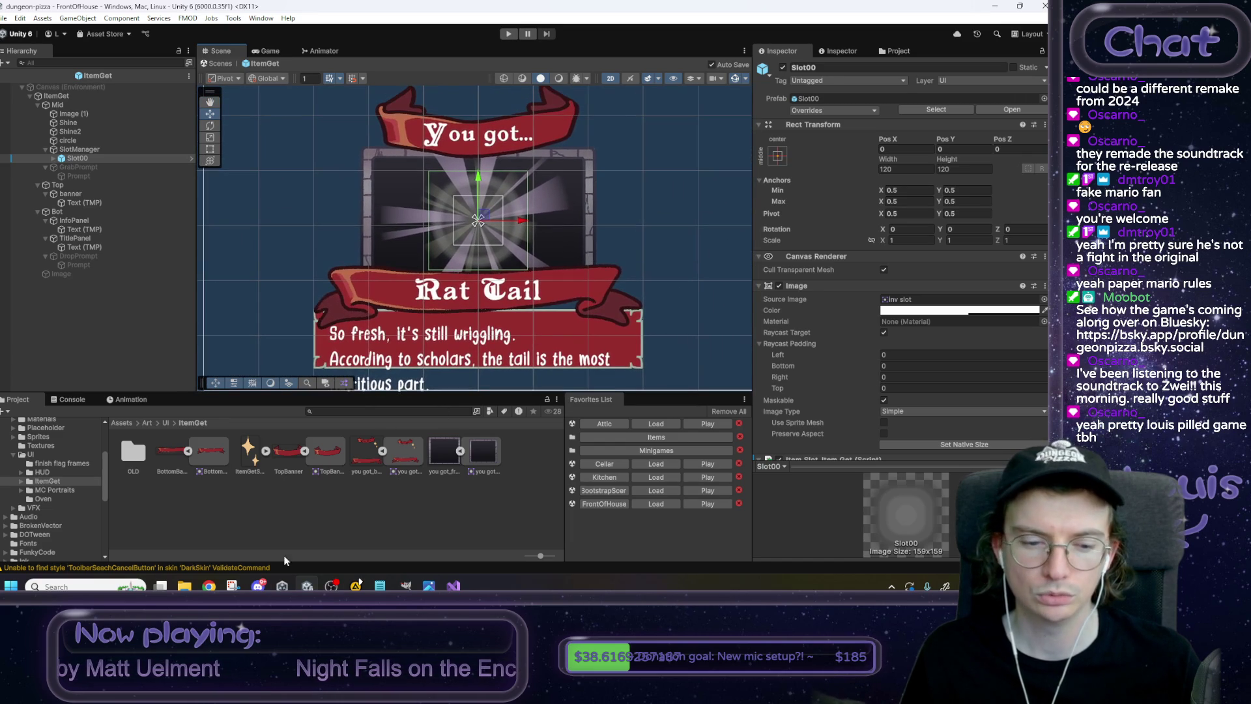
{"action": "mouse_move", "coordinate": [208, 585]}
{"action": "left_click", "coordinate": [296, 531]}
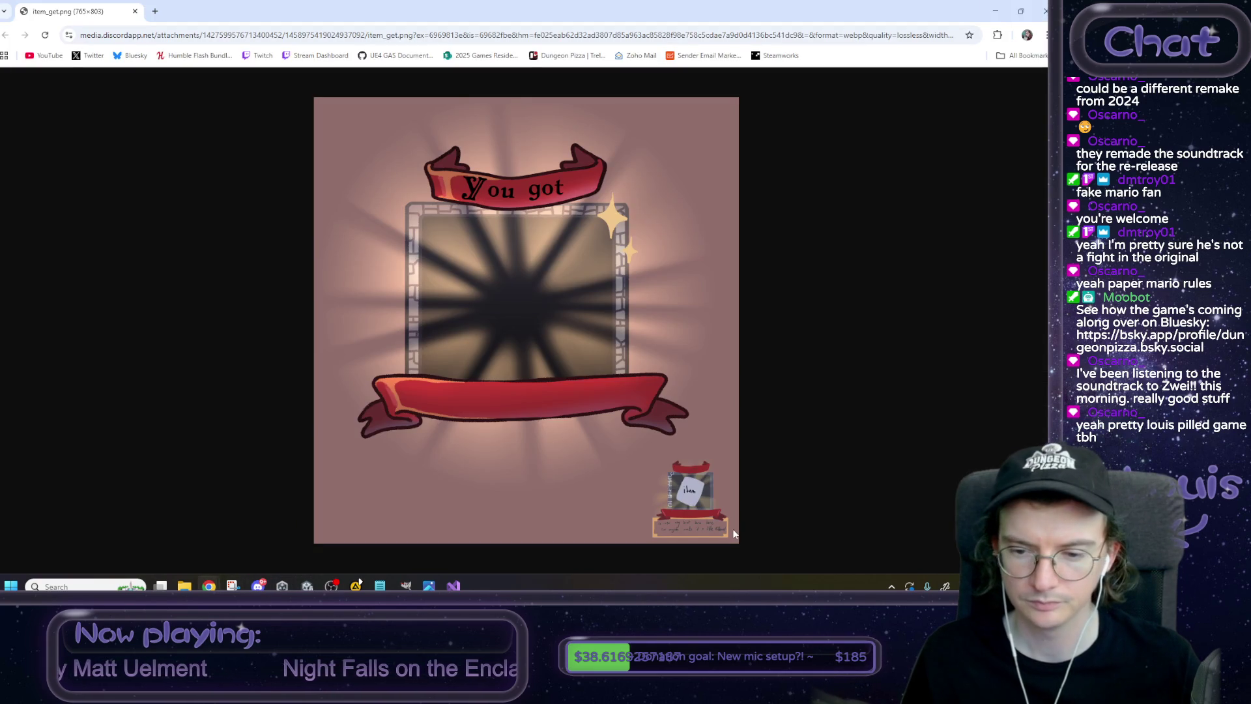
{"action": "left_click", "coordinate": [995, 11]}
{"action": "left_click_drag", "start_coordinate": [621, 253], "coordinate": [592, 262]}
{"action": "left_click_drag", "start_coordinate": [589, 279], "coordinate": [565, 277]}
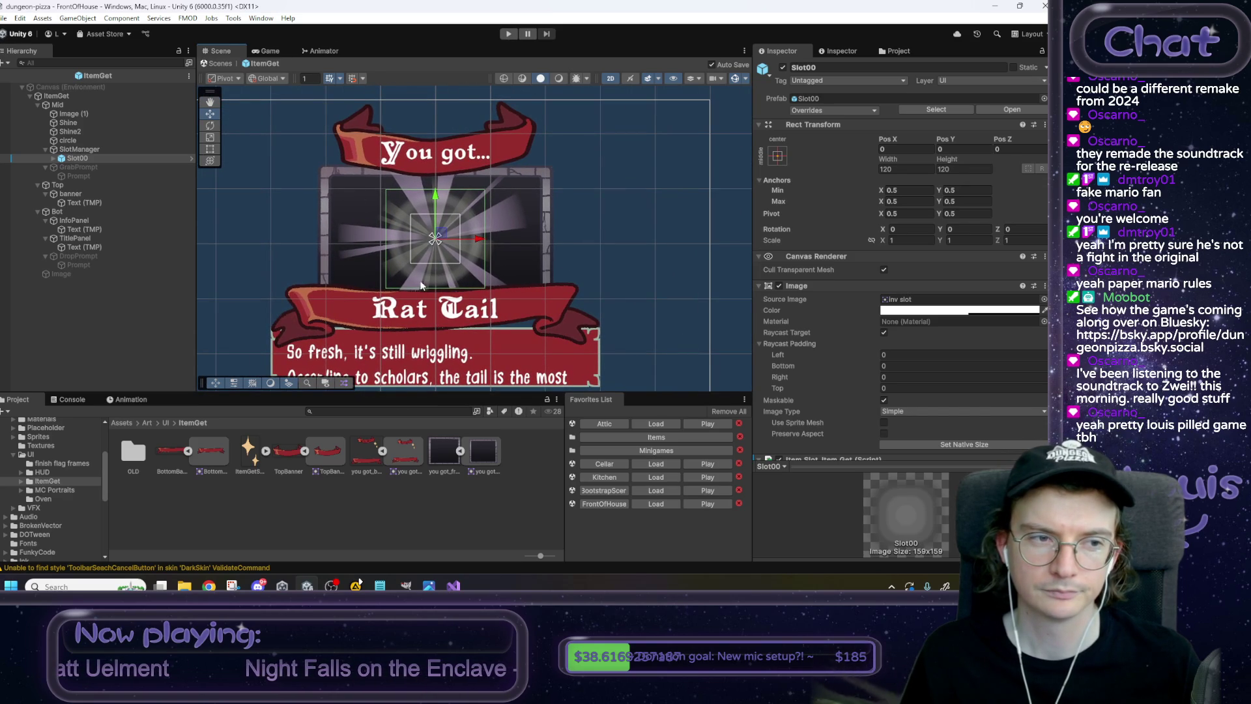
Rename Image (1) to Frame, then exit the prefab back to FrontOfHouse.
{"action": "left_click", "coordinate": [69, 113]}
{"action": "left_click", "coordinate": [808, 67]}
{"action": "type", "text": "Frame"}
{"action": "key", "text": "Return"}
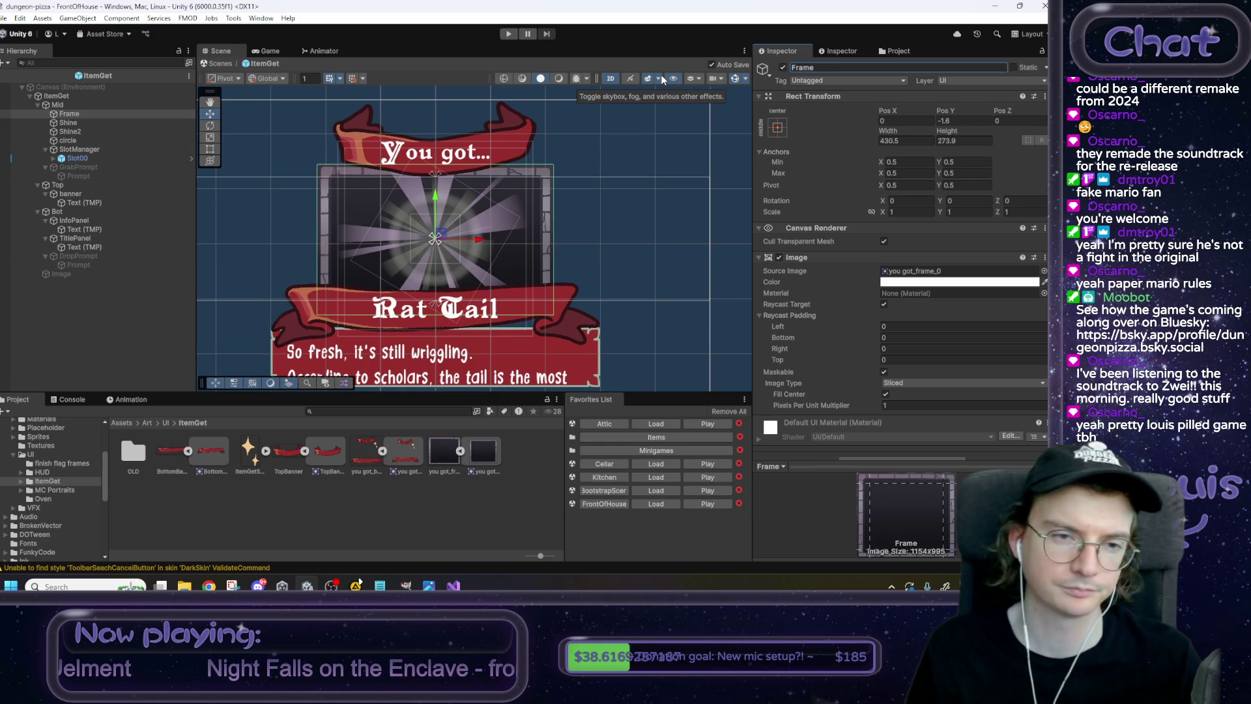
{"action": "left_click_drag", "start_coordinate": [600, 187], "coordinate": [637, 157]}
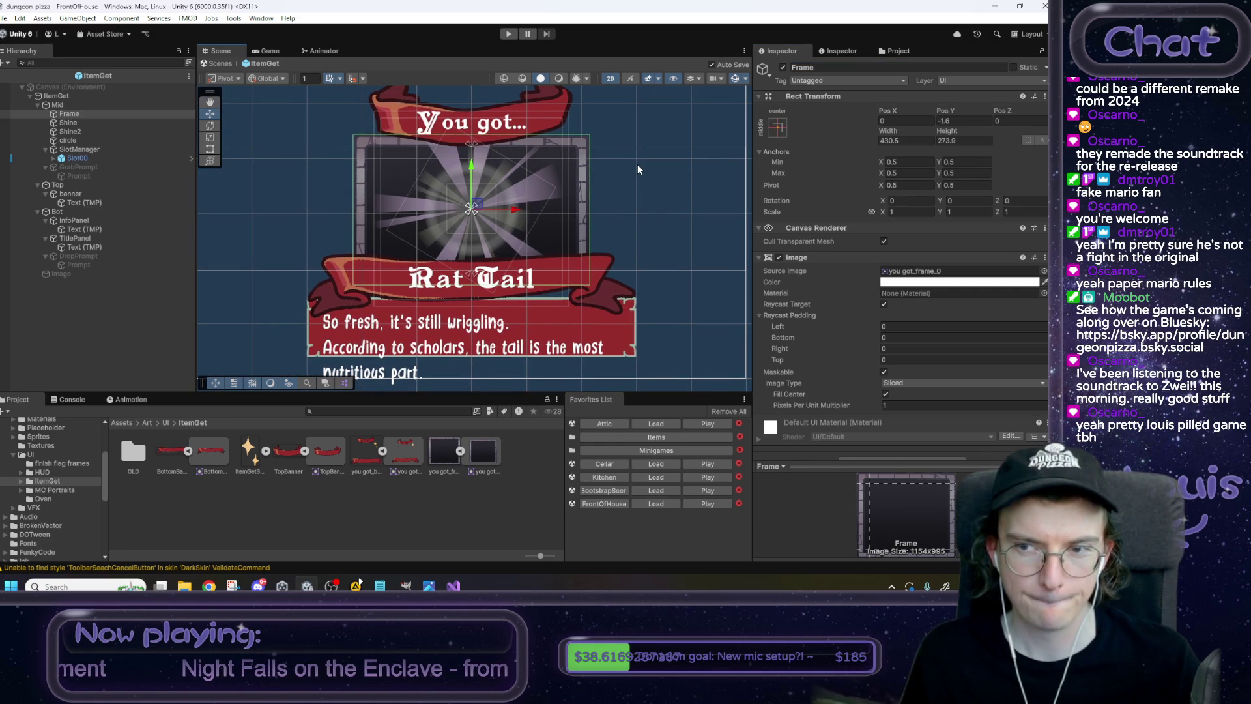
{"action": "left_click", "coordinate": [225, 64]}
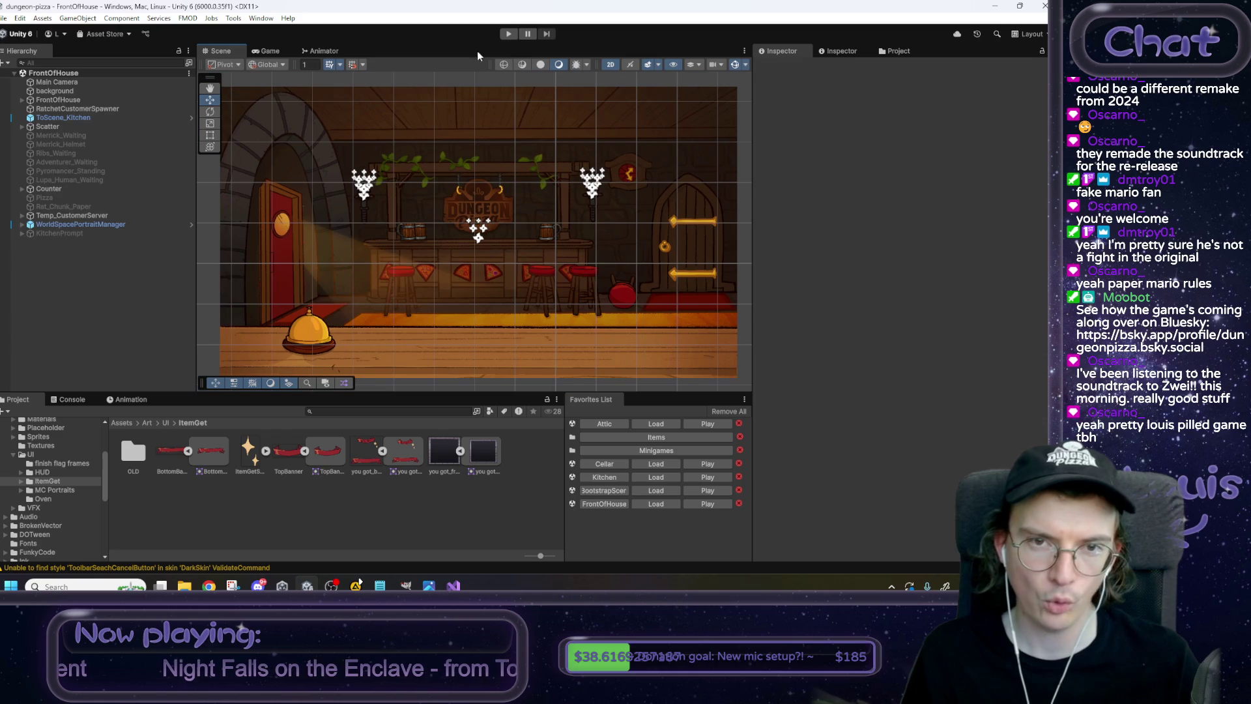
Play the scene, advance Max's dialogue, collect the Rat Tail from the popup, then stop.
{"action": "left_click", "coordinate": [510, 34]}
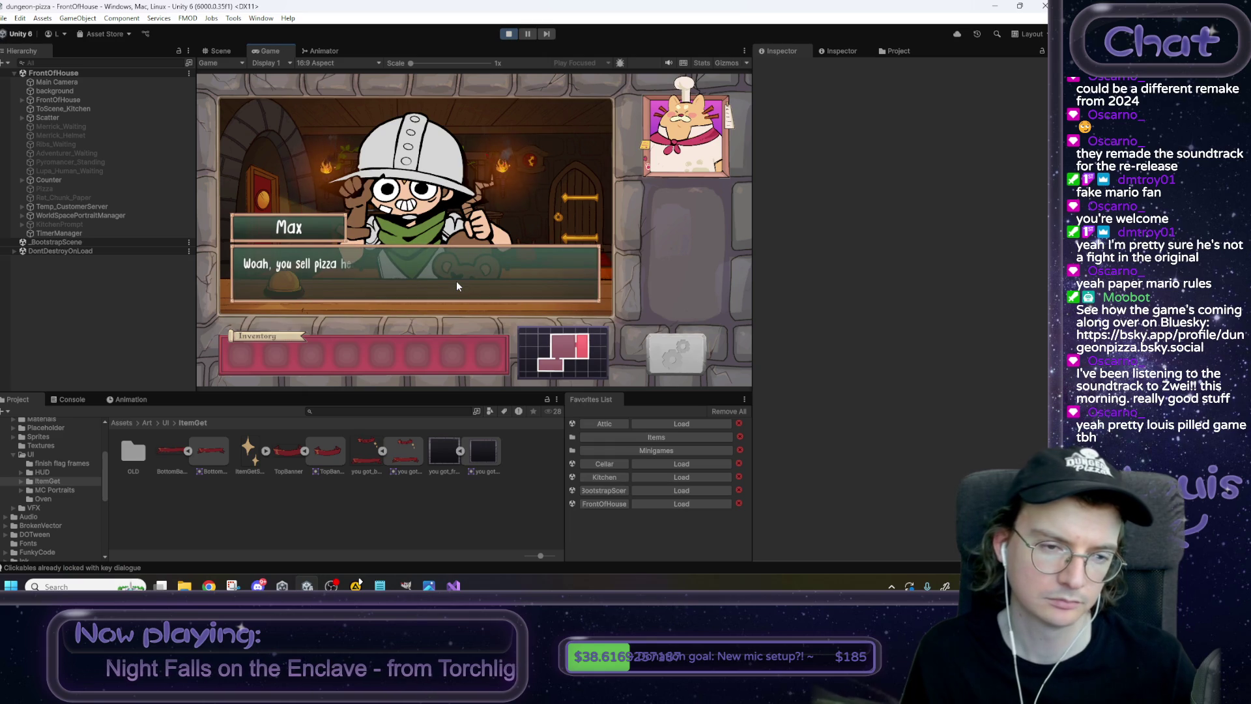
{"action": "left_click", "coordinate": [457, 285]}
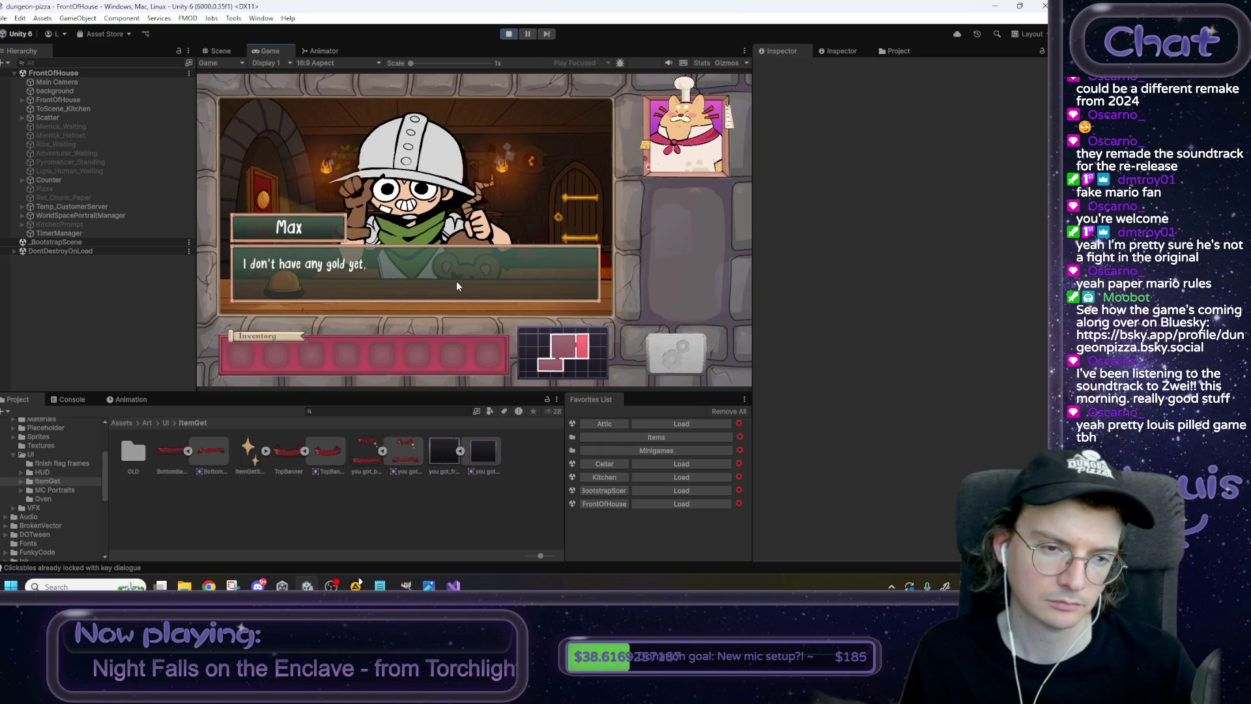
{"action": "left_click", "coordinate": [457, 284]}
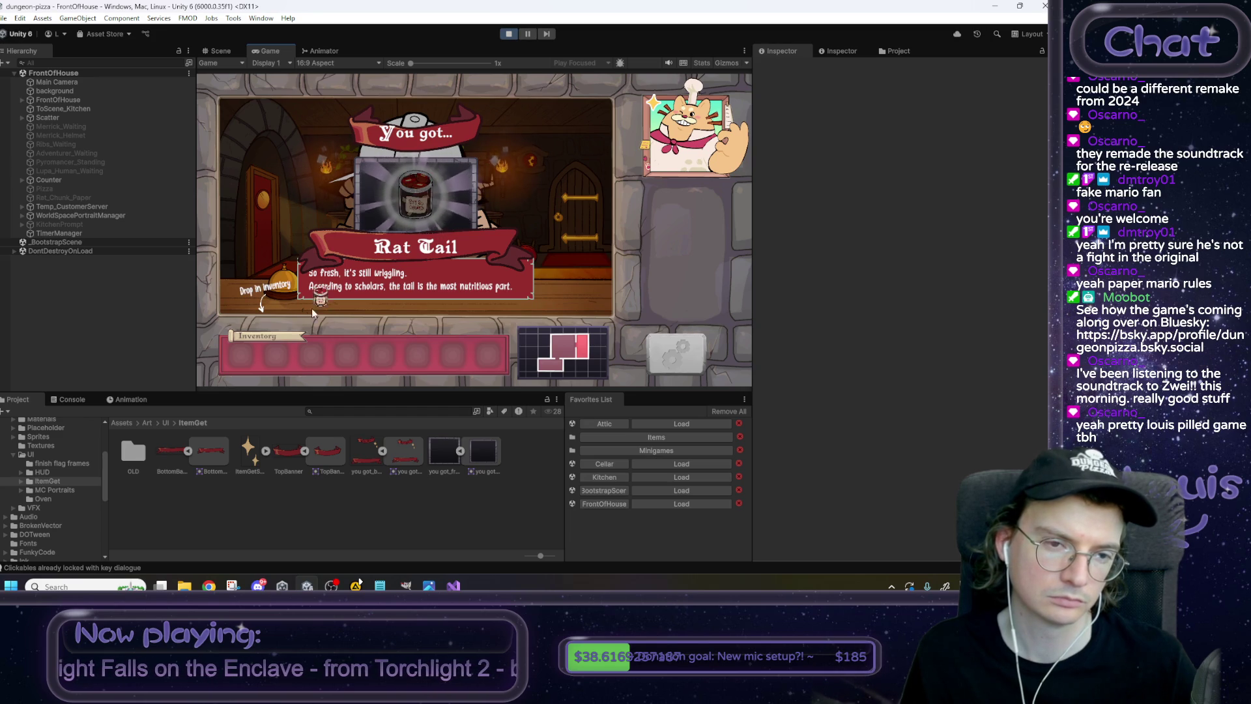
{"action": "left_click", "coordinate": [432, 200]}
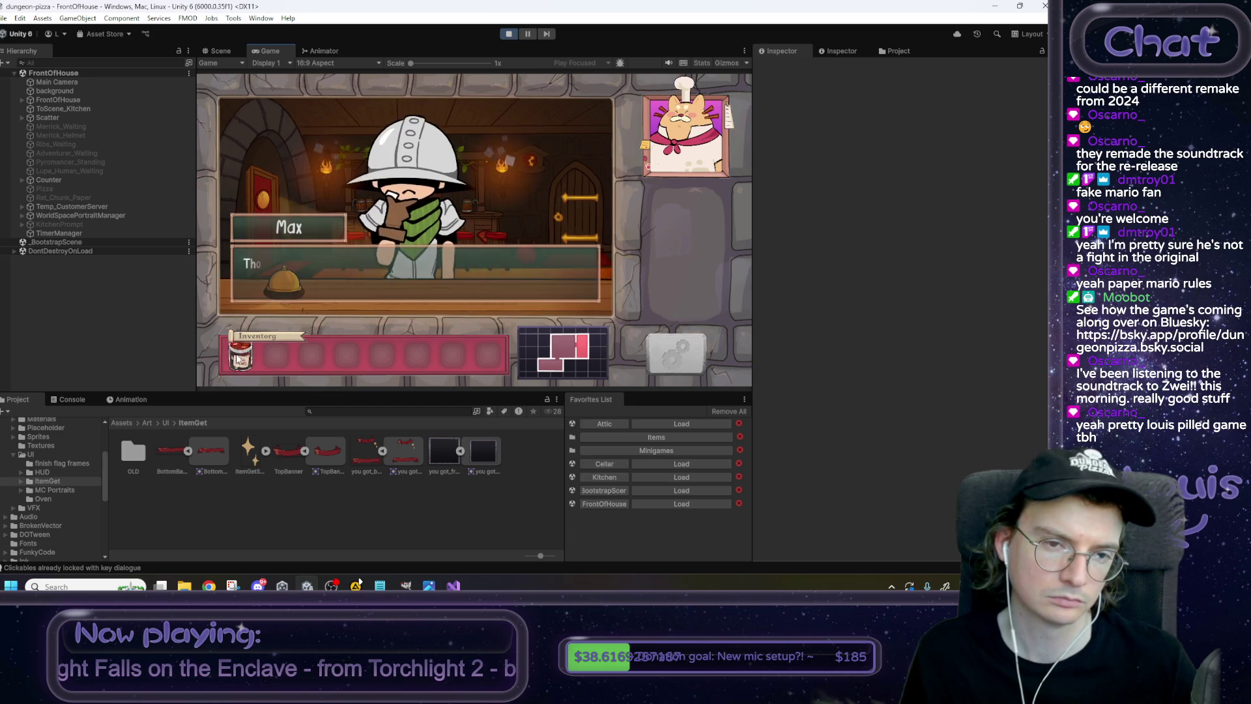
{"action": "left_click", "coordinate": [514, 236]}
{"action": "left_click", "coordinate": [509, 34]}
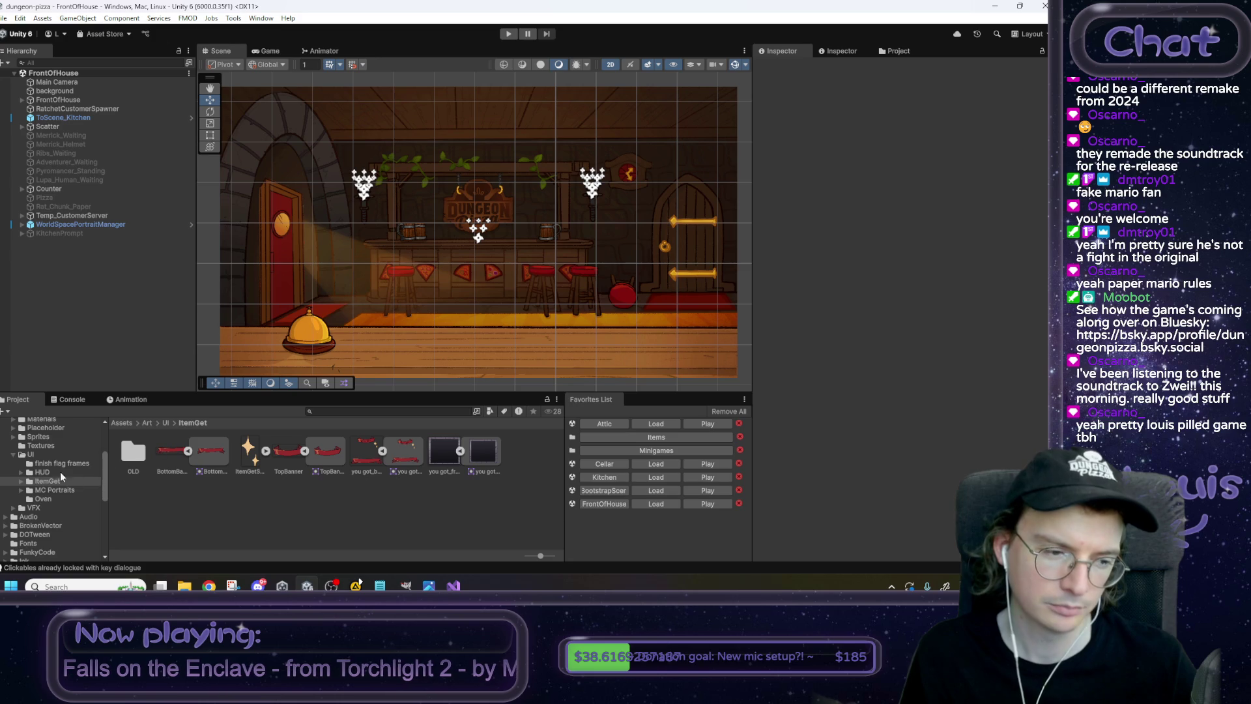
Open the ItemGet prefab from Prefabs/UI and frame the whole popup with F.
{"action": "scroll", "coordinate": [55, 477], "scroll_direction": "up", "scroll_amount": 5}
{"action": "scroll", "coordinate": [55, 471], "scroll_direction": "down", "scroll_amount": 5}
{"action": "scroll", "coordinate": [56, 475], "scroll_direction": "down", "scroll_amount": 10}
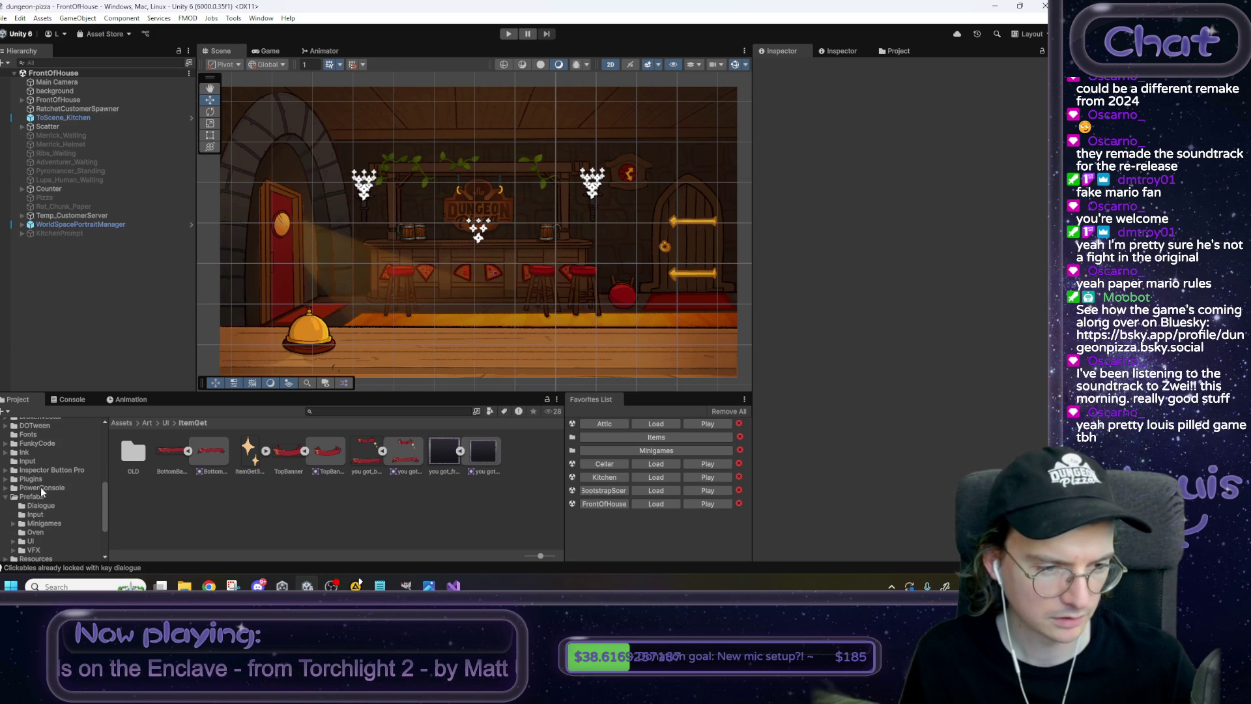
{"action": "left_click", "coordinate": [85, 541]}
{"action": "double_click", "coordinate": [368, 452]}
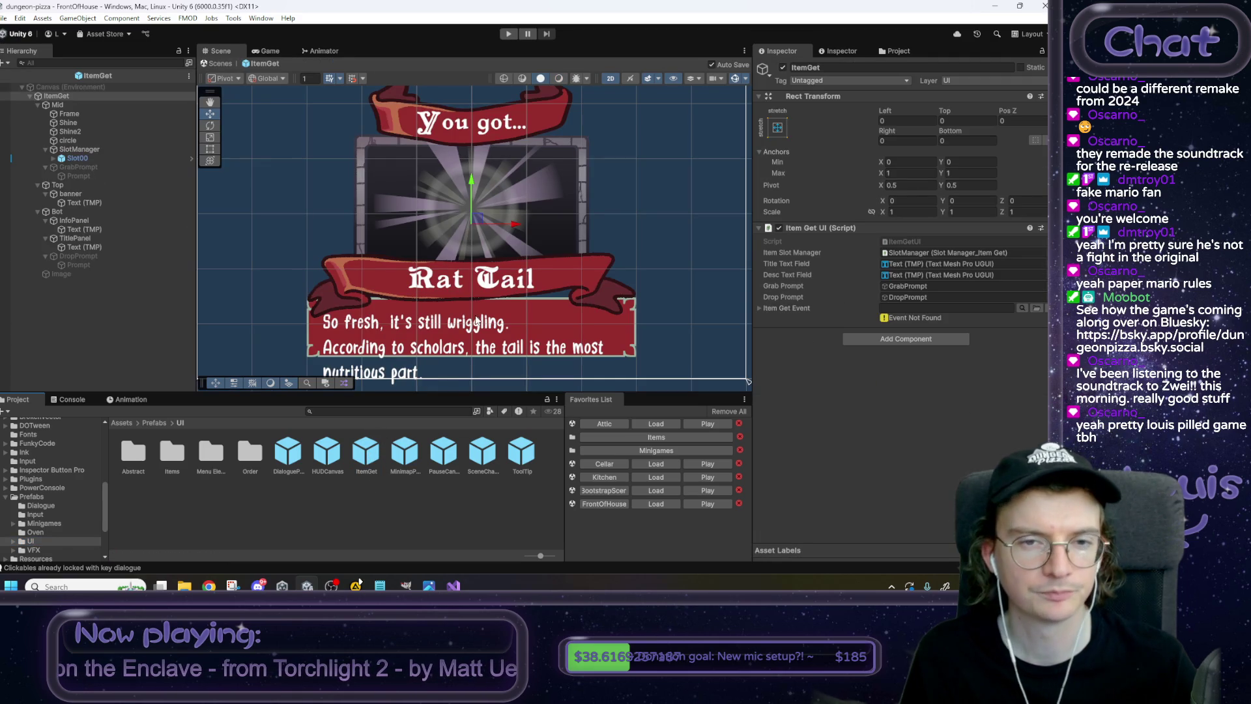
{"action": "left_click_drag", "start_coordinate": [480, 296], "coordinate": [466, 282]}
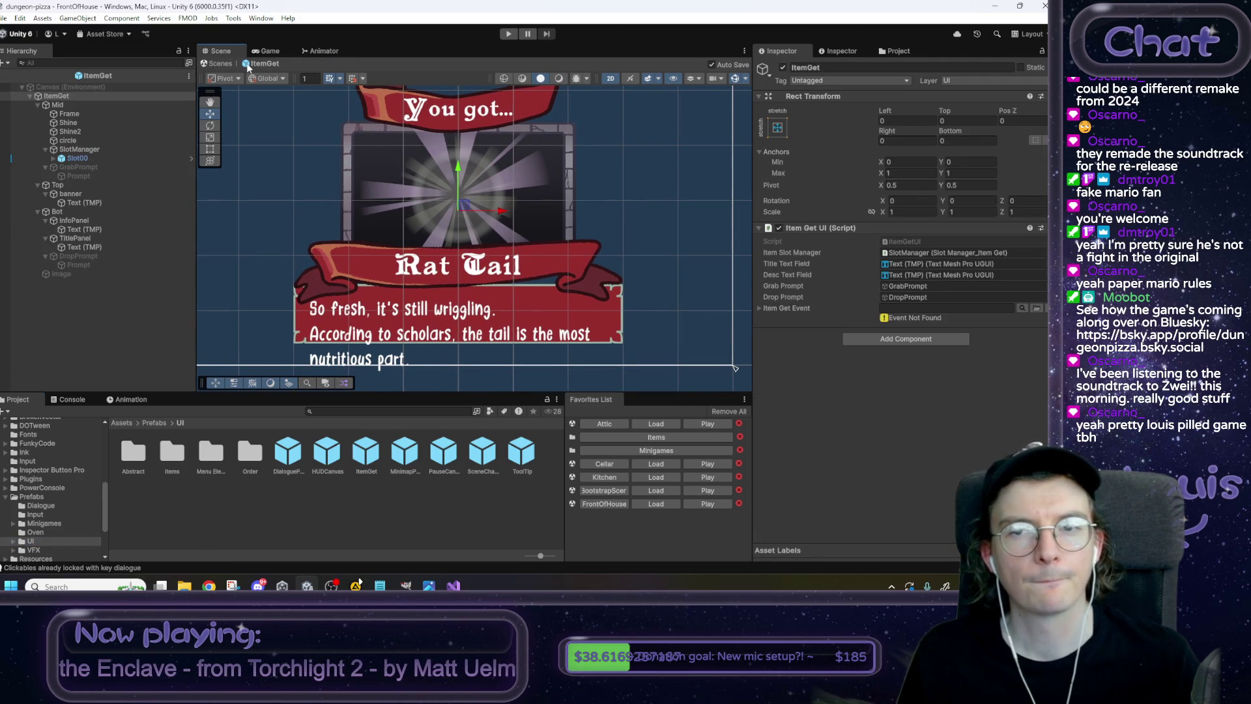
{"action": "key", "text": "f"}
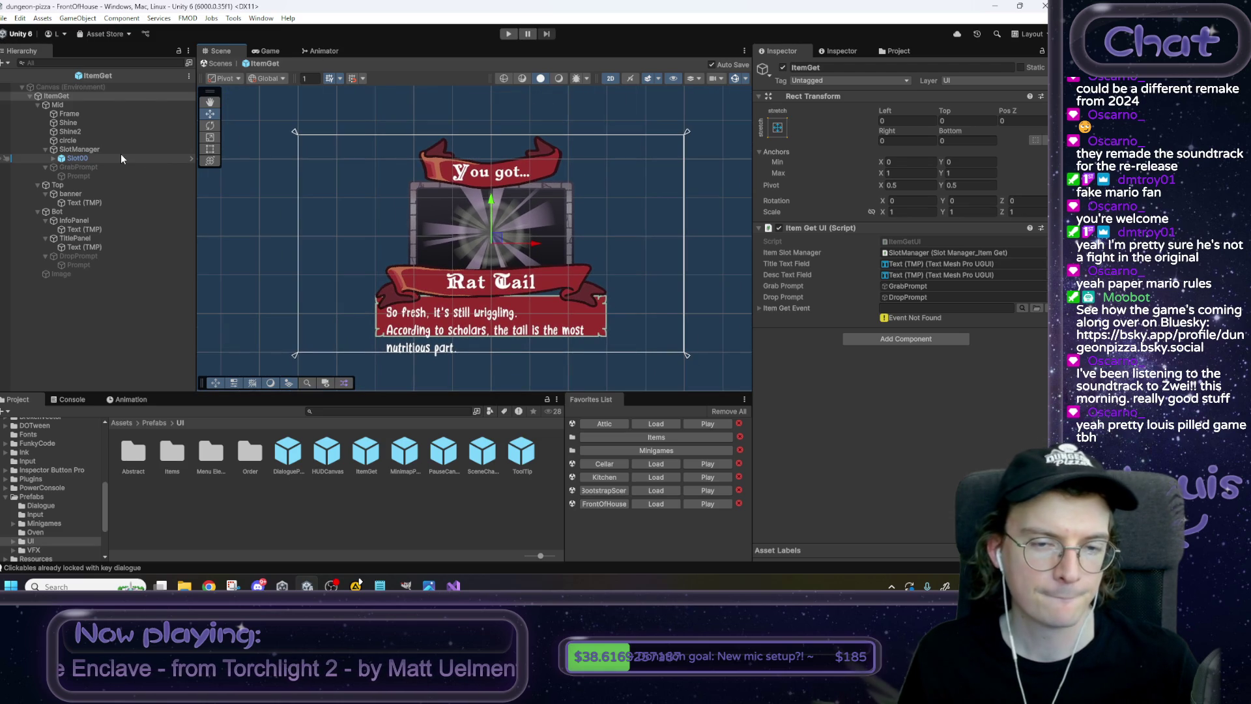
Set Frame's horizontal anchors to Min X 0.285 and Max X 0.715.
{"action": "left_click", "coordinate": [72, 115]}
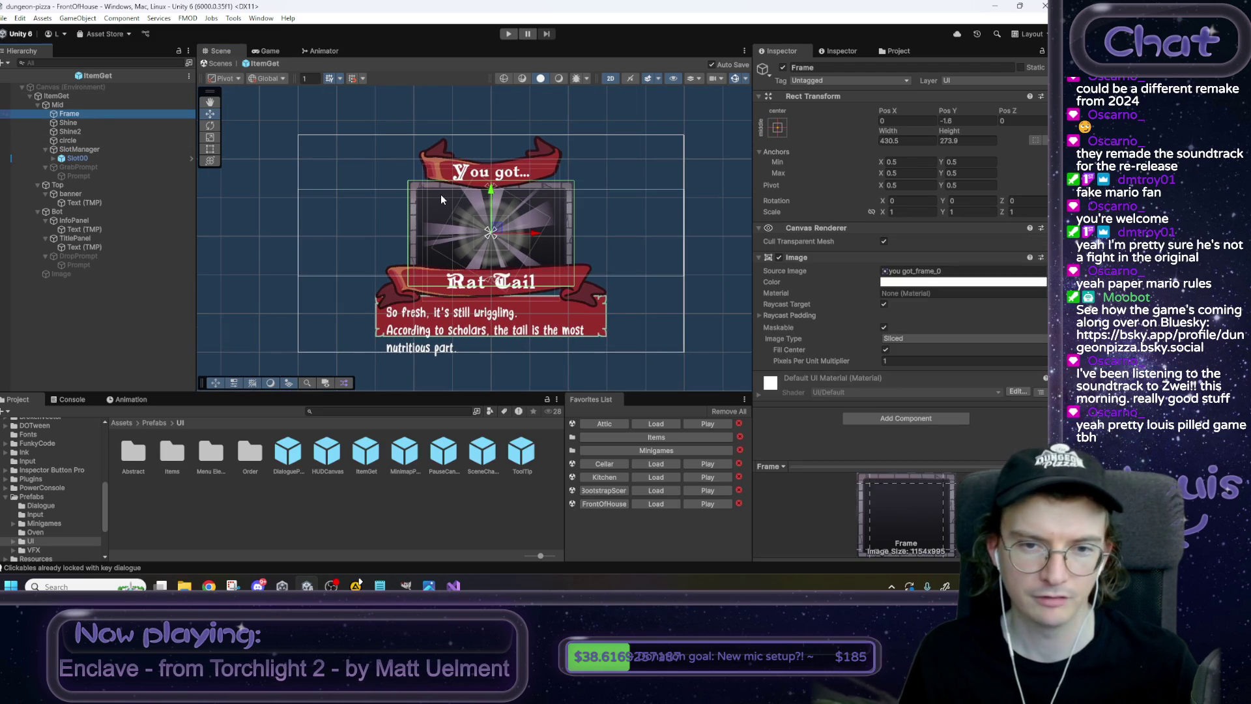
{"action": "left_click", "coordinate": [888, 161]}
{"action": "type", "text": "0.19"}
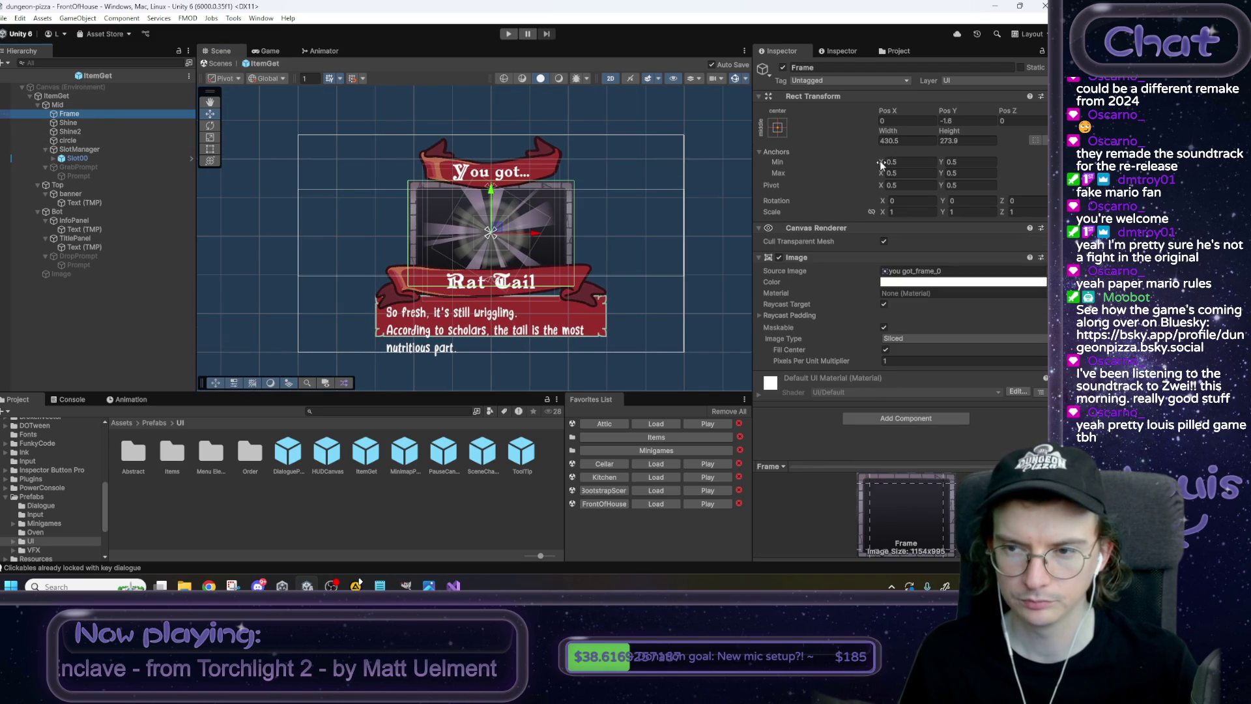
{"action": "key", "text": "BackSpace"}
{"action": "key", "text": "BackSpace"}
{"action": "type", "text": "28"}
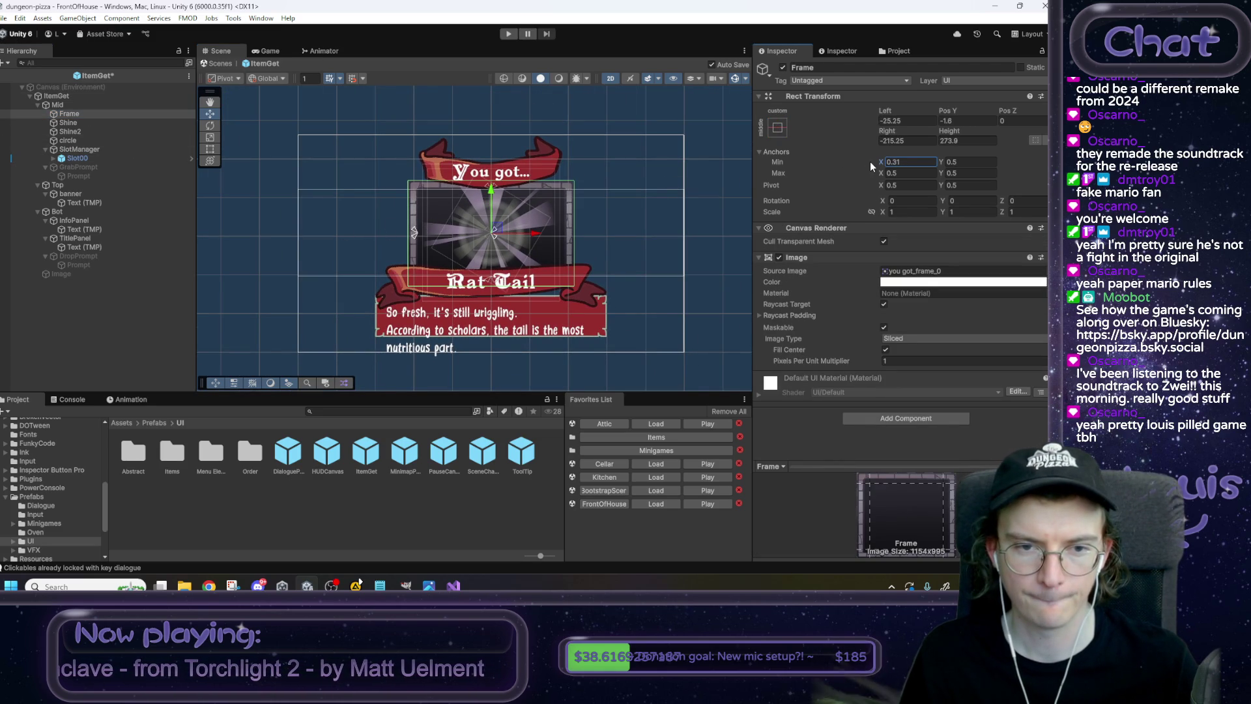
{"action": "left_click", "coordinate": [925, 161]}
{"action": "type", "text": "0.3"}
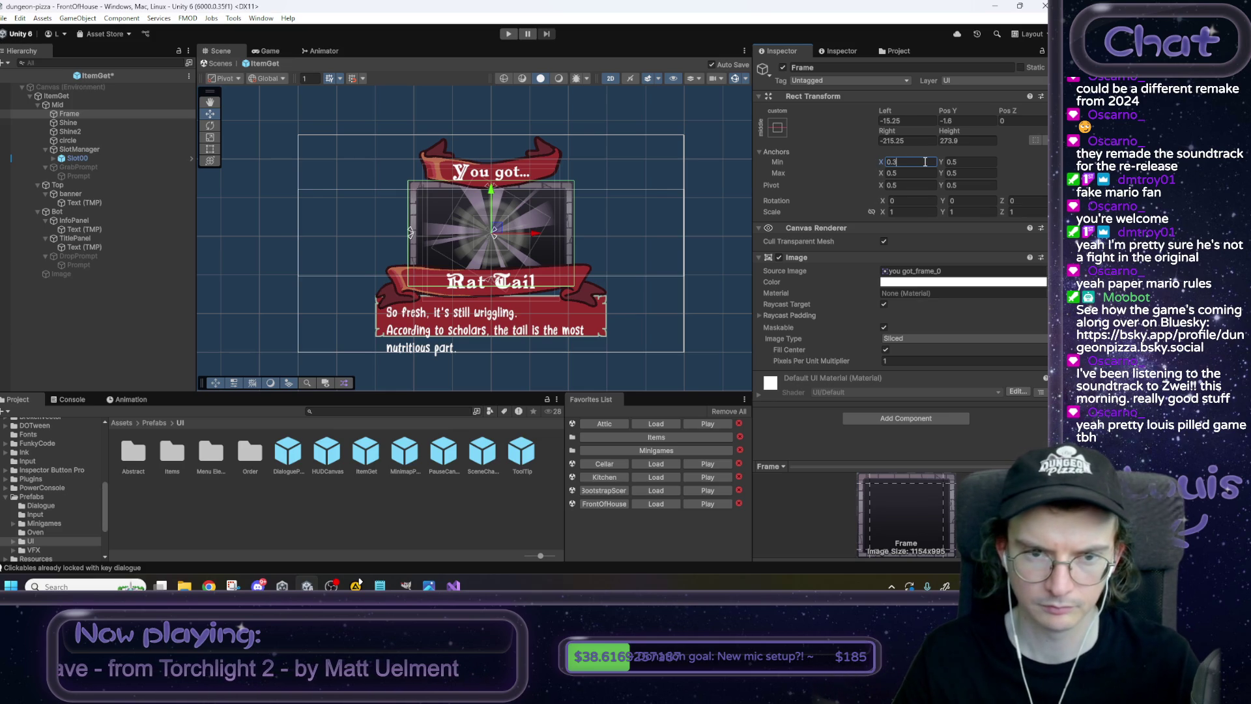
{"action": "key", "text": "BackSpace"}
{"action": "type", "text": "29"}
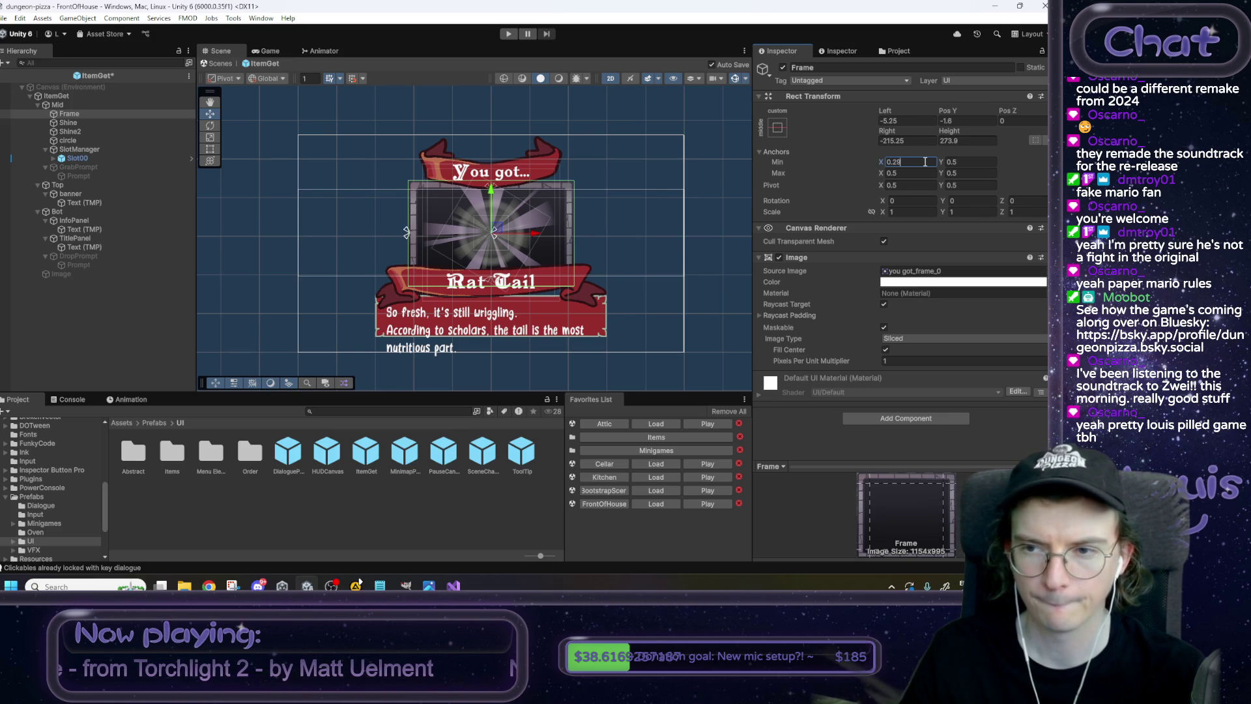
{"action": "key", "text": "BackSpace"}
{"action": "type", "text": "85"}
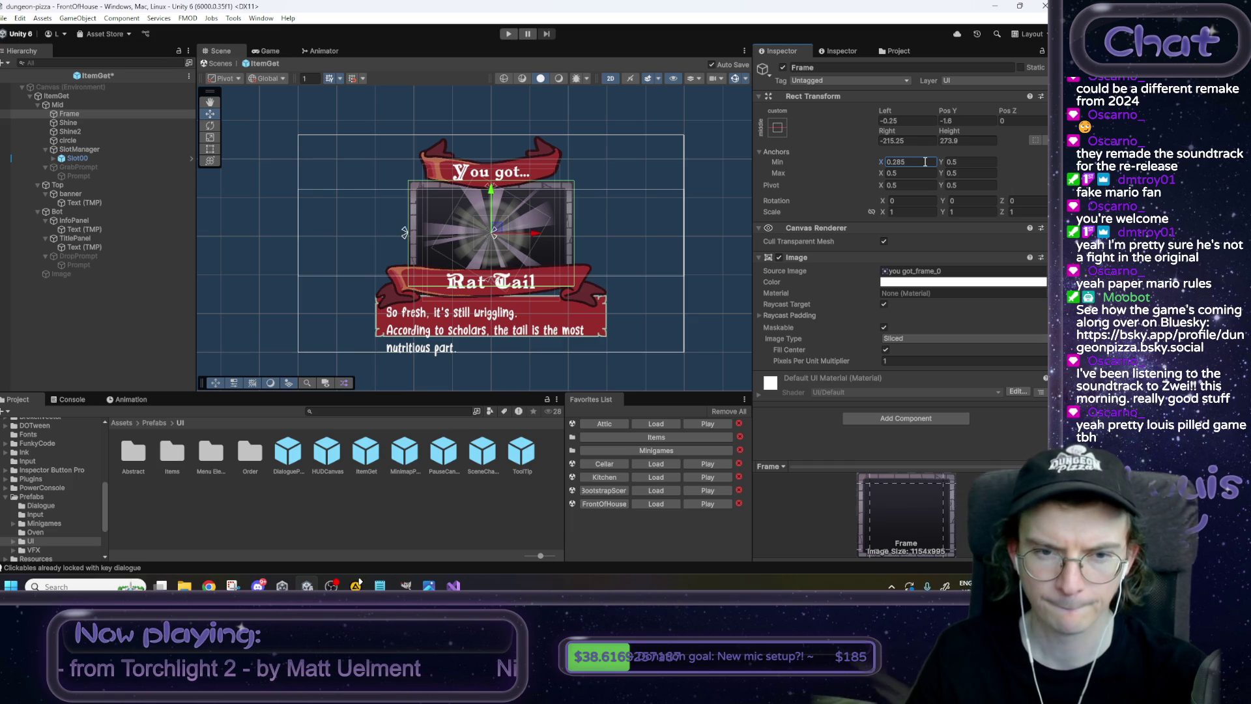
{"action": "left_click", "coordinate": [910, 172]}
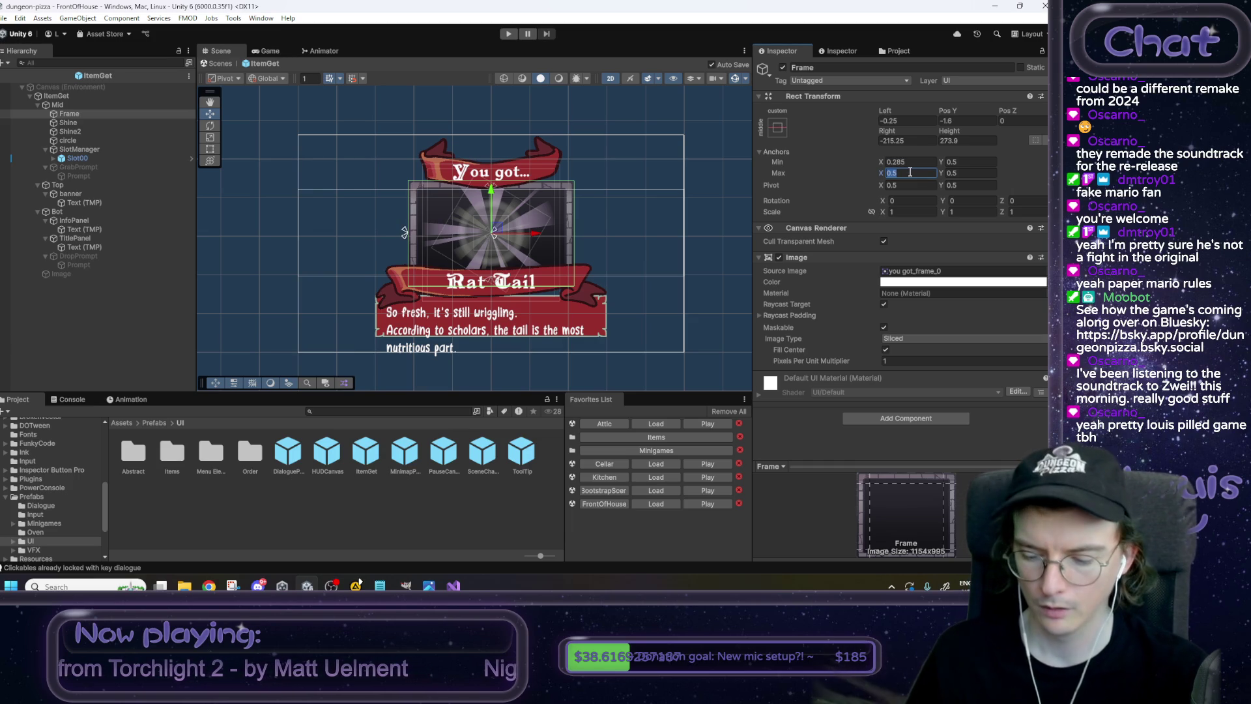
{"action": "type", "text": "1-0"}
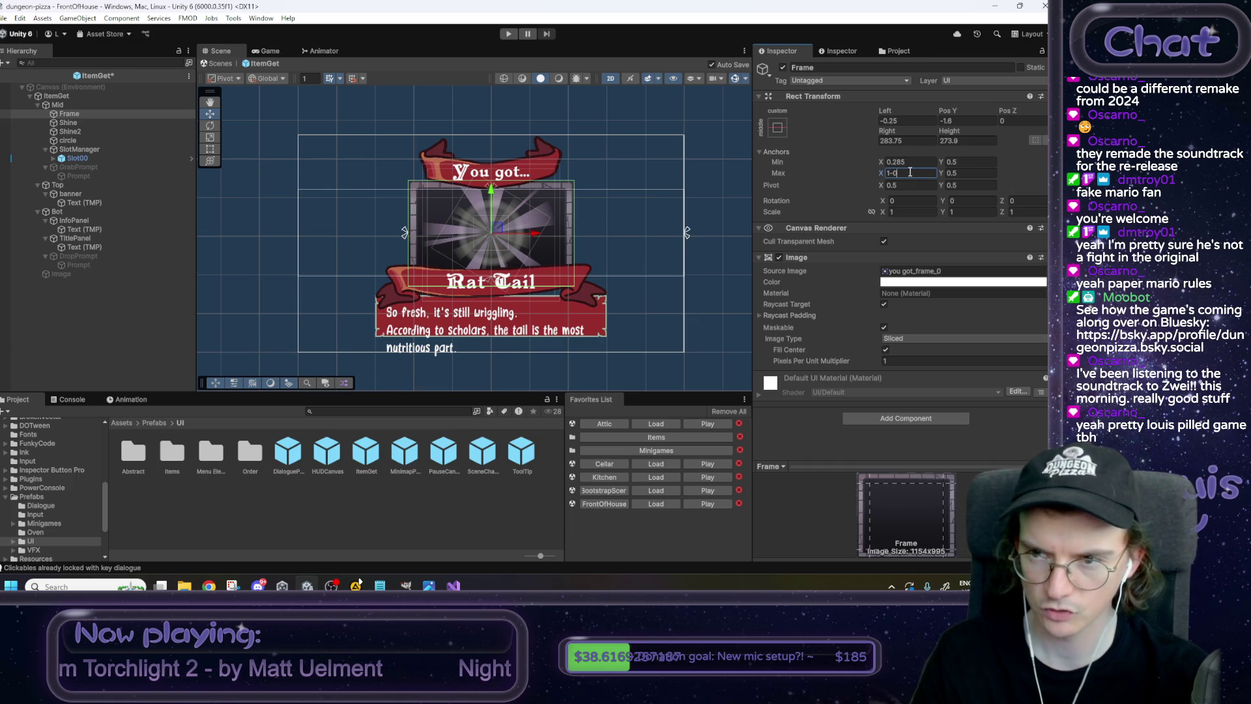
{"action": "type", "text": ".285"}
{"action": "key", "text": "Return"}
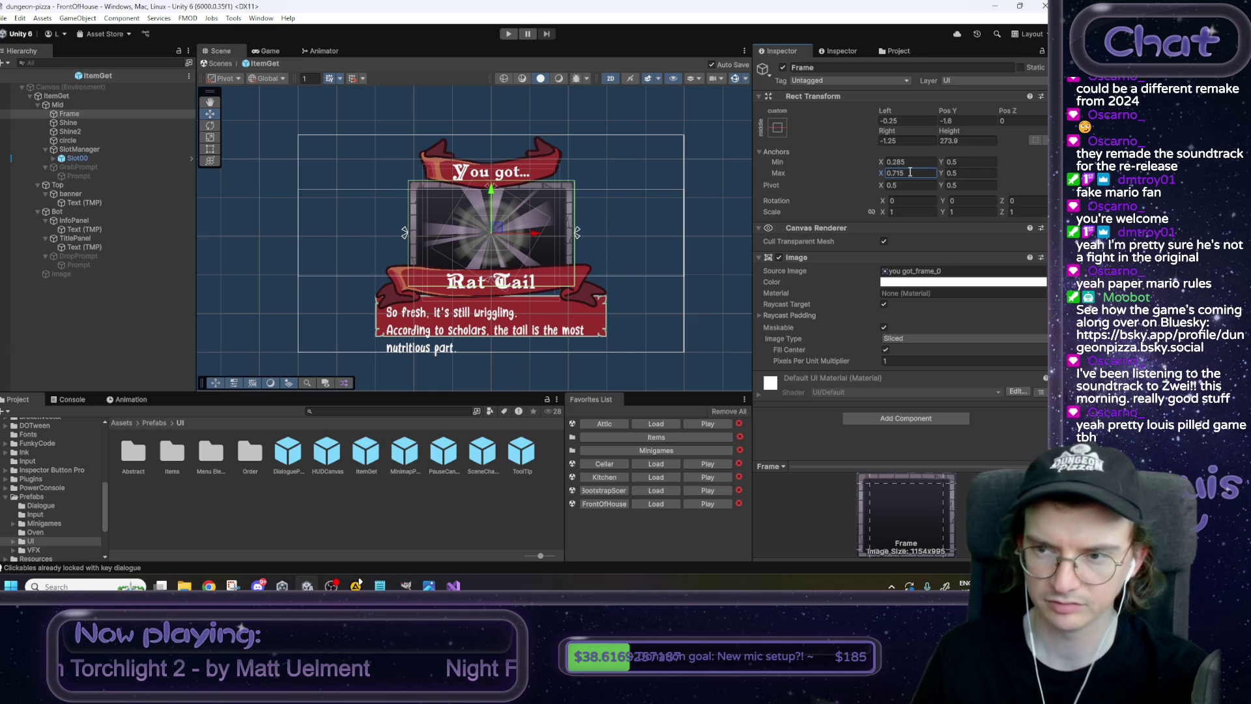
Zero Frame's left and right offsets and set its vertical anchors to 0 and 1.
{"action": "left_click", "coordinate": [918, 122]}
{"action": "type", "text": "0"}
{"action": "left_click", "coordinate": [912, 141]}
{"action": "type", "text": "0"}
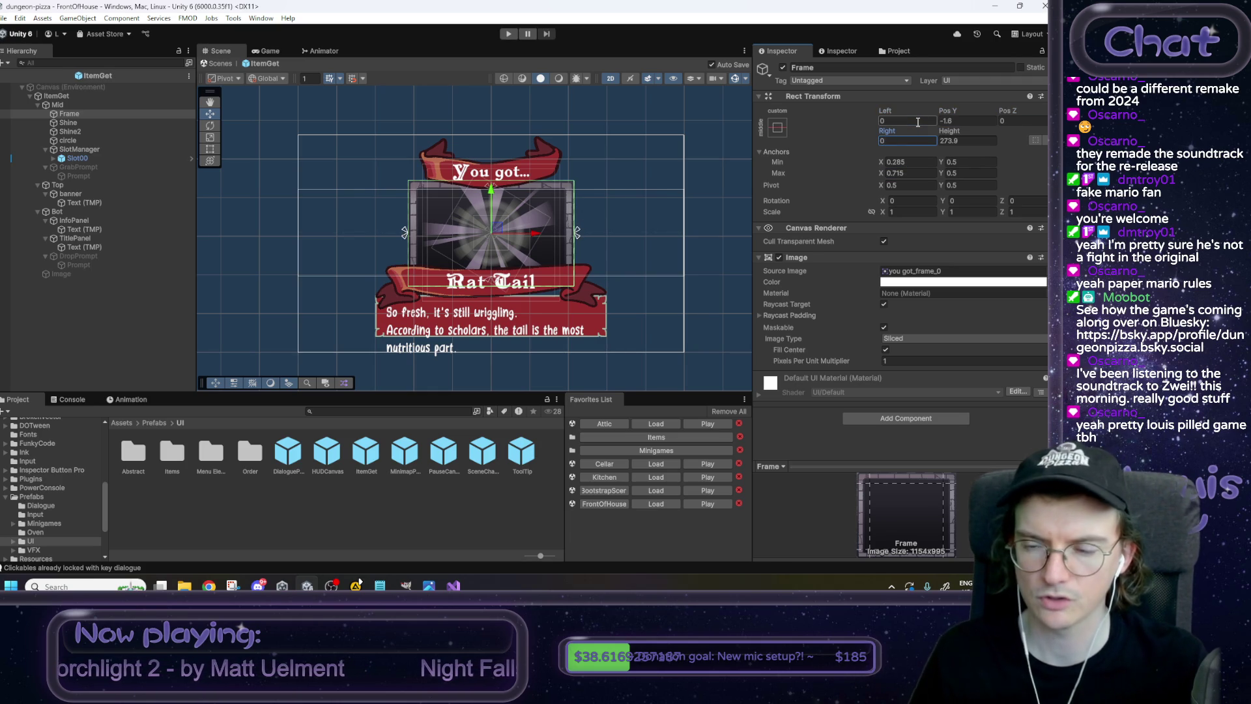
{"action": "left_click", "coordinate": [941, 160]}
{"action": "type", "text": "0.74"}
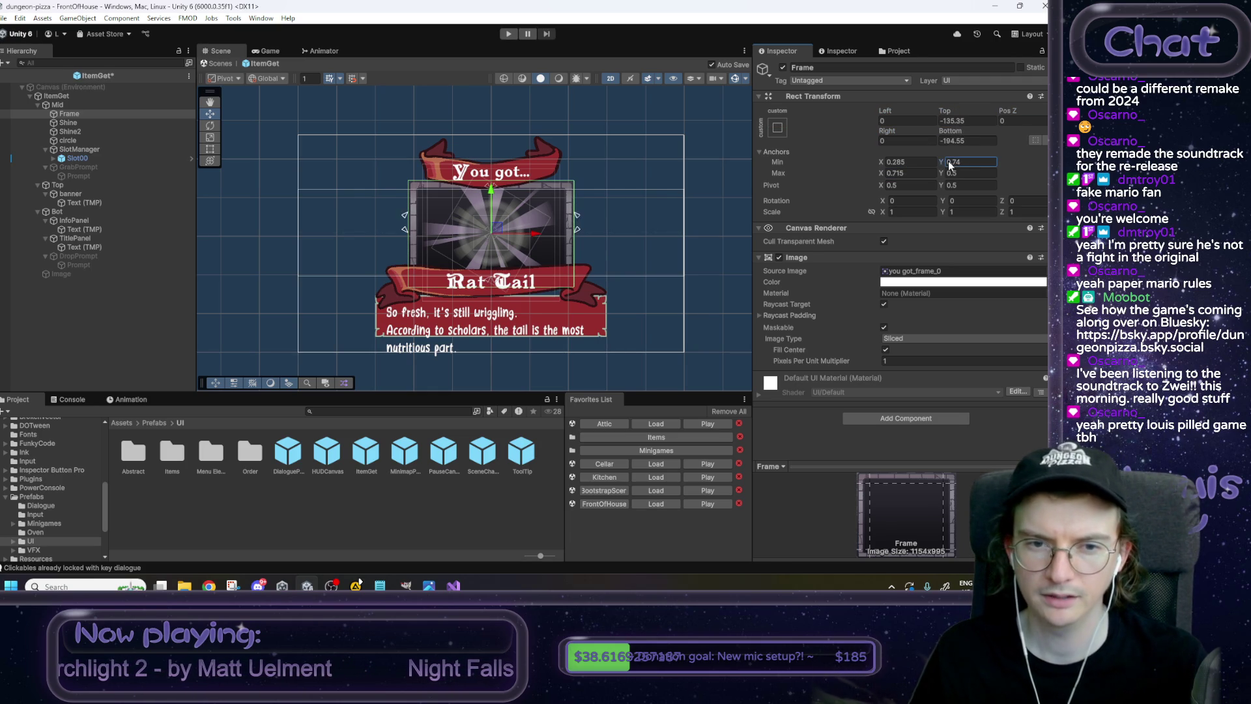
{"action": "left_click_drag", "start_coordinate": [941, 161], "coordinate": [939, 165]}
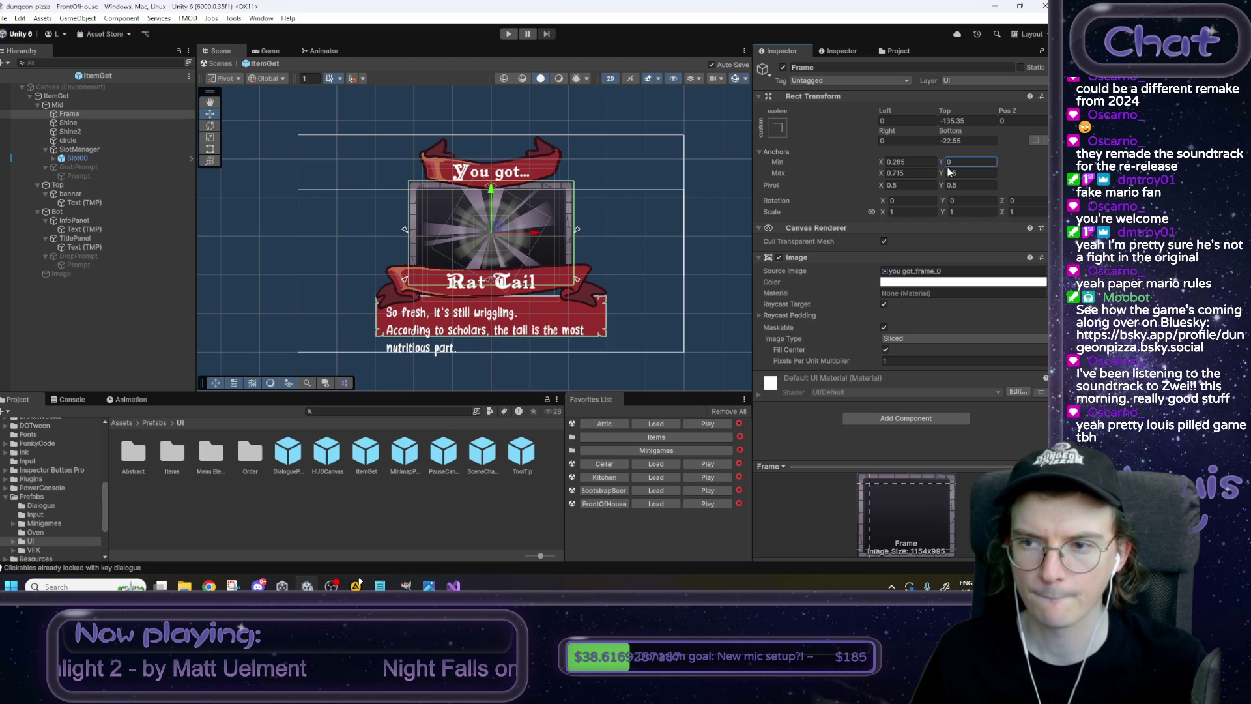
{"action": "left_click_drag", "start_coordinate": [941, 170], "coordinate": [982, 174]}
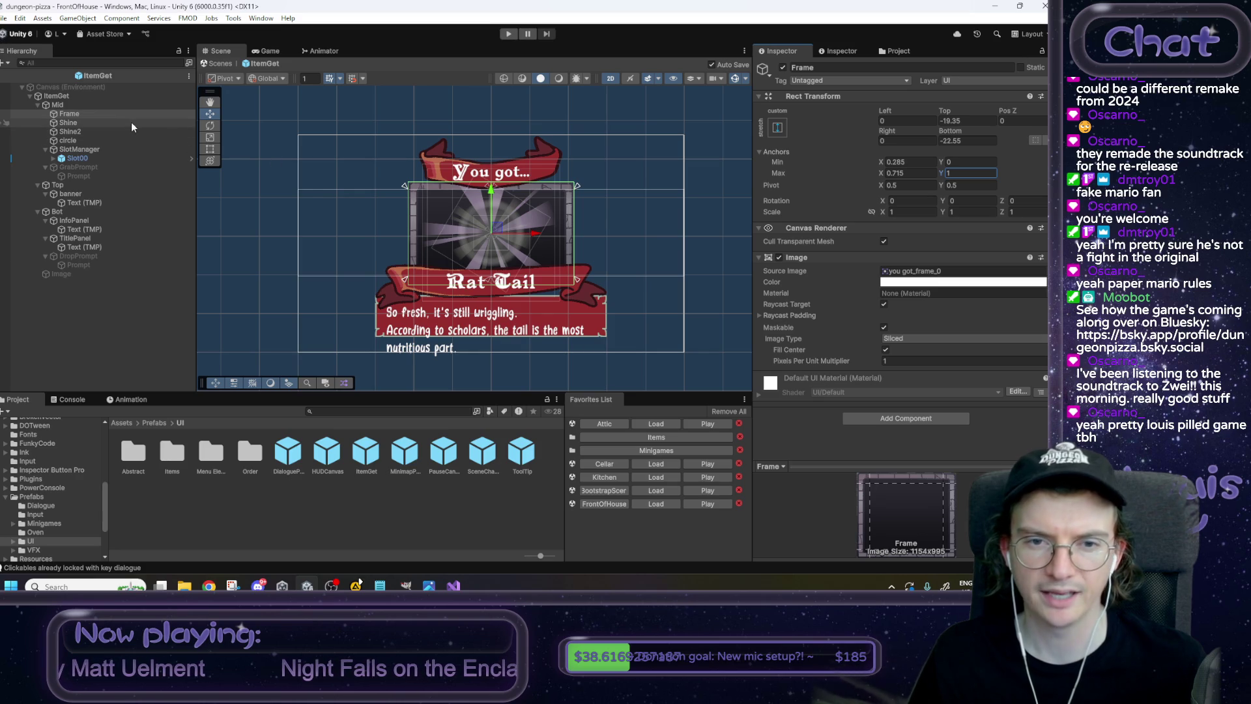
{"action": "left_click", "coordinate": [84, 239]}
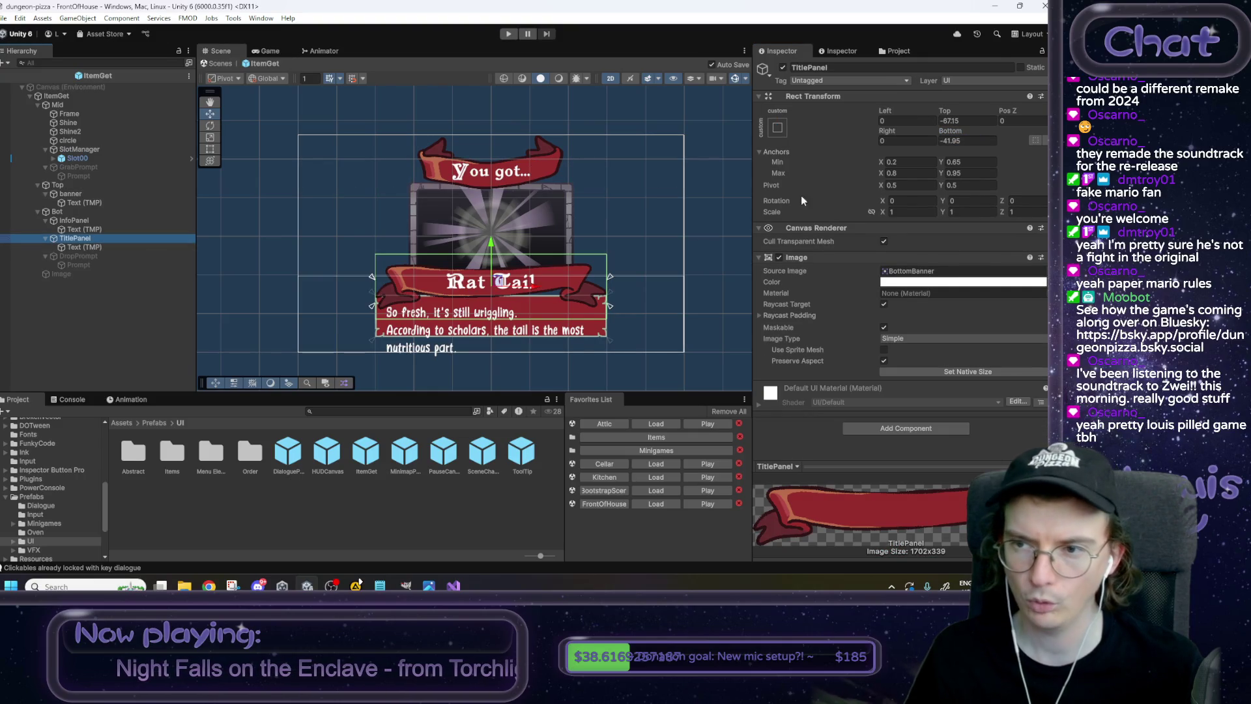
Set TitlePanel's anchors to Min Y 0.44 and Max Y 1 with bottom offset 0.
{"action": "left_click_drag", "start_coordinate": [941, 162], "coordinate": [935, 161]}
{"action": "left_click", "coordinate": [942, 171]}
{"action": "type", "text": "1"}
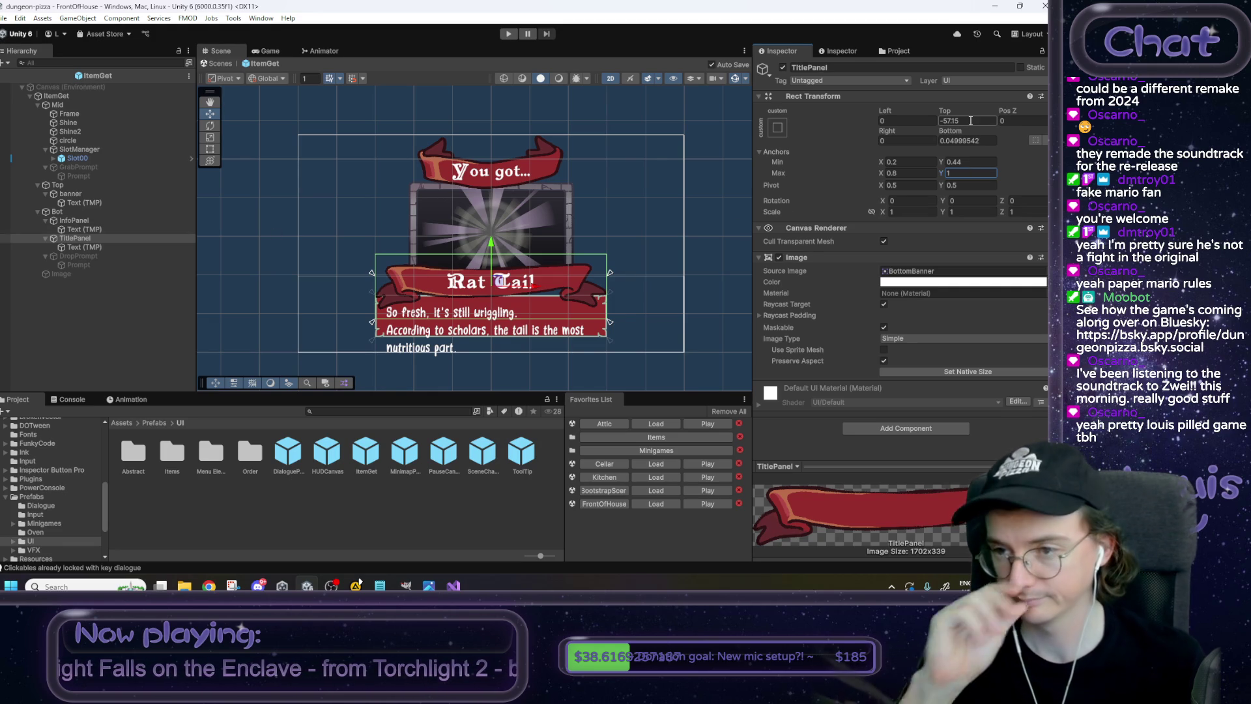
{"action": "left_click", "coordinate": [967, 163]}
{"action": "type", "text": "0.45"}
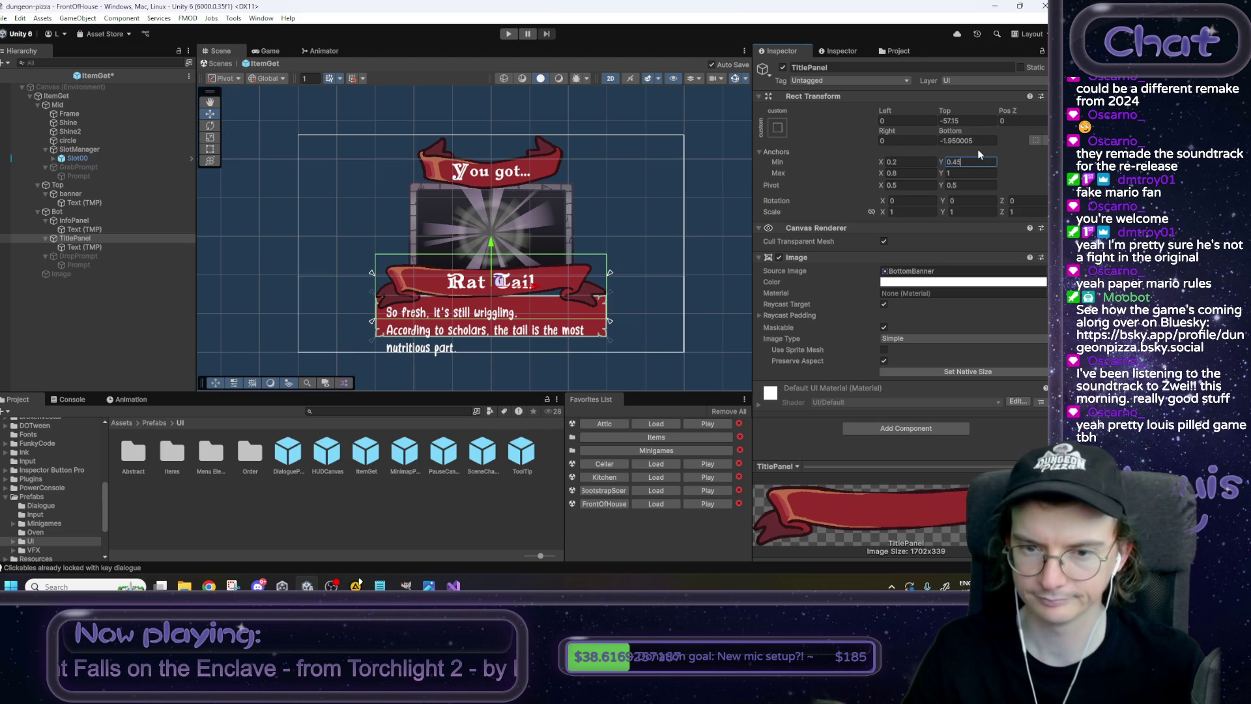
{"action": "key", "text": "BackSpace"}
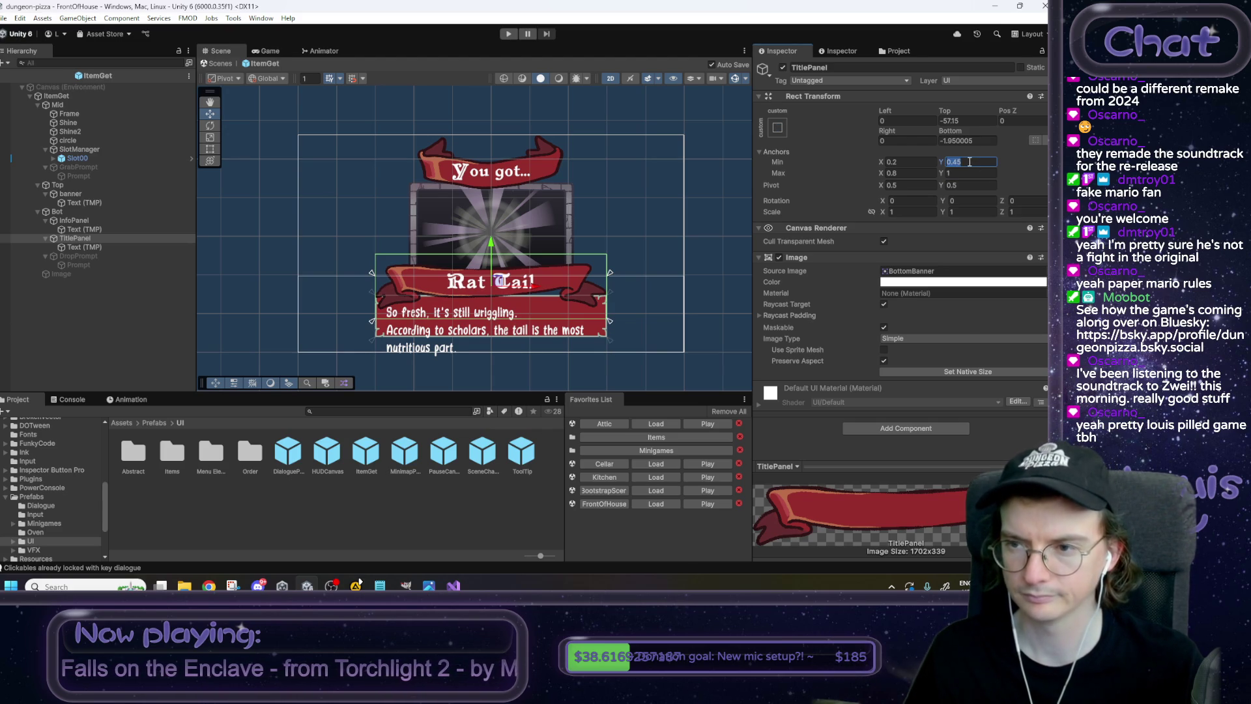
{"action": "type", "text": "4"}
{"action": "left_click", "coordinate": [976, 140]}
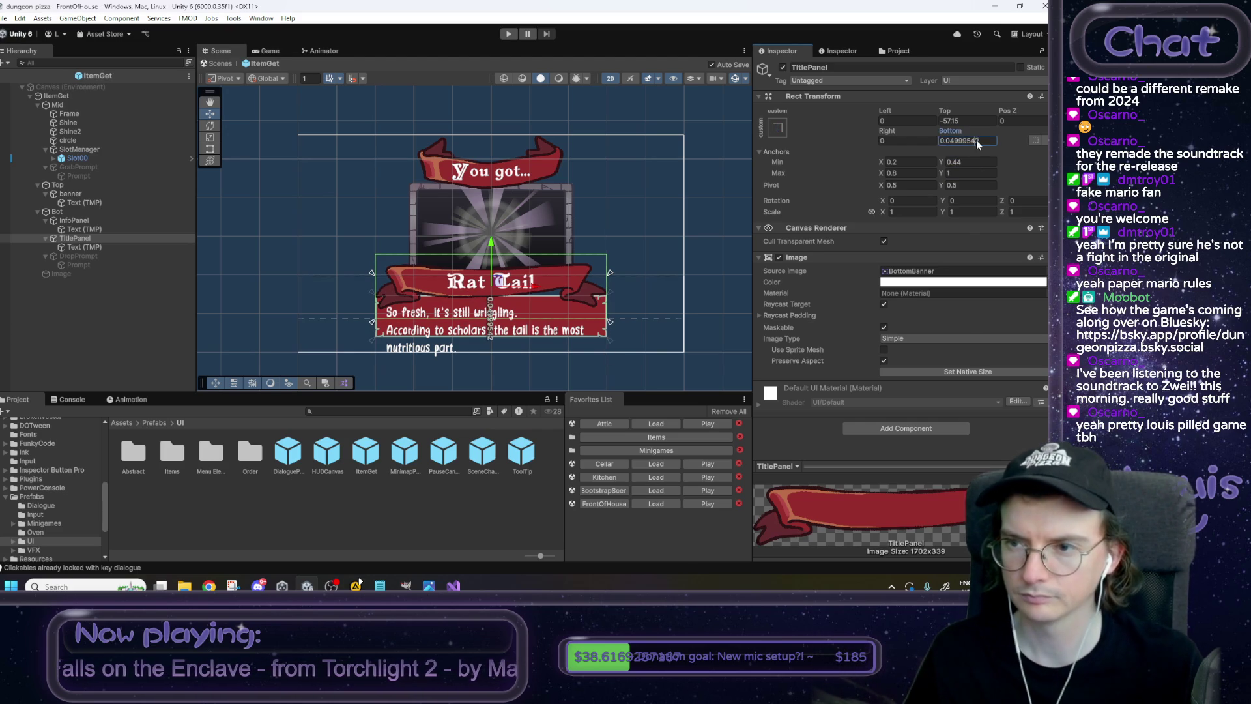
{"action": "type", "text": "0"}
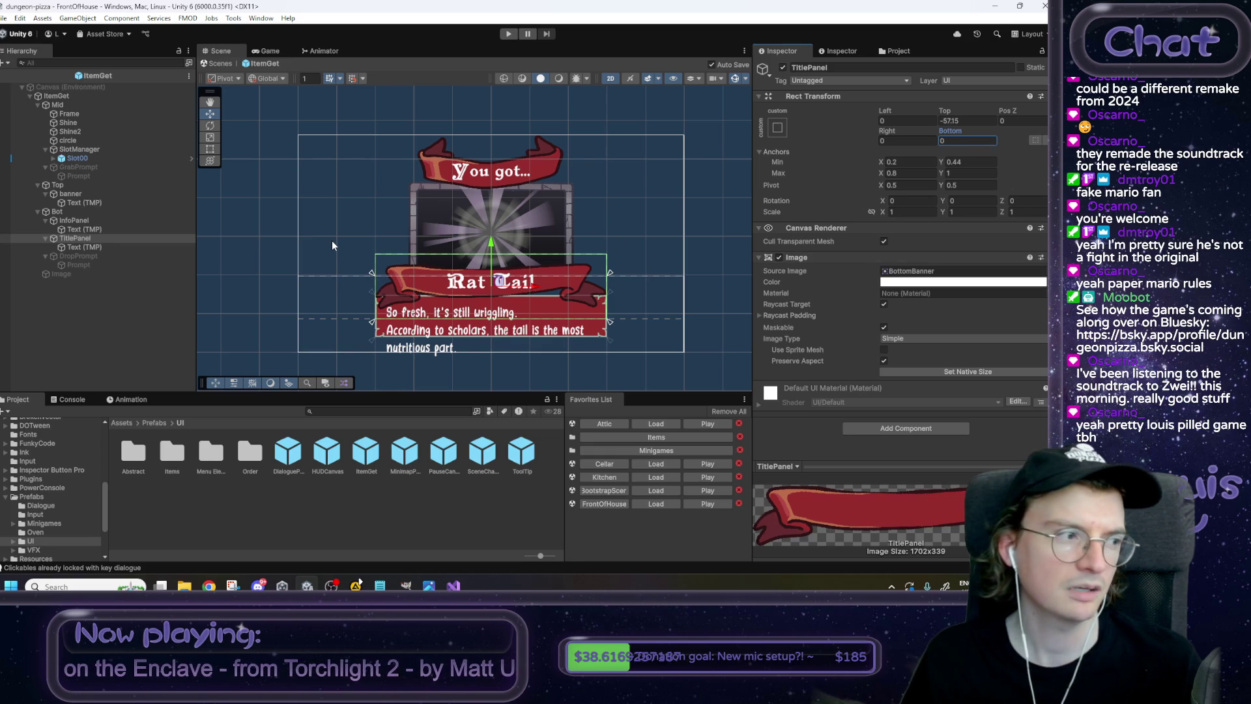
{"action": "right_click", "coordinate": [429, 586]}
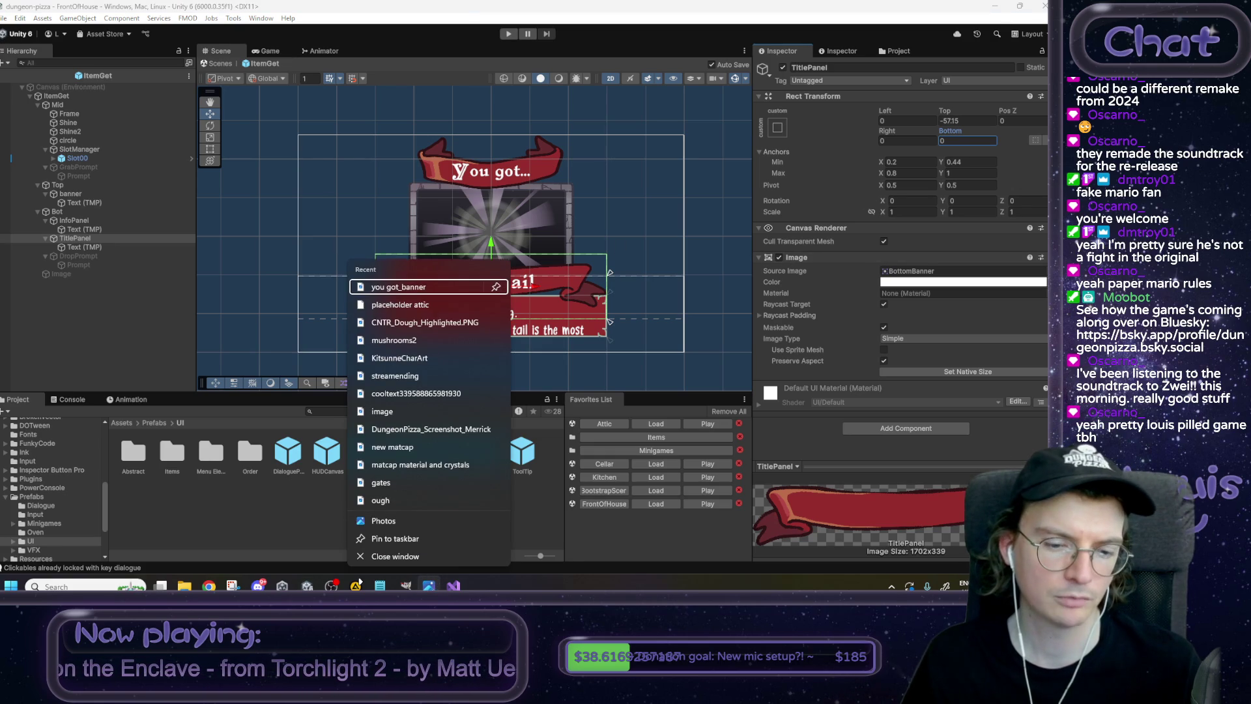
{"action": "left_click", "coordinate": [209, 586]}
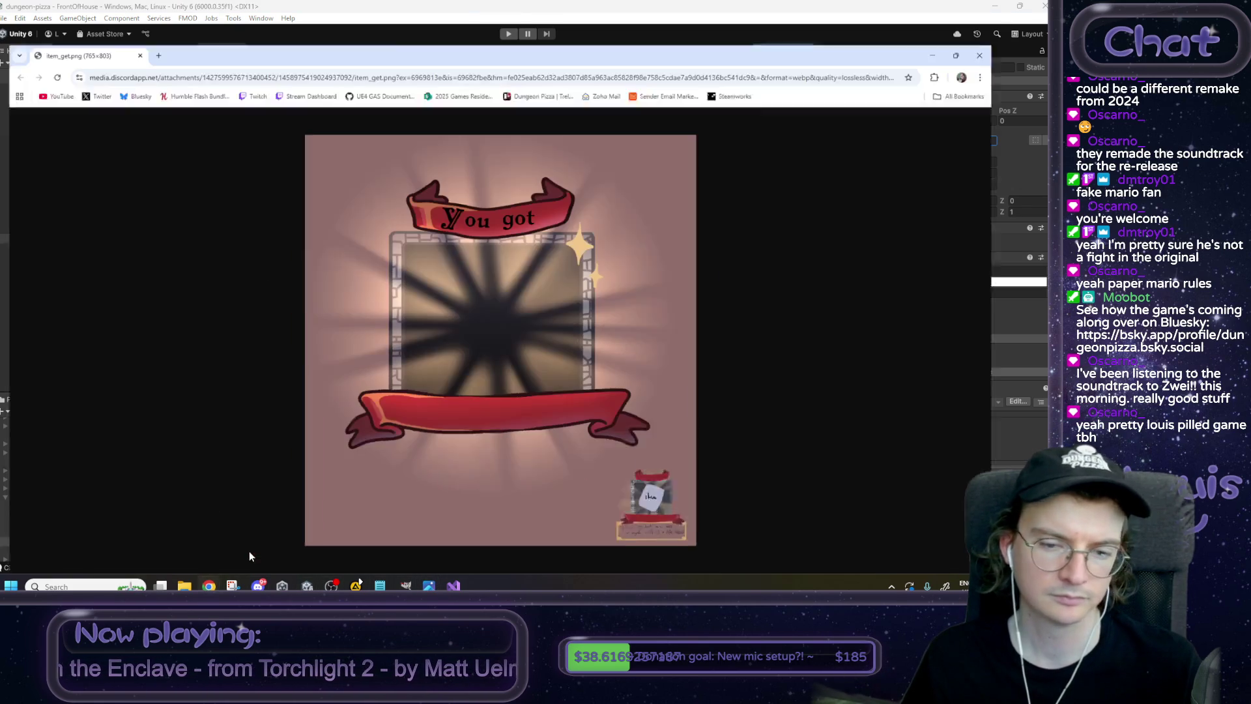
{"action": "left_click", "coordinate": [249, 550]}
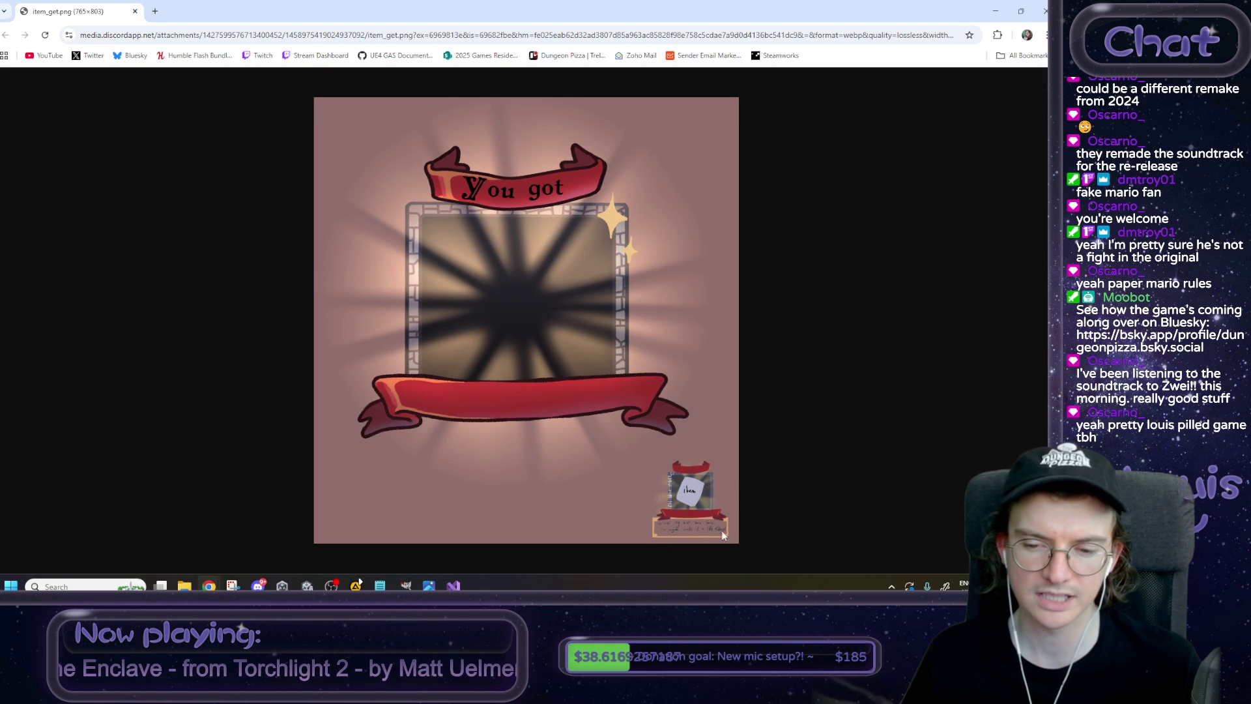
{"action": "left_click", "coordinate": [995, 11]}
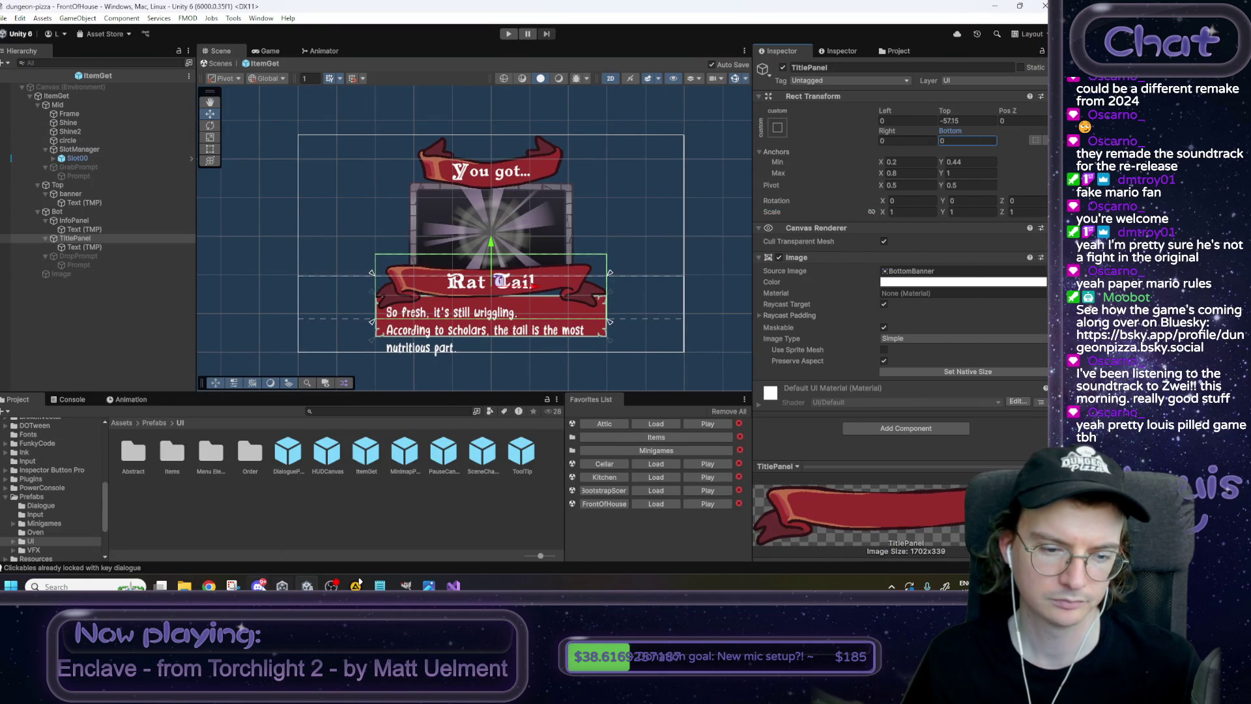
{"action": "mouse_move", "coordinate": [209, 585]}
{"action": "left_click", "coordinate": [215, 531]}
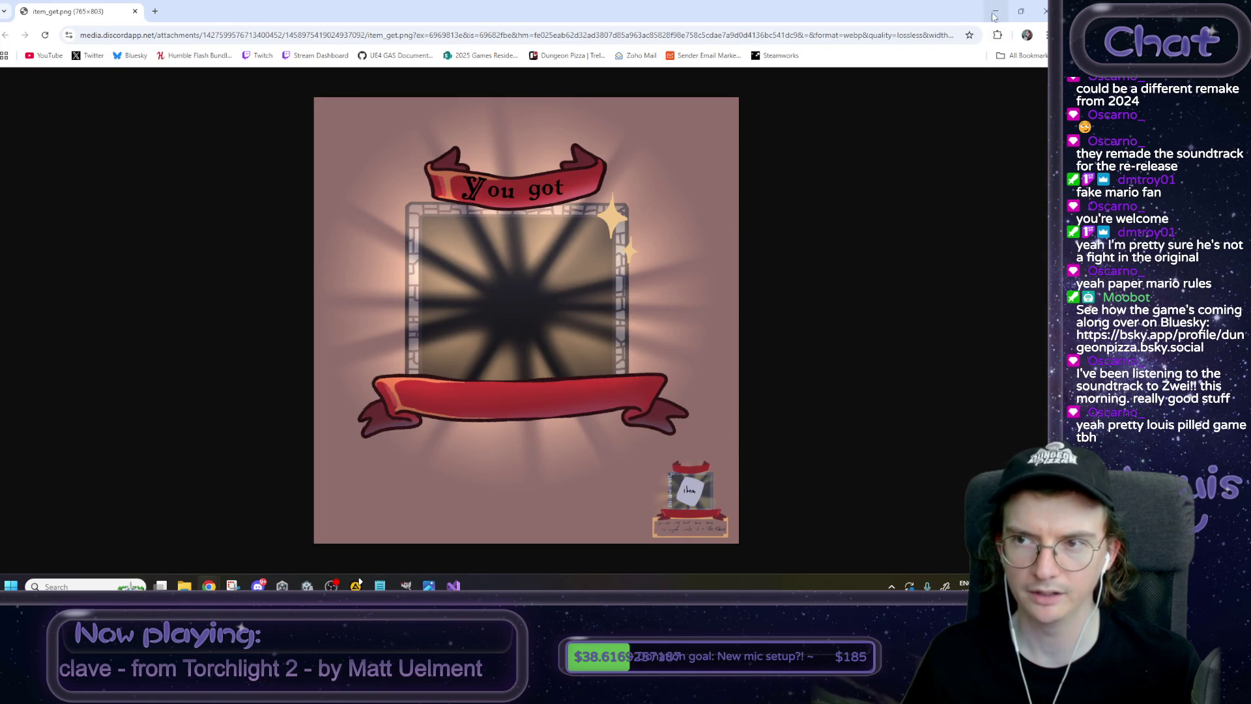
{"action": "left_click", "coordinate": [995, 11]}
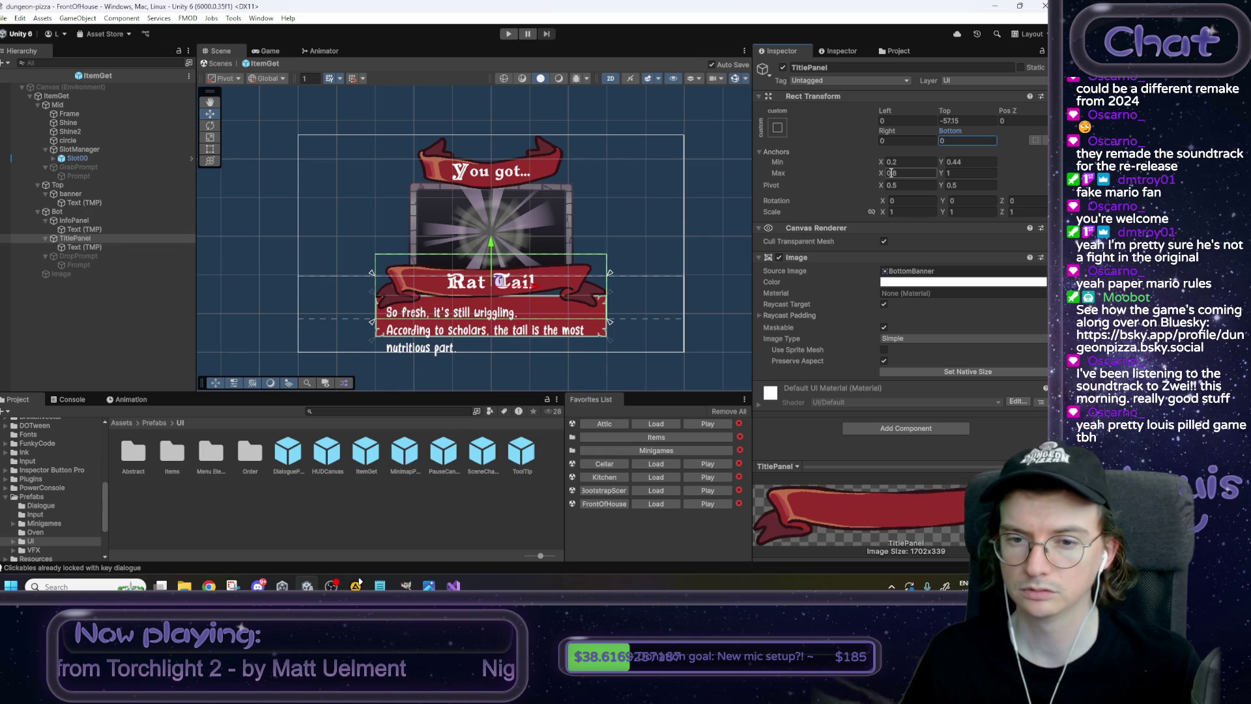
{"action": "type", "text": ".8"}
Set TitlePanel's horizontal anchors to Min X 0.23 and Max X 0.77.
{"action": "left_click", "coordinate": [895, 160]}
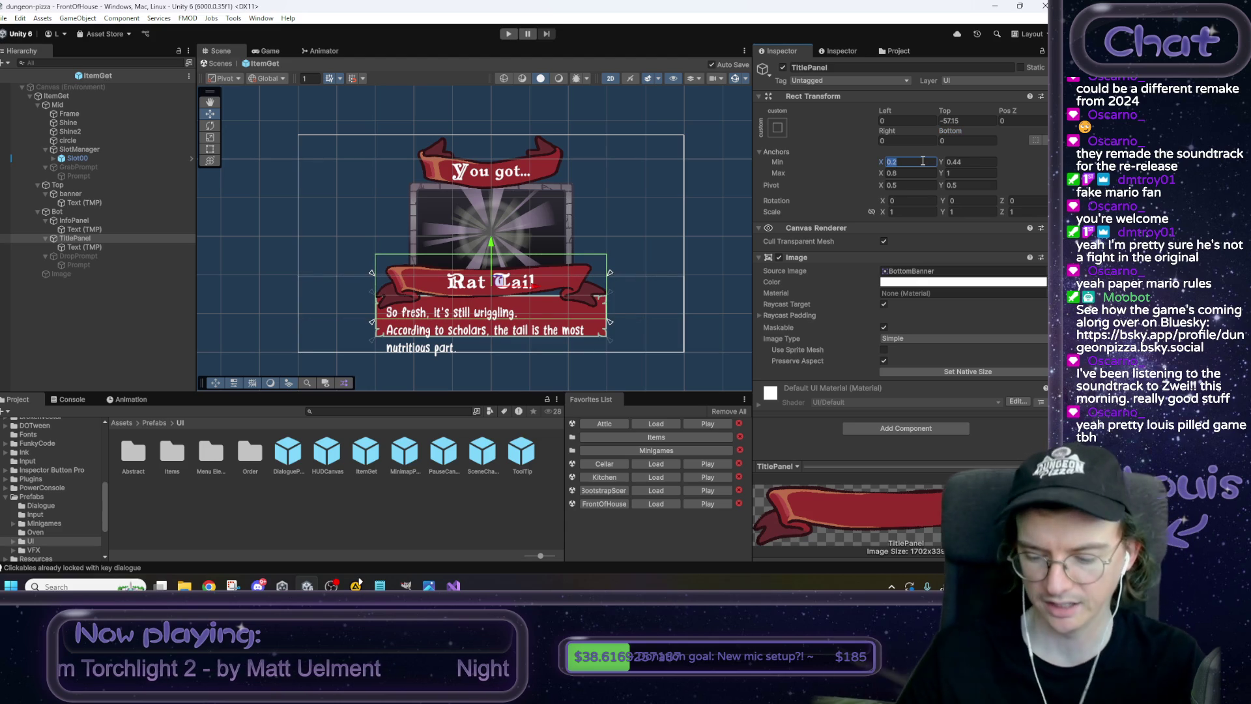
{"action": "type", "text": "0.3"}
{"action": "key", "text": "BackSpace"}
{"action": "type", "text": "25"}
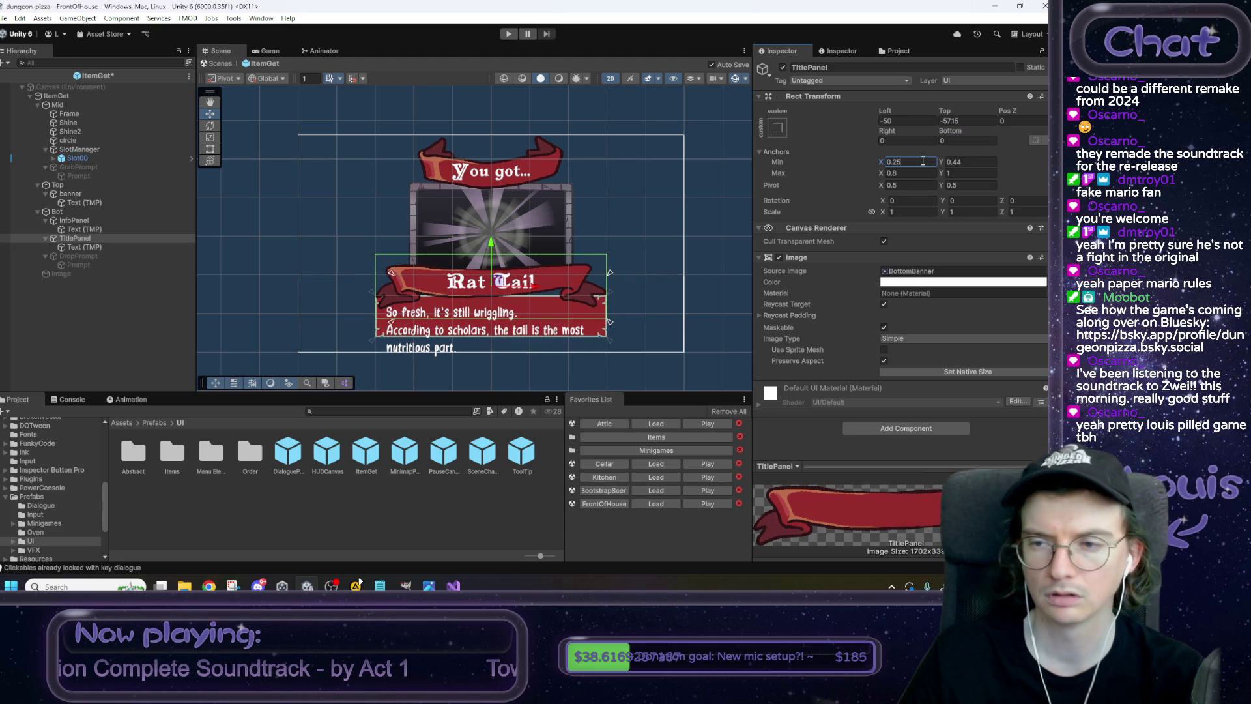
{"action": "type", "text": "2"}
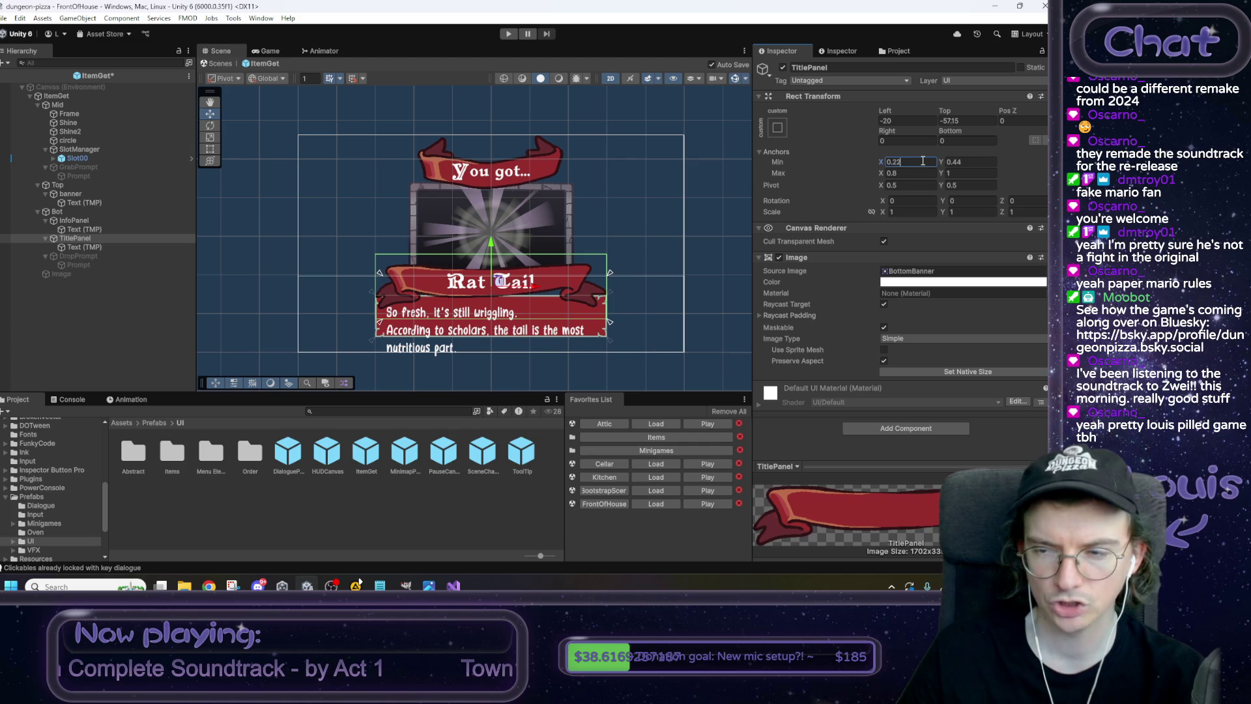
{"action": "key", "text": "BackSpace"}
{"action": "type", "text": "3"}
{"action": "key", "text": "Tab"}
{"action": "key", "text": "Tab"}
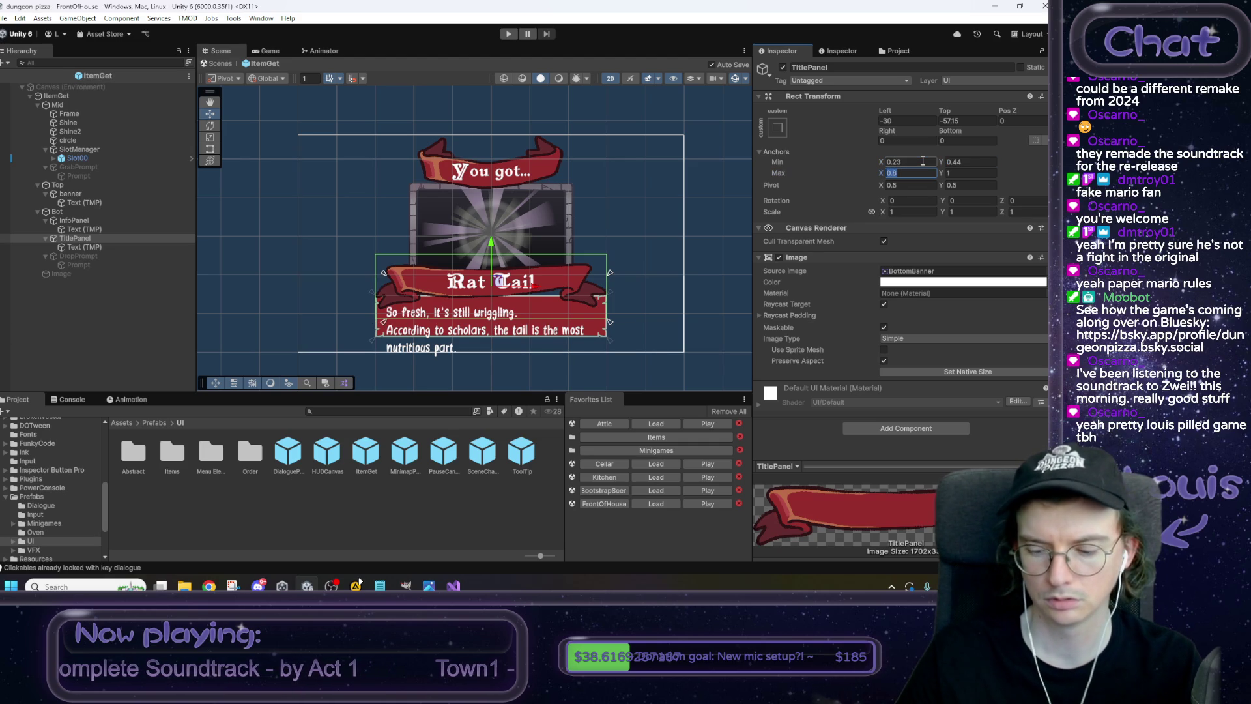
{"action": "type", "text": "1"}
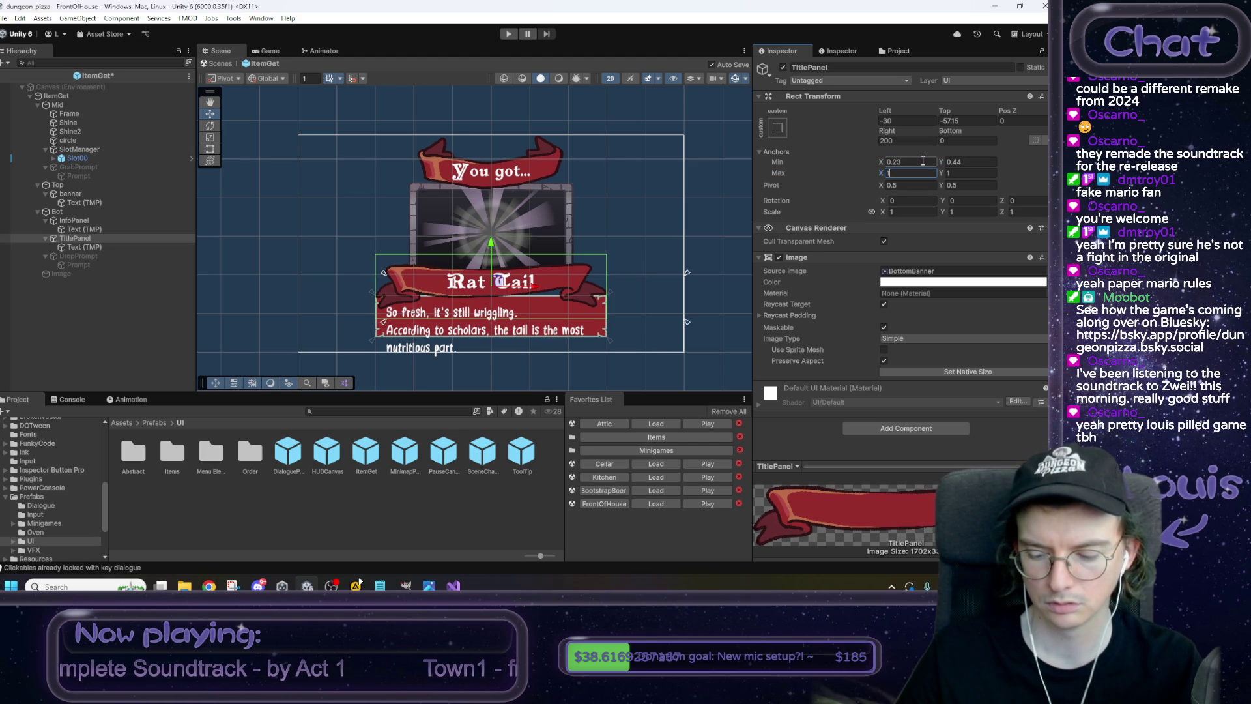
{"action": "type", "text": "23"}
{"action": "key", "text": "Return"}
Zero the banner's left and right offsets.
{"action": "left_click", "coordinate": [909, 140]}
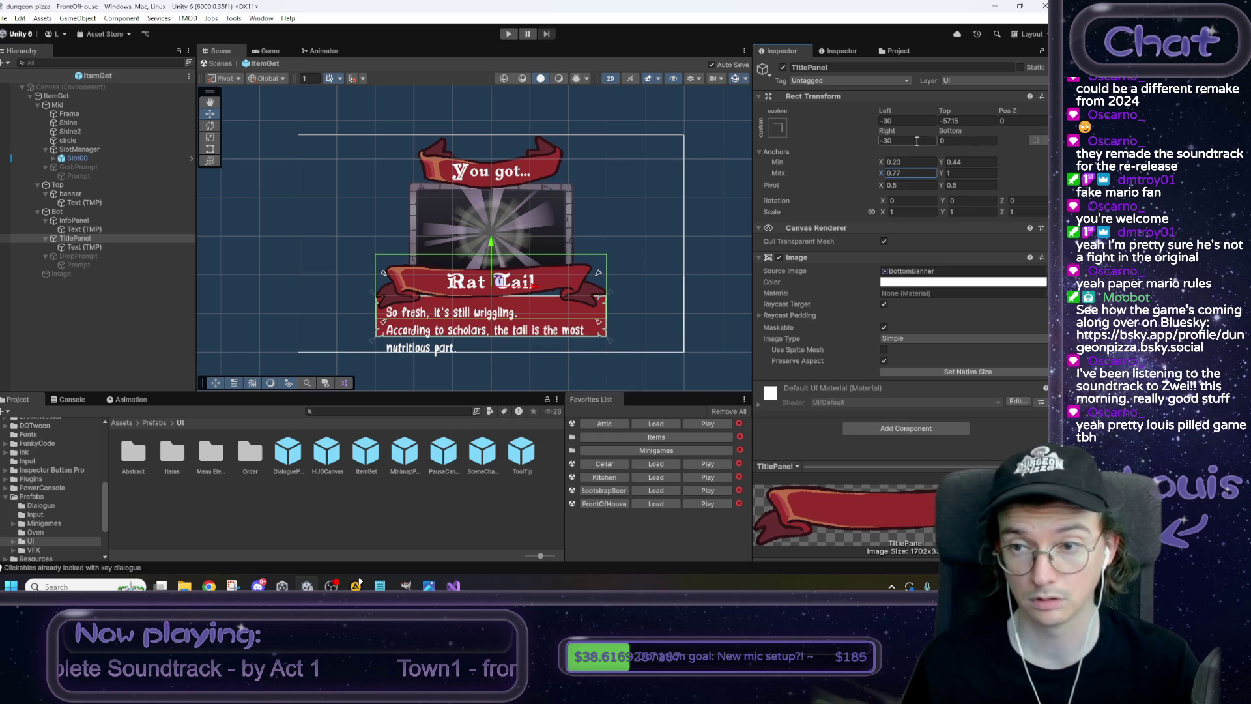
{"action": "type", "text": "0"}
{"action": "key", "text": "Tab"}
{"action": "key", "text": "Tab"}
{"action": "key", "text": "Tab"}
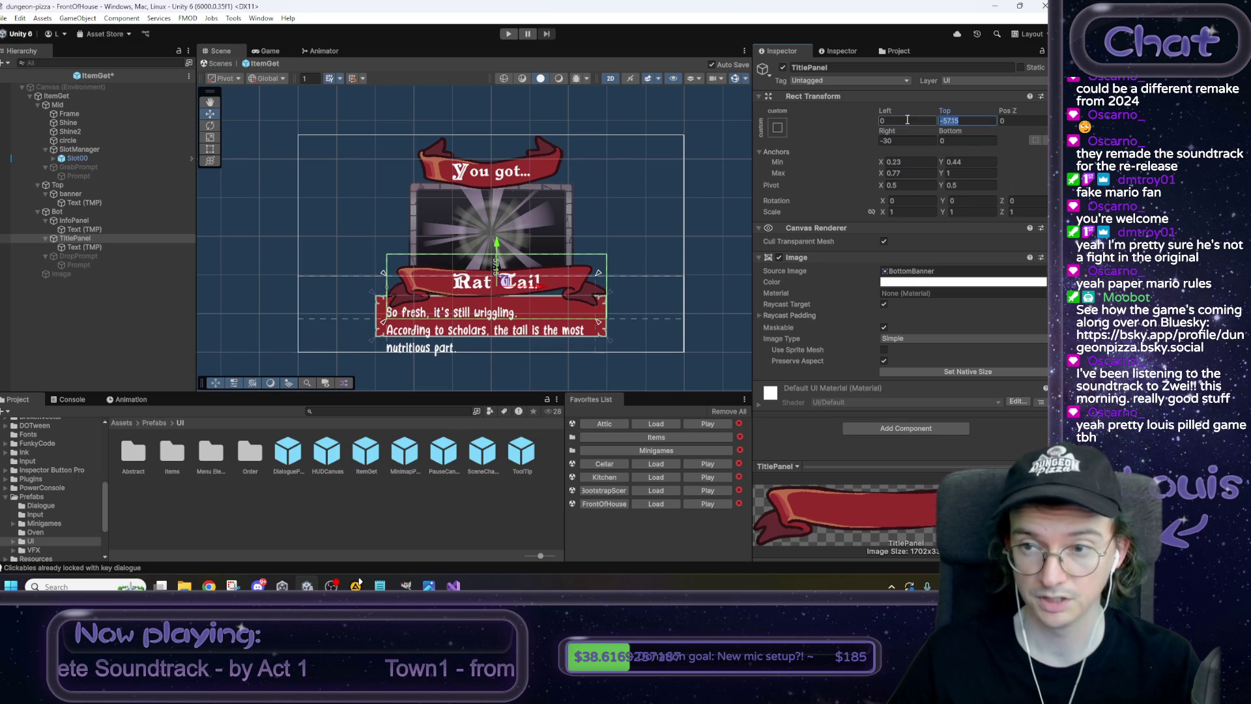
{"action": "type", "text": "0"}
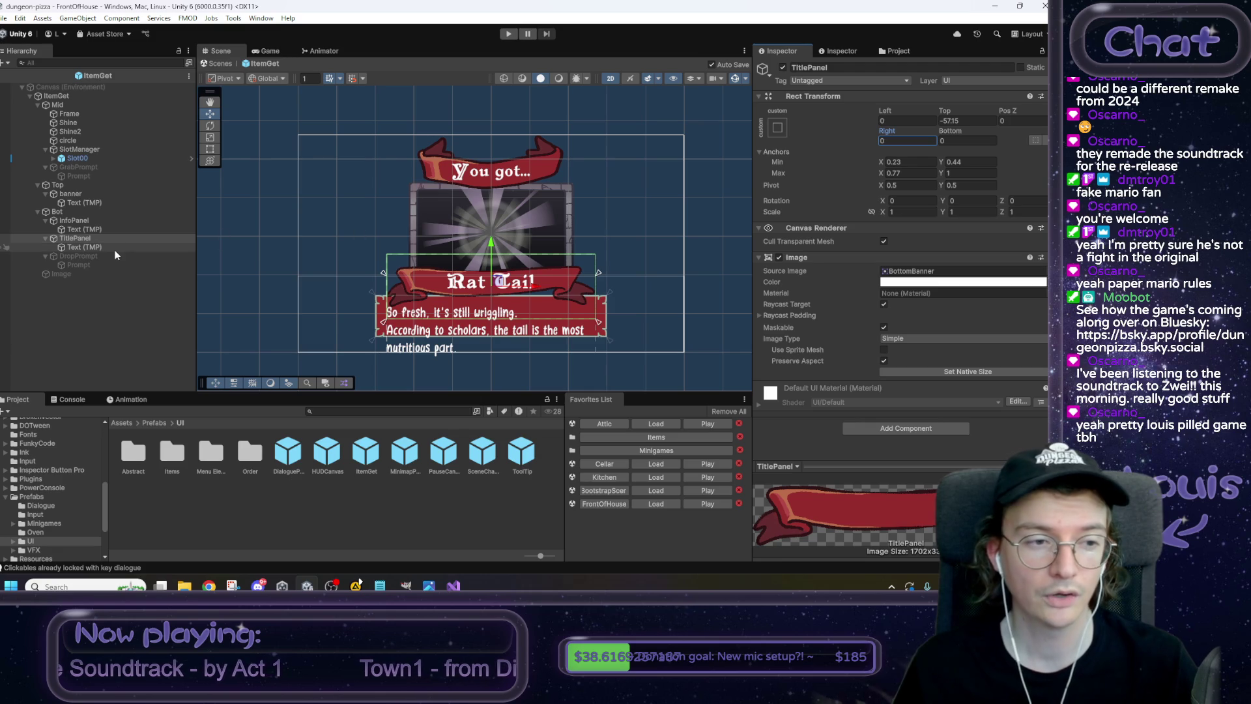
{"action": "left_click", "coordinate": [92, 222]}
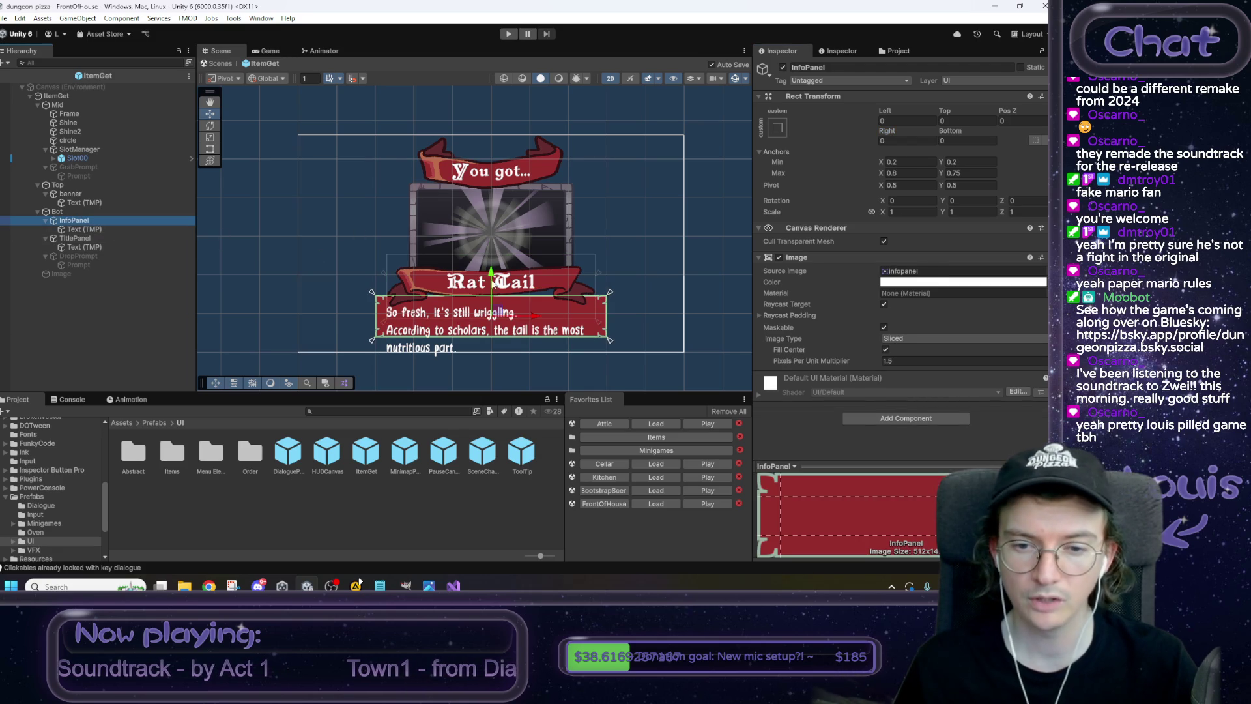
Preview dialogue_0 and other 'dial' sprites on the info panel in the sprite picker.
{"action": "left_click", "coordinate": [1041, 271]}
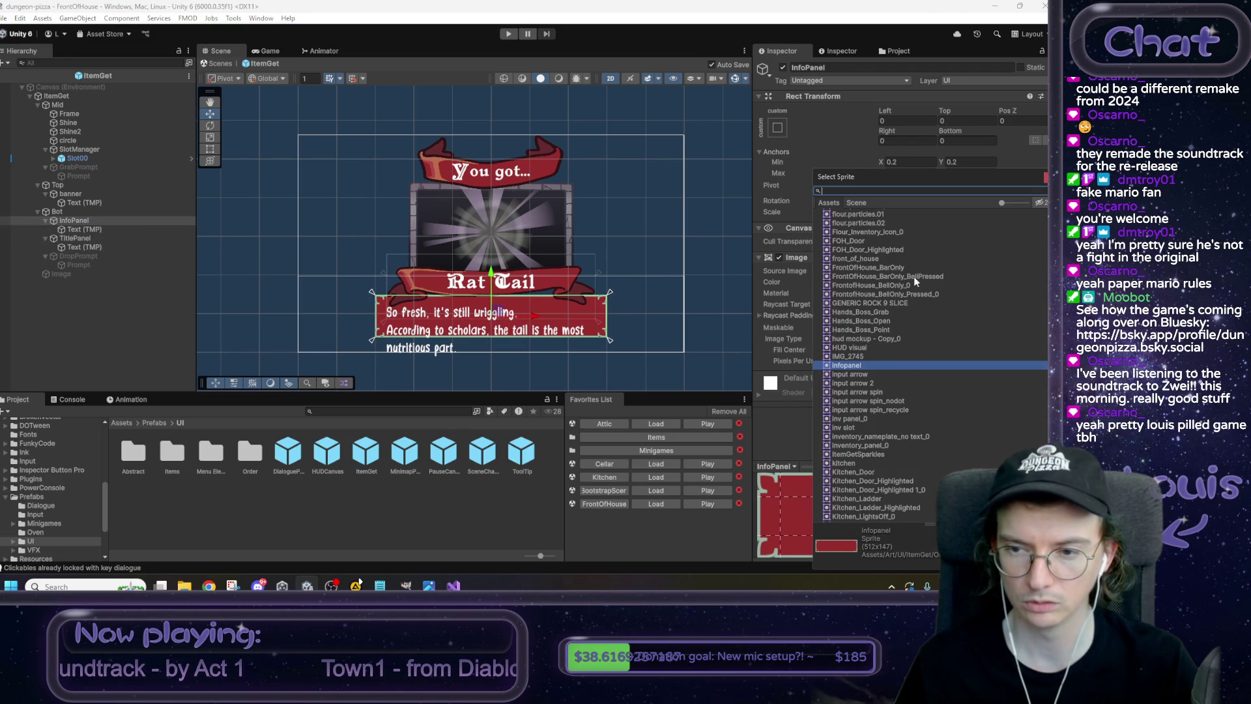
{"action": "scroll", "coordinate": [886, 222], "scroll_direction": "up", "scroll_amount": 10}
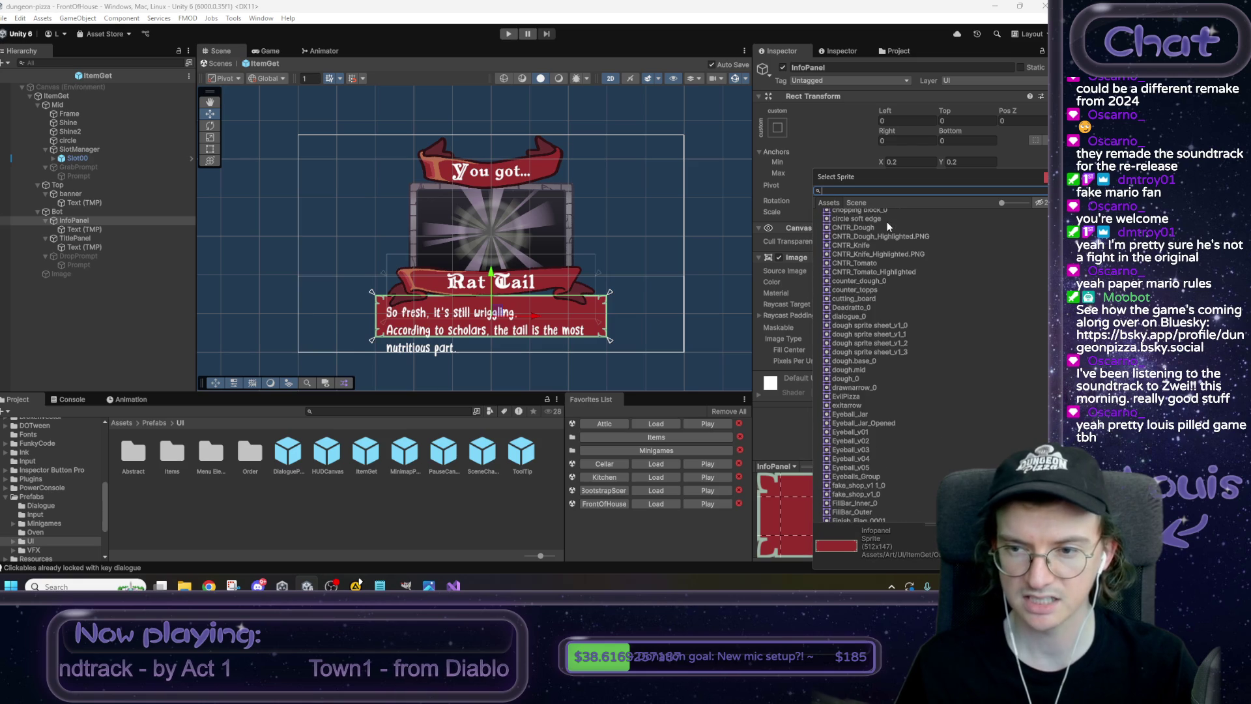
{"action": "left_click", "coordinate": [849, 317]}
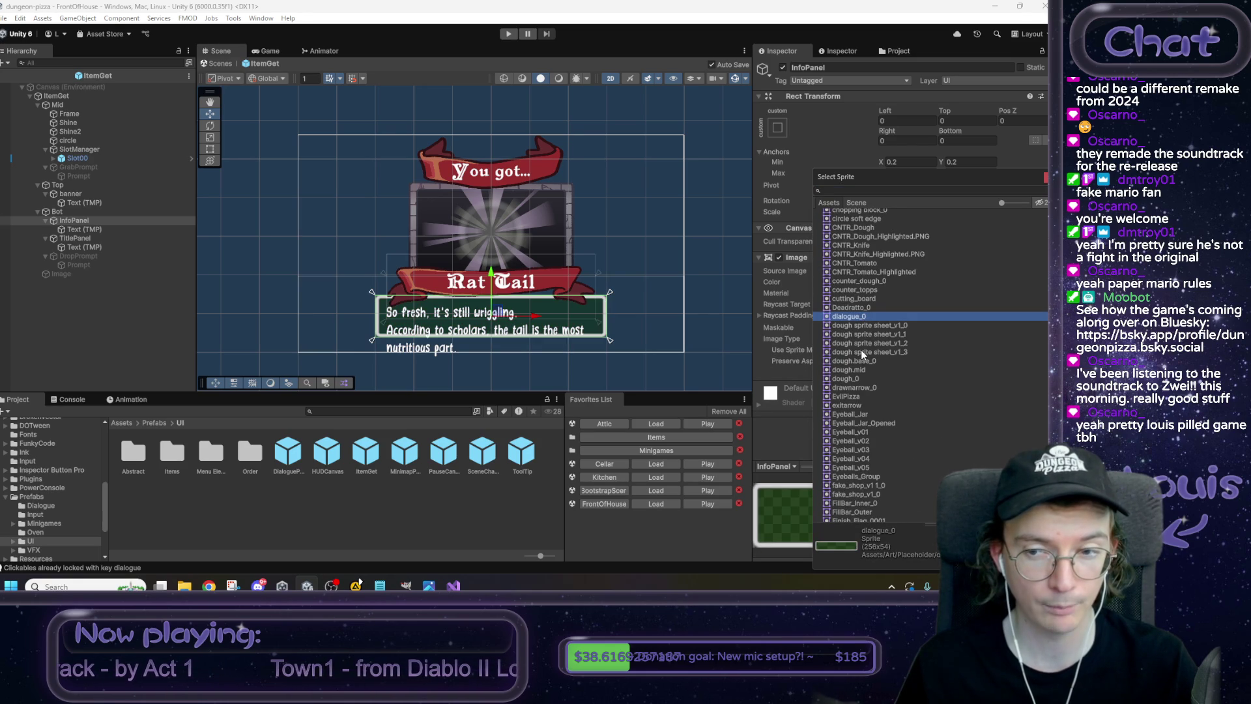
{"action": "scroll", "coordinate": [862, 352], "scroll_direction": "up", "scroll_amount": 3}
{"action": "scroll", "coordinate": [862, 352], "scroll_direction": "up", "scroll_amount": 9}
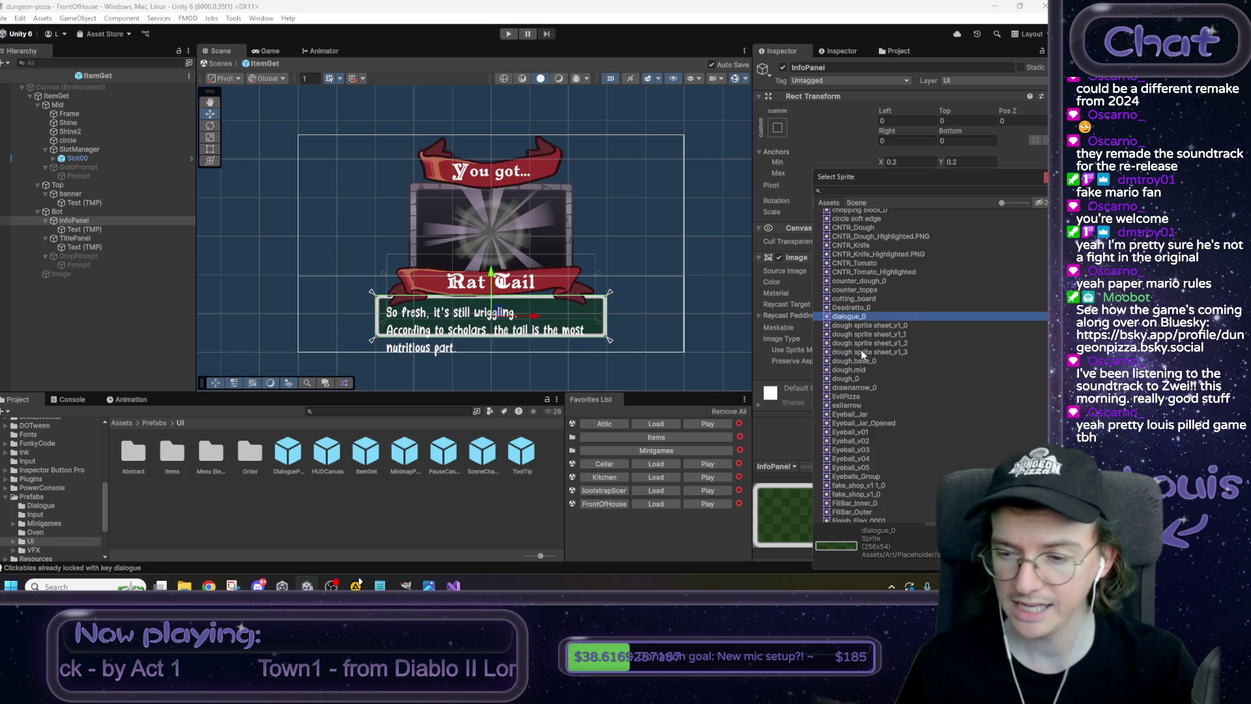
{"action": "scroll", "coordinate": [863, 352], "scroll_direction": "up", "scroll_amount": 10}
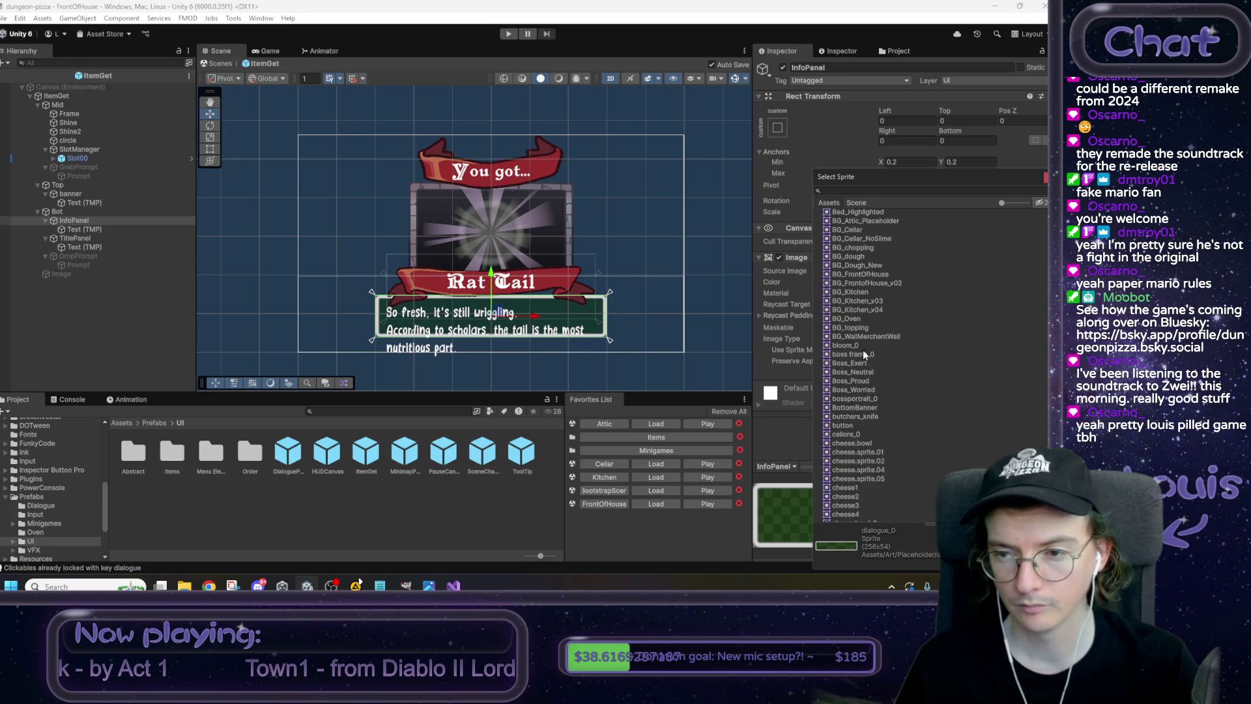
{"action": "left_click", "coordinate": [877, 190]}
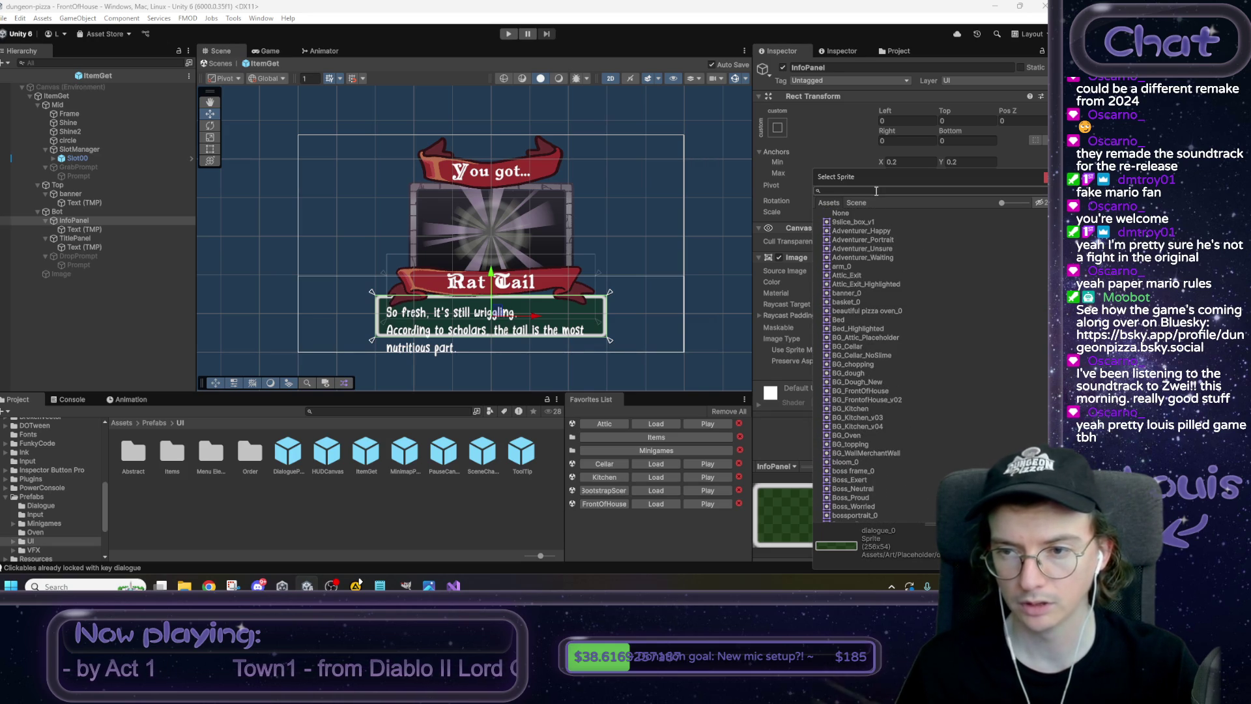
{"action": "type", "text": "dial"}
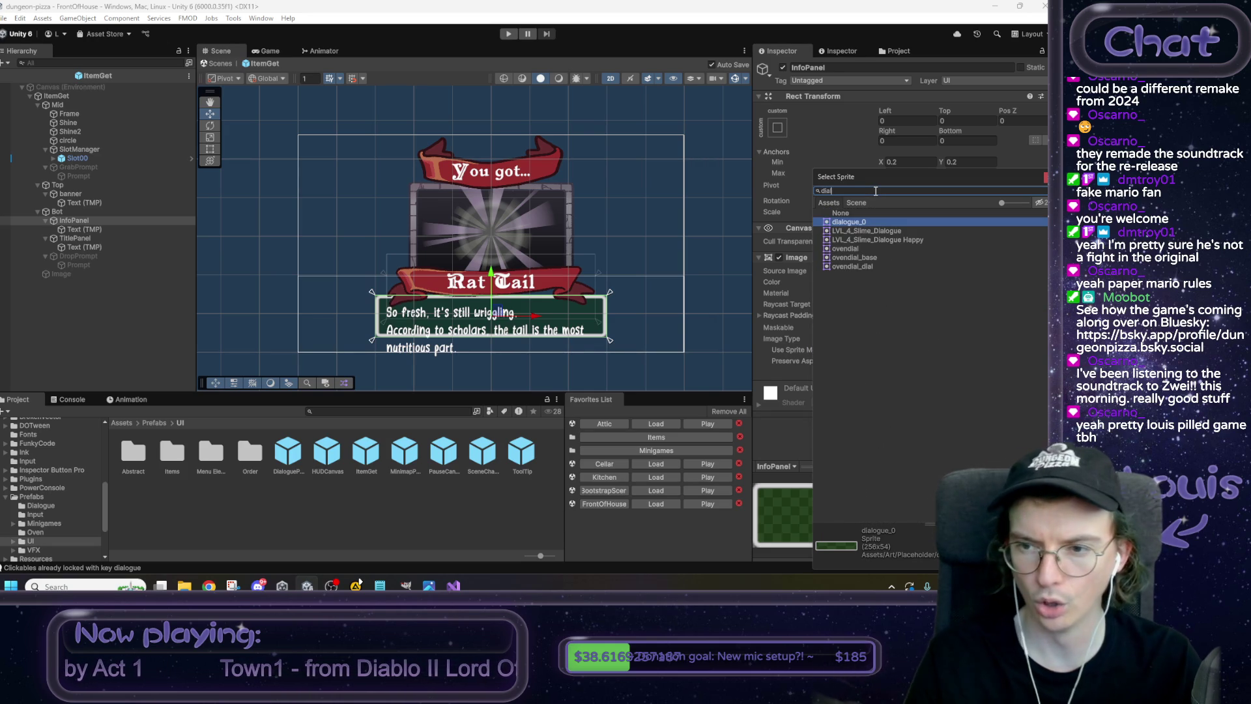
{"action": "left_click_drag", "start_coordinate": [876, 231], "coordinate": [872, 267]}
{"action": "left_click", "coordinate": [867, 221]}
Search 'panel' sprites, compare inv panel, titlepanel and others, and settle on infopanel.
{"action": "double_click", "coordinate": [859, 191]}
{"action": "type", "text": "panel"}
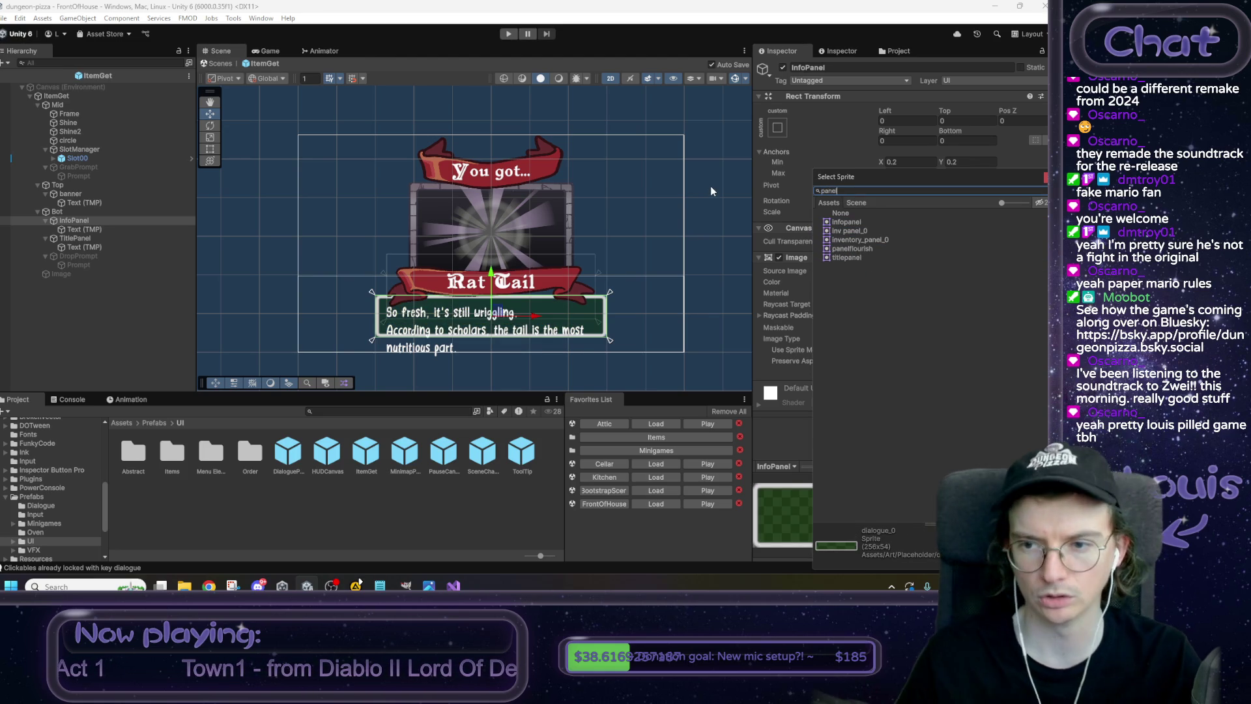
{"action": "left_click", "coordinate": [850, 221]}
{"action": "left_click", "coordinate": [853, 232]}
{"action": "left_click", "coordinate": [857, 240]}
{"action": "left_click", "coordinate": [862, 232]}
{"action": "left_click", "coordinate": [861, 240]}
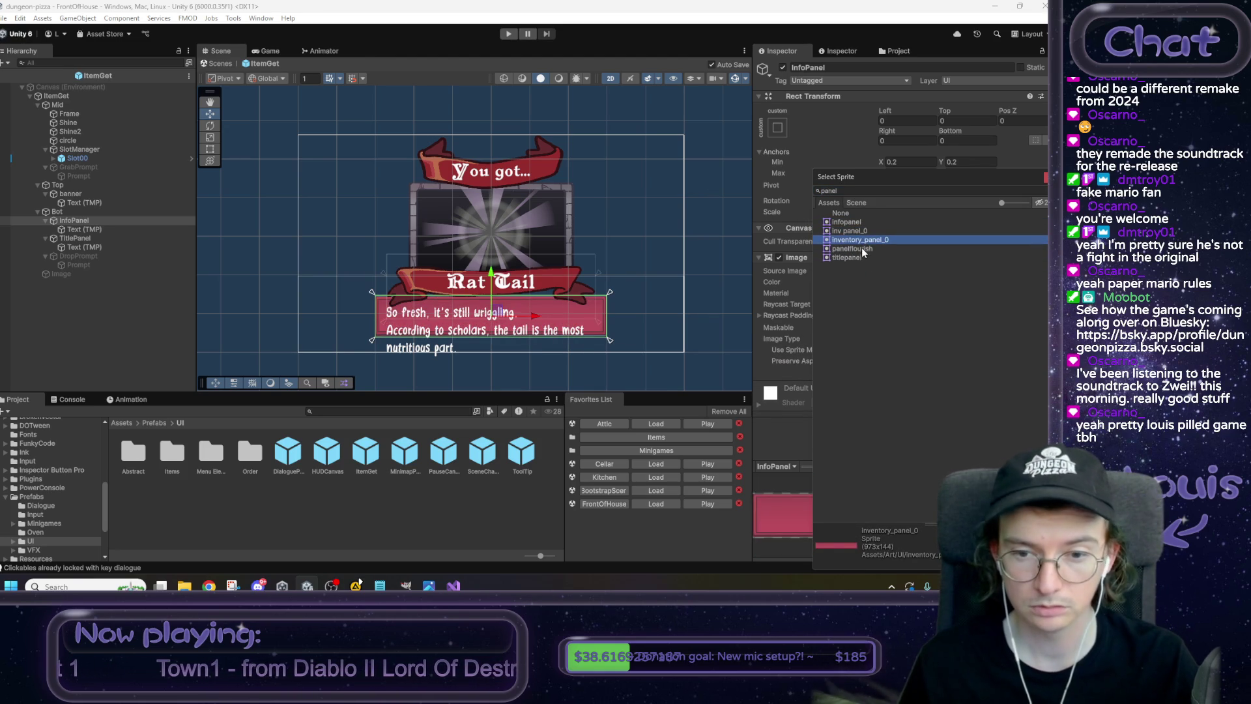
{"action": "left_click", "coordinate": [858, 251]}
{"action": "left_click", "coordinate": [858, 260]}
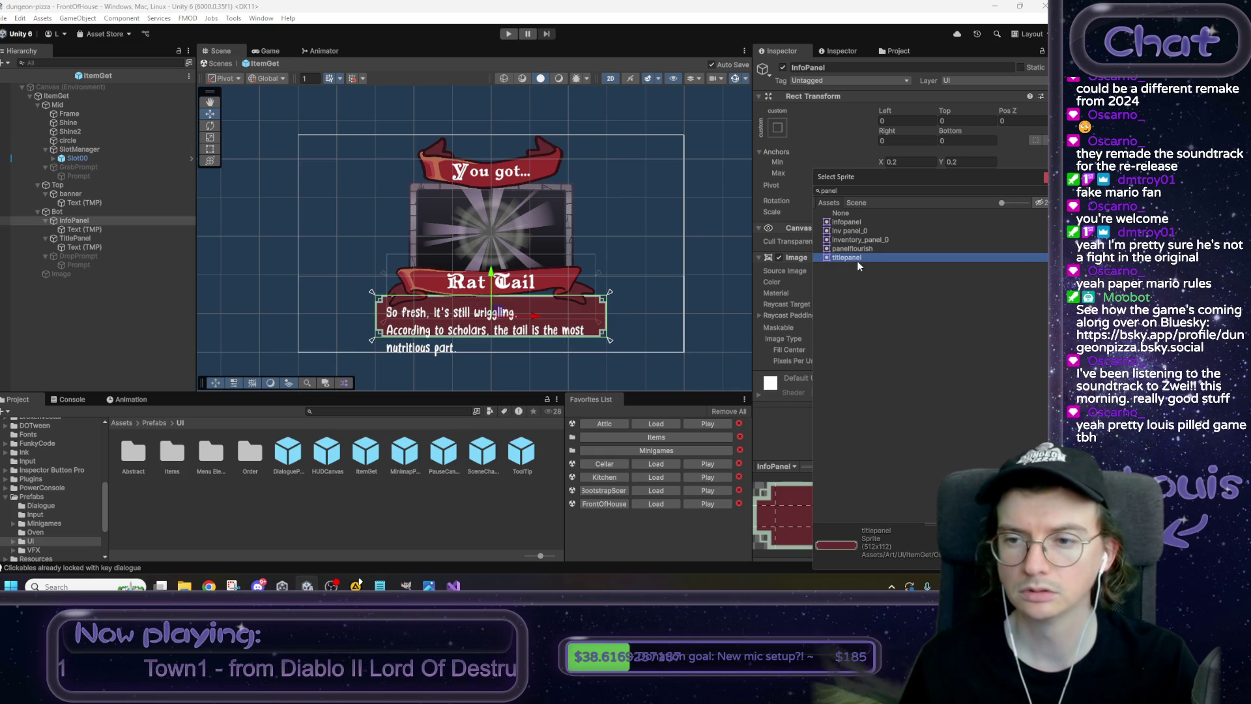
{"action": "left_click", "coordinate": [861, 221]}
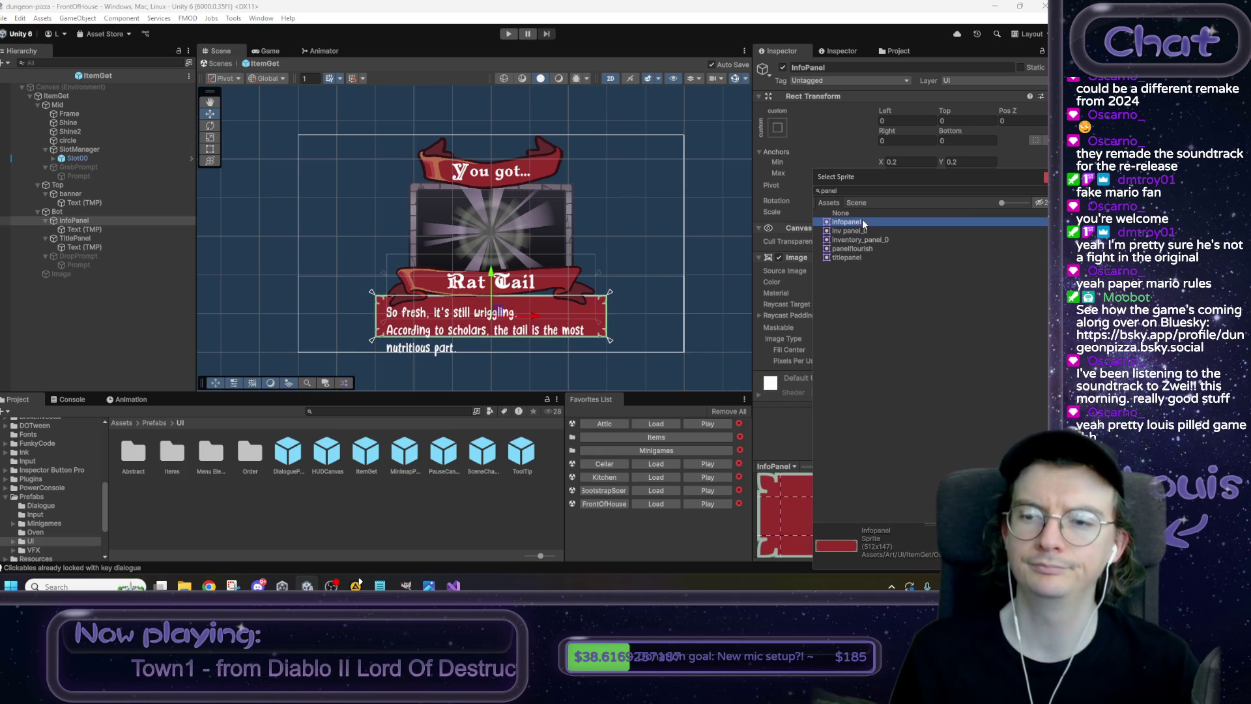
{"action": "key", "text": "Return"}
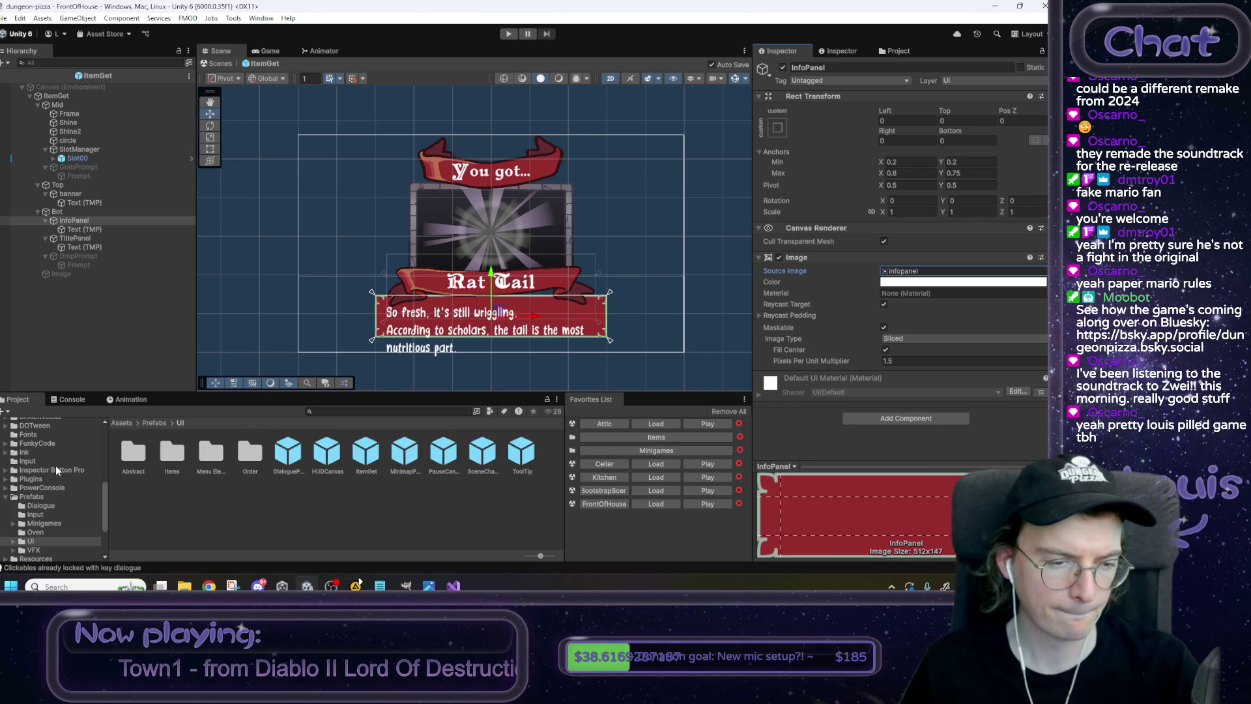
Drag the 9slice_box_v1 sprite from Art/UI onto InfoPanel's Source Image.
{"action": "scroll", "coordinate": [56, 466], "scroll_direction": "up", "scroll_amount": 5}
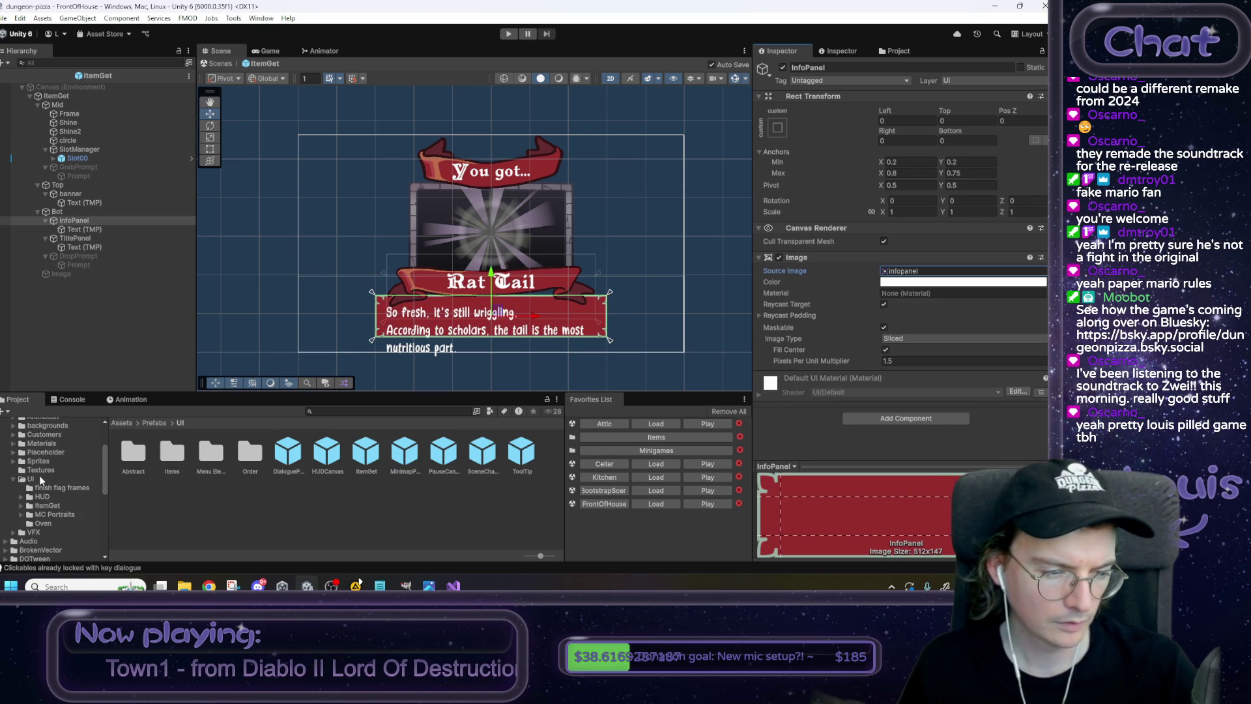
{"action": "left_click", "coordinate": [40, 481]}
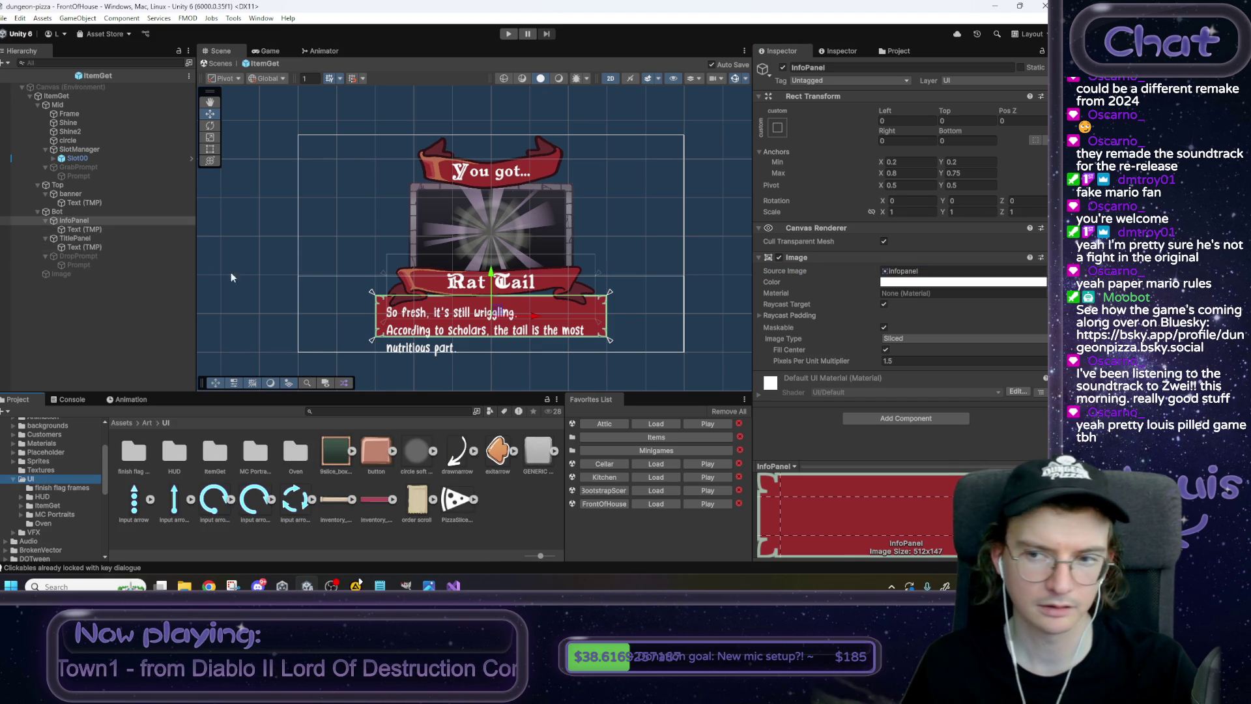
{"action": "left_click", "coordinate": [352, 451]}
{"action": "left_click_drag", "start_coordinate": [376, 451], "coordinate": [963, 275]}
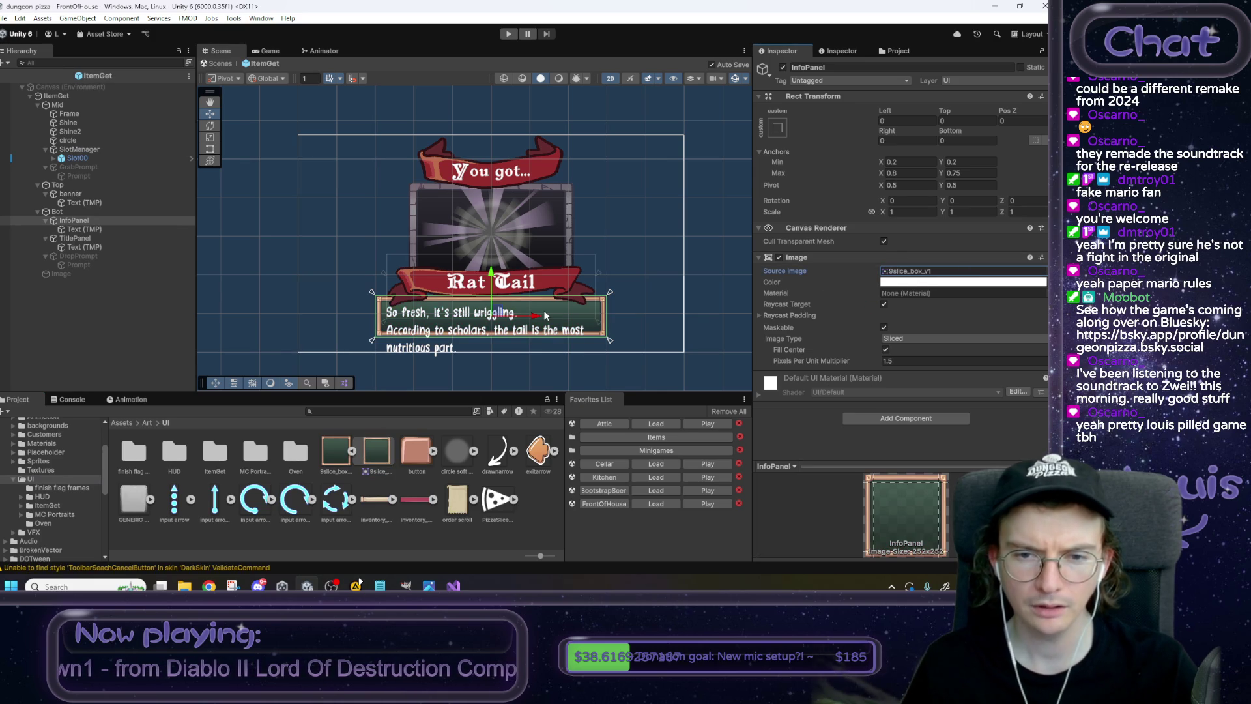
{"action": "mouse_move", "coordinate": [208, 586]}
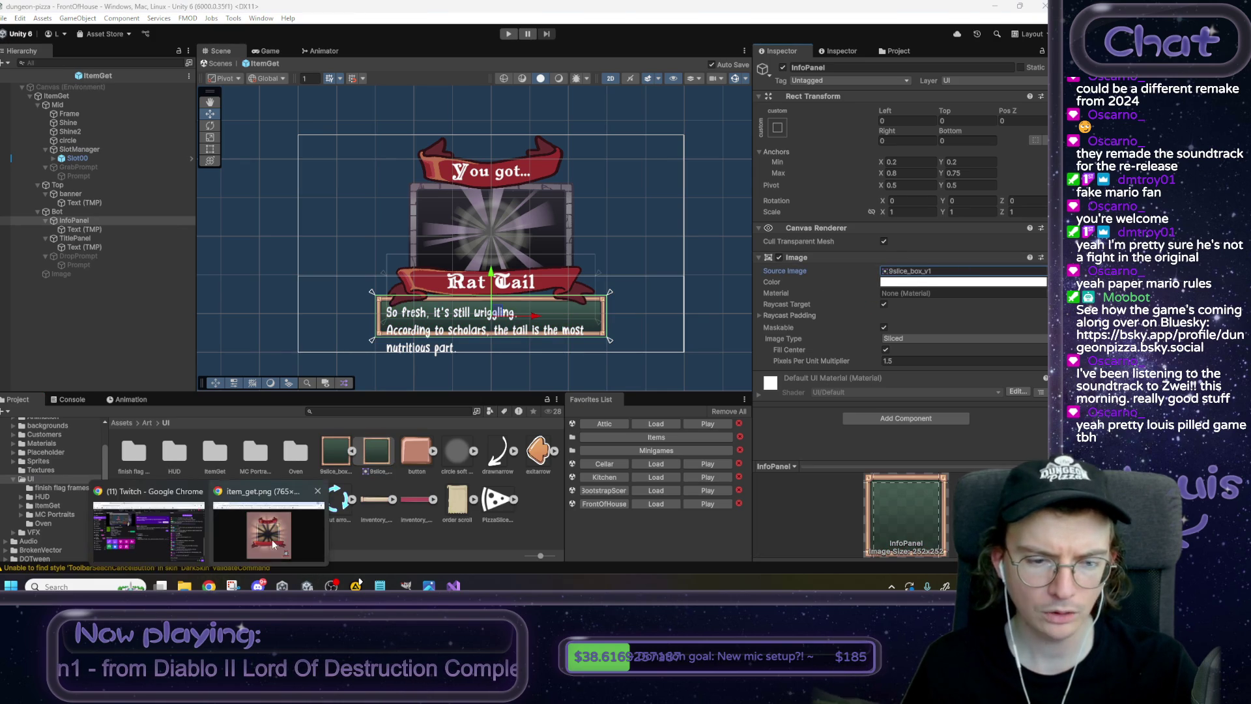
{"action": "left_click", "coordinate": [272, 538]}
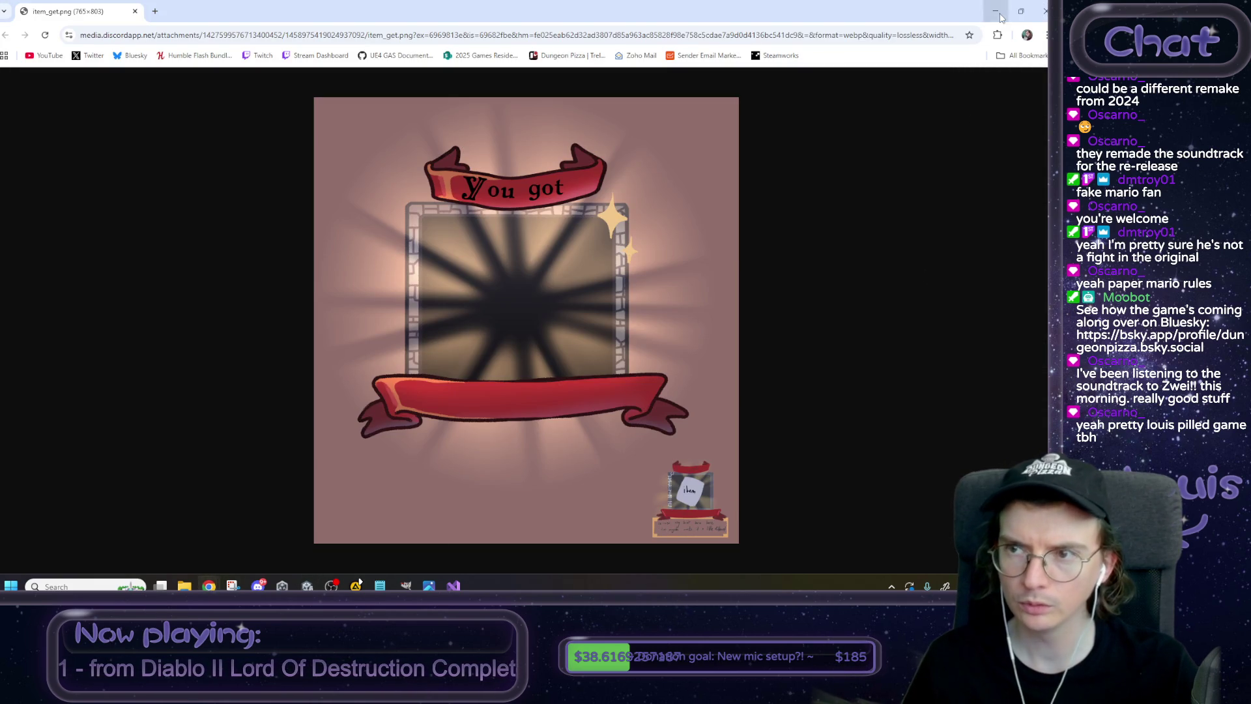
{"action": "left_click", "coordinate": [995, 11]}
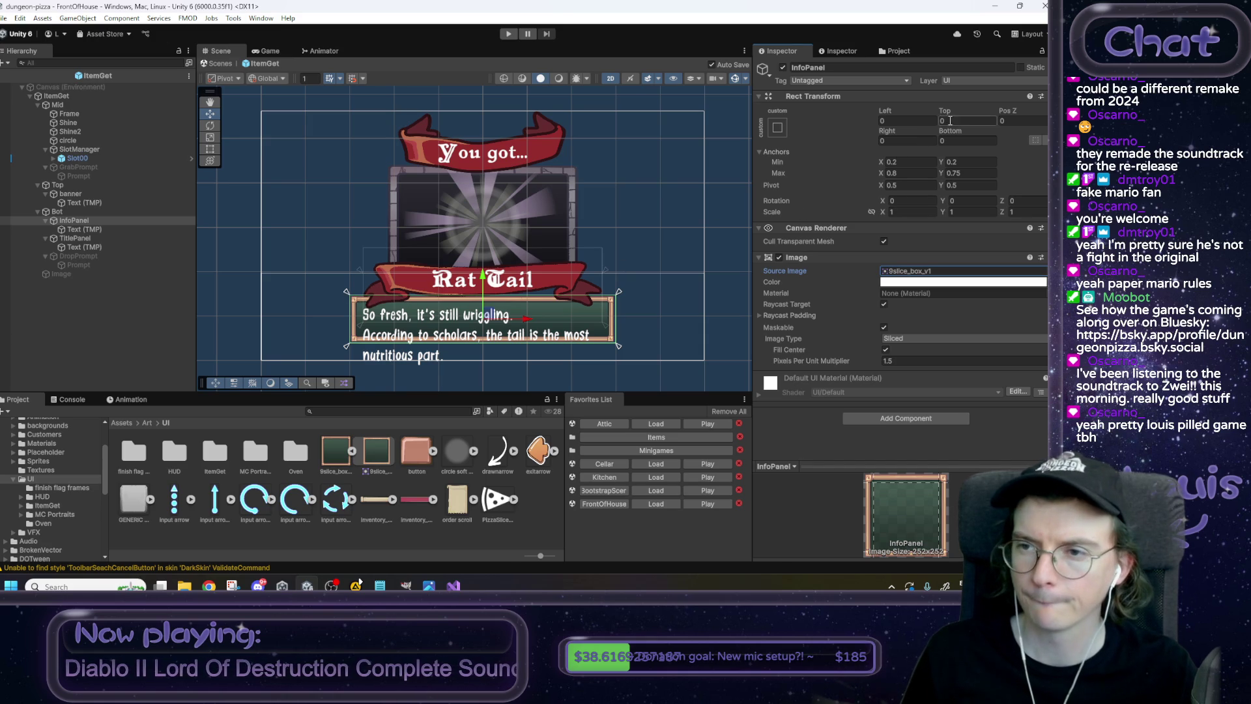
Set InfoPanel's Anchors Max Y to 0.8 and its Top offset to 0, then deselect.
{"action": "left_click", "coordinate": [950, 161]}
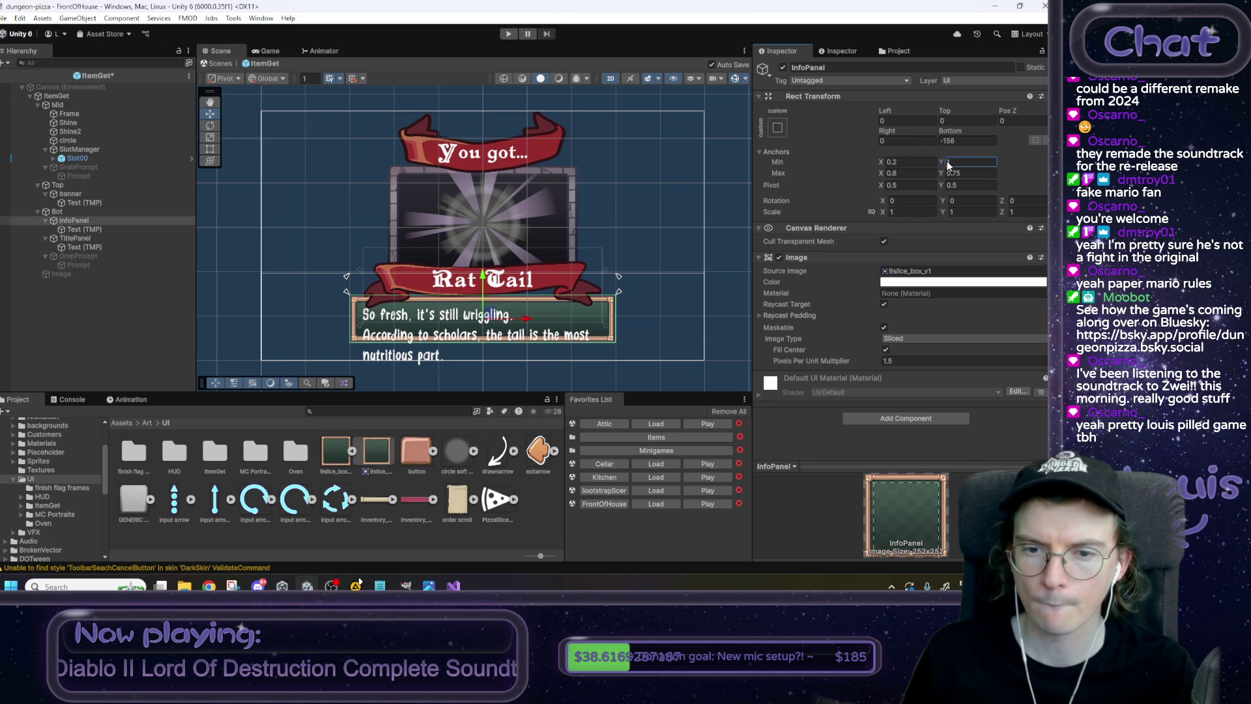
{"action": "left_click_drag", "start_coordinate": [943, 176], "coordinate": [948, 178]}
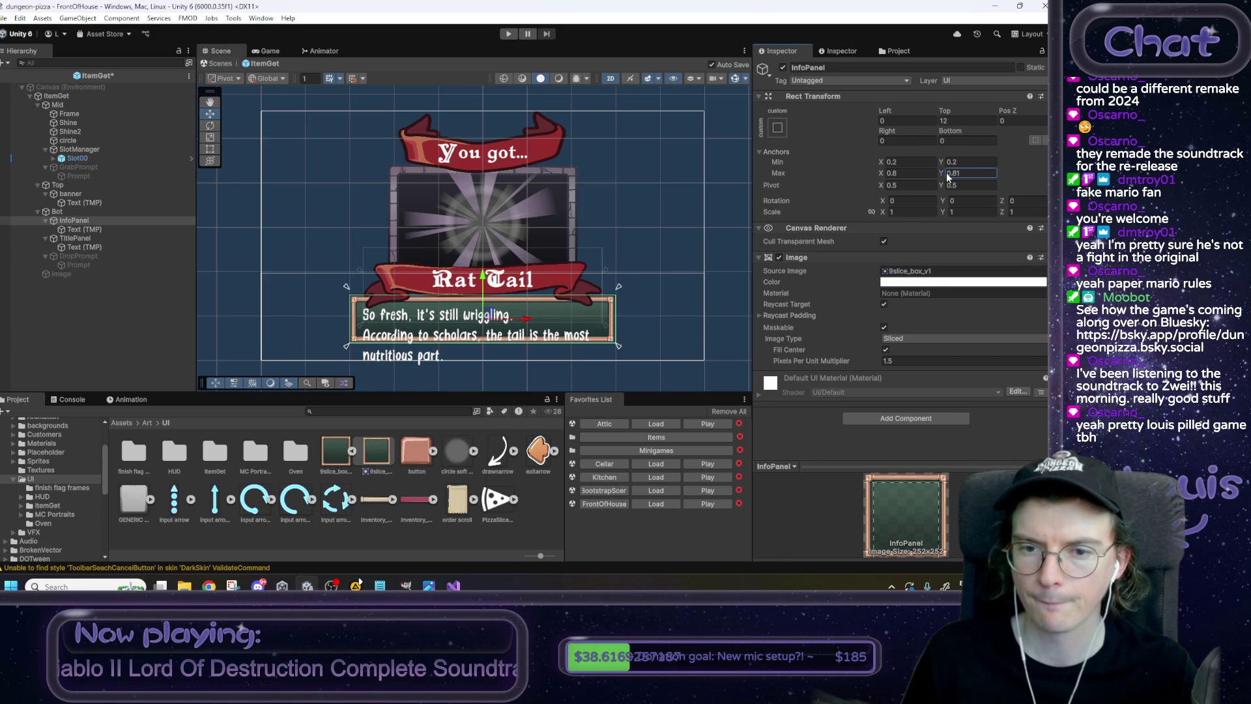
{"action": "left_click", "coordinate": [985, 125]}
{"action": "type", "text": "0"}
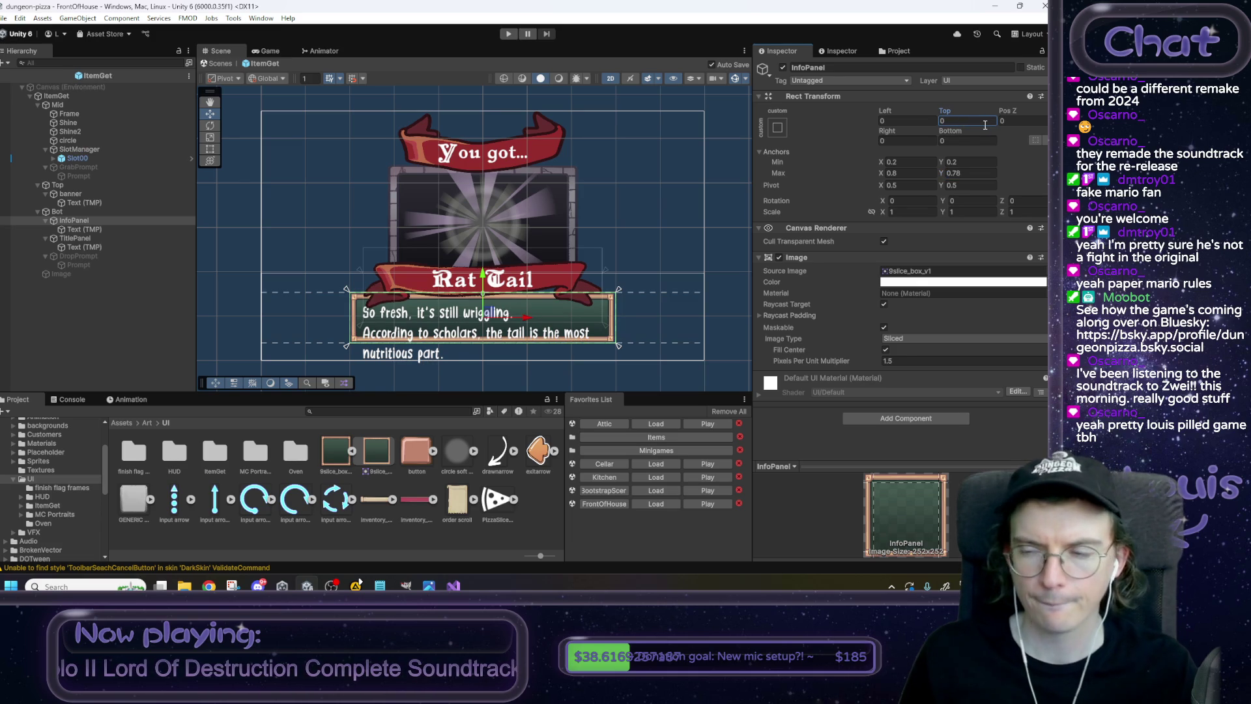
{"action": "left_click", "coordinate": [974, 172]}
{"action": "type", "text": "0.8"}
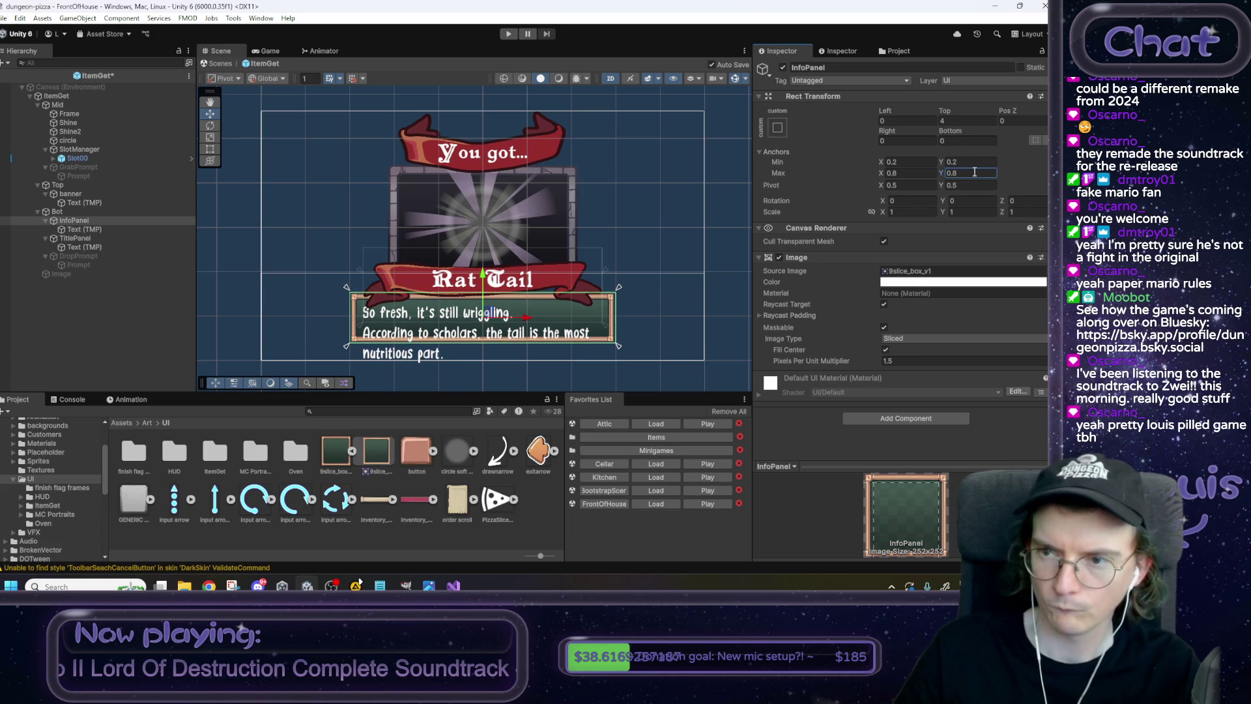
{"action": "left_click", "coordinate": [959, 119]}
{"action": "type", "text": "0"}
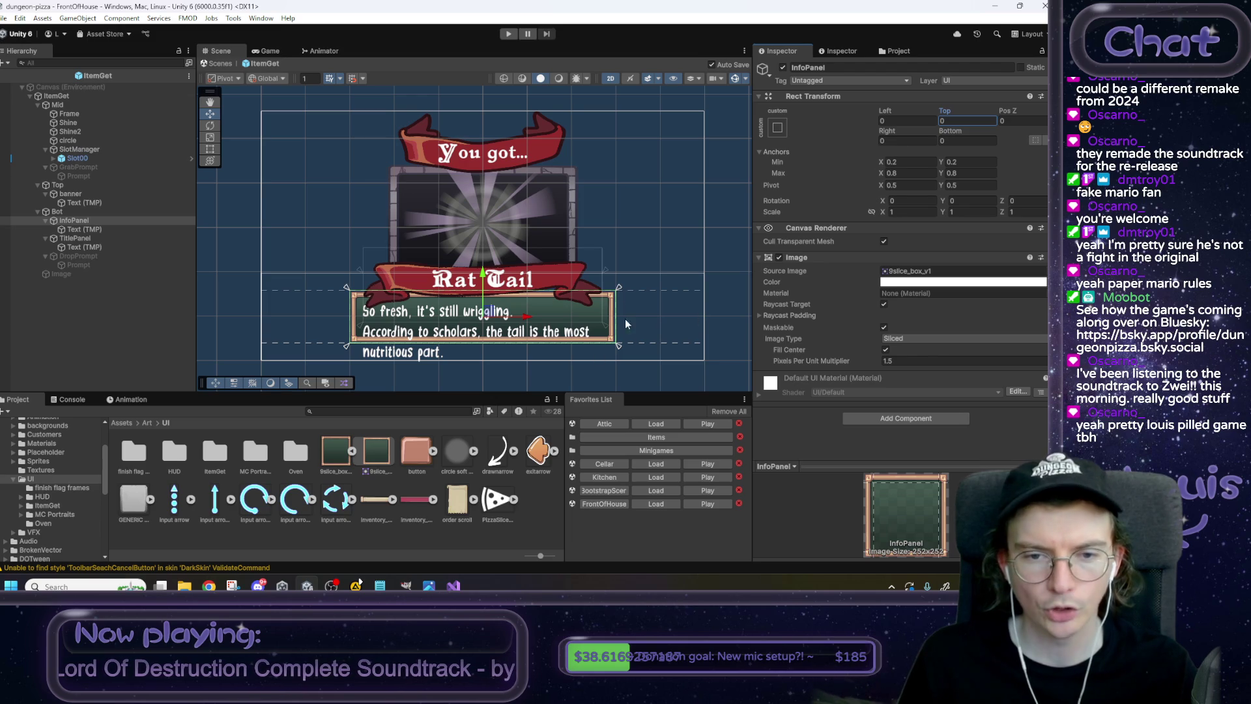
{"action": "left_click", "coordinate": [720, 223]}
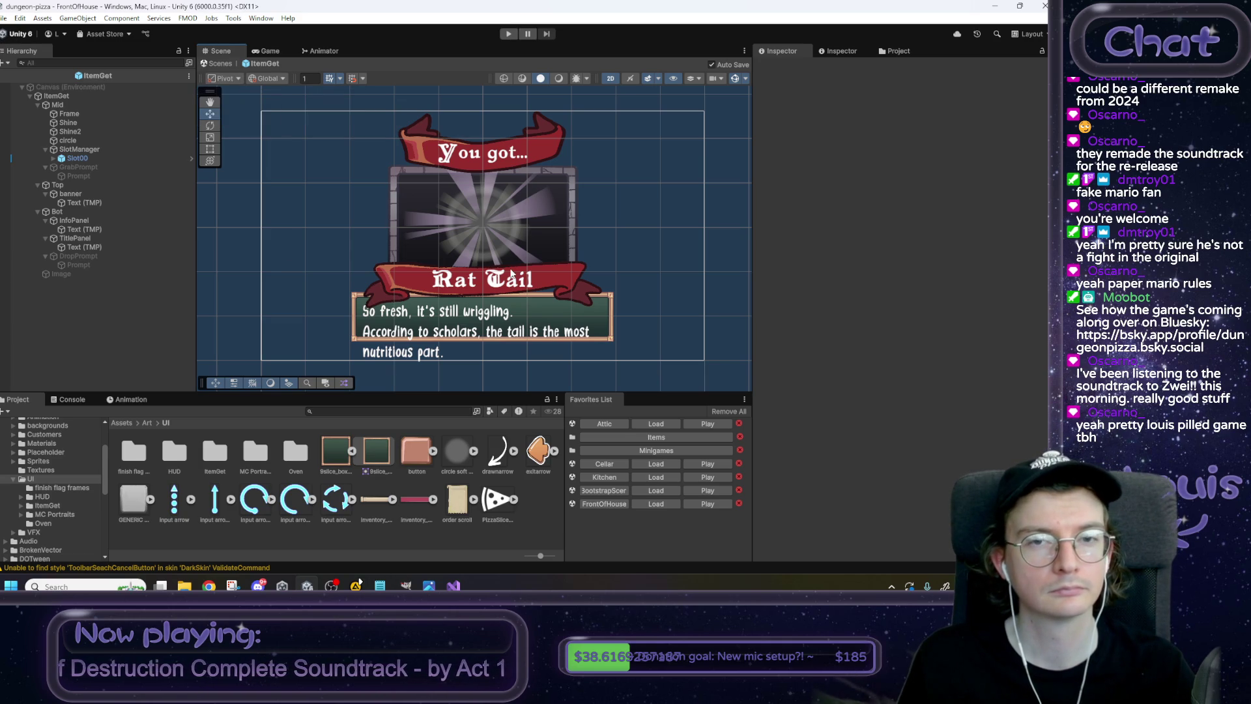
Leave the ItemGet prefab, play FrontOfHouse until the Rat Tail popup shows, then view the item_get mockup.
{"action": "left_click", "coordinate": [224, 64]}
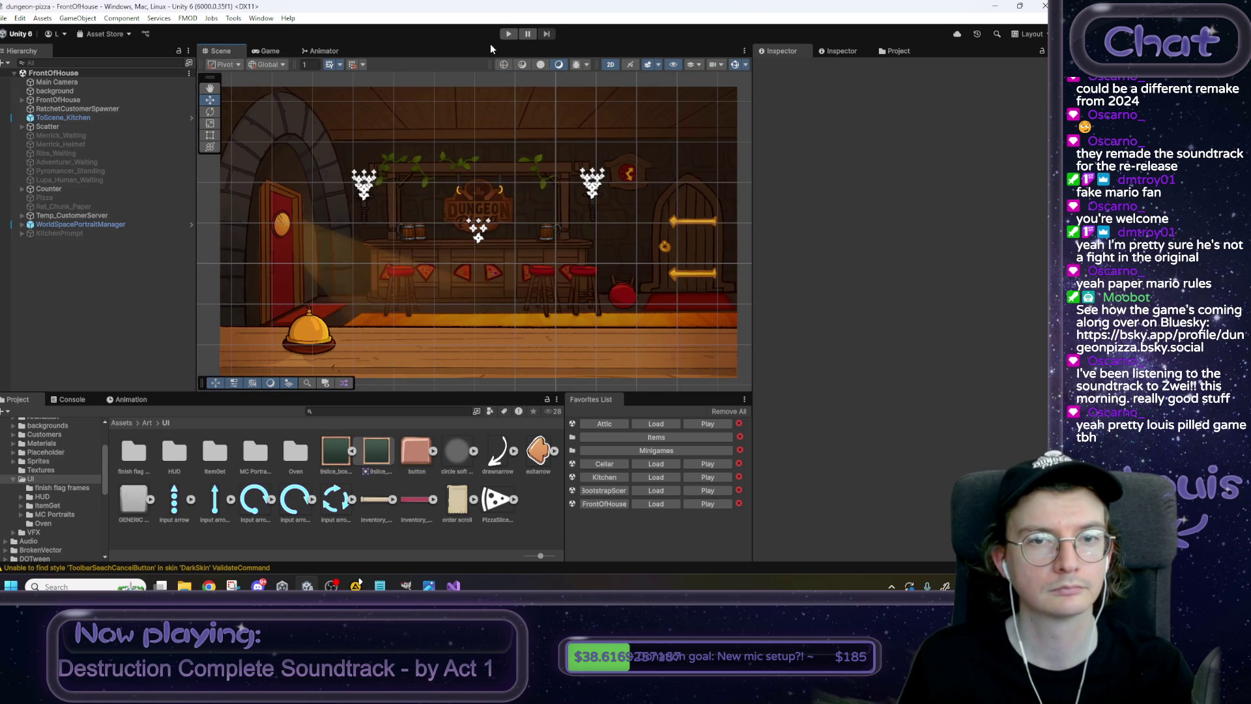
{"action": "left_click", "coordinate": [512, 39]}
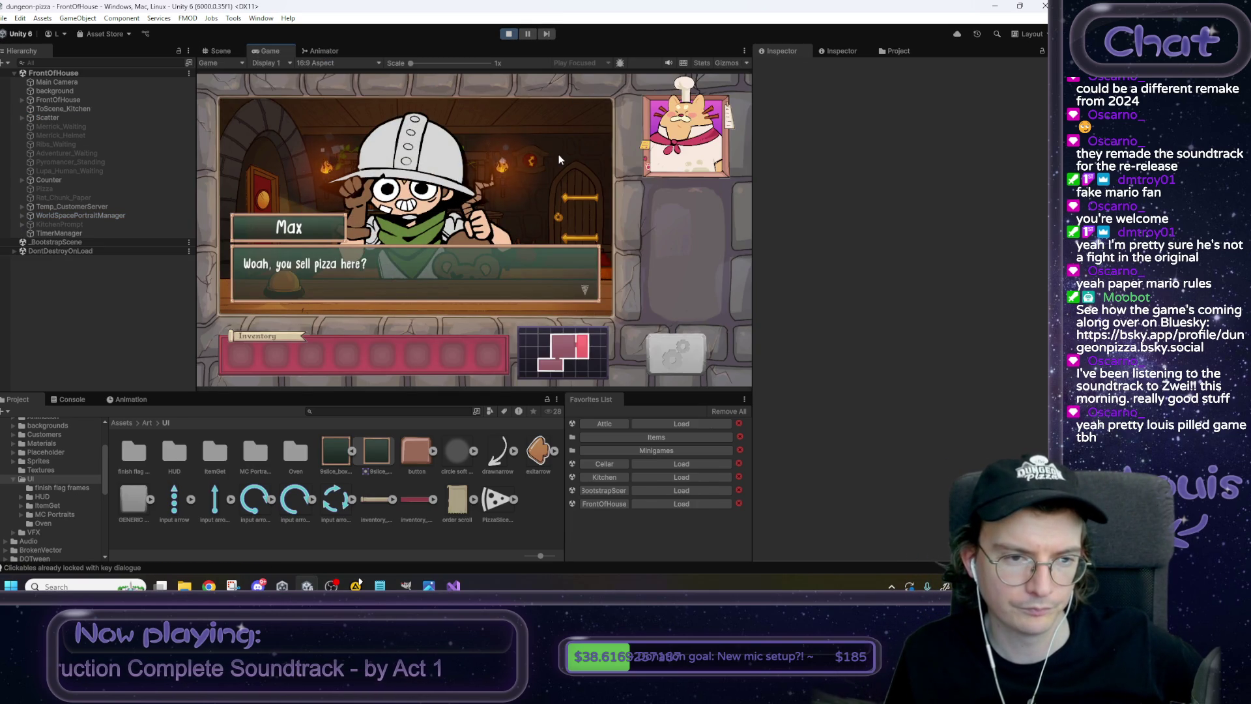
{"action": "left_click", "coordinate": [557, 154]}
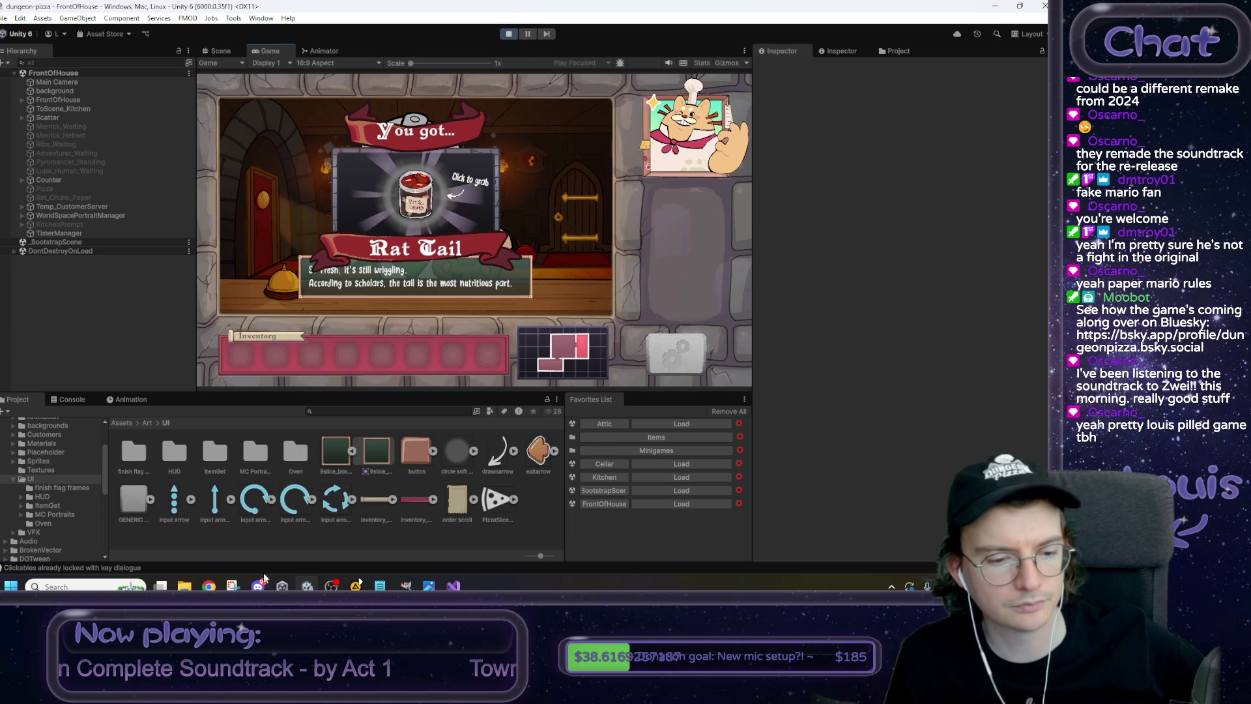
{"action": "mouse_move", "coordinate": [209, 586]}
{"action": "left_click", "coordinate": [254, 554]}
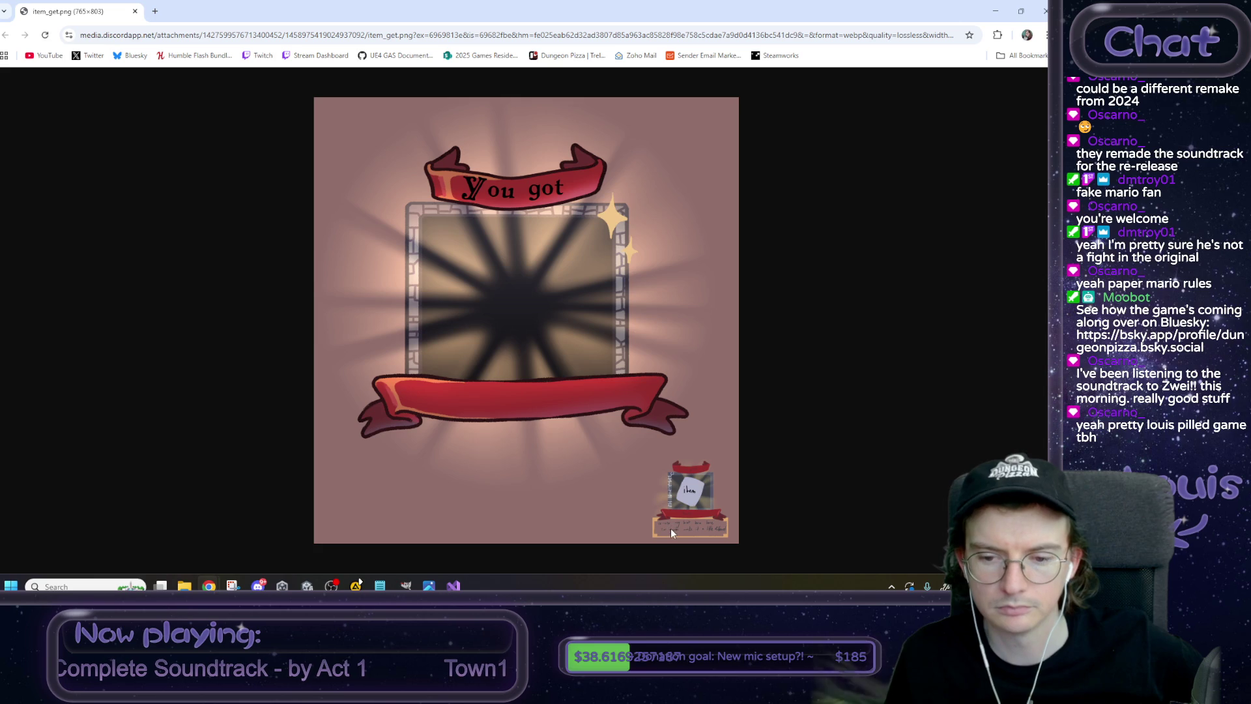
{"action": "left_click", "coordinate": [995, 11]}
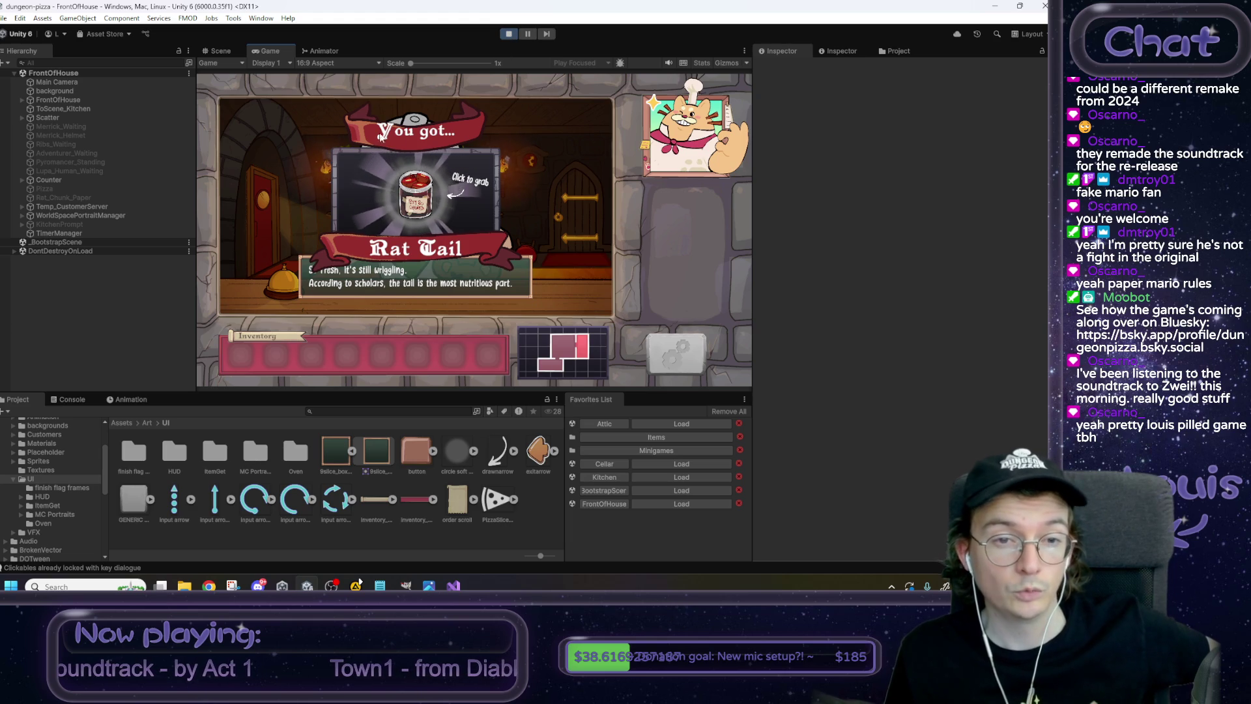
Stop the play test and reopen the ItemGet prefab from the Prefabs/UI folder.
{"action": "left_click", "coordinate": [508, 35]}
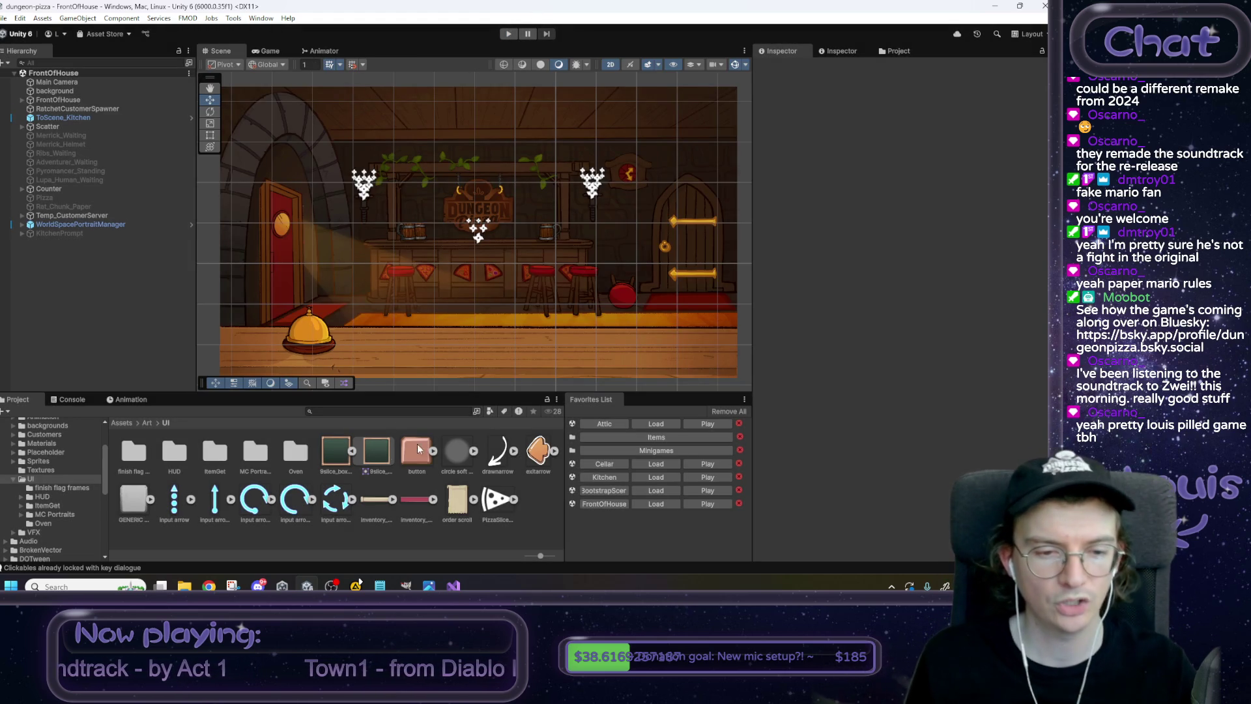
{"action": "scroll", "coordinate": [71, 495], "scroll_direction": "down", "scroll_amount": 10}
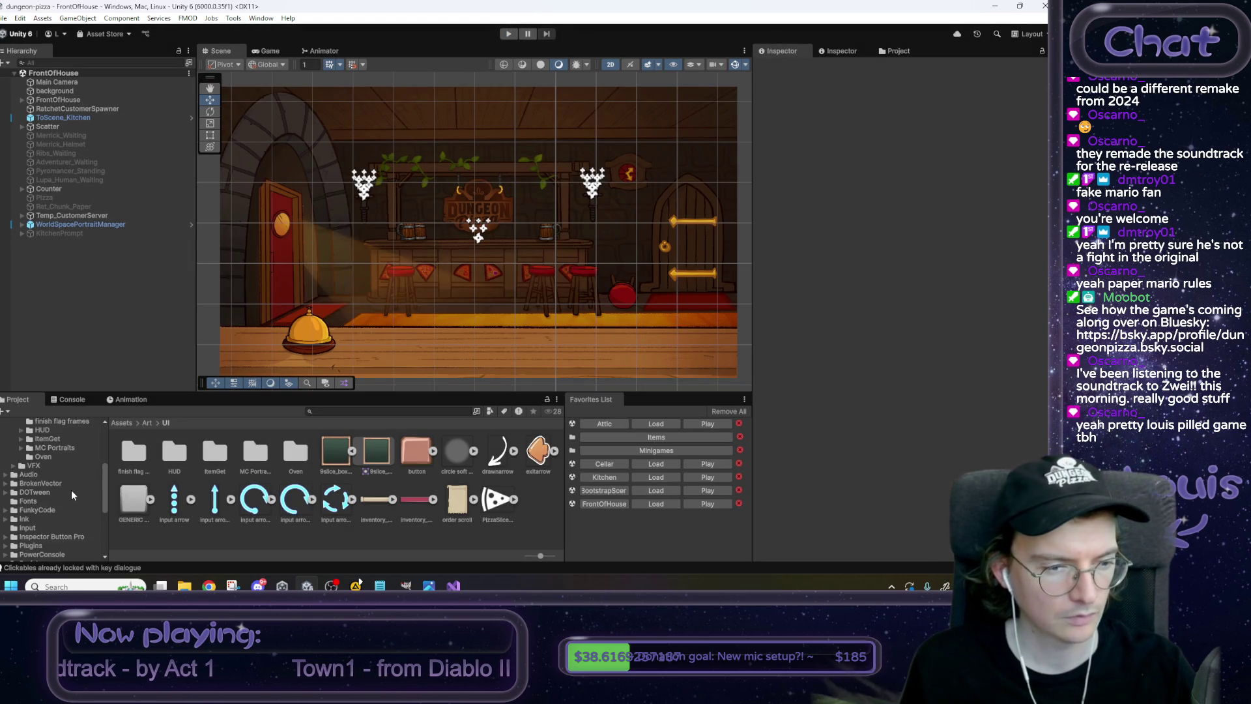
{"action": "left_click", "coordinate": [50, 507]}
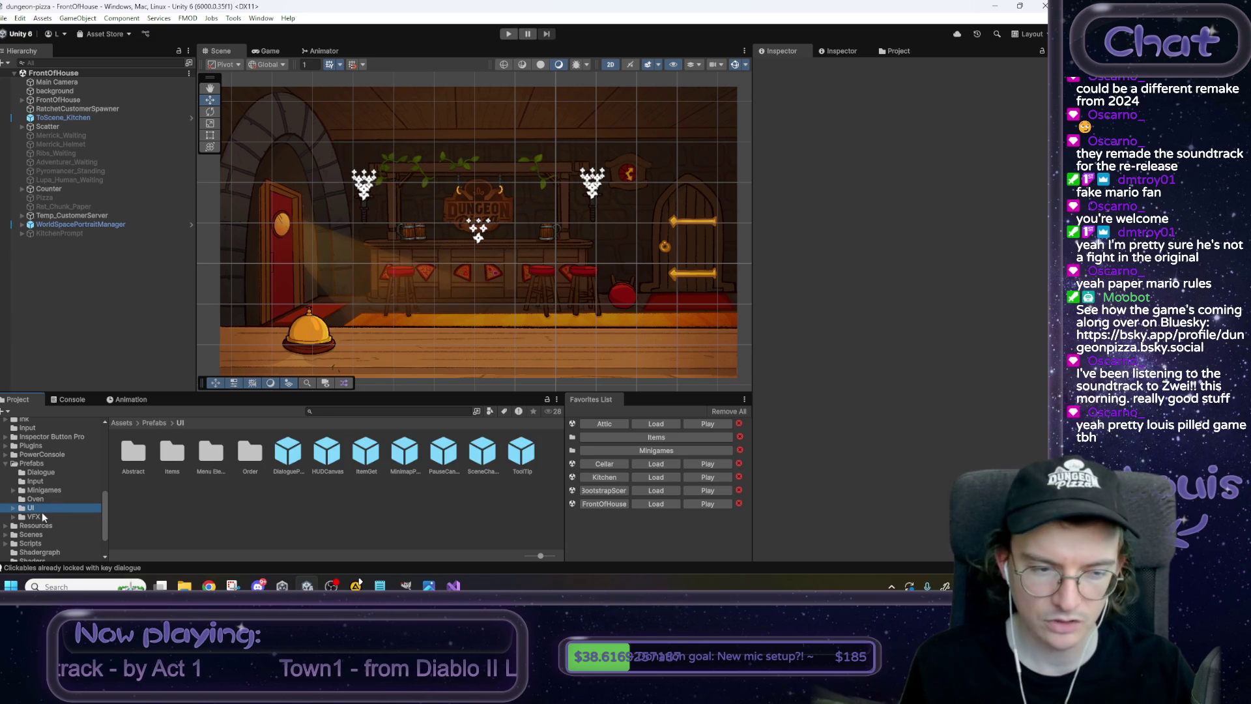
{"action": "double_click", "coordinate": [363, 459]}
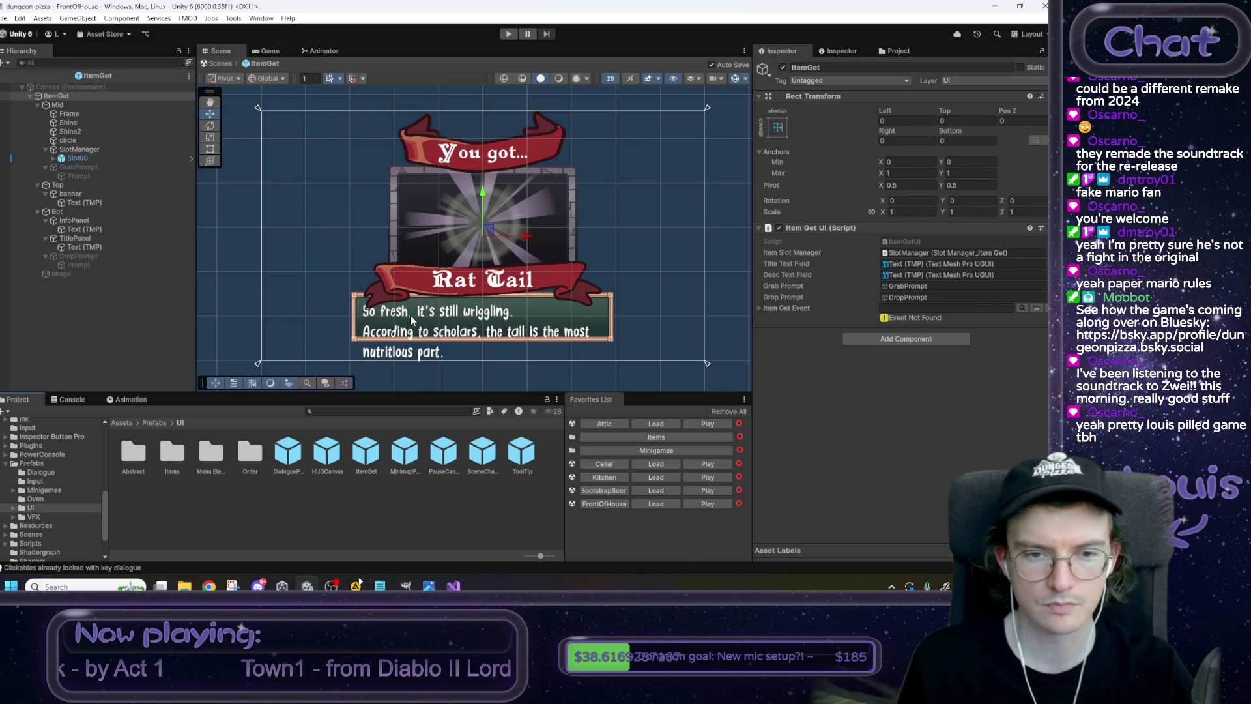
Set the Mid group's anchor value and Top offset to 0.
{"action": "left_click", "coordinate": [77, 106]}
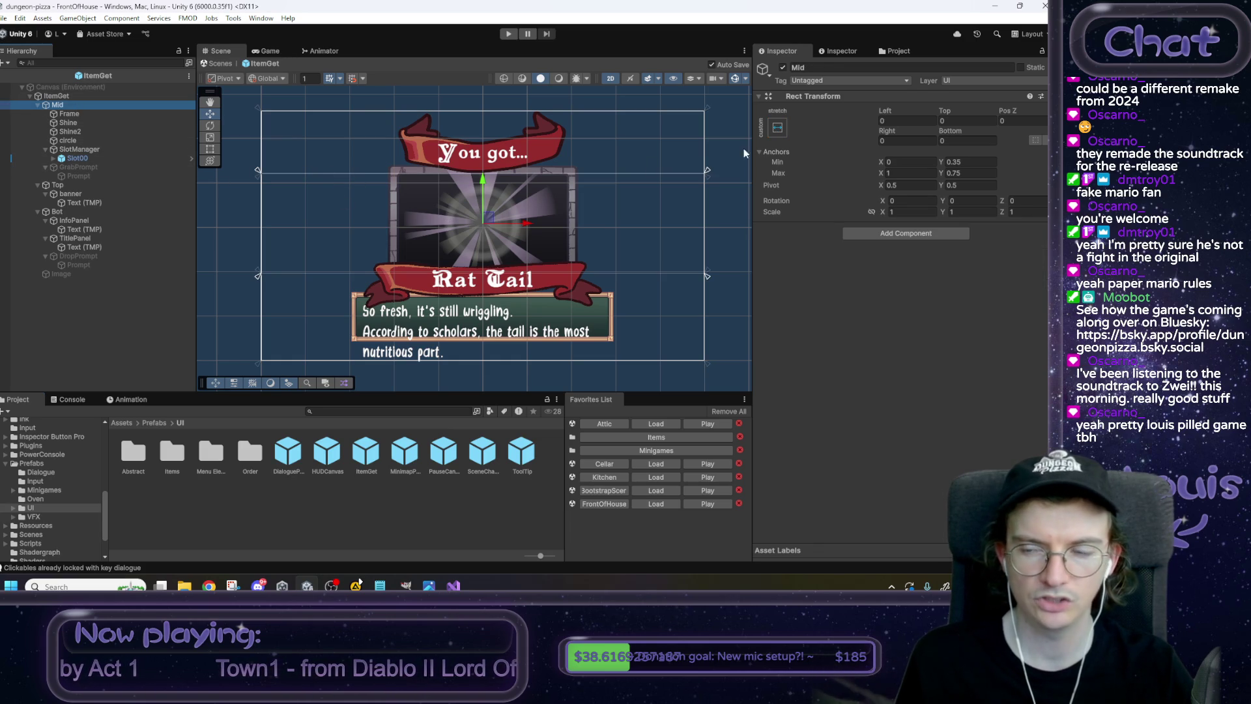
{"action": "left_click", "coordinate": [943, 173]}
{"action": "type", "text": "0"}
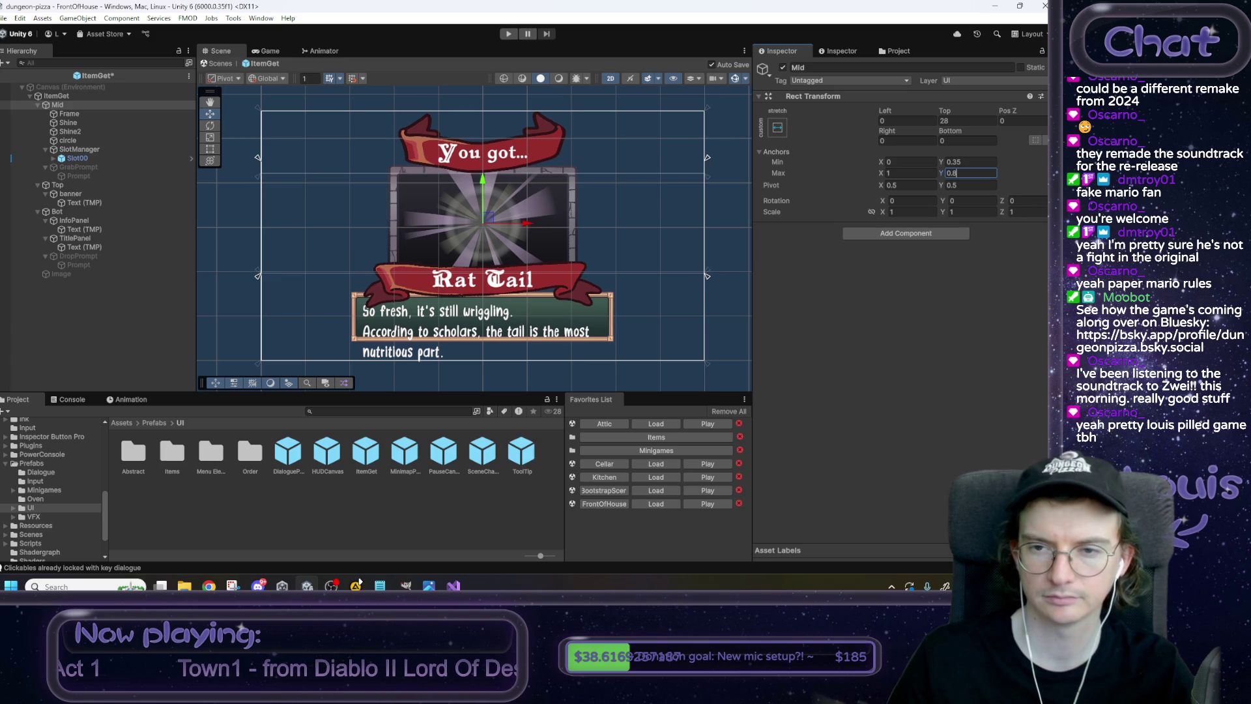
{"action": "left_click", "coordinate": [969, 121]}
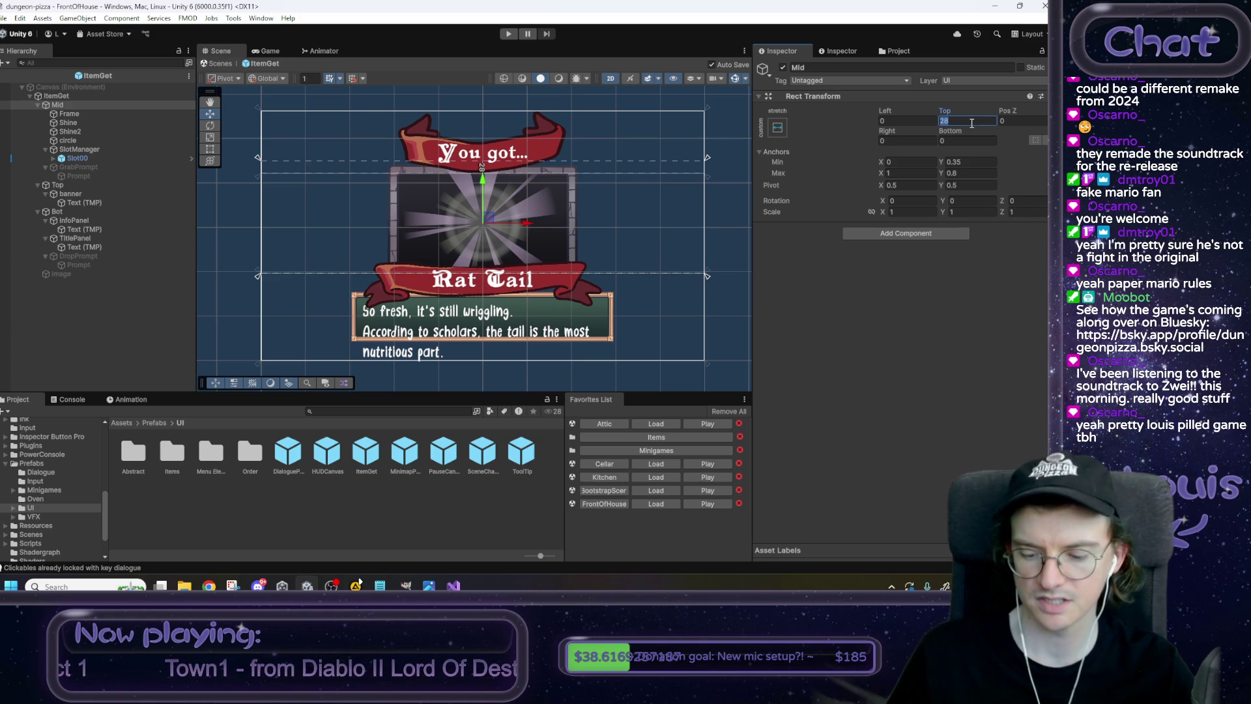
{"action": "type", "text": "0"}
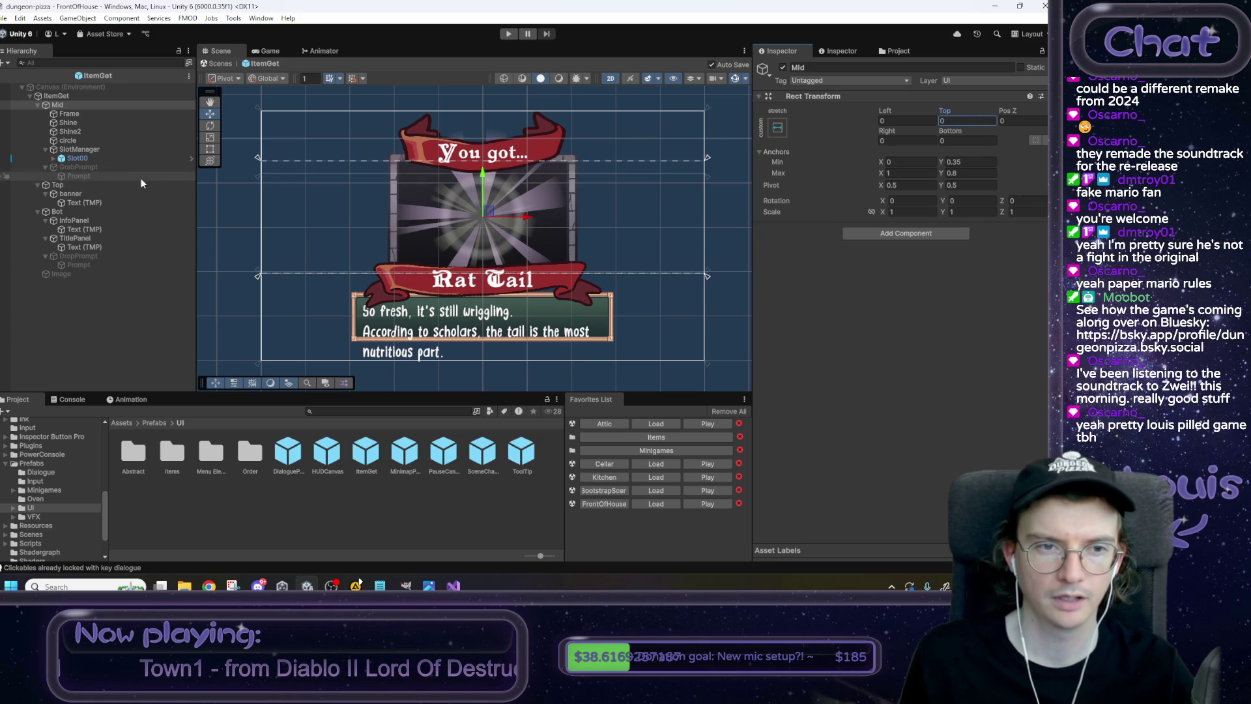
Give the Frame image Anchors Max Y 1 and a Top offset of 0.
{"action": "left_click", "coordinate": [78, 115]}
{"action": "left_click", "coordinate": [971, 172]}
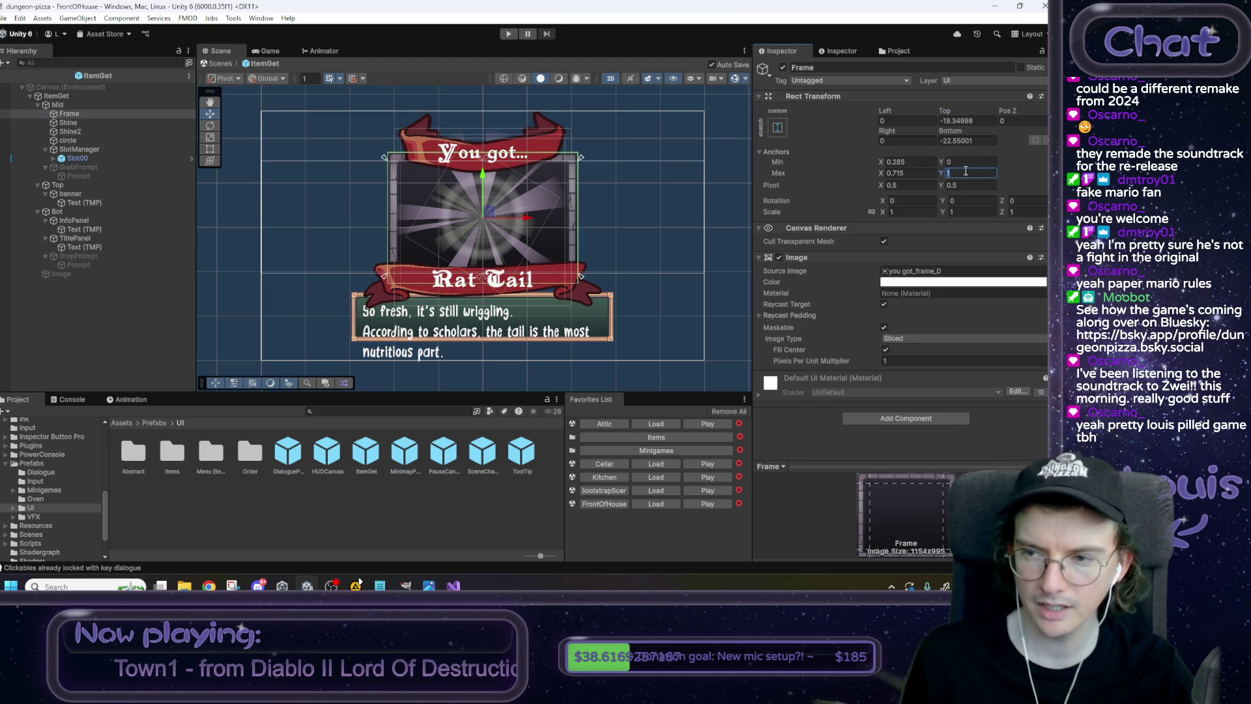
{"action": "type", "text": "0.9"}
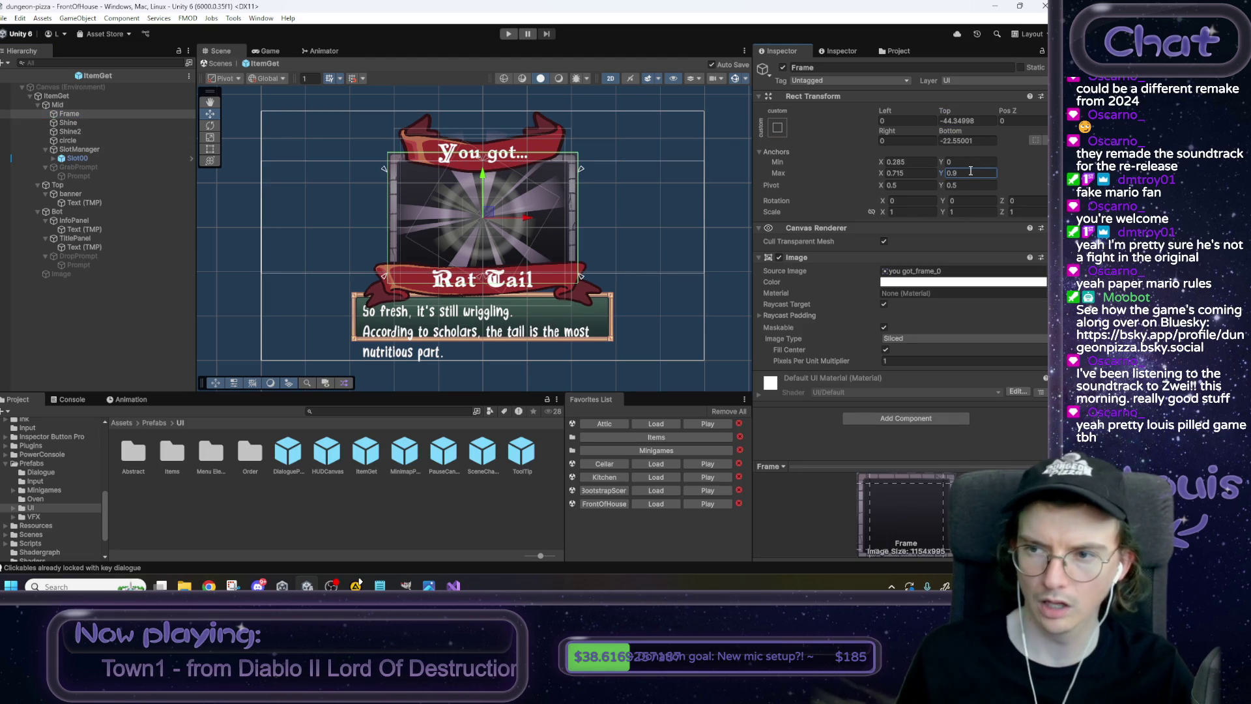
{"action": "left_click", "coordinate": [970, 121]}
{"action": "left_click", "coordinate": [965, 173]}
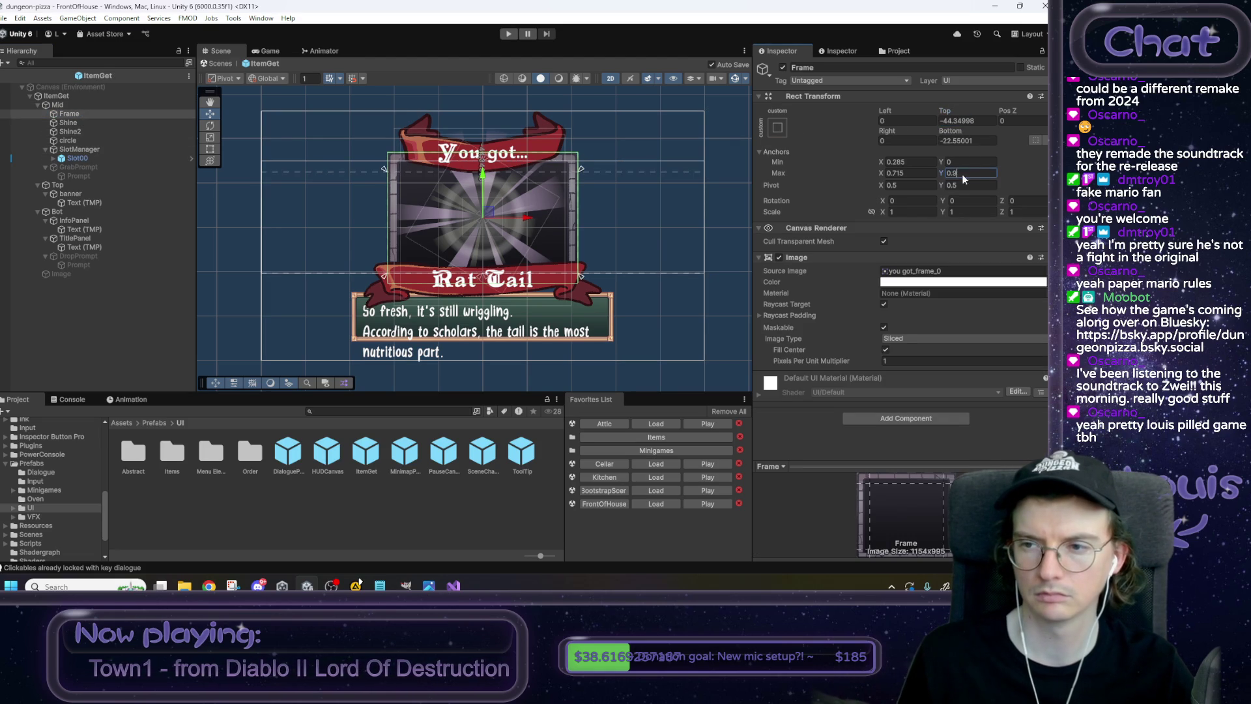
{"action": "type", "text": "0"}
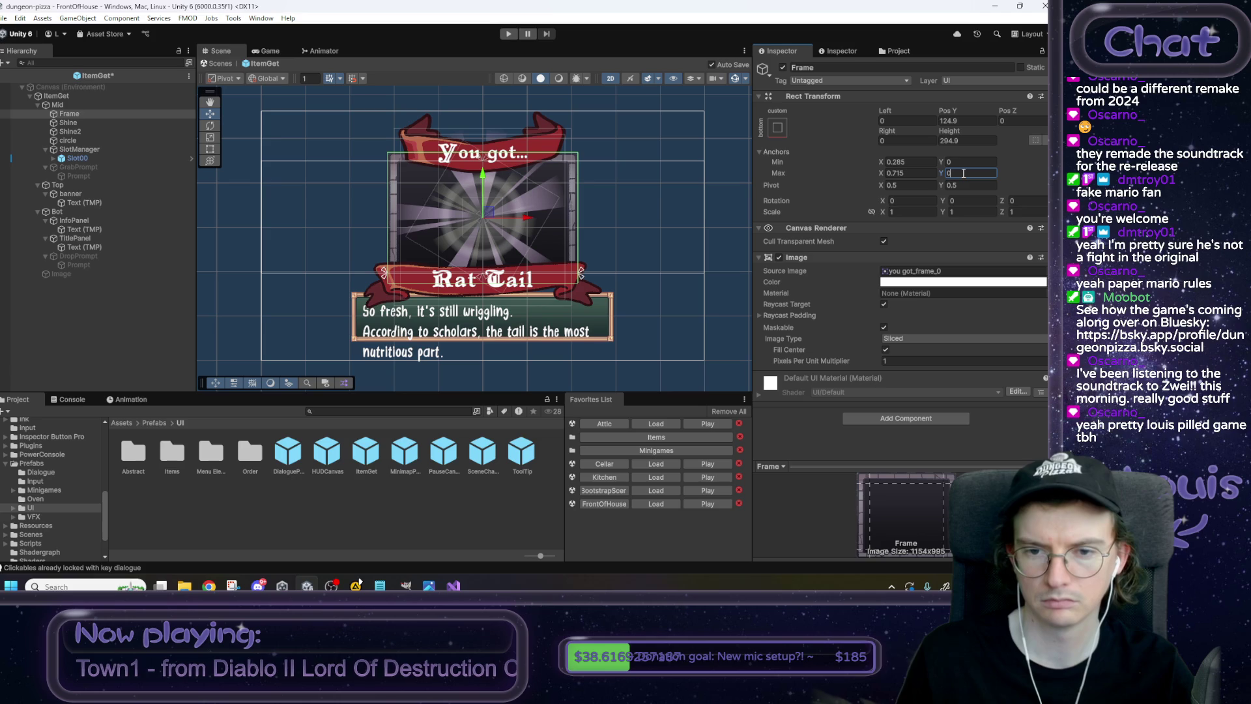
{"action": "type", "text": "1"}
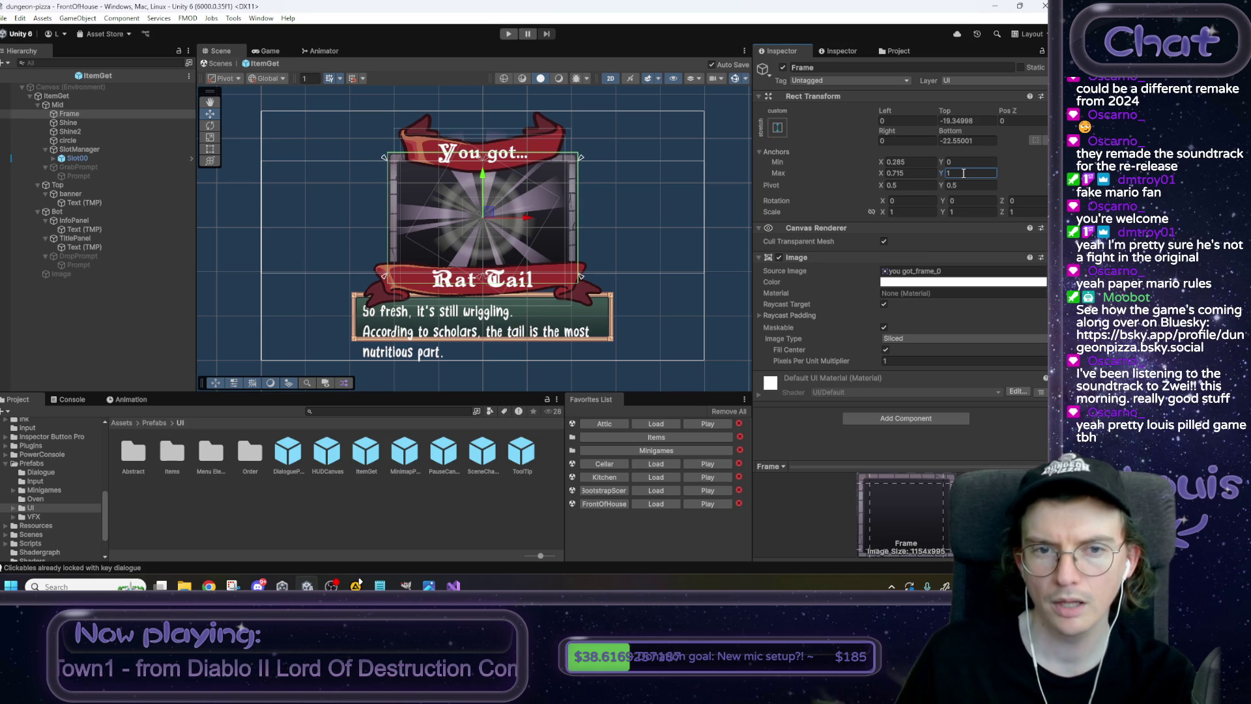
{"action": "left_click", "coordinate": [962, 122]}
{"action": "type", "text": "0"}
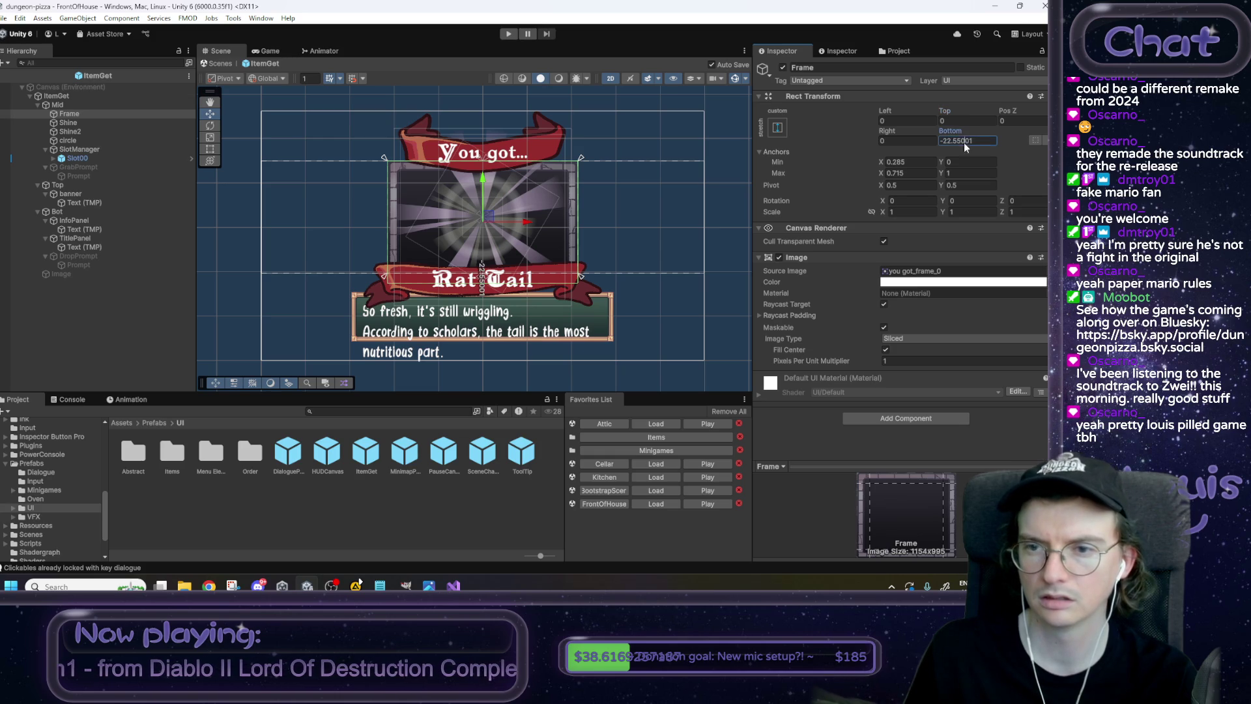
{"action": "type", "text": "0"}
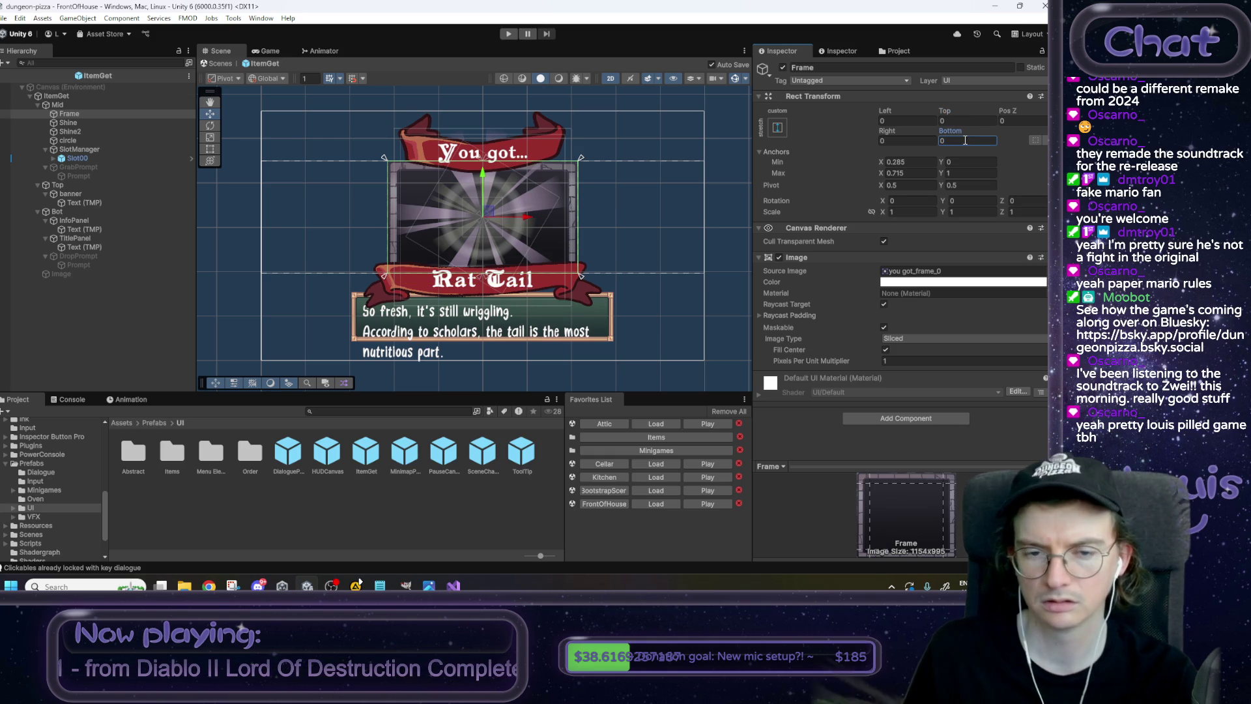
Zero the Mid container's lower anchor and Bottom offset, then save the prefab.
{"action": "left_click", "coordinate": [91, 105]}
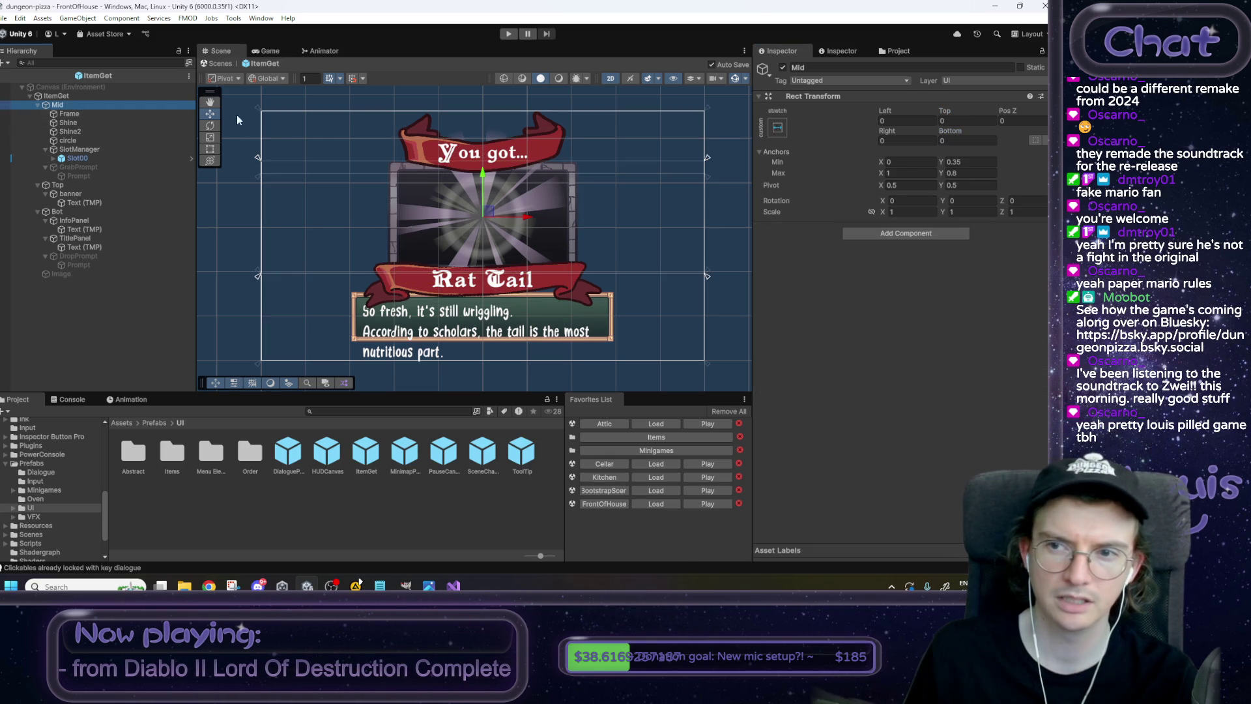
{"action": "left_click", "coordinate": [963, 161]}
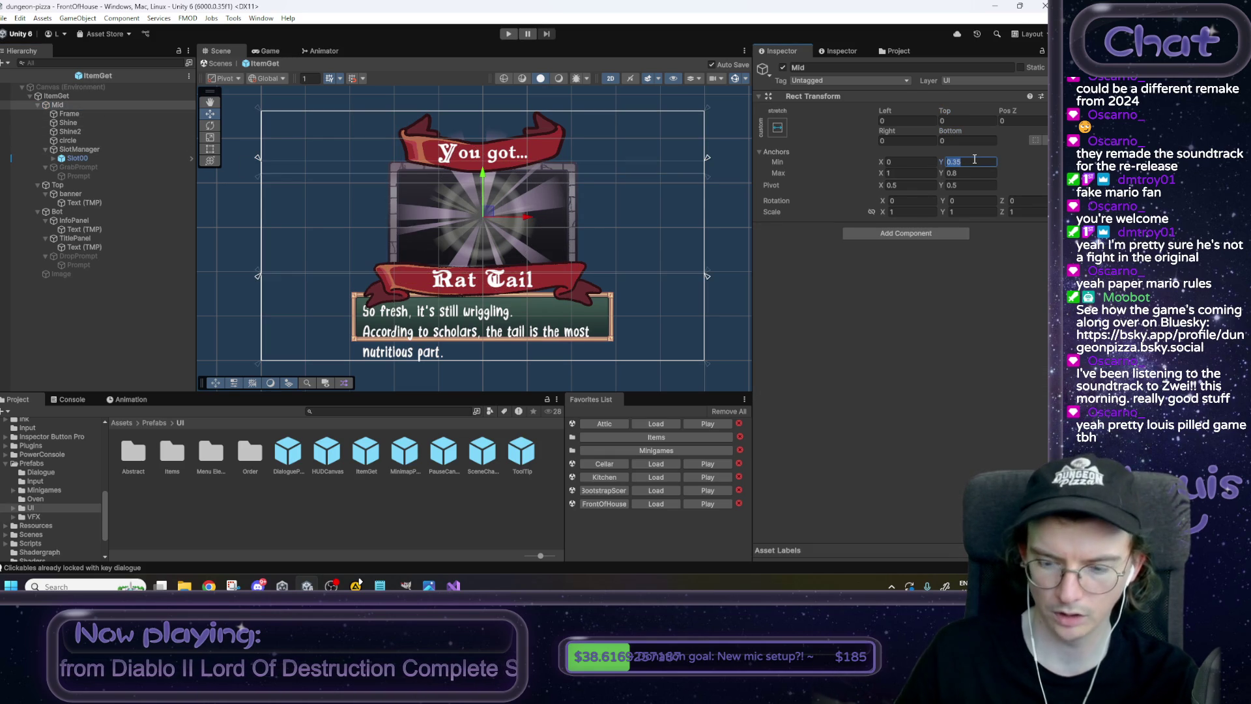
{"action": "type", "text": "0"}
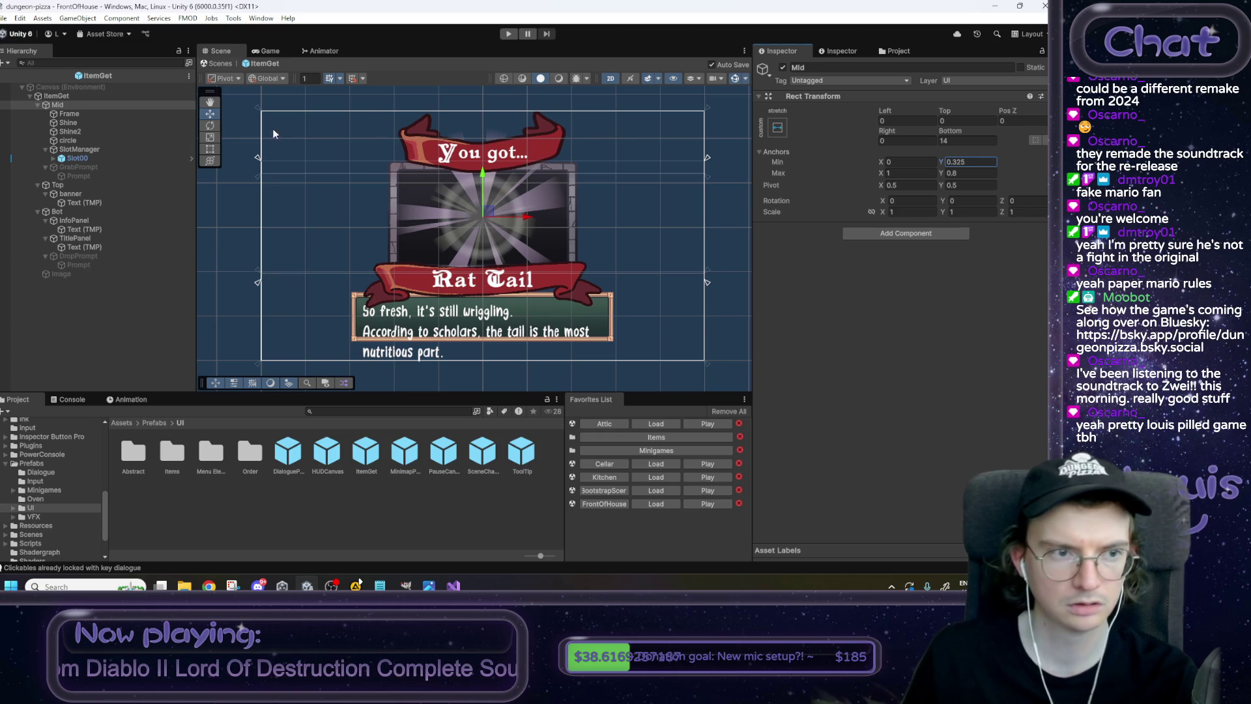
{"action": "left_click", "coordinate": [88, 112]}
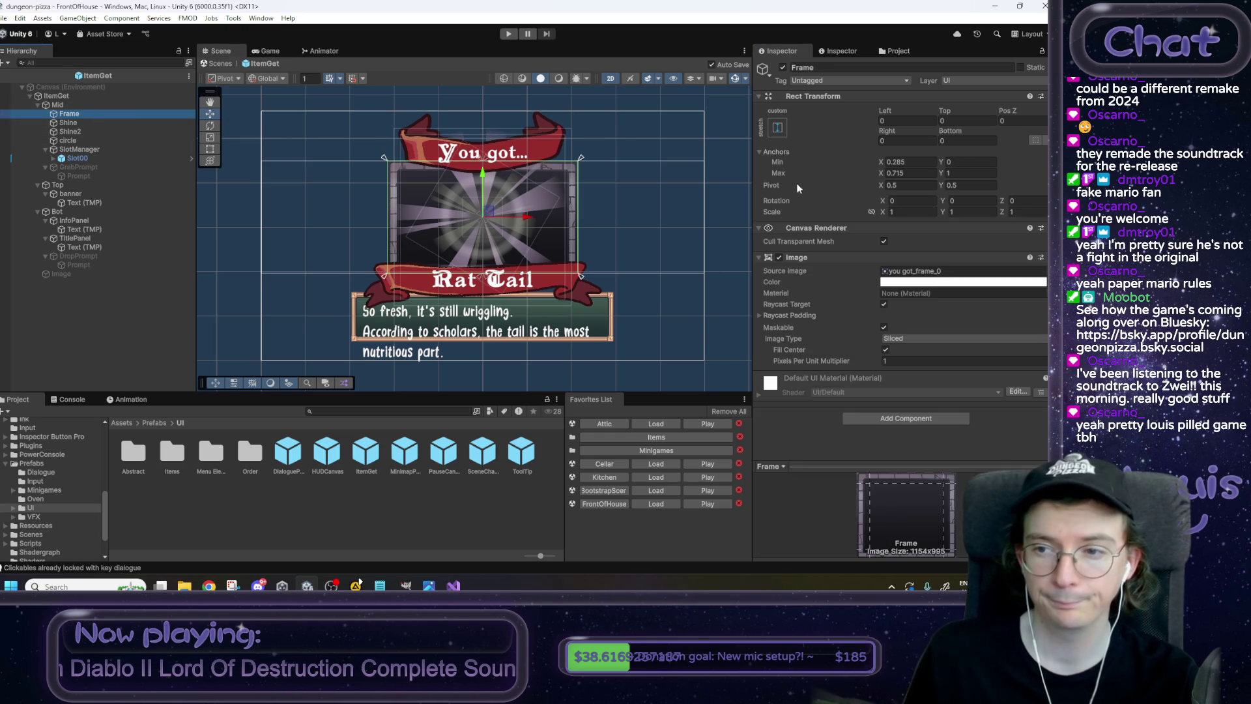
{"action": "left_click", "coordinate": [959, 174]}
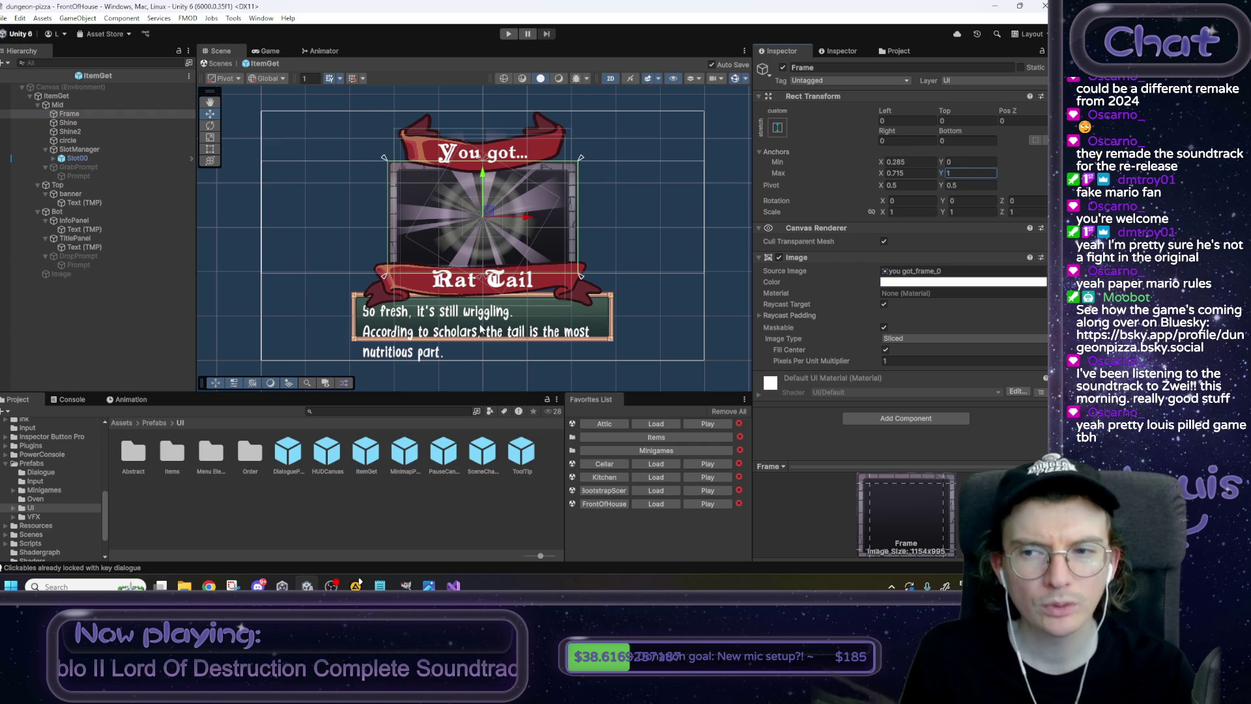
{"action": "left_click", "coordinate": [83, 116]}
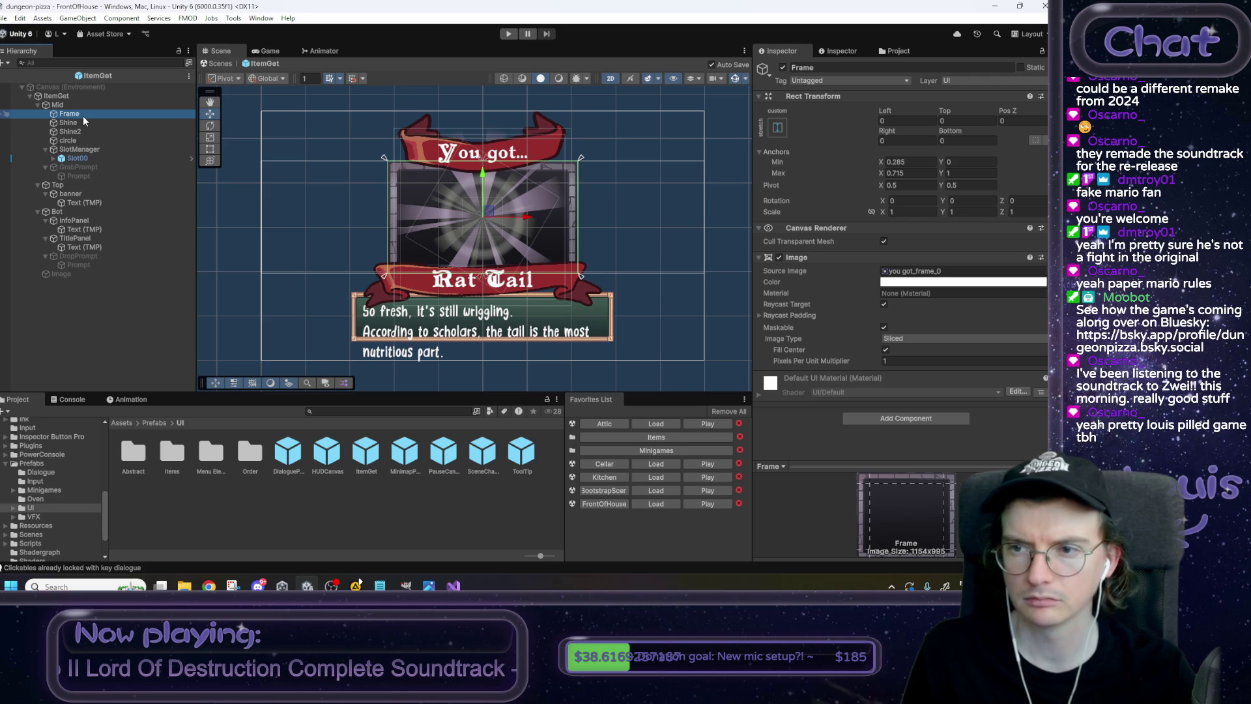
{"action": "left_click", "coordinate": [82, 104]}
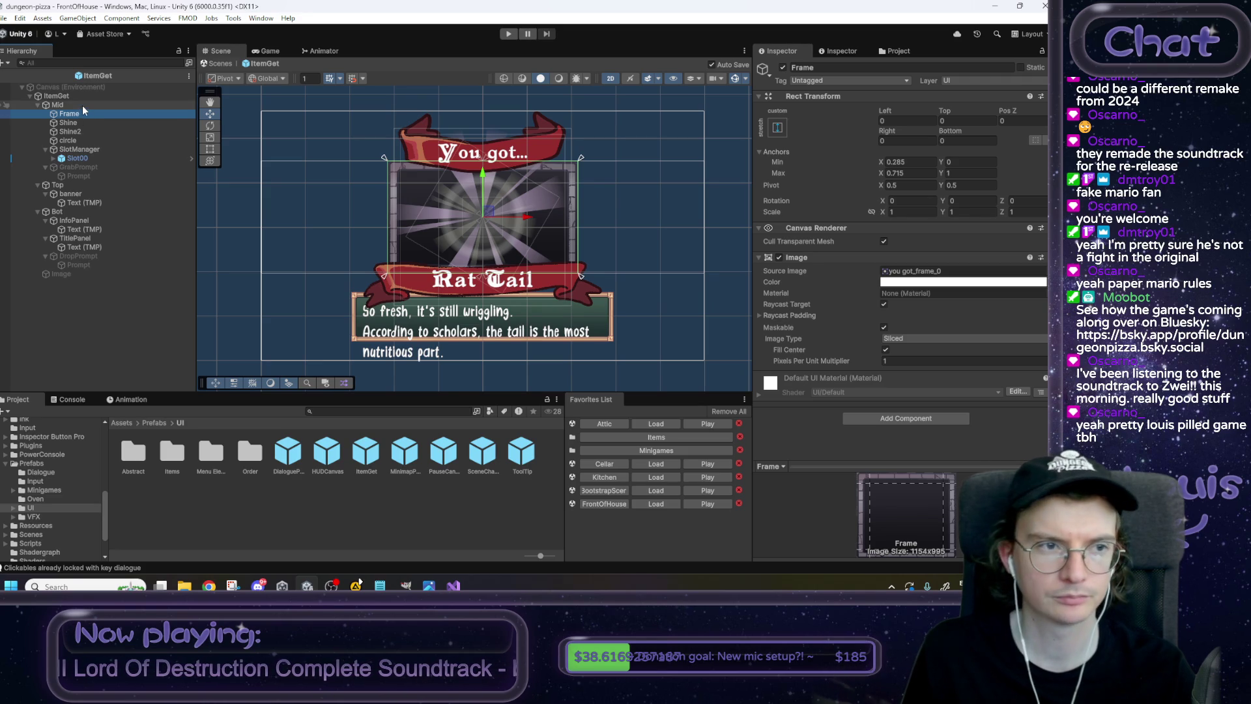
{"action": "left_click", "coordinate": [967, 171]}
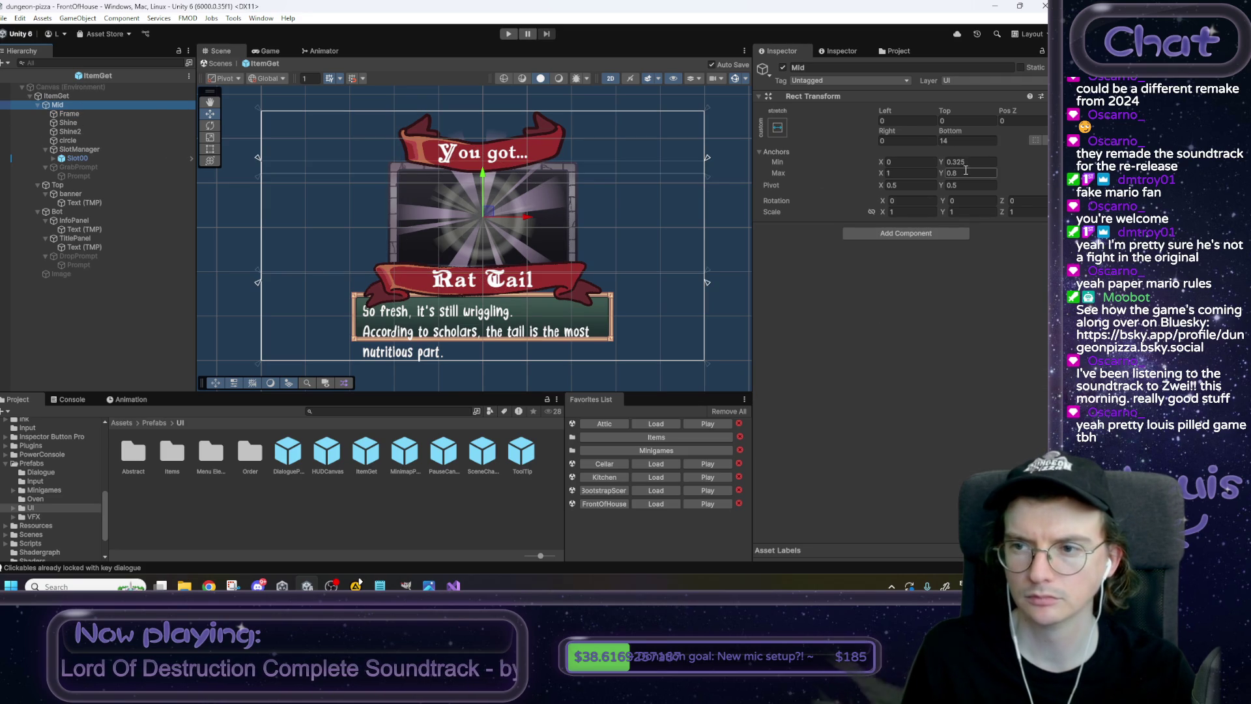
{"action": "left_click", "coordinate": [962, 139]}
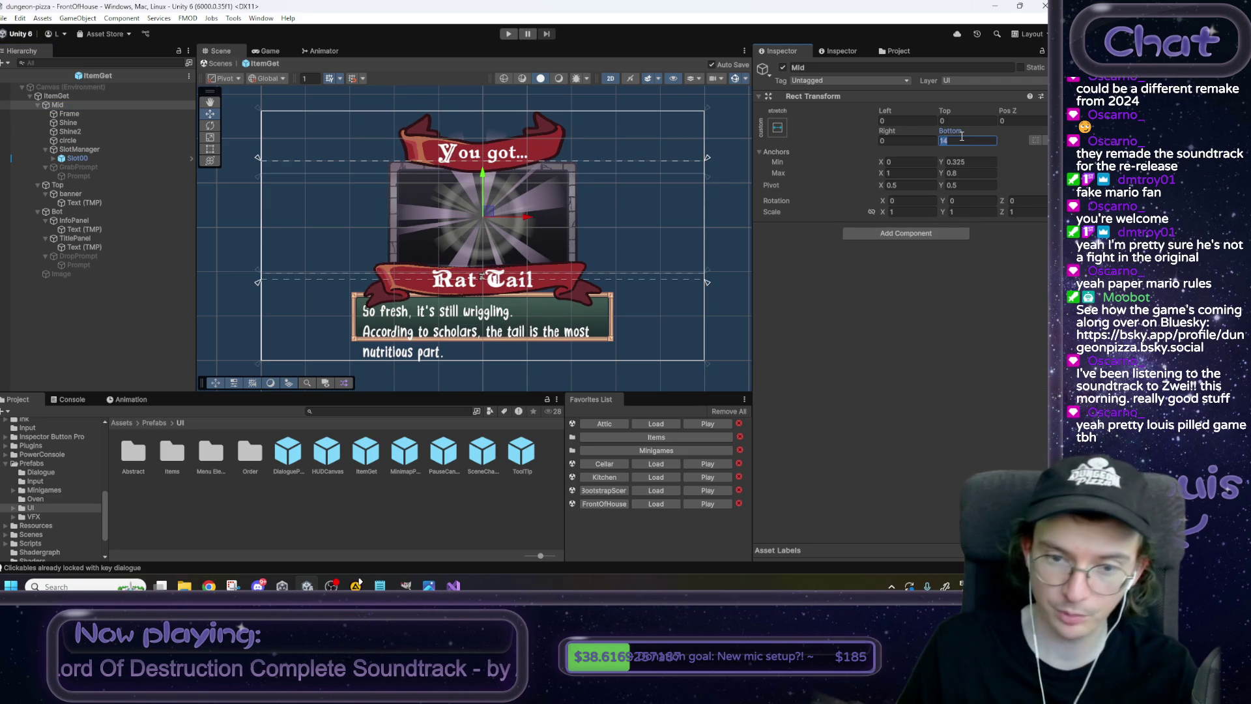
{"action": "type", "text": "0"}
{"action": "key", "text": "Return"}
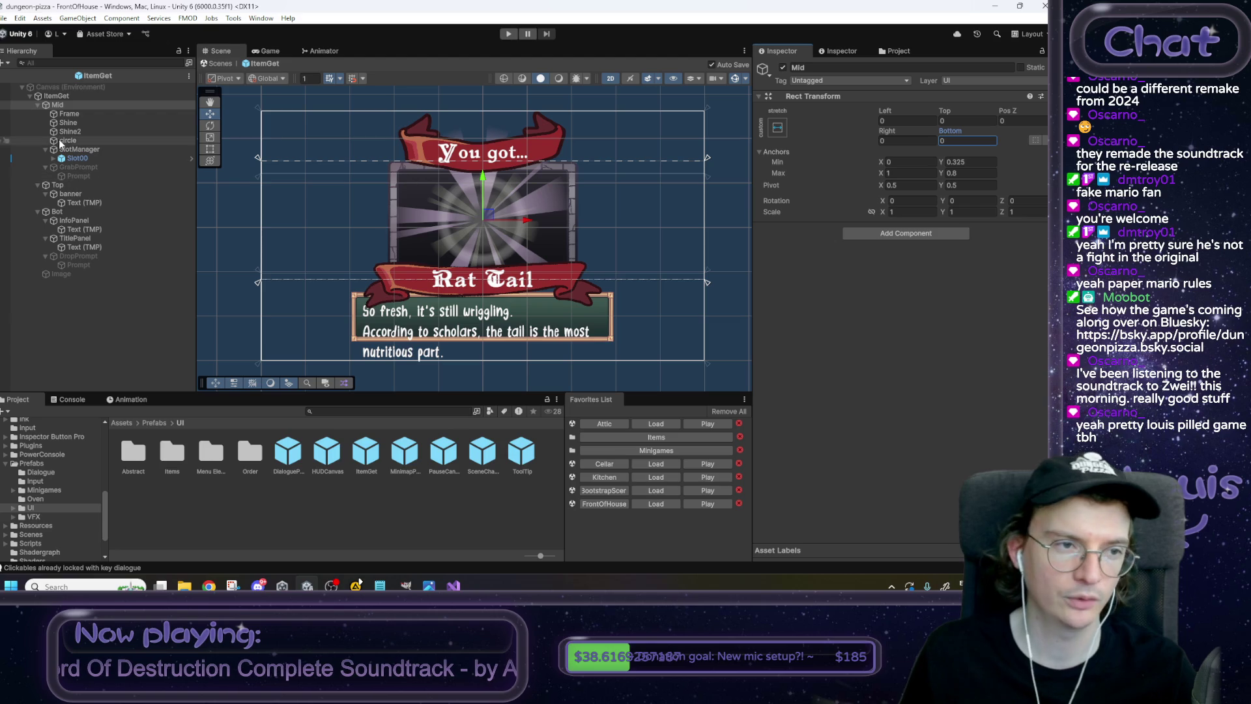
Set the banner image's Top offset to 0.
{"action": "left_click", "coordinate": [70, 114]}
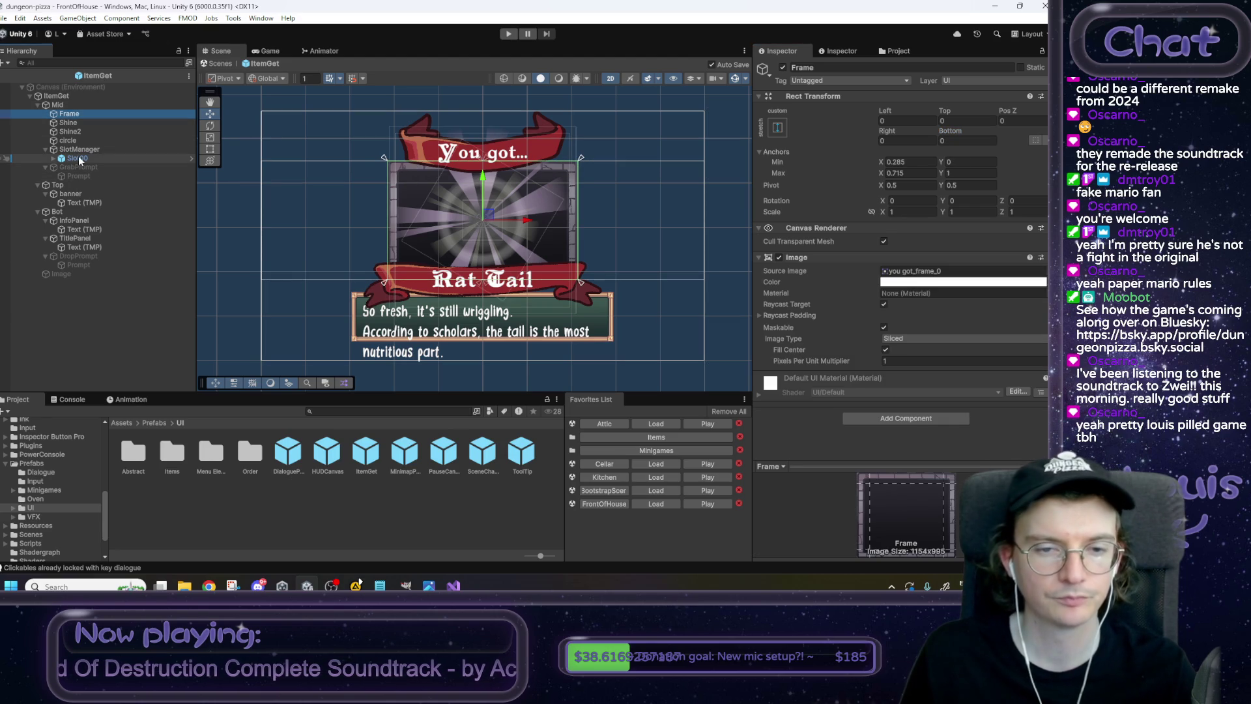
{"action": "left_click", "coordinate": [71, 185]}
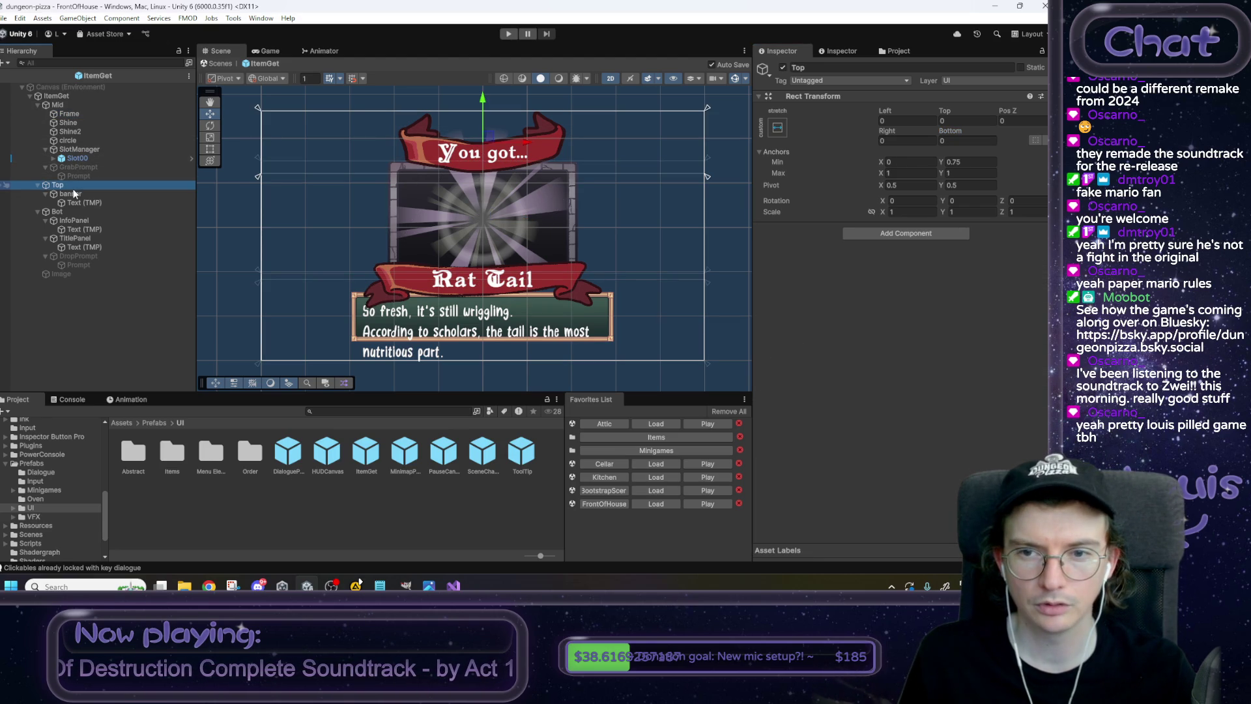
{"action": "left_click", "coordinate": [72, 194]}
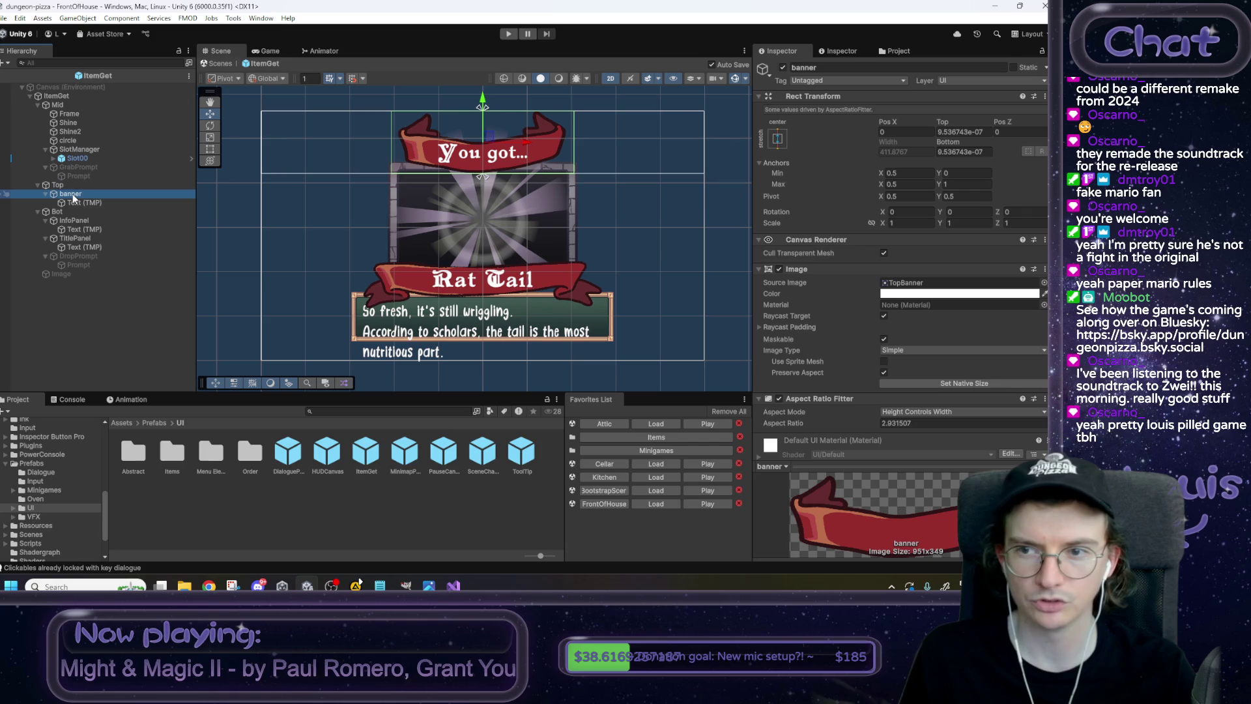
{"action": "left_click", "coordinate": [967, 131]}
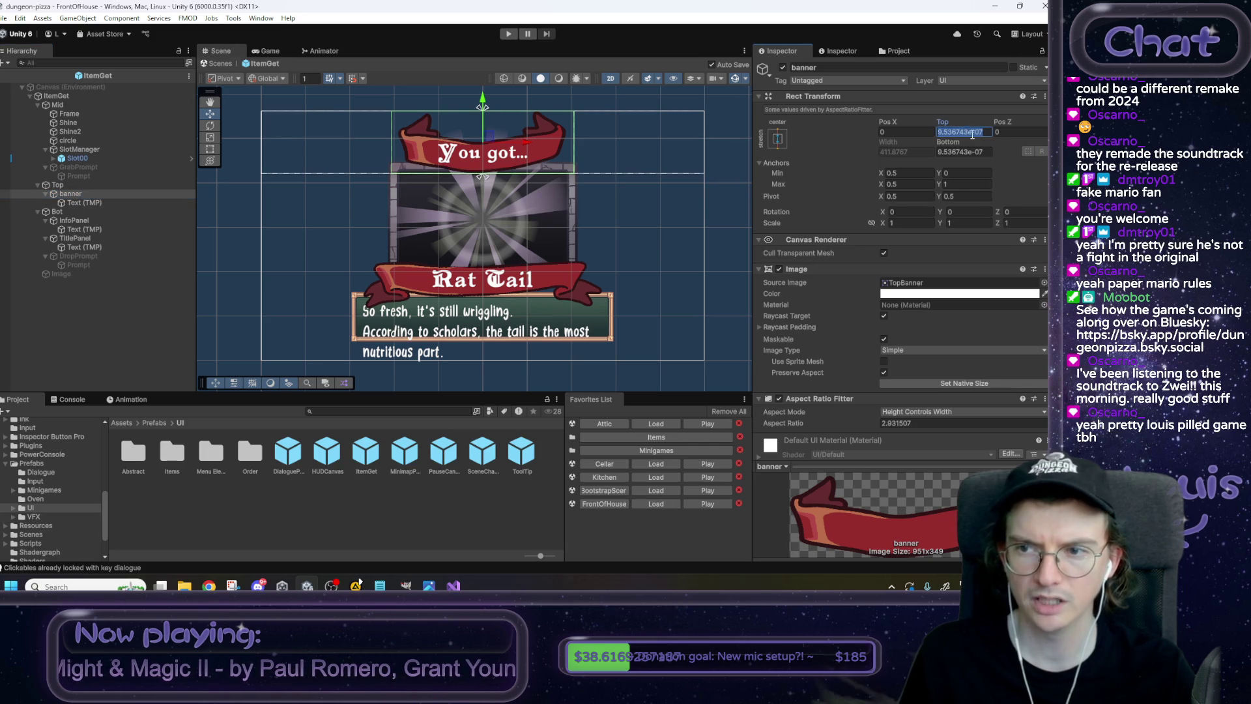
{"action": "type", "text": "0"}
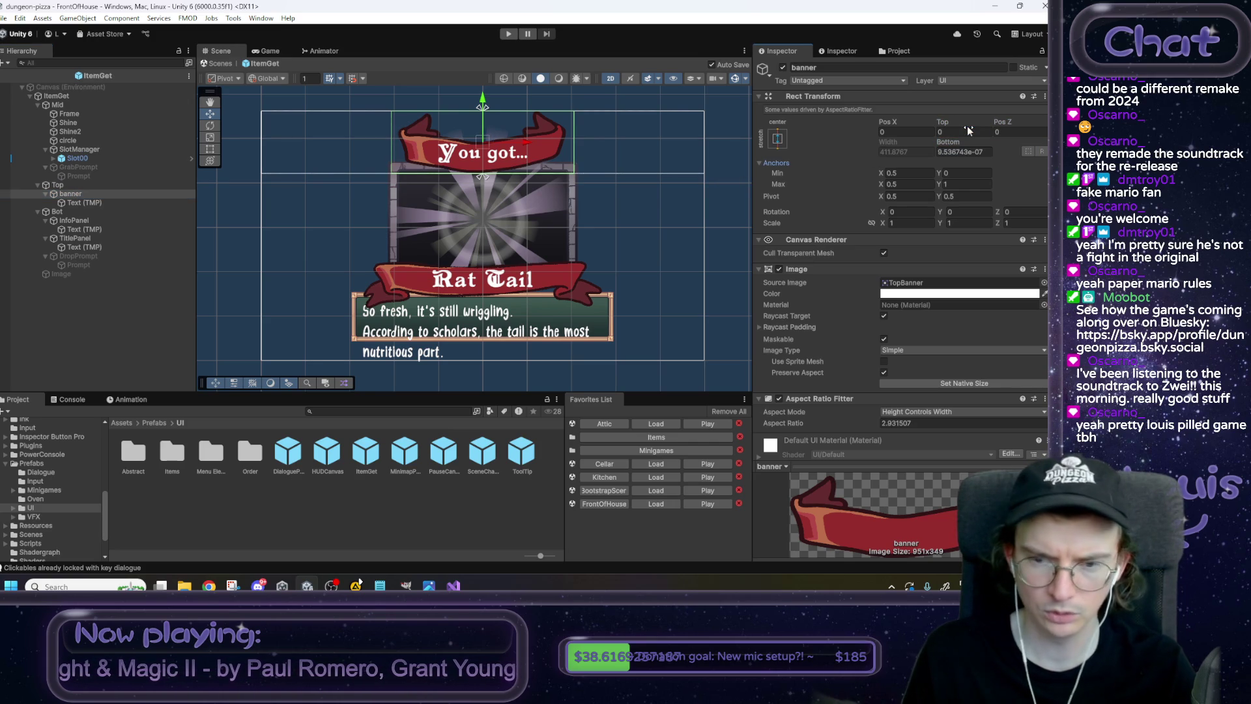
{"action": "left_click", "coordinate": [96, 212]}
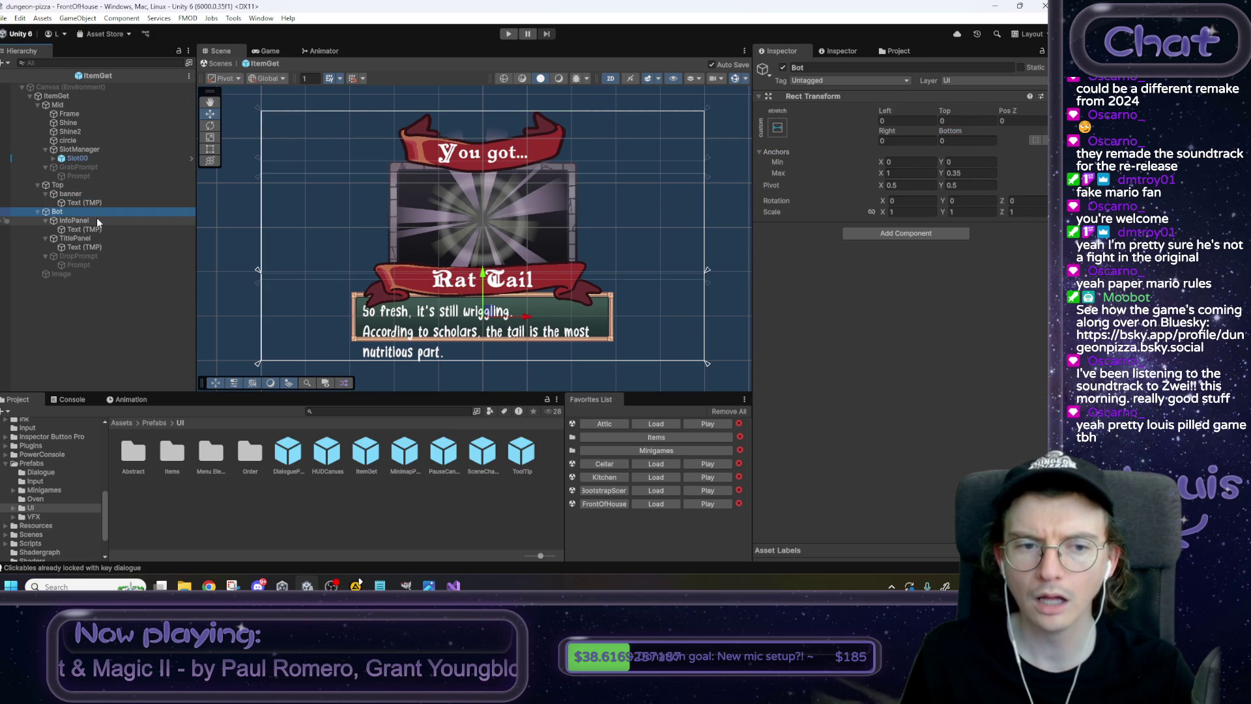
Give InfoPanel Anchors Max Y 0.75 with Top 0, and begin editing its Min Y anchor.
{"action": "left_click", "coordinate": [96, 220]}
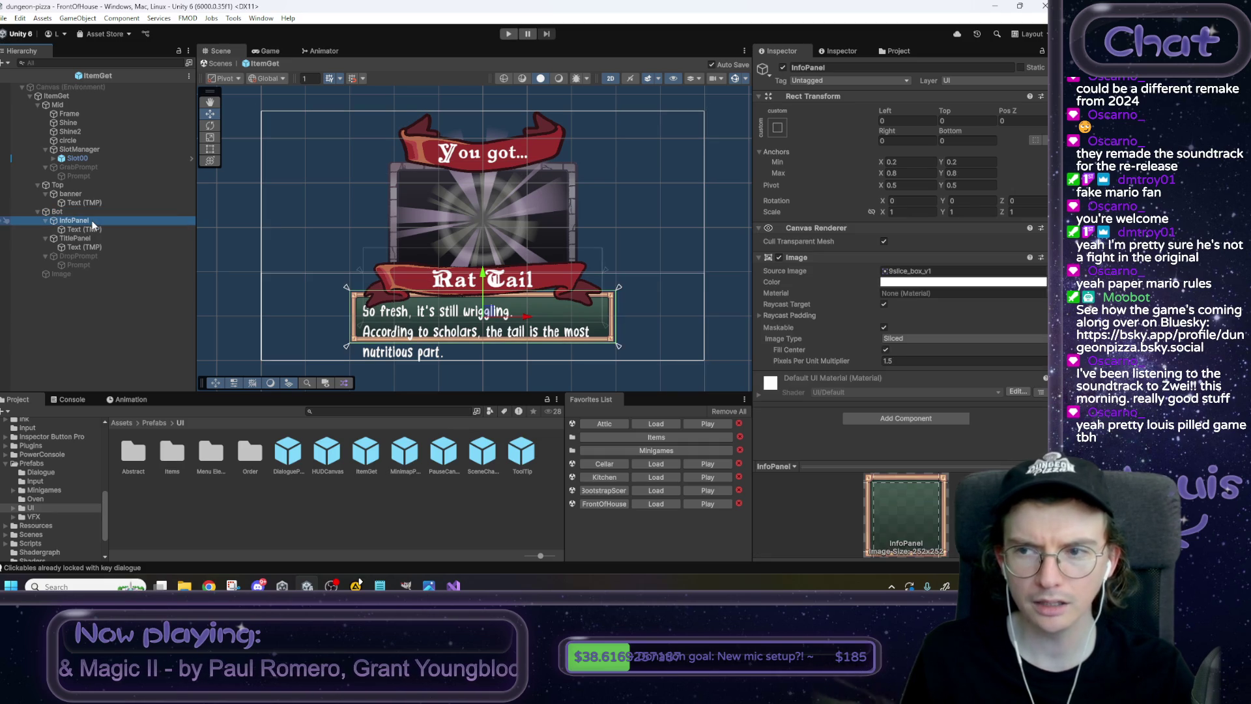
{"action": "left_click", "coordinate": [87, 238]}
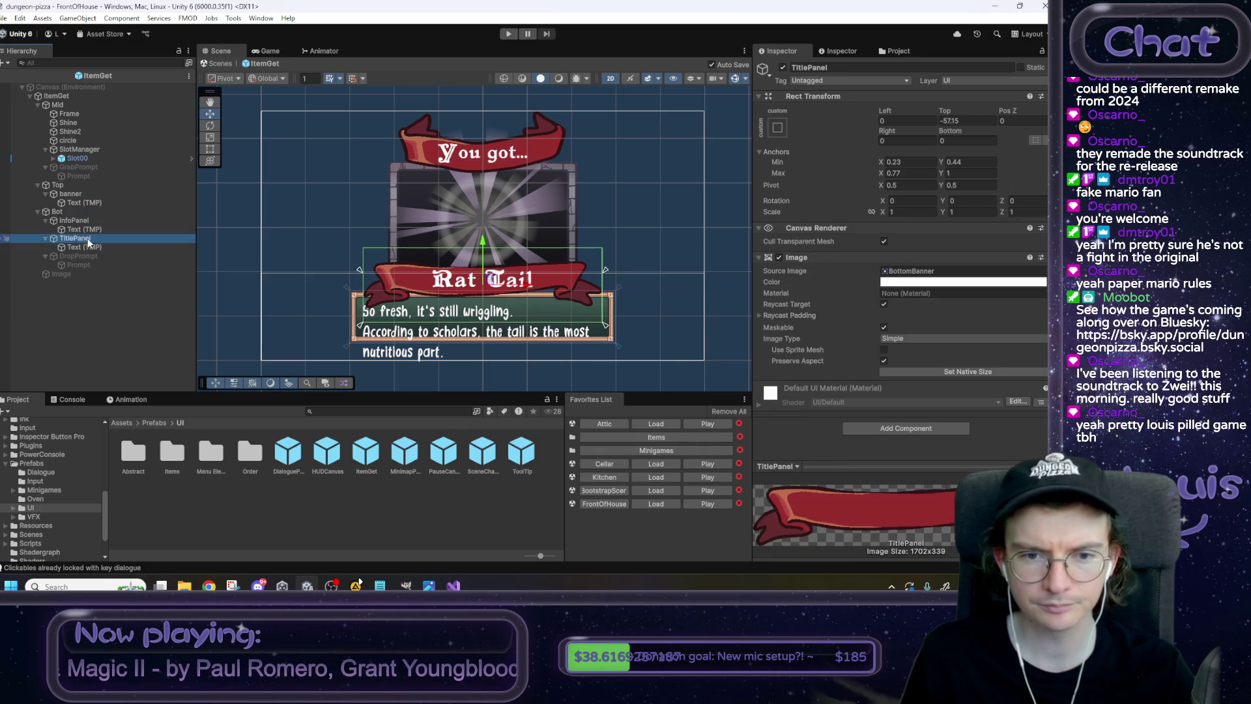
{"action": "left_click", "coordinate": [92, 224]}
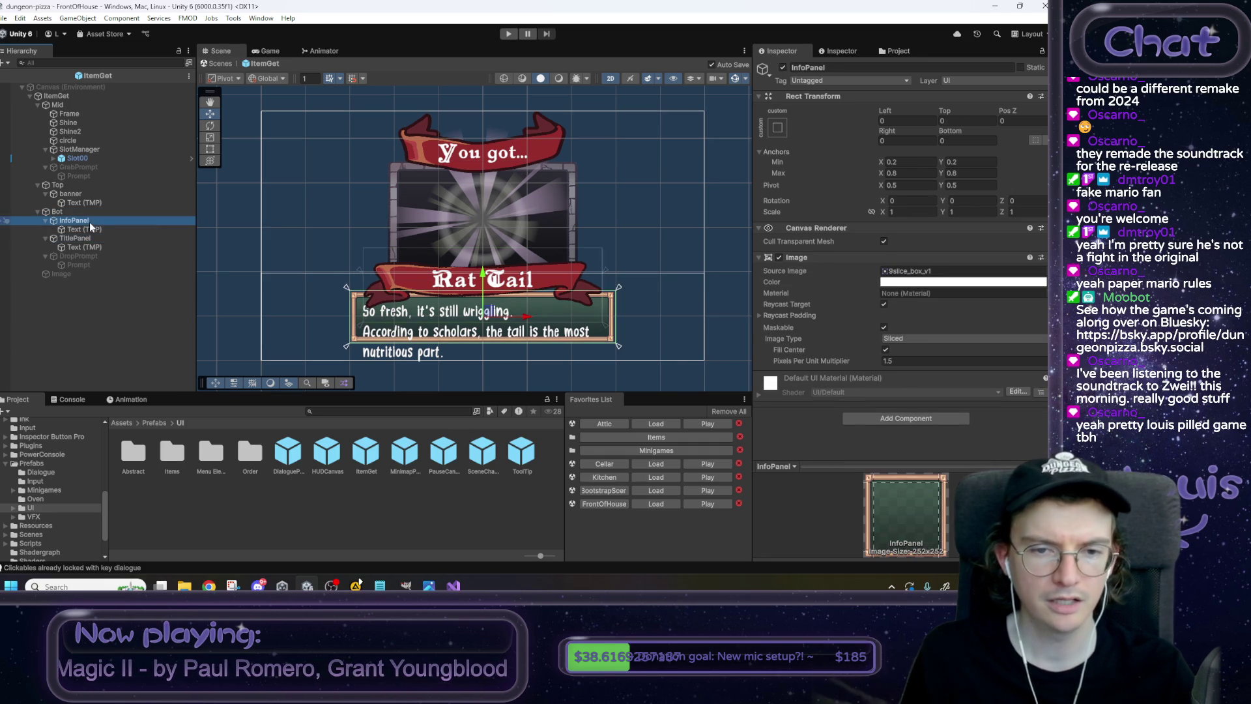
{"action": "left_click", "coordinate": [965, 163]}
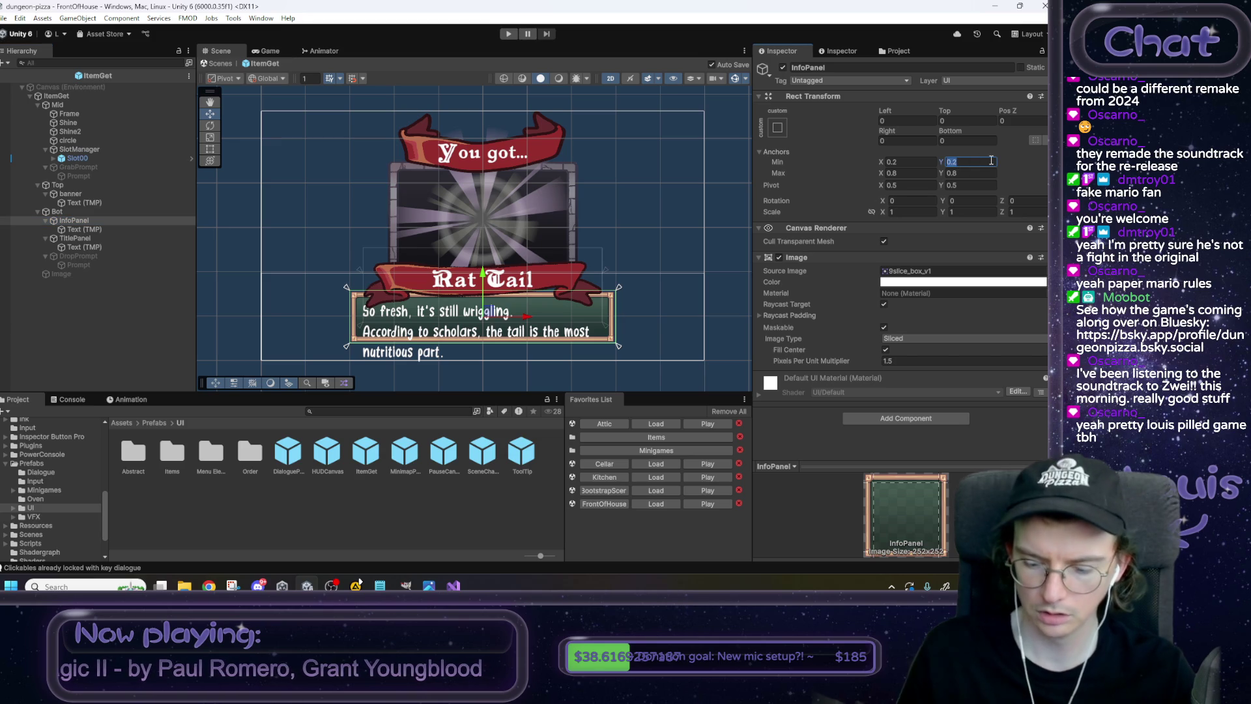
{"action": "left_click", "coordinate": [955, 173]}
{"action": "type", "text": "0.75"}
{"action": "left_click", "coordinate": [964, 121]}
{"action": "type", "text": "0"}
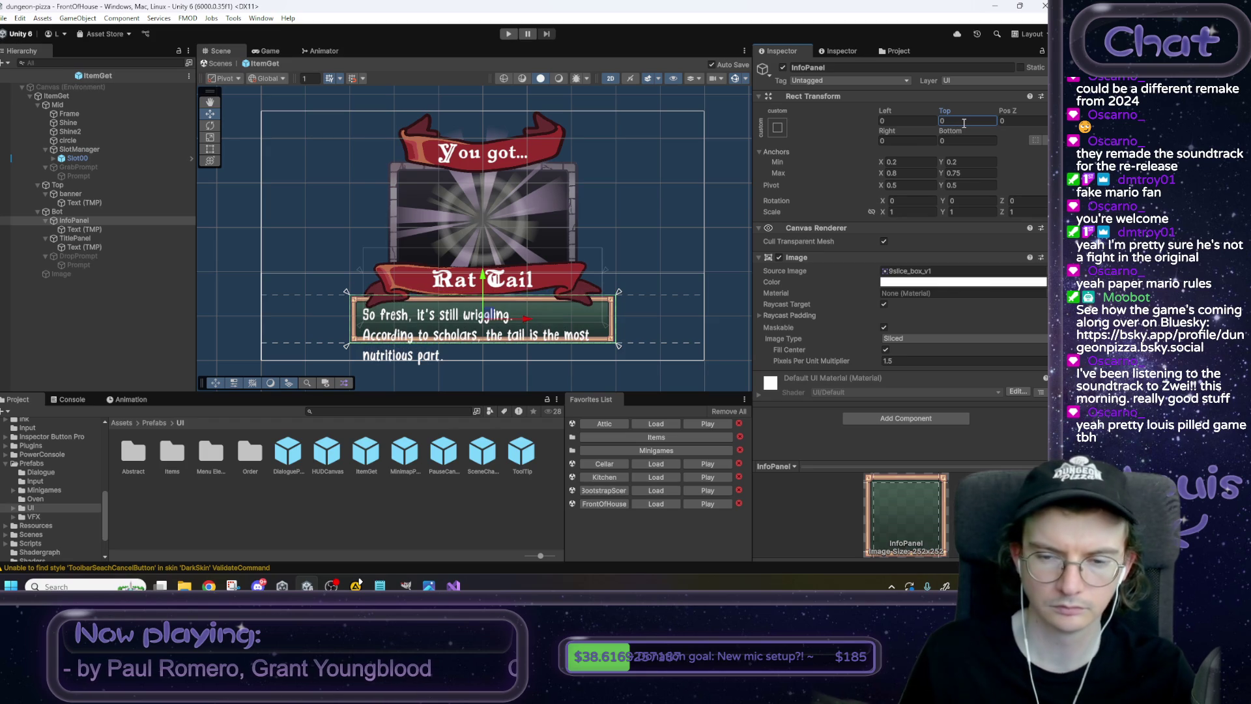
{"action": "left_click", "coordinate": [969, 162]}
{"action": "type", "text": "0"}
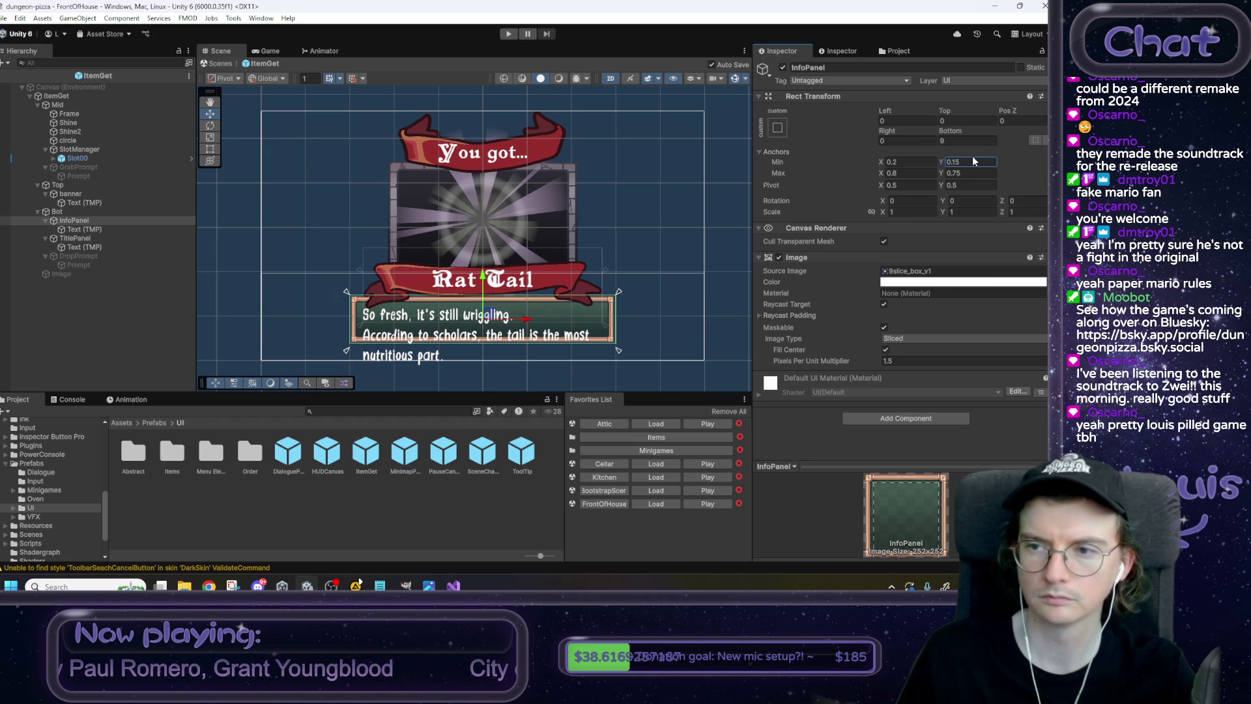
{"action": "type", "text": "0"}
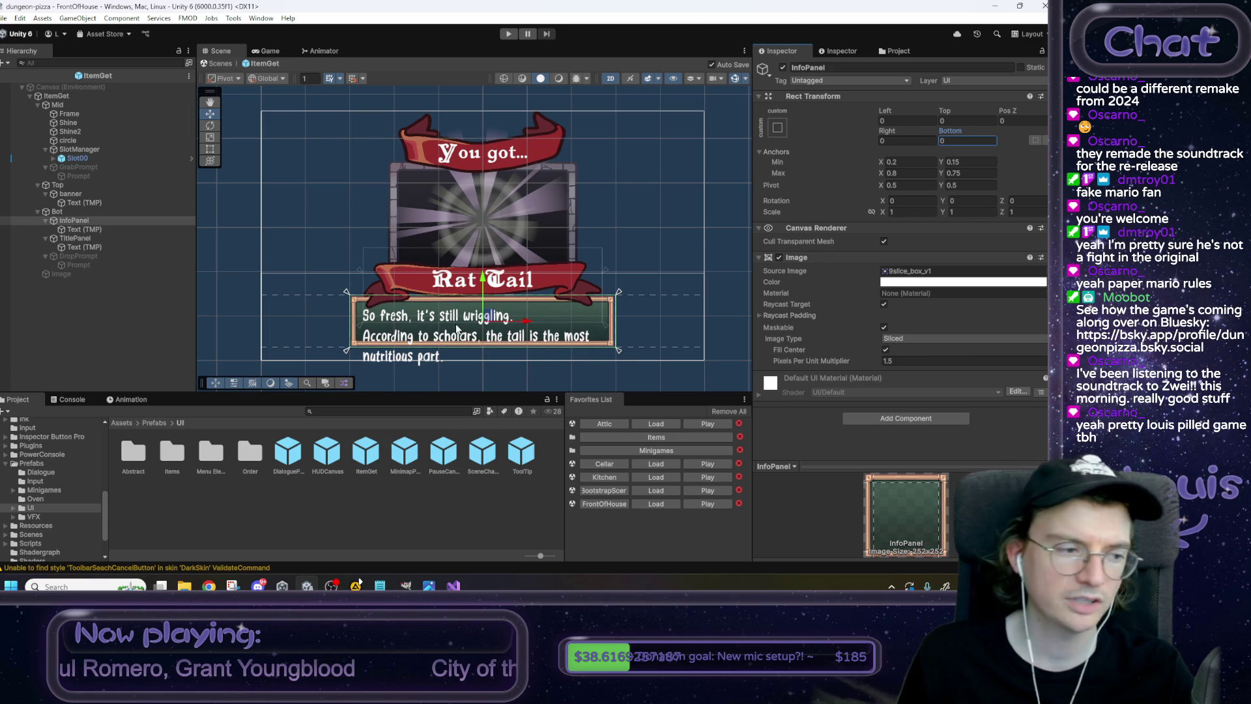
Return to FrontOfHouse, play through the dialogue to the Rat Tail popup, then stop playing.
{"action": "left_click", "coordinate": [220, 63]}
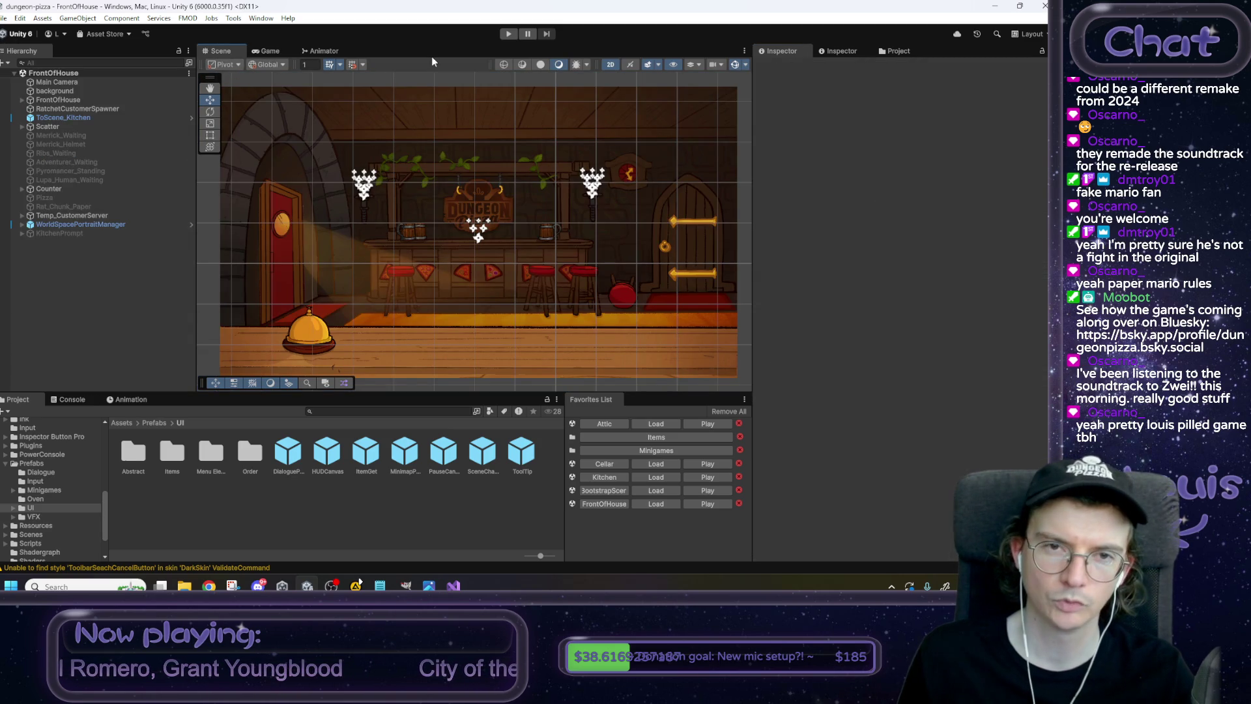
{"action": "left_click", "coordinate": [508, 33]}
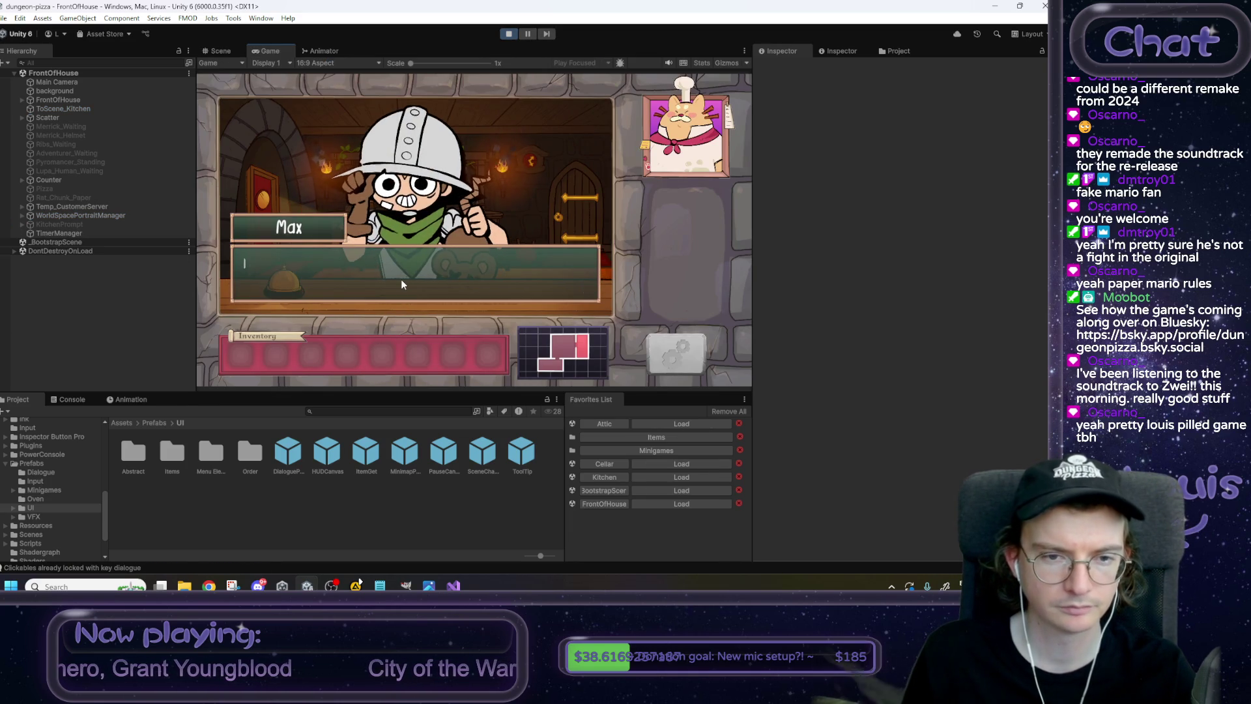
{"action": "left_click", "coordinate": [402, 284]}
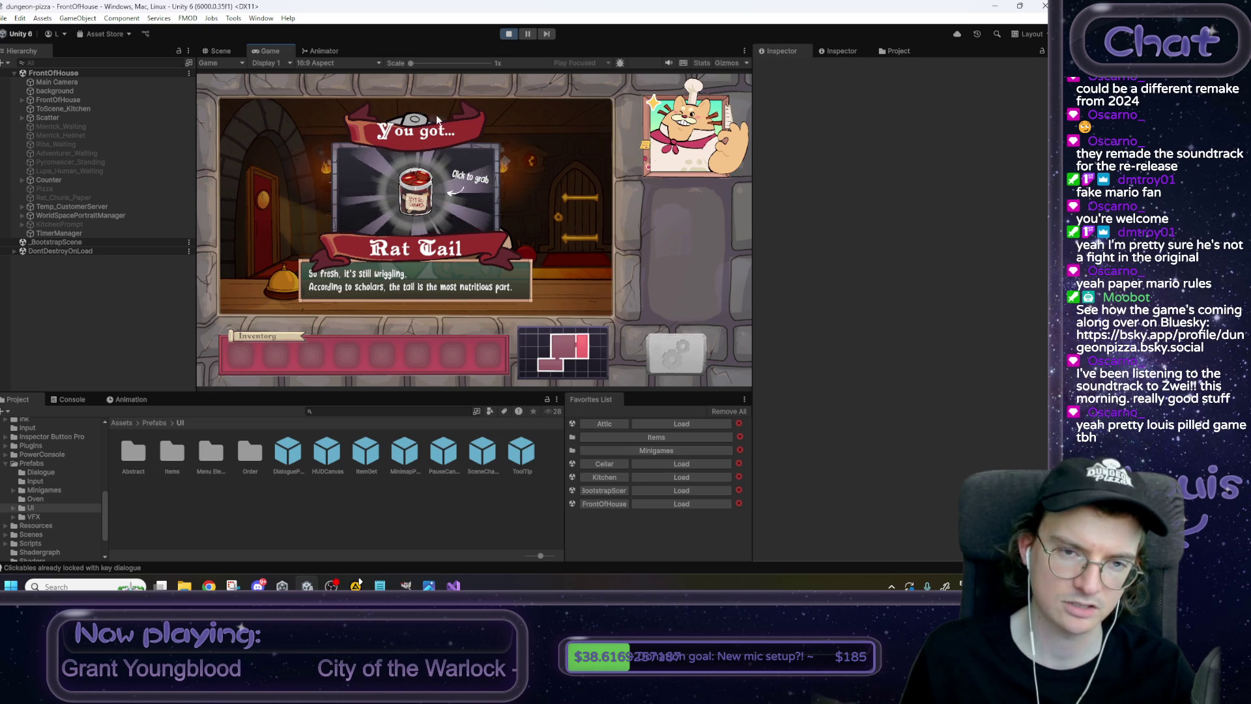
{"action": "left_click", "coordinate": [508, 34]}
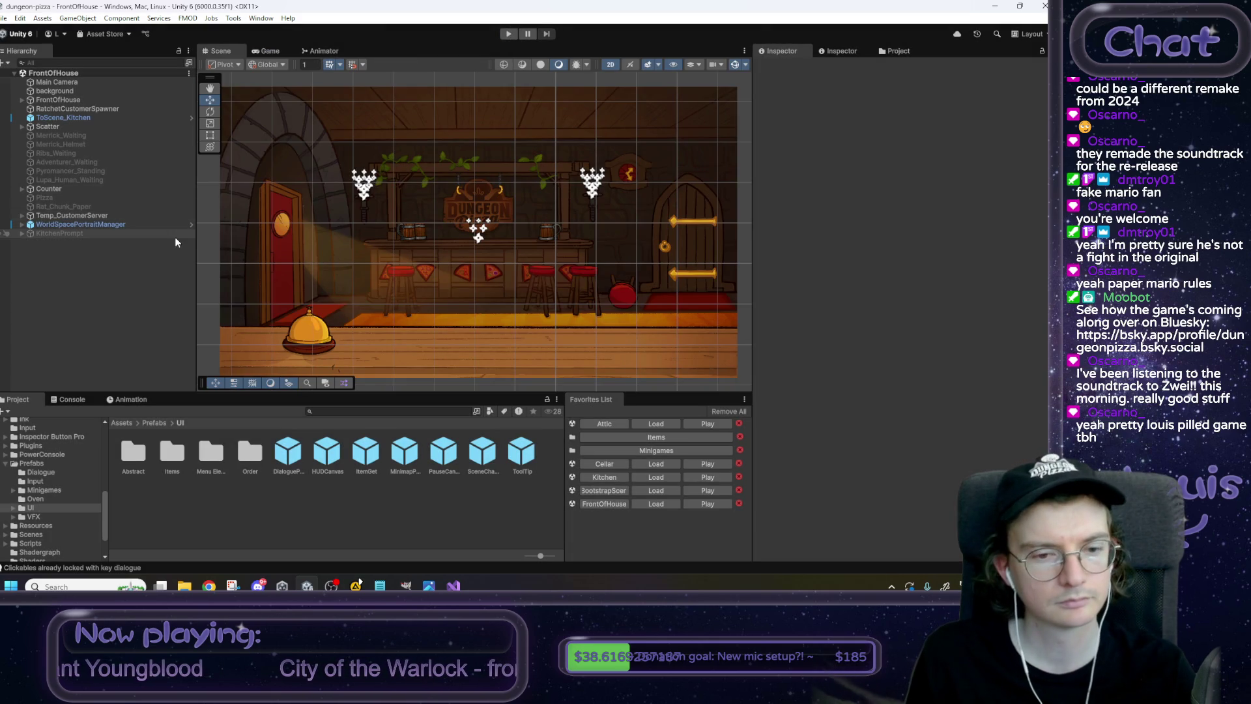
Reopen the ItemGet prefab and set the 'You got...' text's Anchors Max Y to 0.6.
{"action": "double_click", "coordinate": [381, 454]}
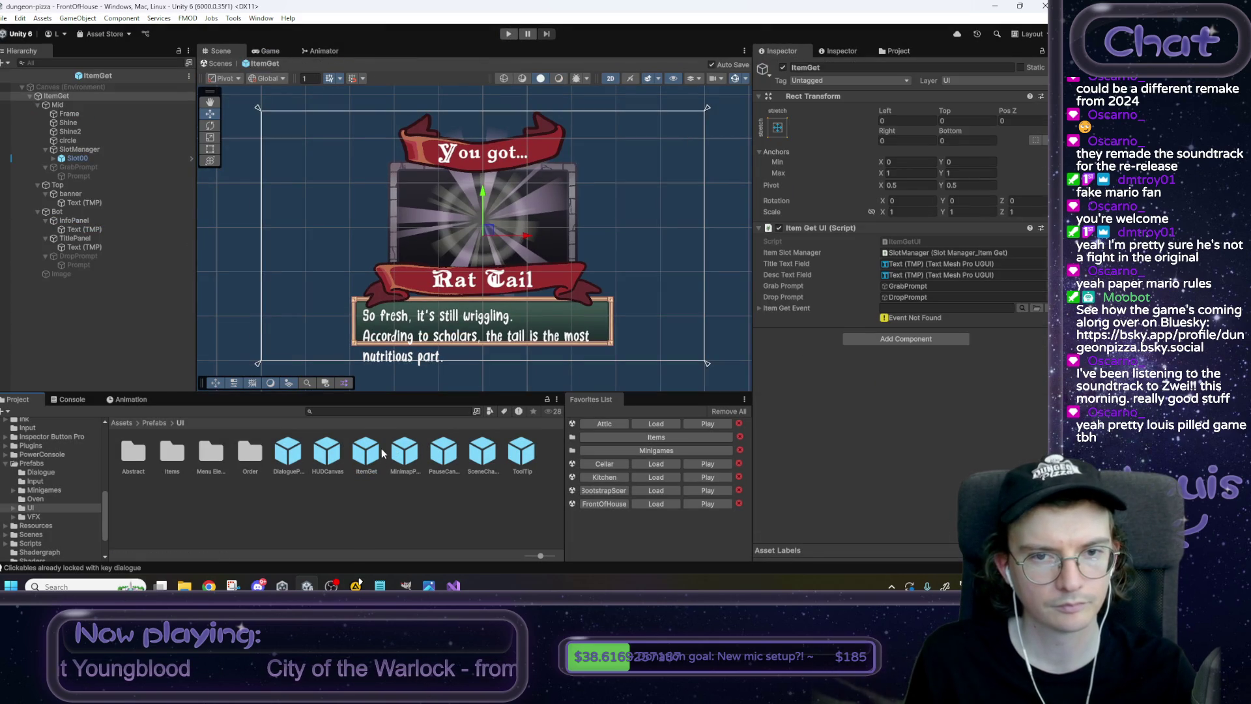
{"action": "left_click", "coordinate": [462, 168]}
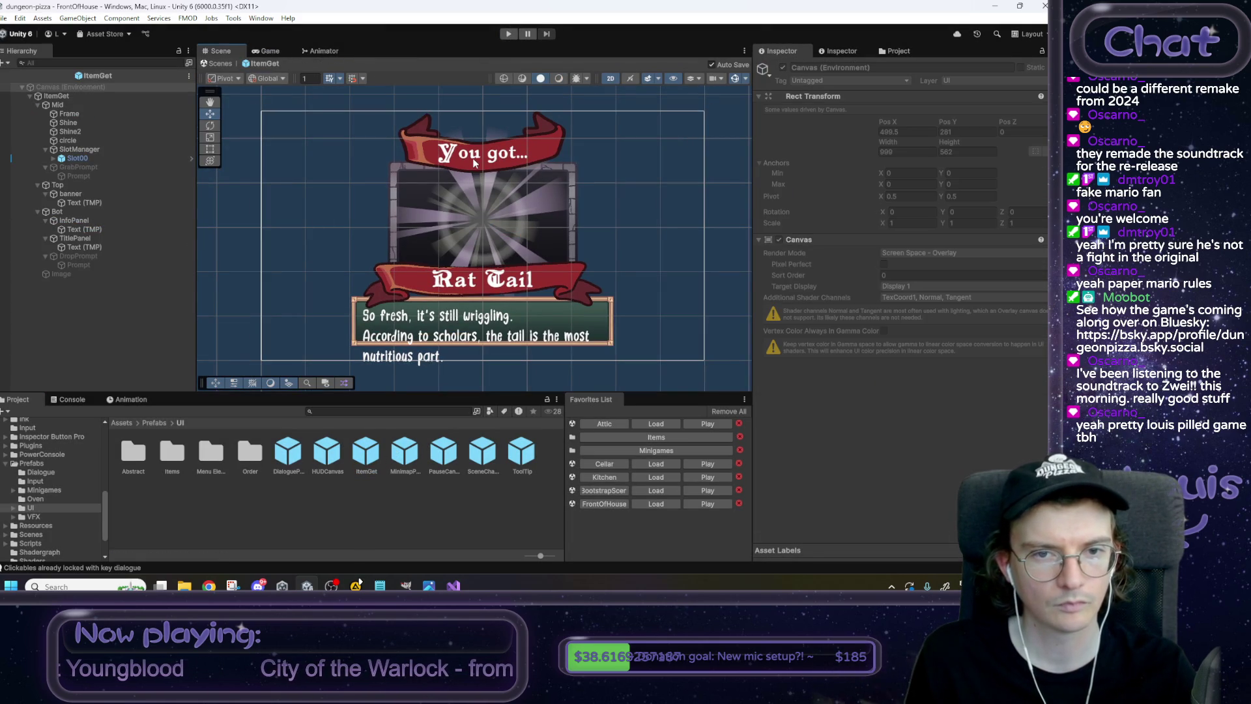
{"action": "left_click", "coordinate": [79, 115]}
{"action": "left_click", "coordinate": [79, 201]}
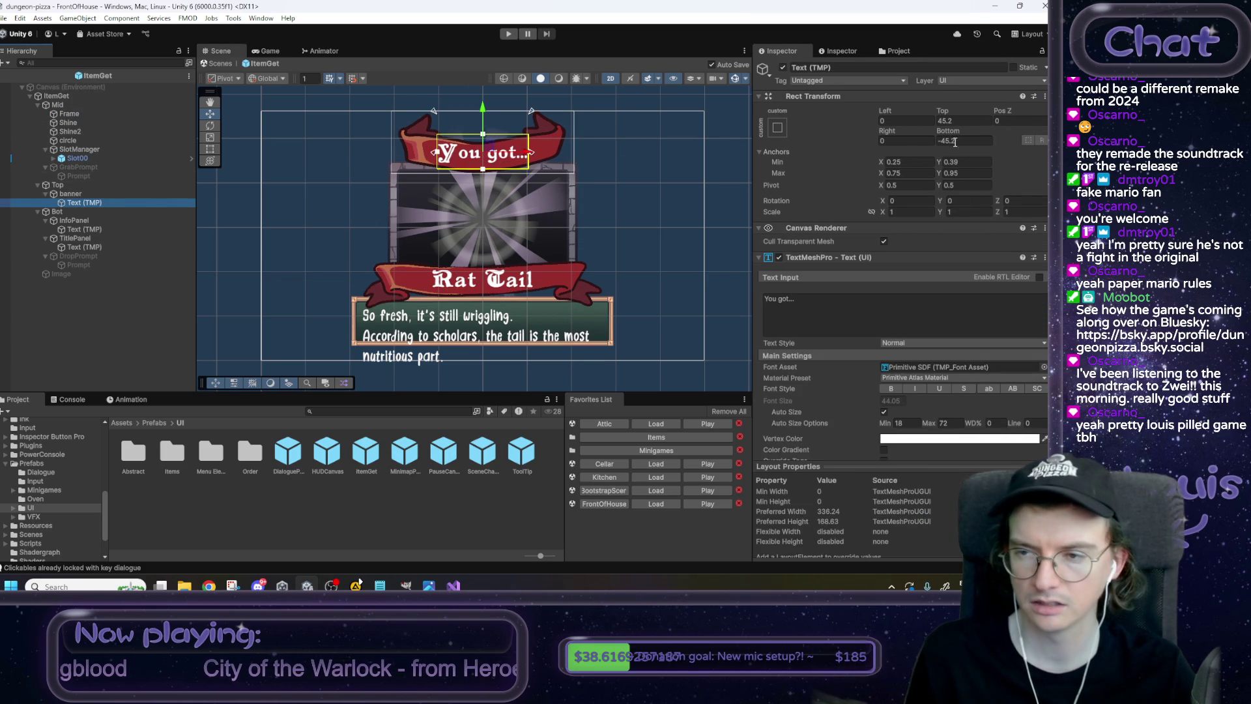
{"action": "left_click", "coordinate": [943, 173]}
{"action": "type", "text": "0.58"}
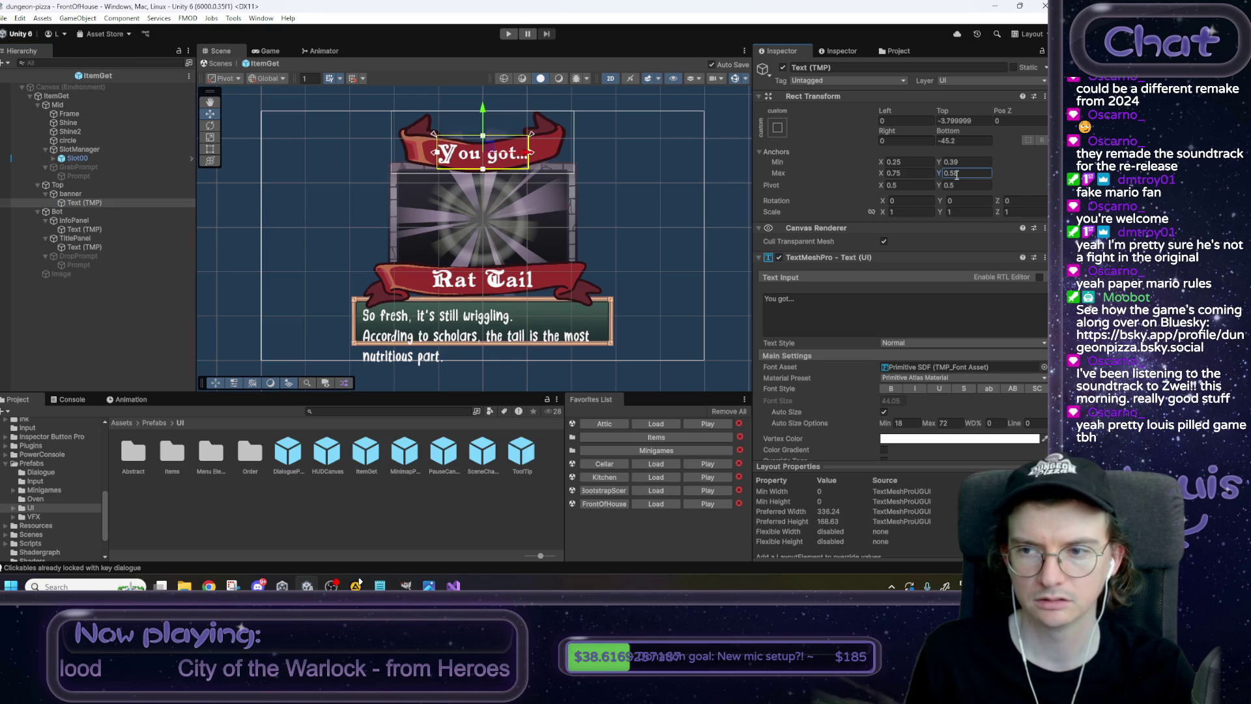
{"action": "key", "text": "BackSpace"}
{"action": "key", "text": "BackSpace"}
{"action": "type", "text": "6"}
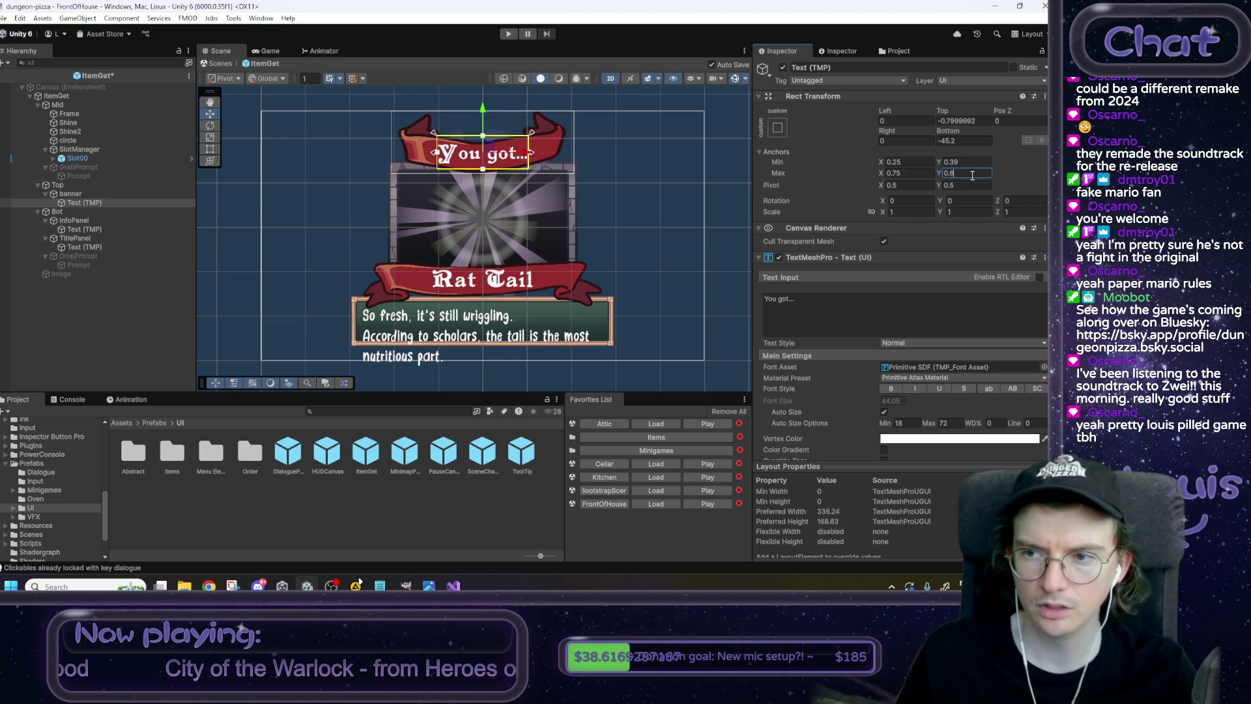
Set the 'You got...' text's Anchors Min Y to 0.08 with Top and Bottom offsets 0.
{"action": "left_click", "coordinate": [941, 163]}
{"action": "type", "text": "0.21"}
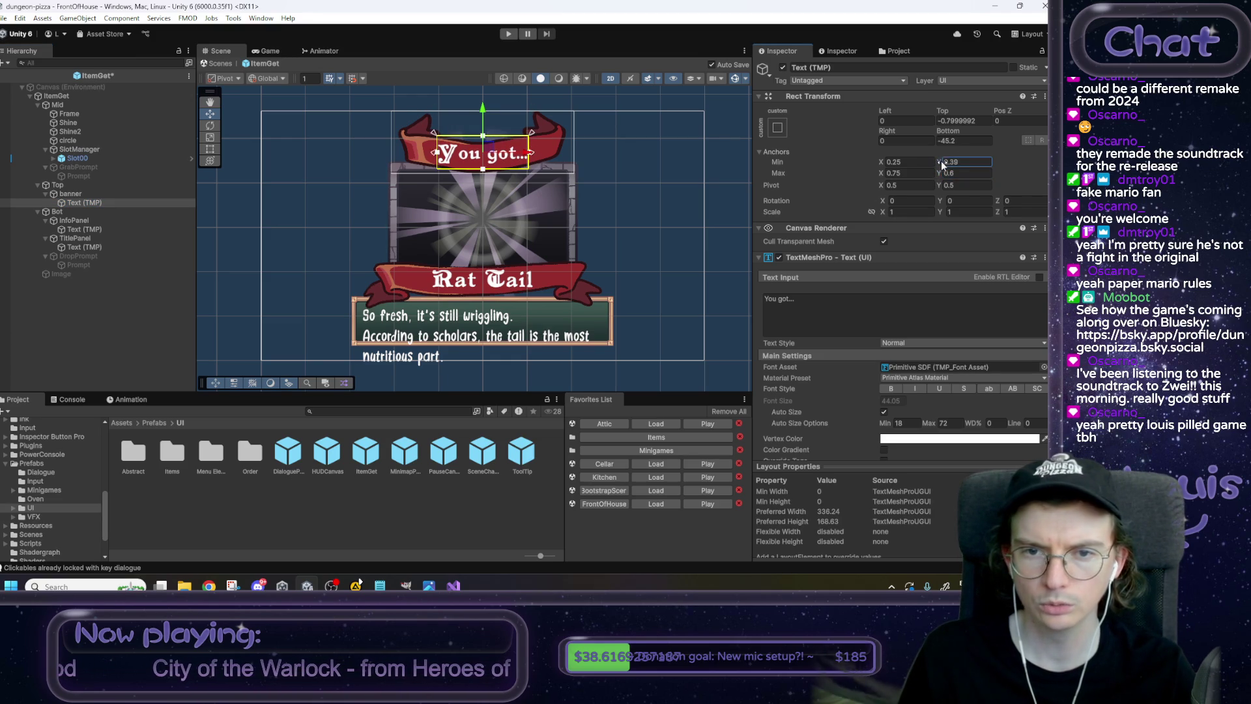
{"action": "key", "text": "BackSpace"}
{"action": "key", "text": "BackSpace"}
{"action": "type", "text": "03"}
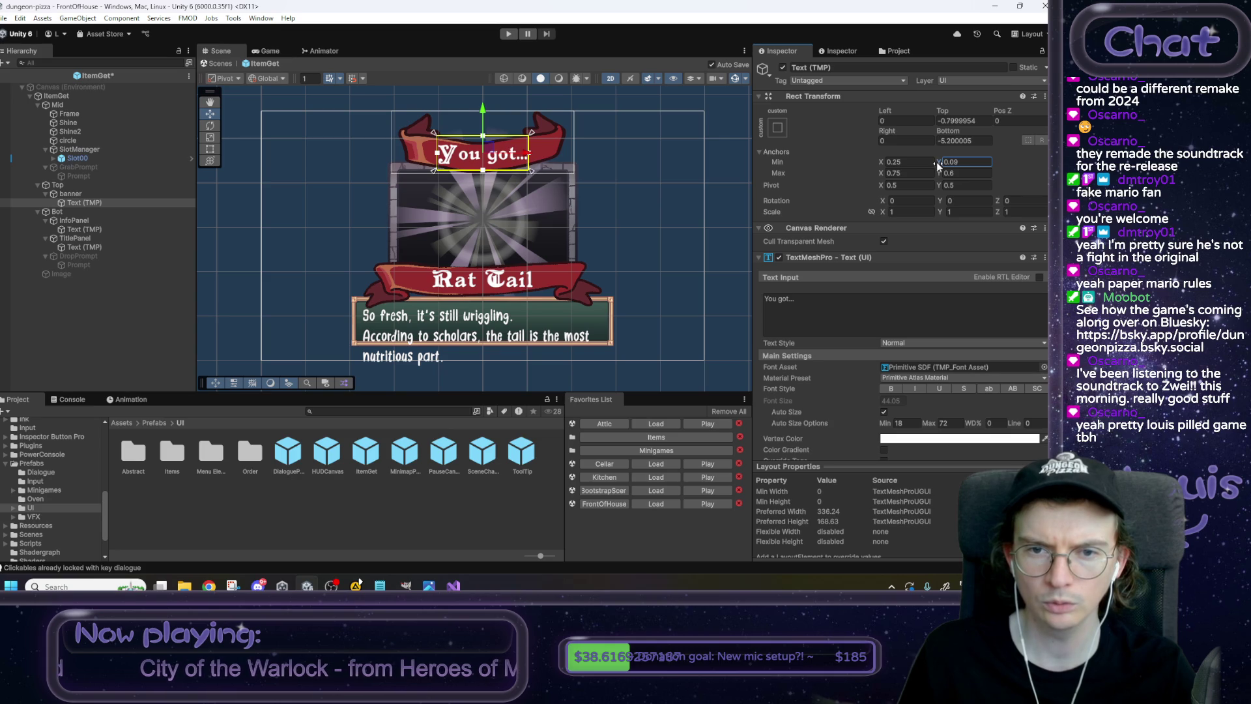
{"action": "key", "text": "BackSpace"}
{"action": "key", "text": "BackSpace"}
{"action": "key", "text": "BackSpace"}
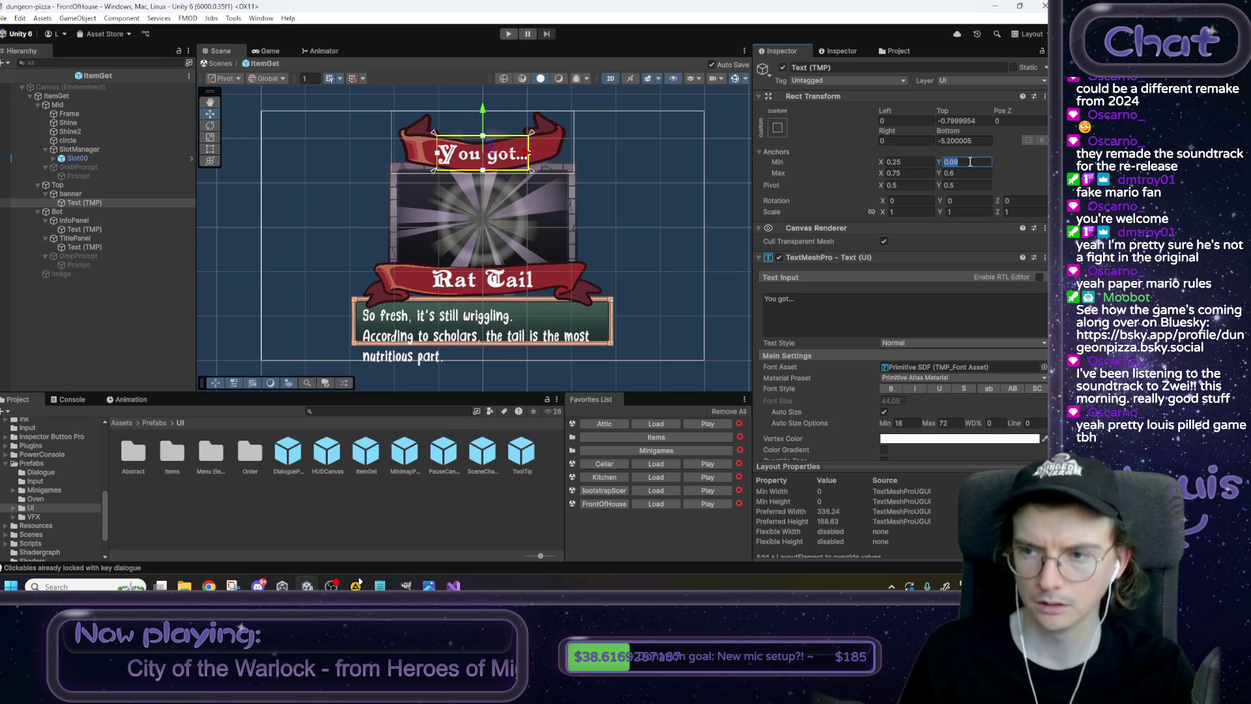
{"action": "type", "text": ".1"}
{"action": "left_click", "coordinate": [964, 121]}
{"action": "type", "text": "0"}
{"action": "key", "text": "Tab"}
{"action": "key", "text": "Tab"}
{"action": "key", "text": "Tab"}
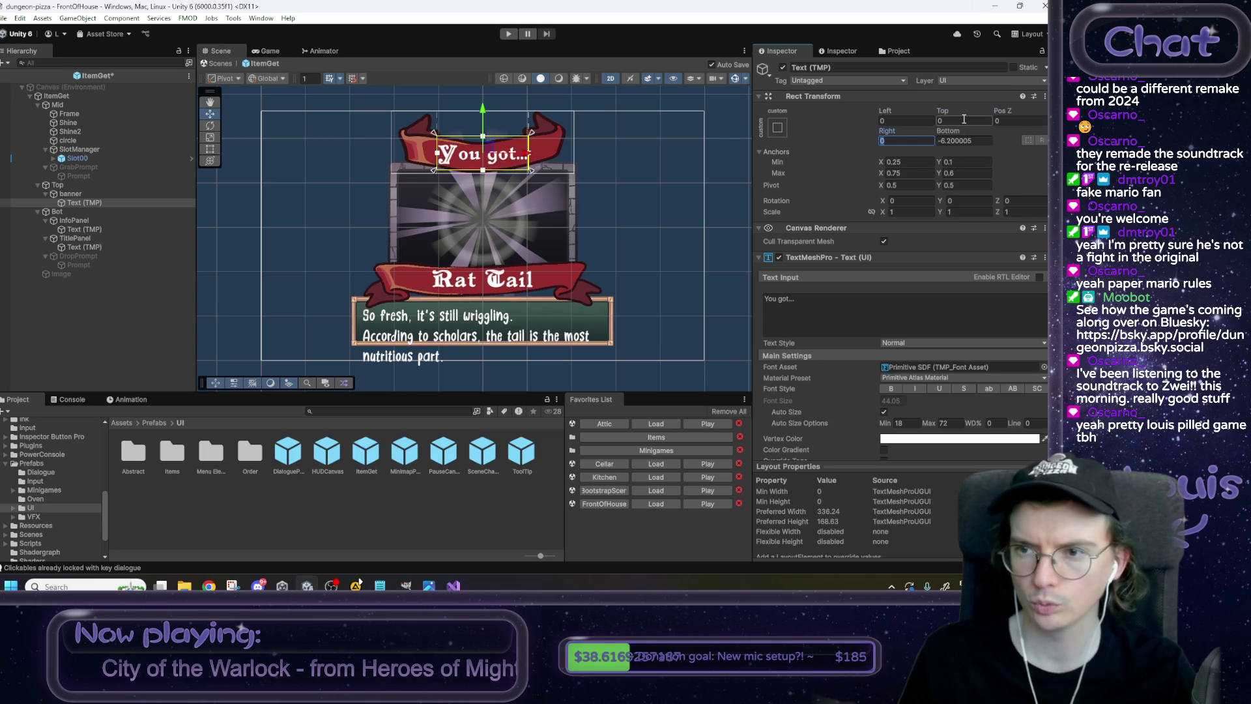
{"action": "type", "text": "0"}
{"action": "left_click", "coordinate": [954, 161]}
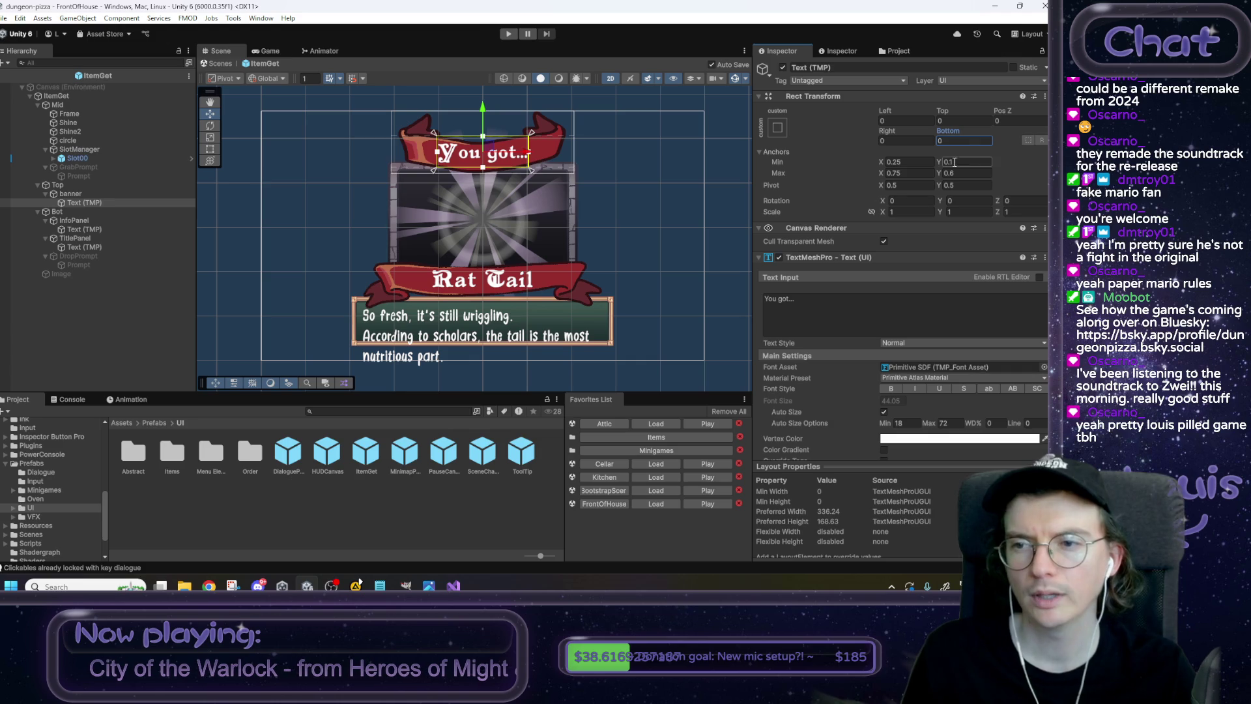
{"action": "type", "text": "0.6"}
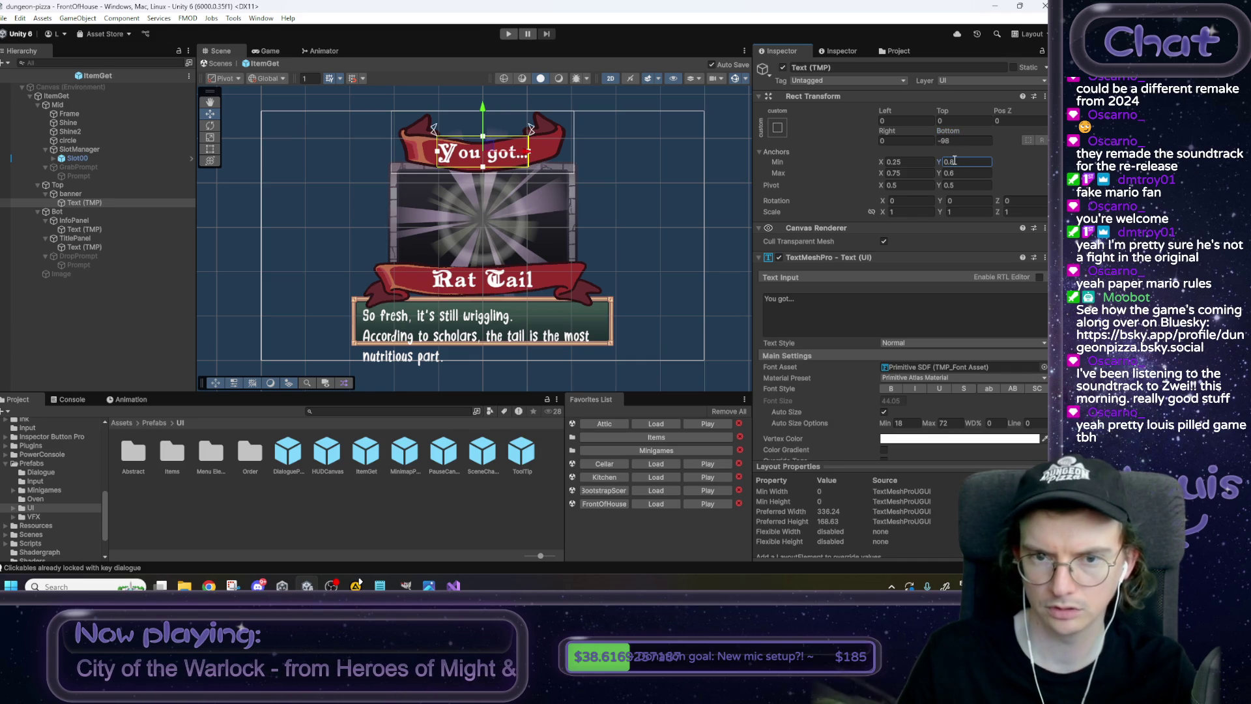
{"action": "type", "text": "0"}
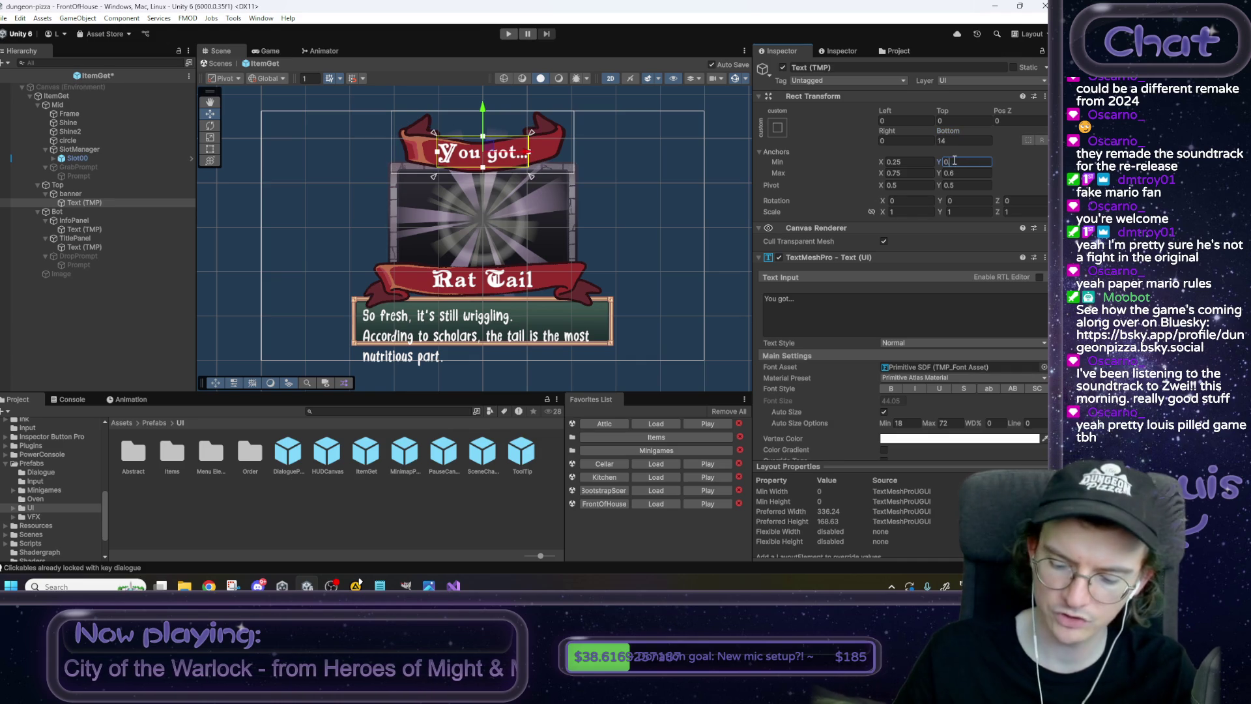
{"action": "type", "text": "8"}
{"action": "left_click", "coordinate": [956, 138]}
{"action": "type", "text": "0"}
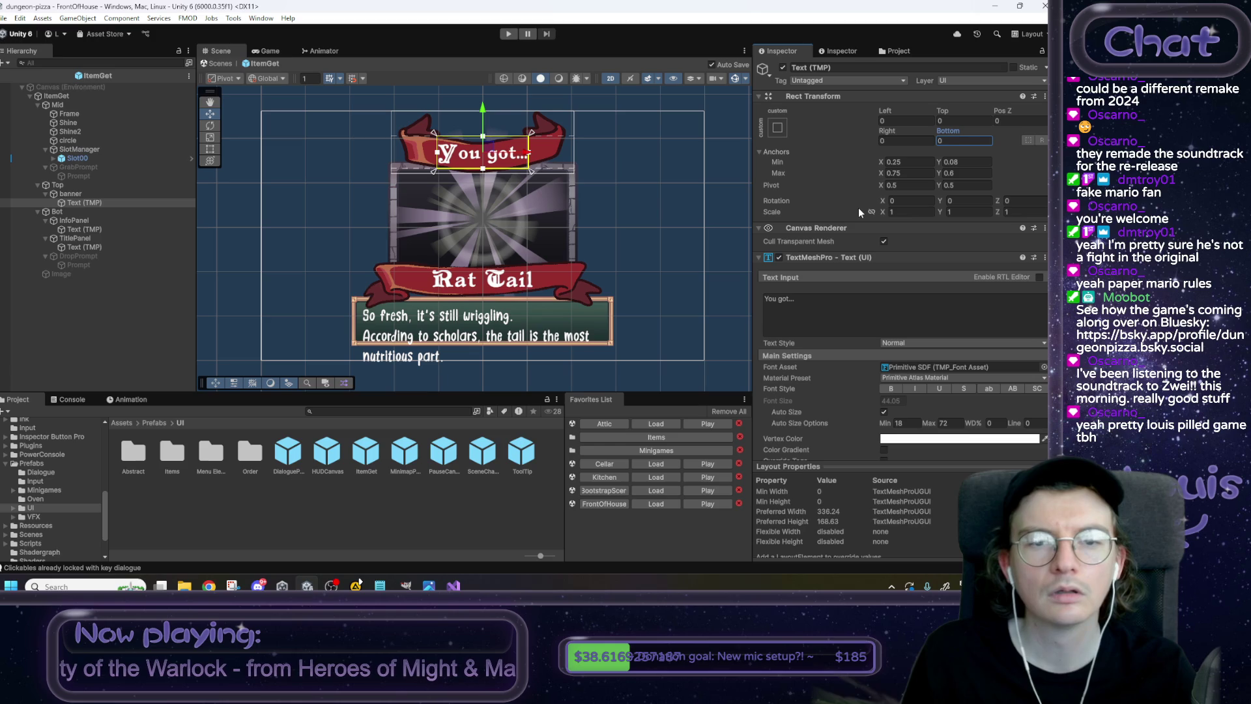
{"action": "left_click", "coordinate": [99, 245]}
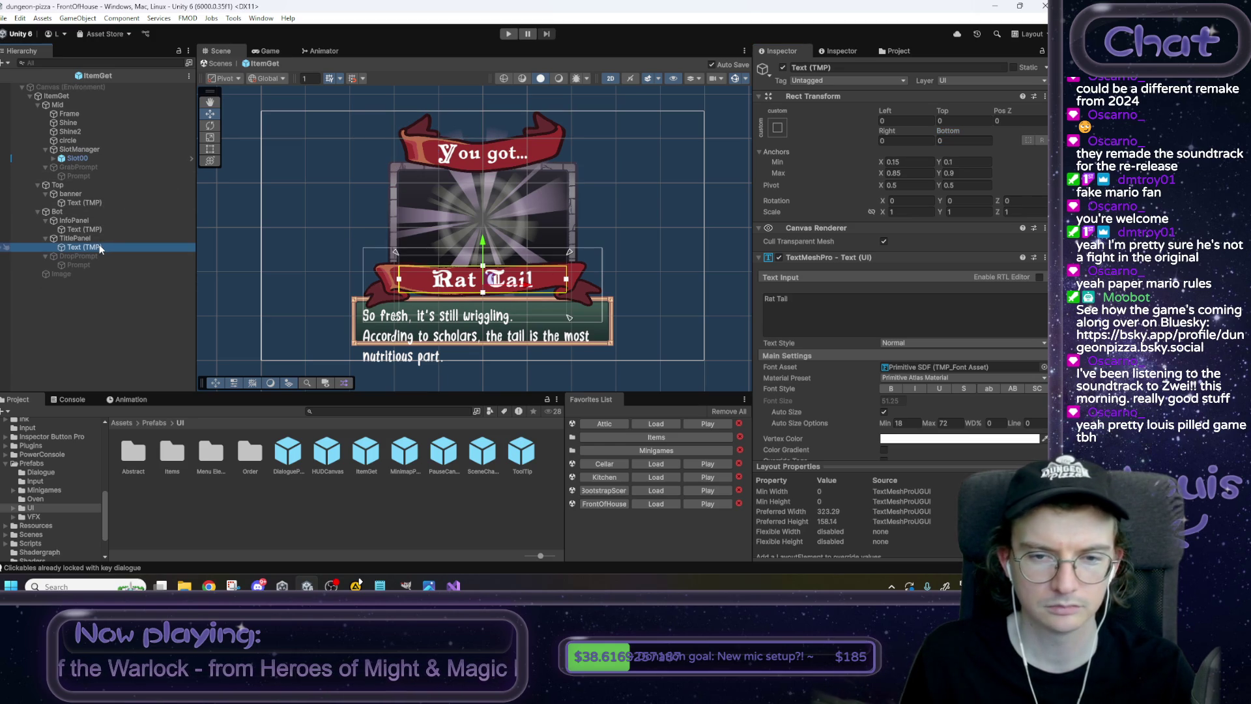
Set the Rat Tail title text's anchors to Min Y 0.4 and Max Y 0.76, and save.
{"action": "left_click_drag", "start_coordinate": [939, 163], "coordinate": [949, 165]}
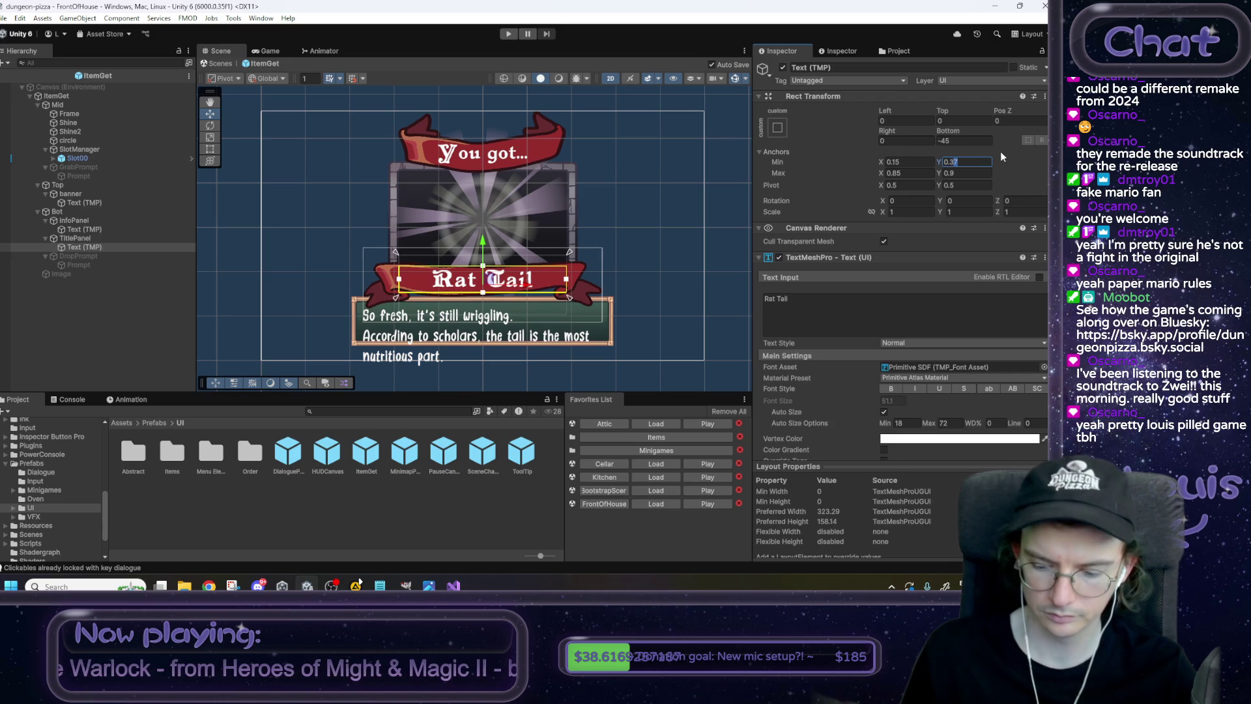
{"action": "type", "text": "0.4"}
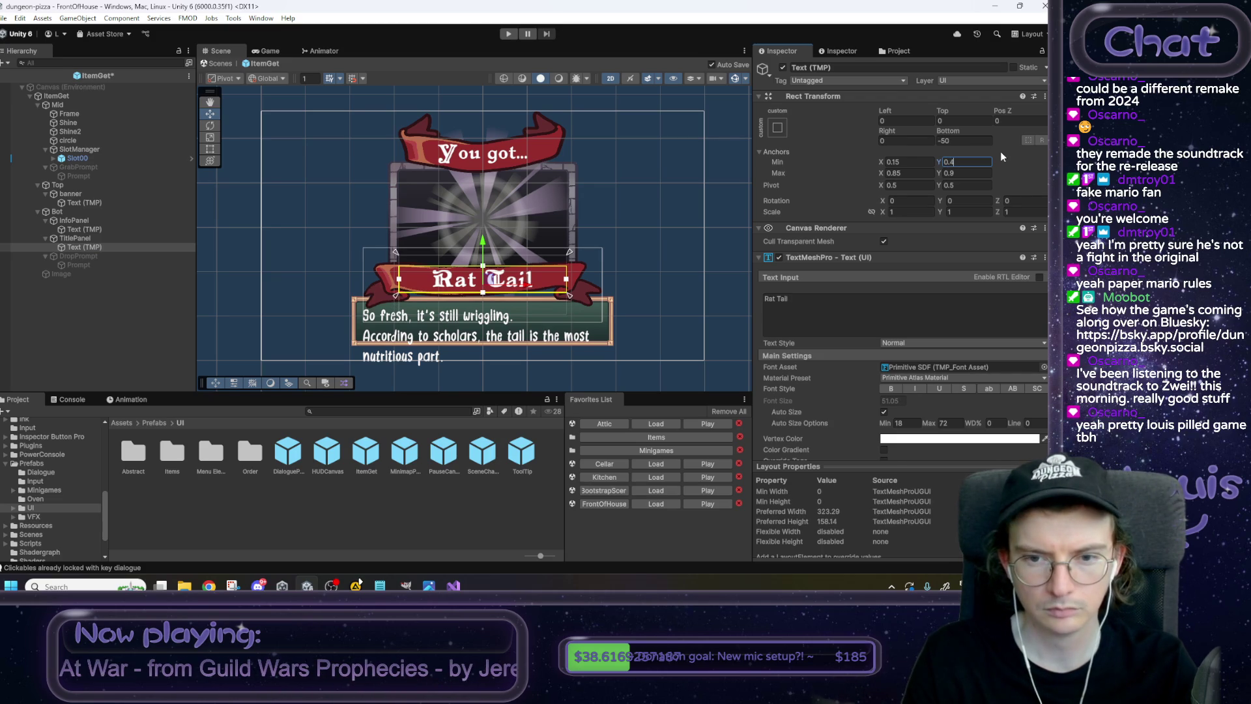
{"action": "left_click", "coordinate": [943, 173]}
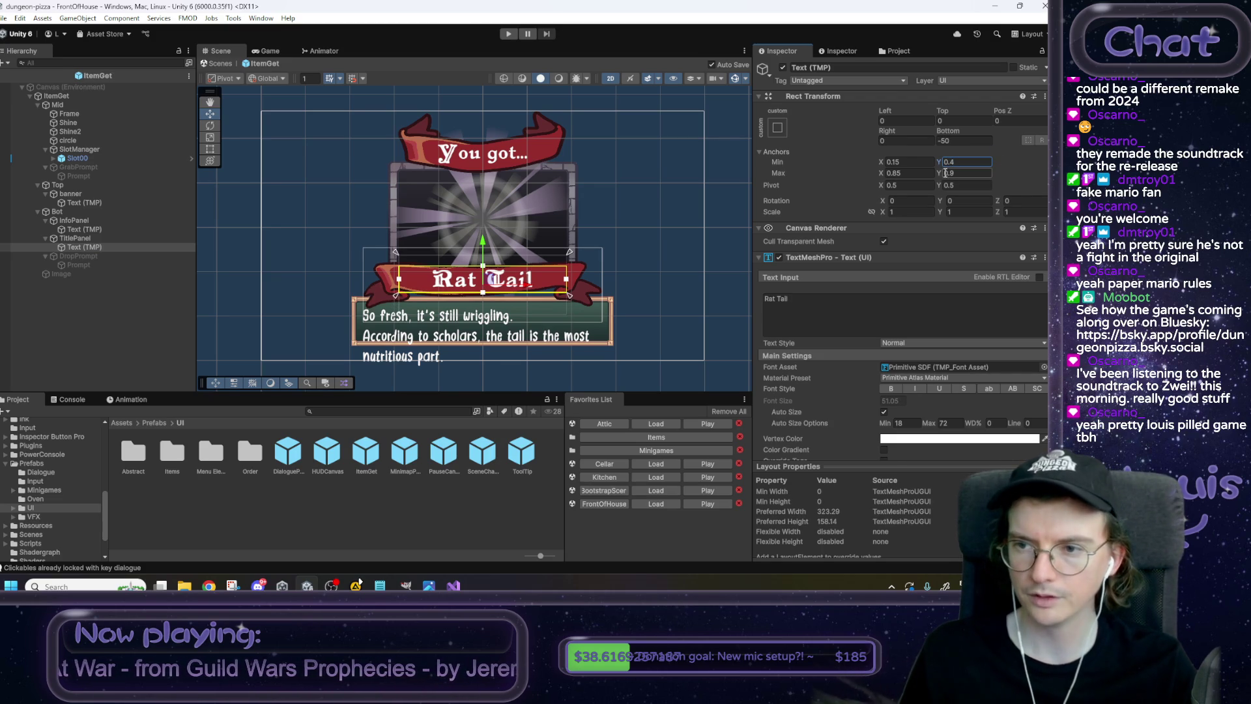
{"action": "type", "text": "9"}
{"action": "left_click_drag", "start_coordinate": [943, 176], "coordinate": [940, 175]}
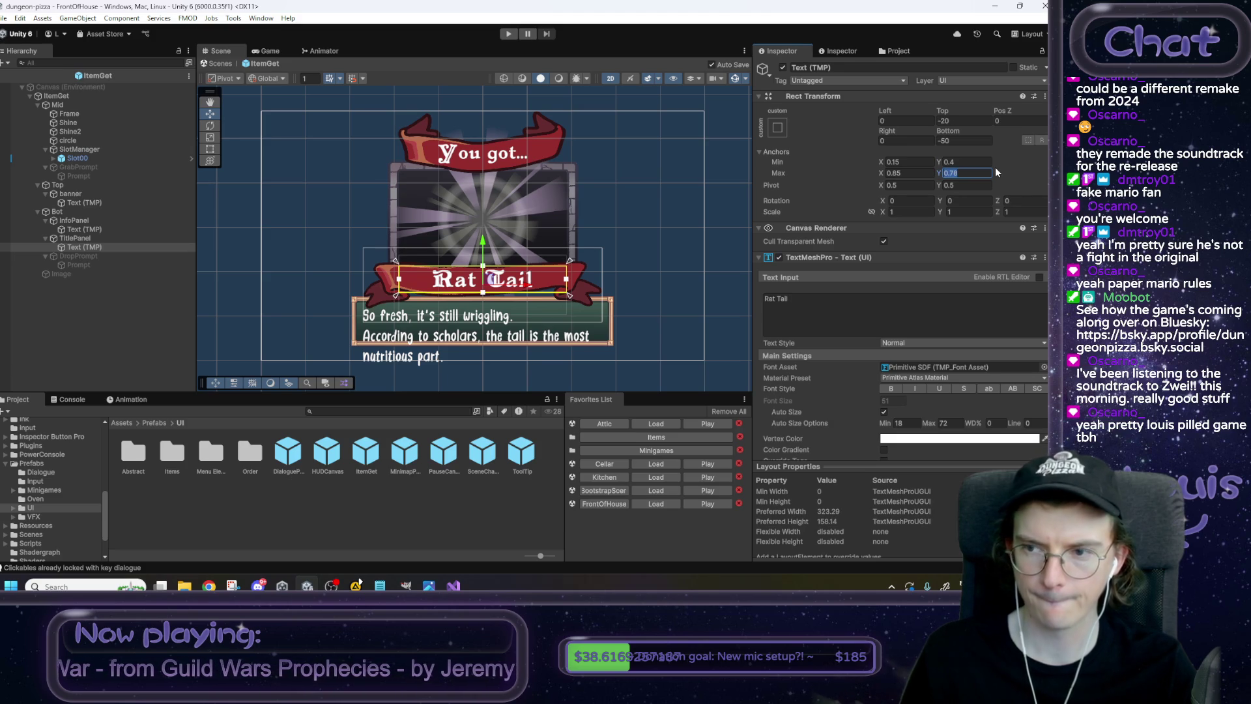
{"action": "key", "text": "Return"}
{"action": "key", "text": "BackSpace"}
{"action": "type", "text": "6"}
{"action": "key", "text": "ctrl+s"}
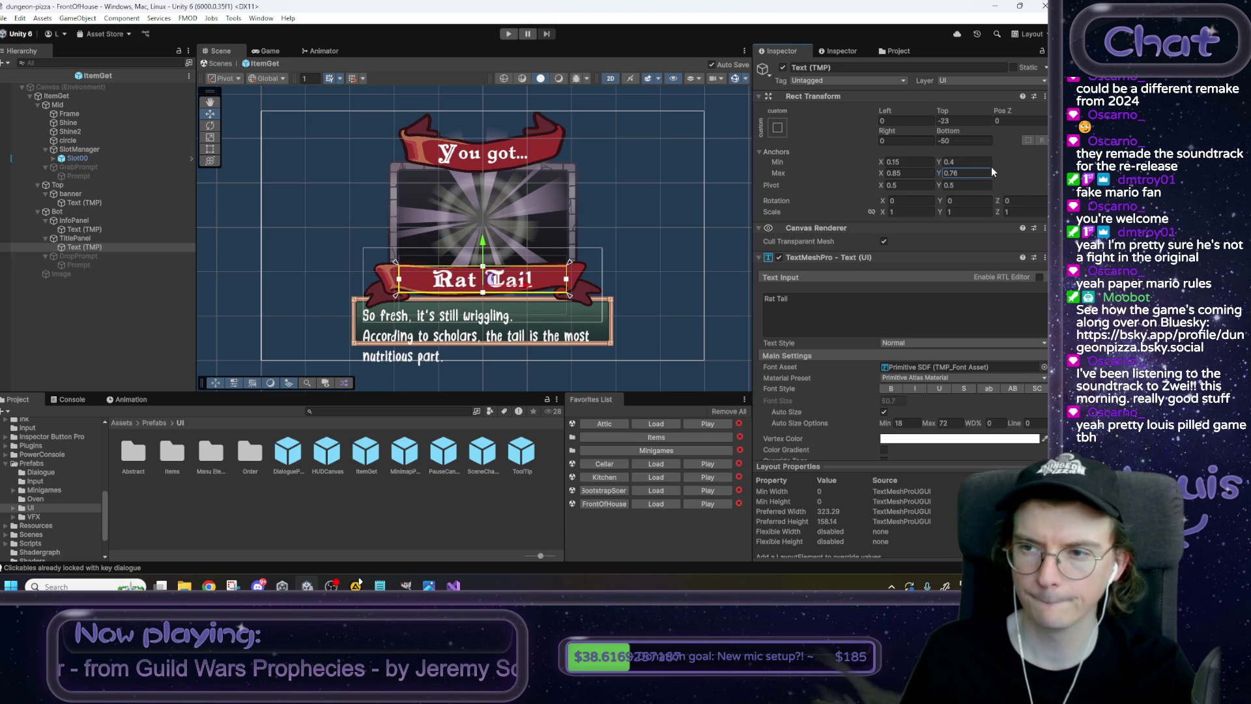
Zero the Rat Tail title text's Top and Bottom offsets.
{"action": "left_click", "coordinate": [961, 120]}
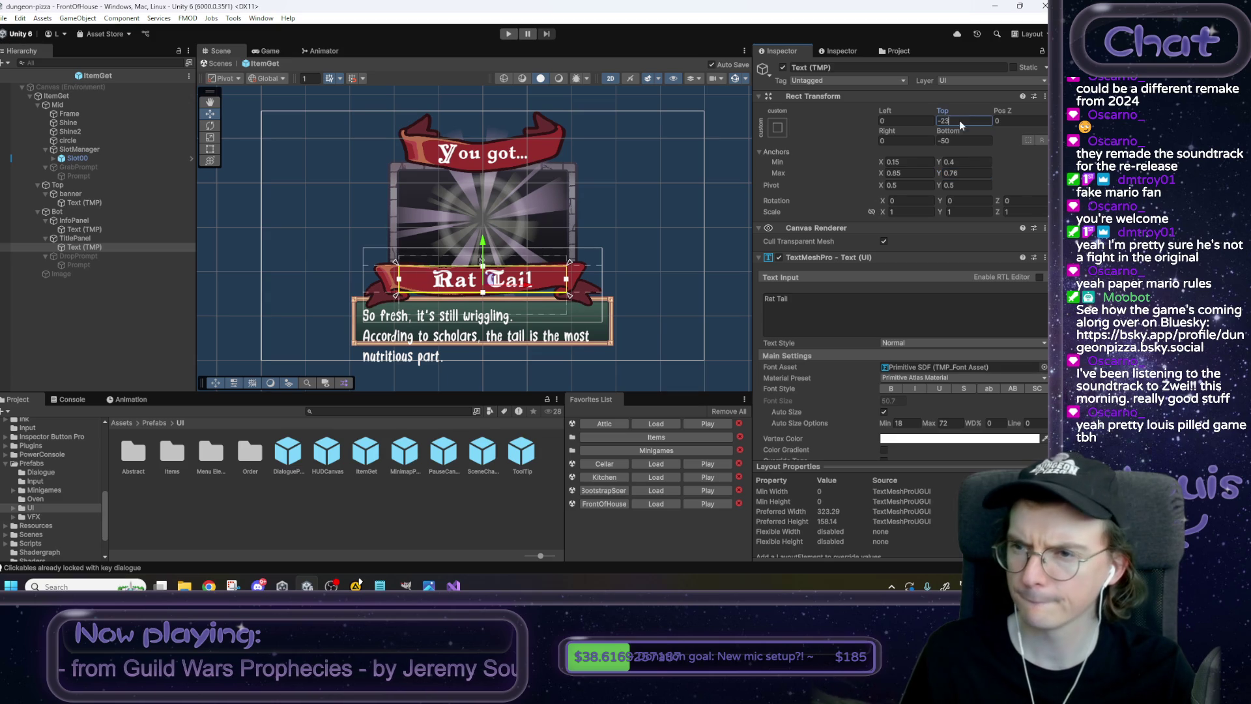
{"action": "type", "text": "0"}
{"action": "key", "text": "Tab"}
{"action": "key", "text": "Tab"}
{"action": "key", "text": "Tab"}
{"action": "type", "text": "0"}
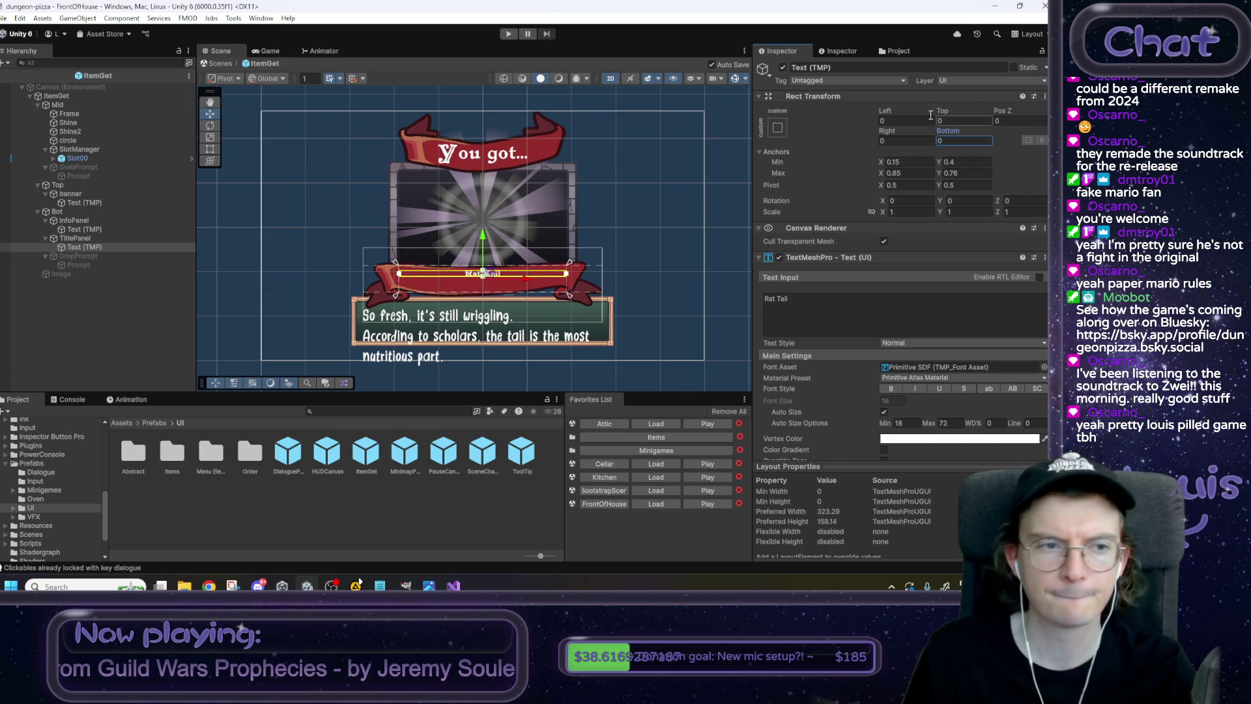
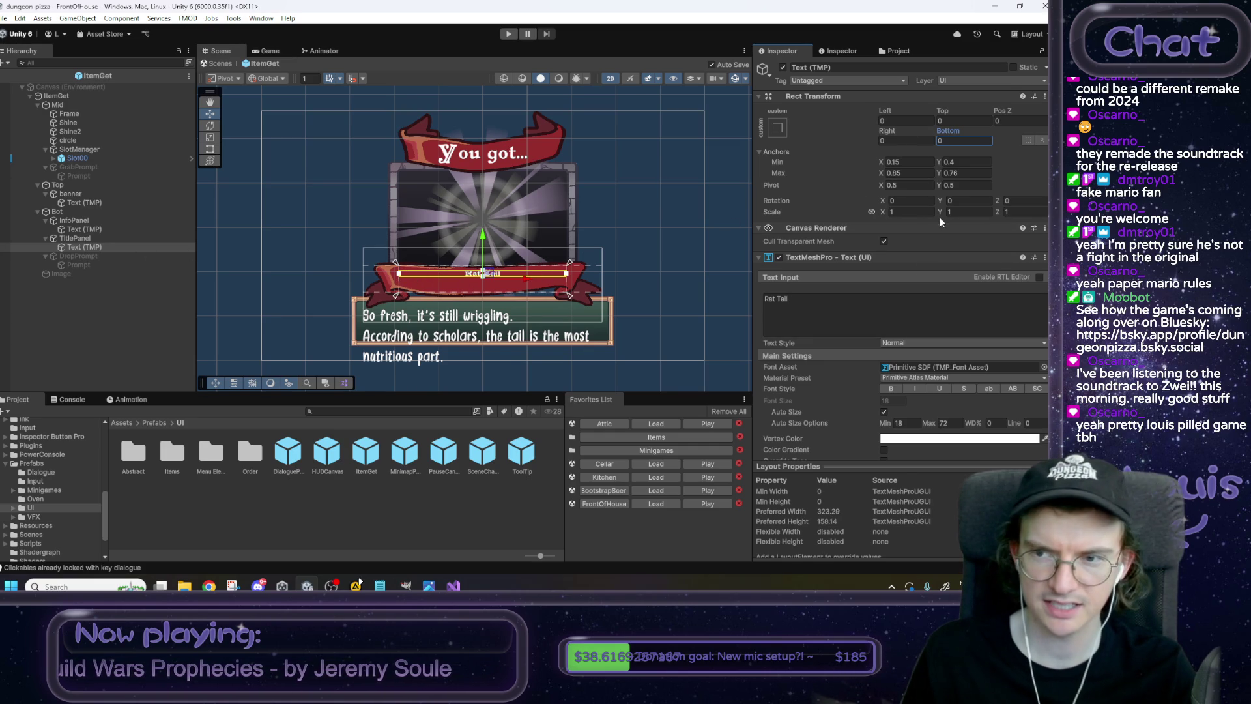
Inspect the banner and info panel layouts, trying and undoing banner width and anchor tweaks.
{"action": "left_click", "coordinate": [125, 238]}
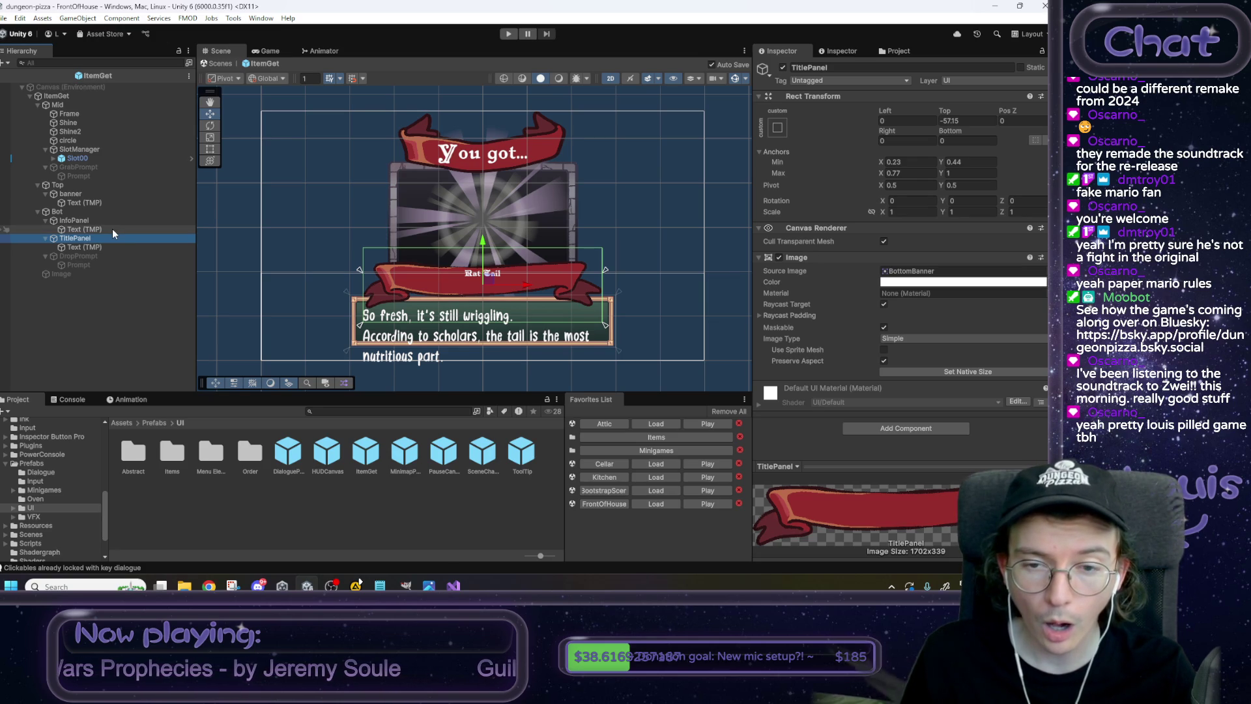
{"action": "left_click", "coordinate": [110, 222]}
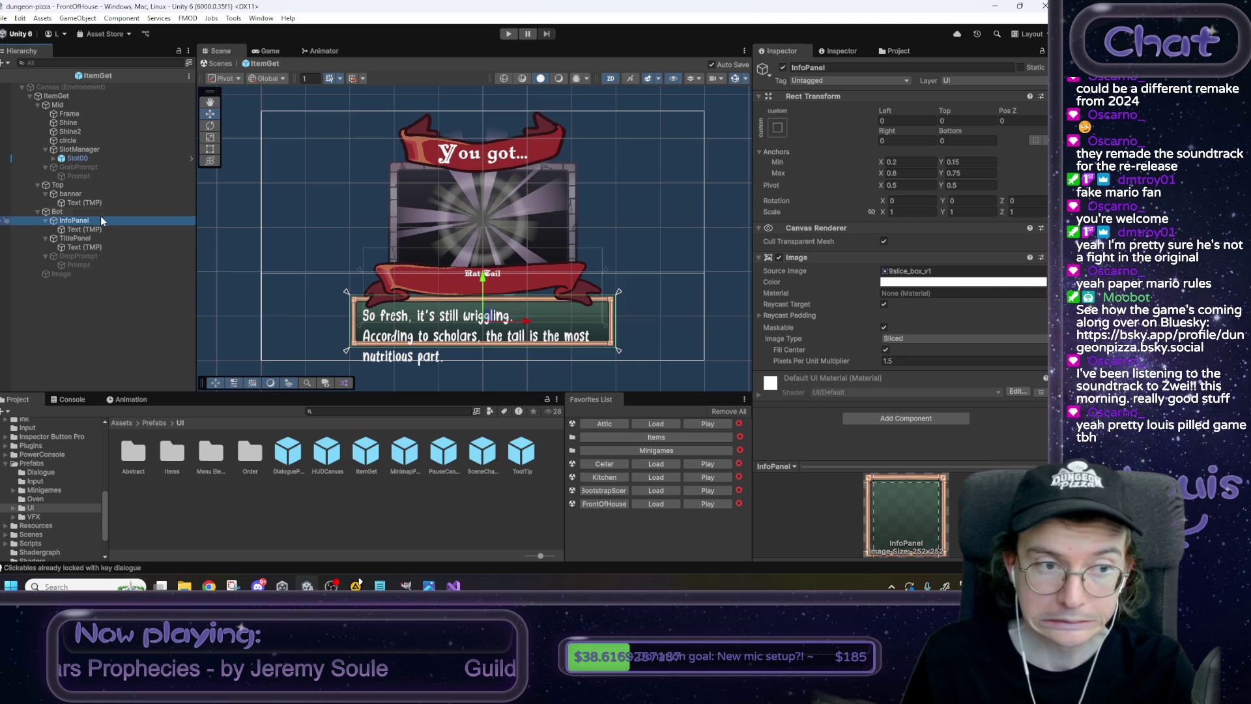
{"action": "left_click", "coordinate": [101, 215]}
{"action": "left_click", "coordinate": [99, 229]}
{"action": "left_click", "coordinate": [96, 220]}
{"action": "left_click", "coordinate": [96, 230]}
{"action": "left_click", "coordinate": [94, 238]}
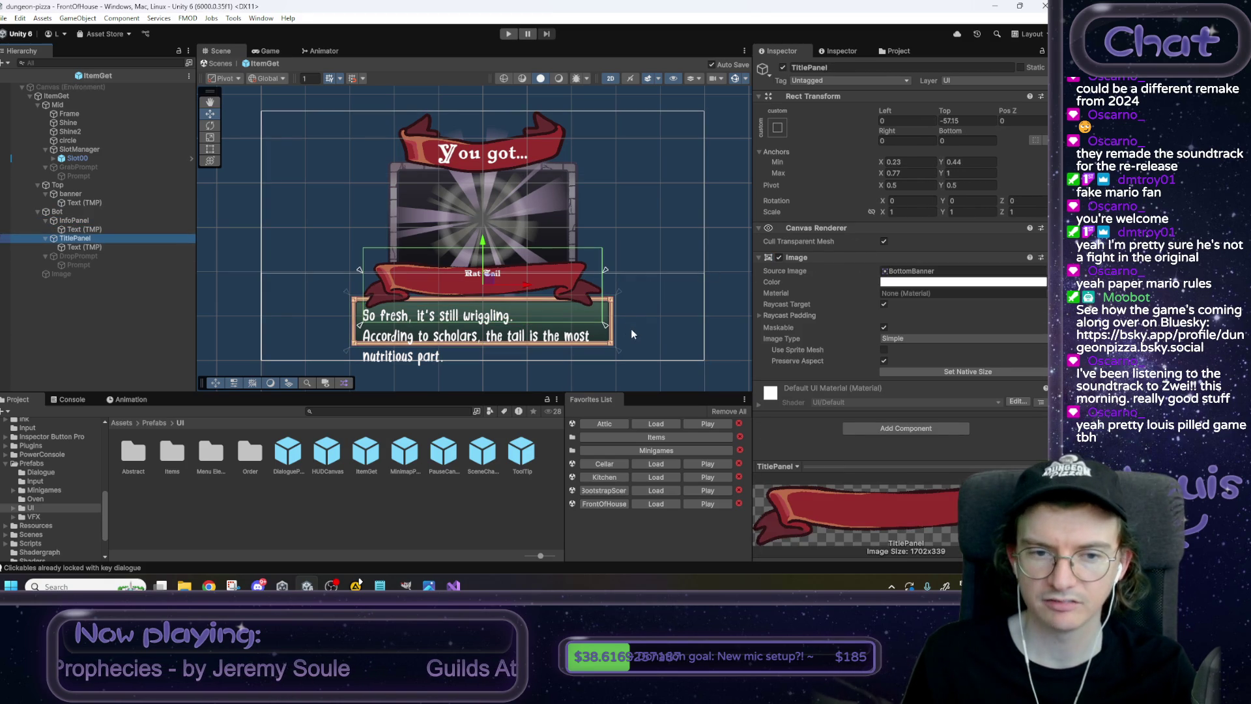
{"action": "left_click_drag", "start_coordinate": [606, 270], "coordinate": [610, 248]}
{"action": "key", "text": "ctrl+z"}
{"action": "left_click", "coordinate": [948, 161]}
{"action": "type", "text": "0.65"}
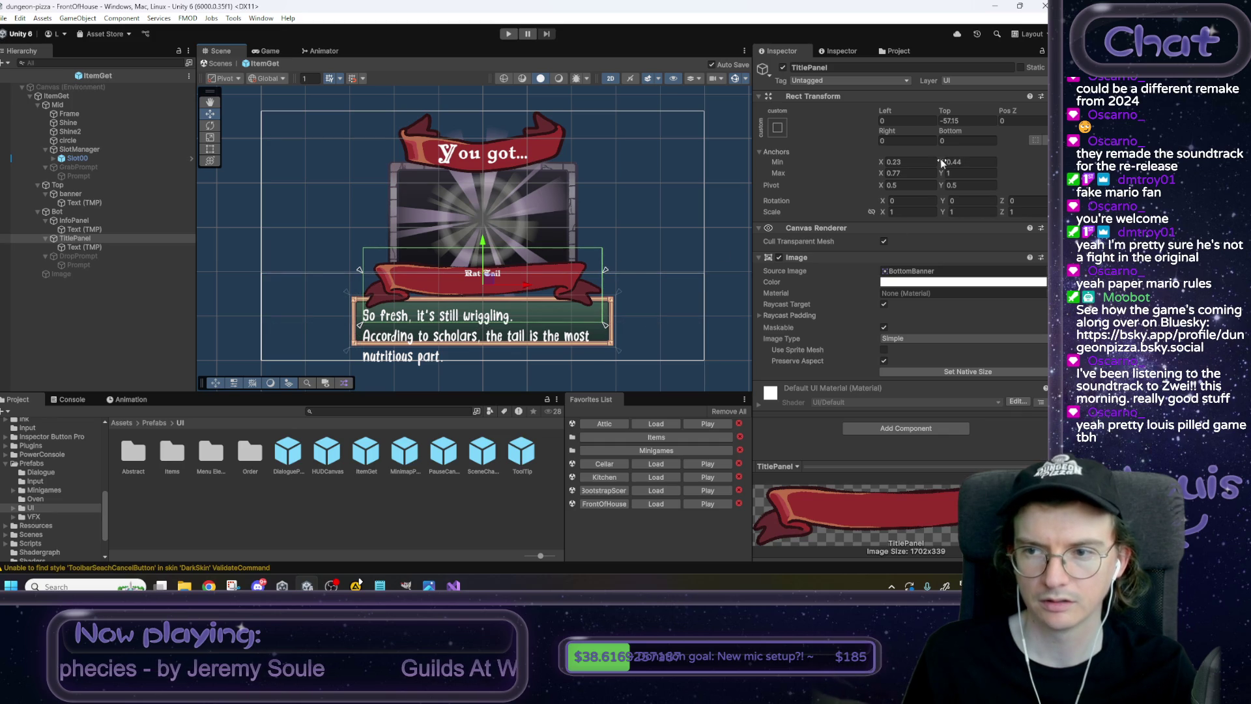
{"action": "key", "text": "ctrl+z"}
{"action": "left_click", "coordinate": [975, 174]}
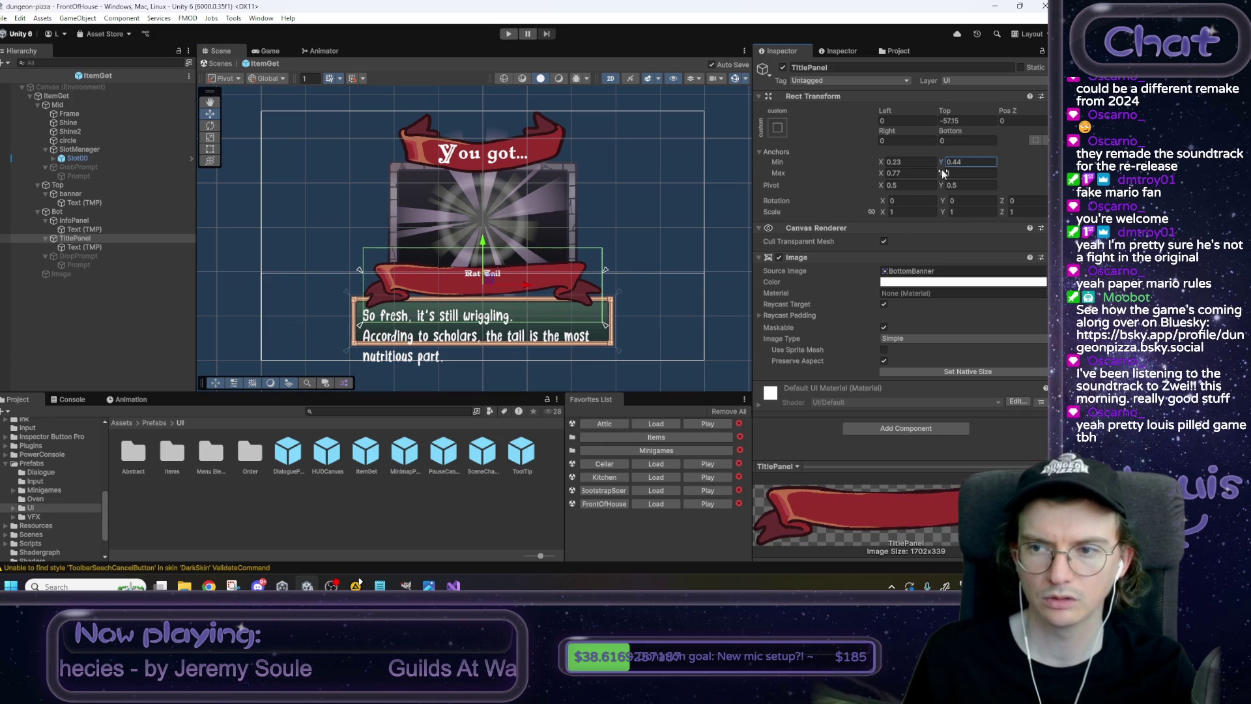
Raise the Bot section's Anchors Max Y to 0.47 and set its Top offset to 0.
{"action": "left_click", "coordinate": [76, 213]}
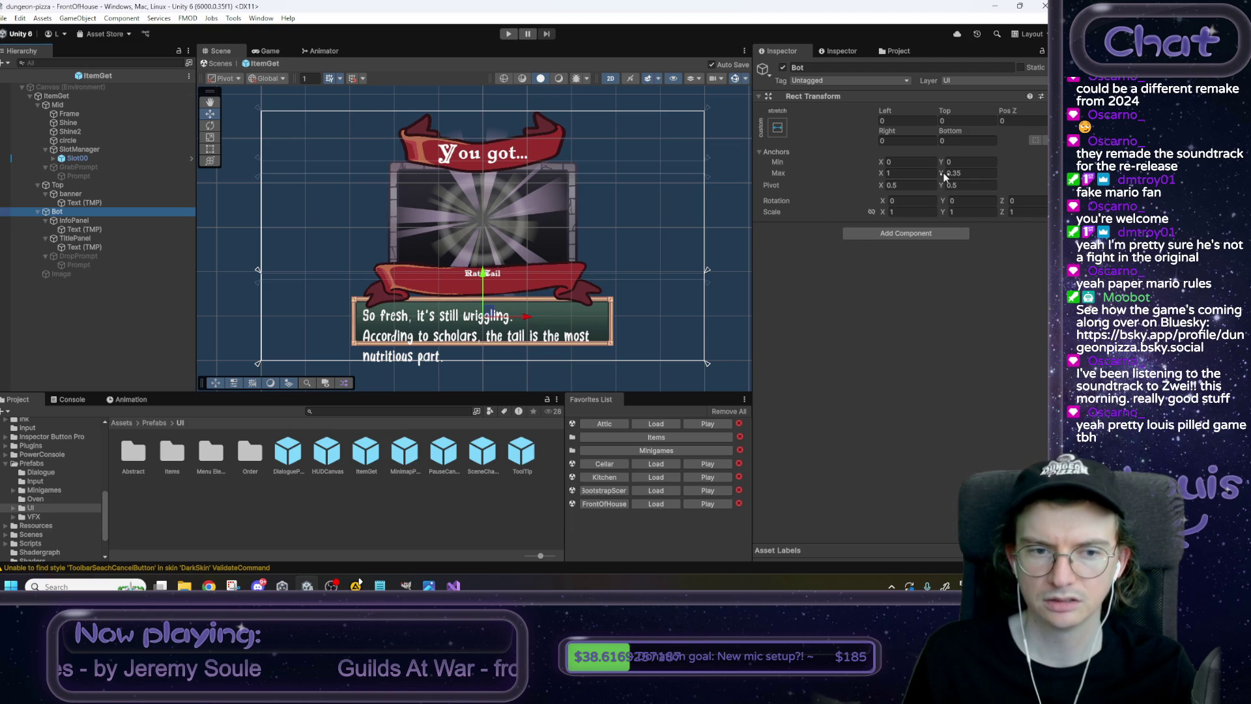
{"action": "left_click_drag", "start_coordinate": [944, 176], "coordinate": [950, 177]}
{"action": "type", "text": "0"}
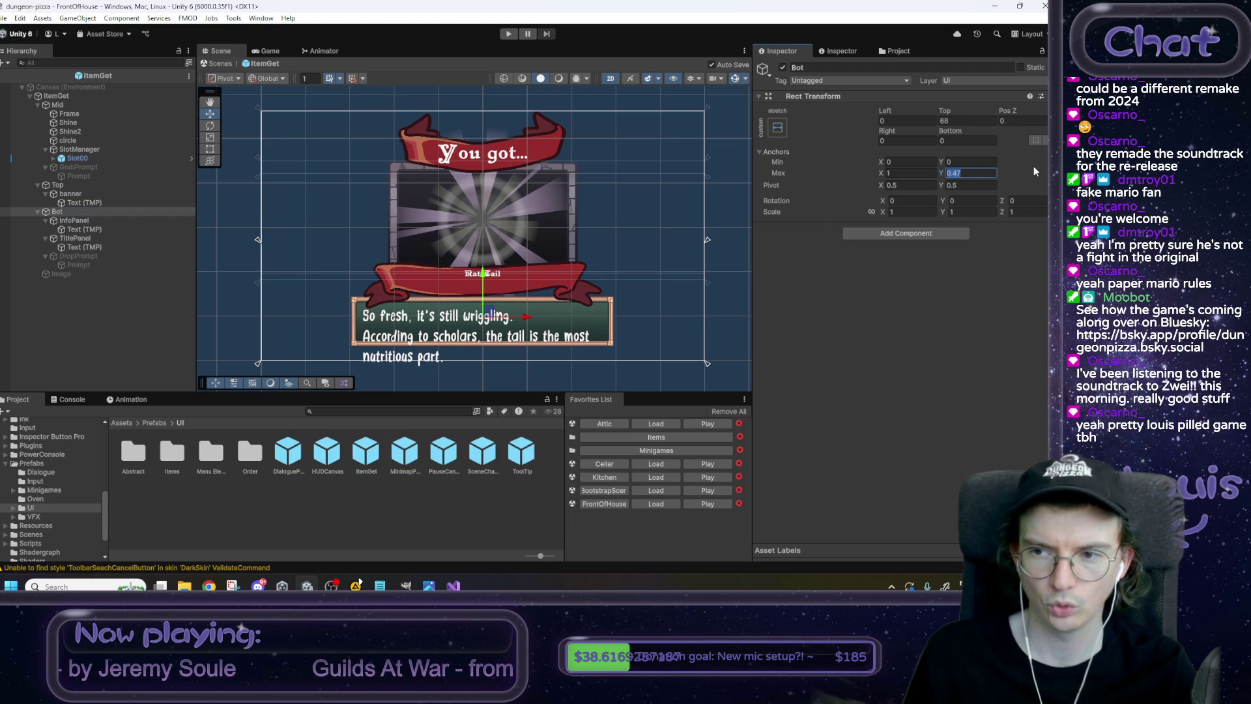
{"action": "type", "text": ".47"}
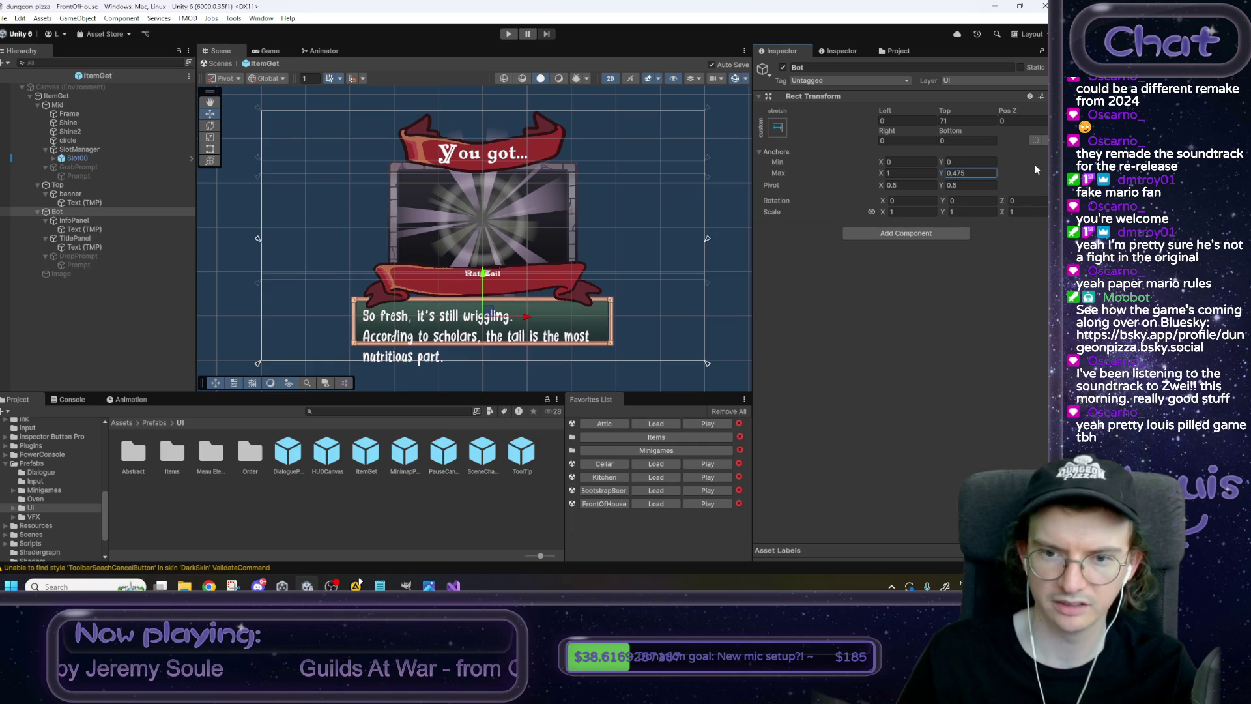
{"action": "left_click", "coordinate": [86, 238]}
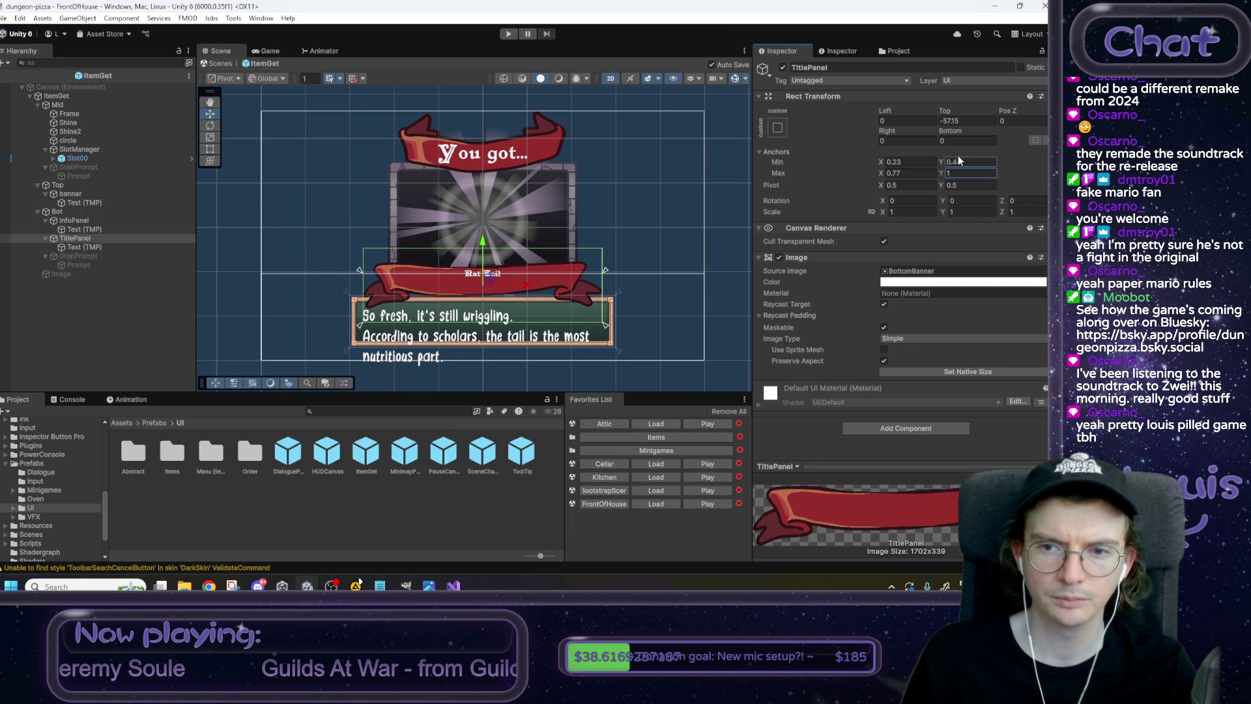
{"action": "left_click", "coordinate": [74, 220]}
{"action": "left_click", "coordinate": [73, 213]}
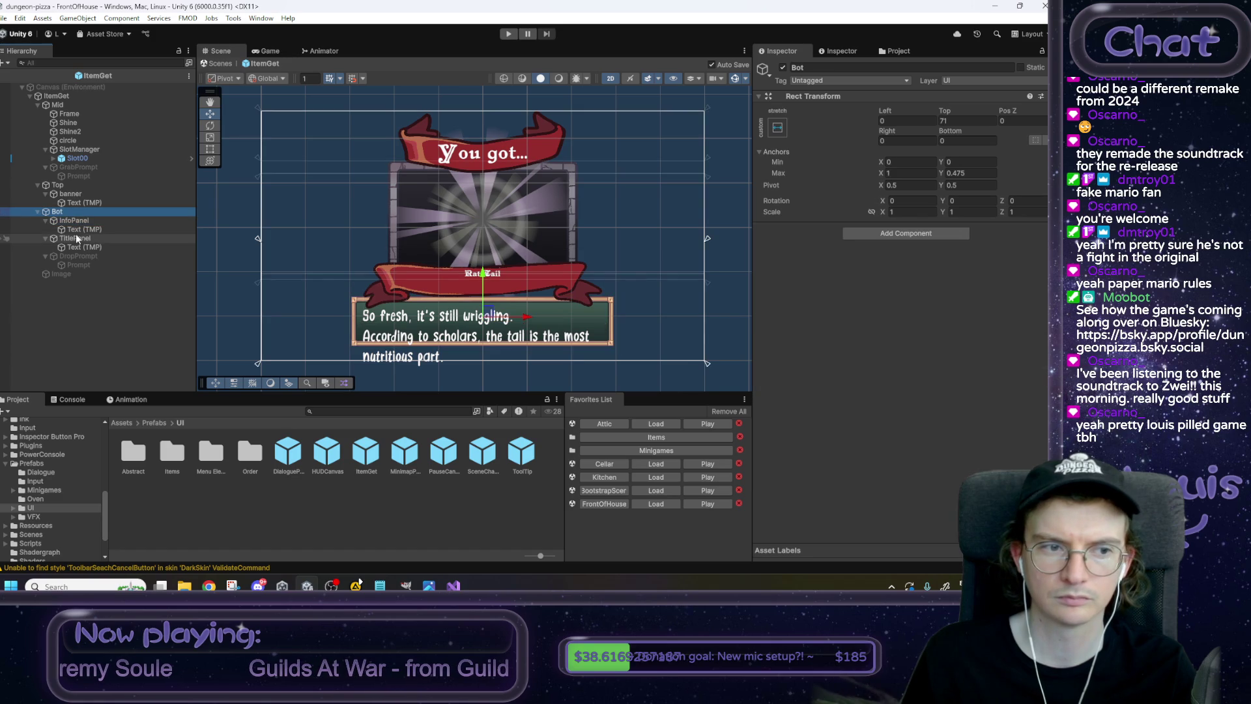
{"action": "left_click", "coordinate": [951, 121]}
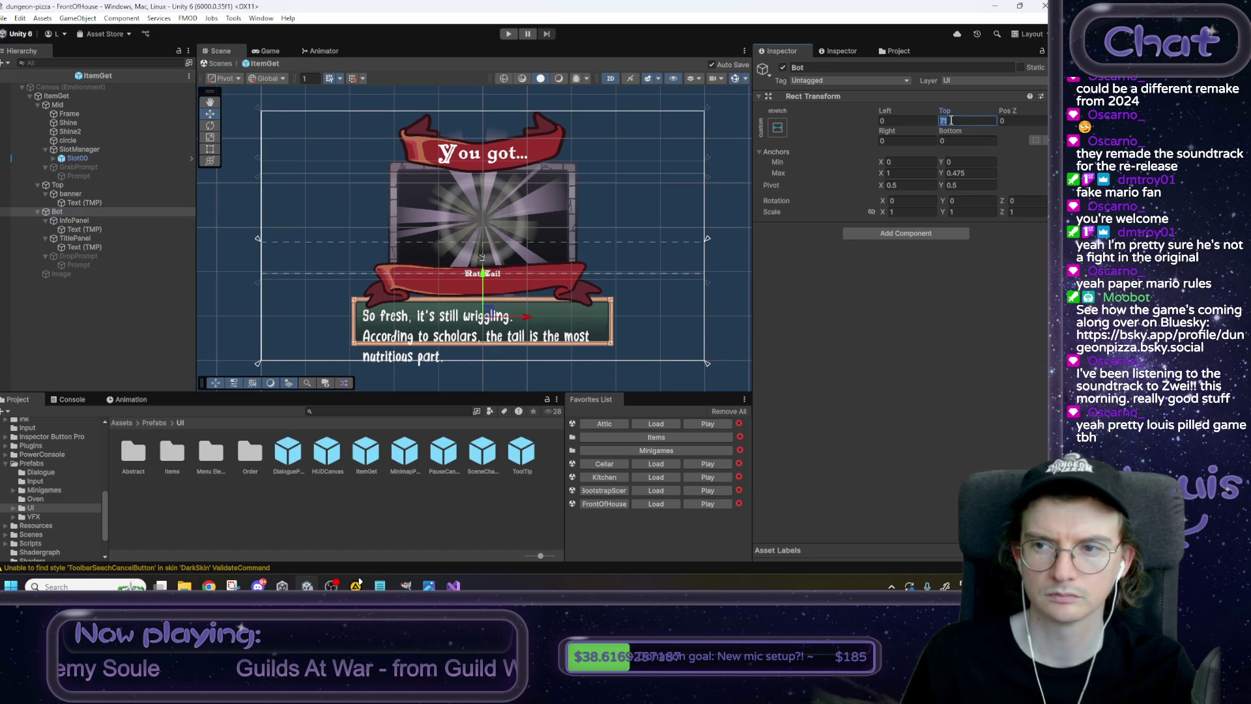
{"action": "type", "text": "0"}
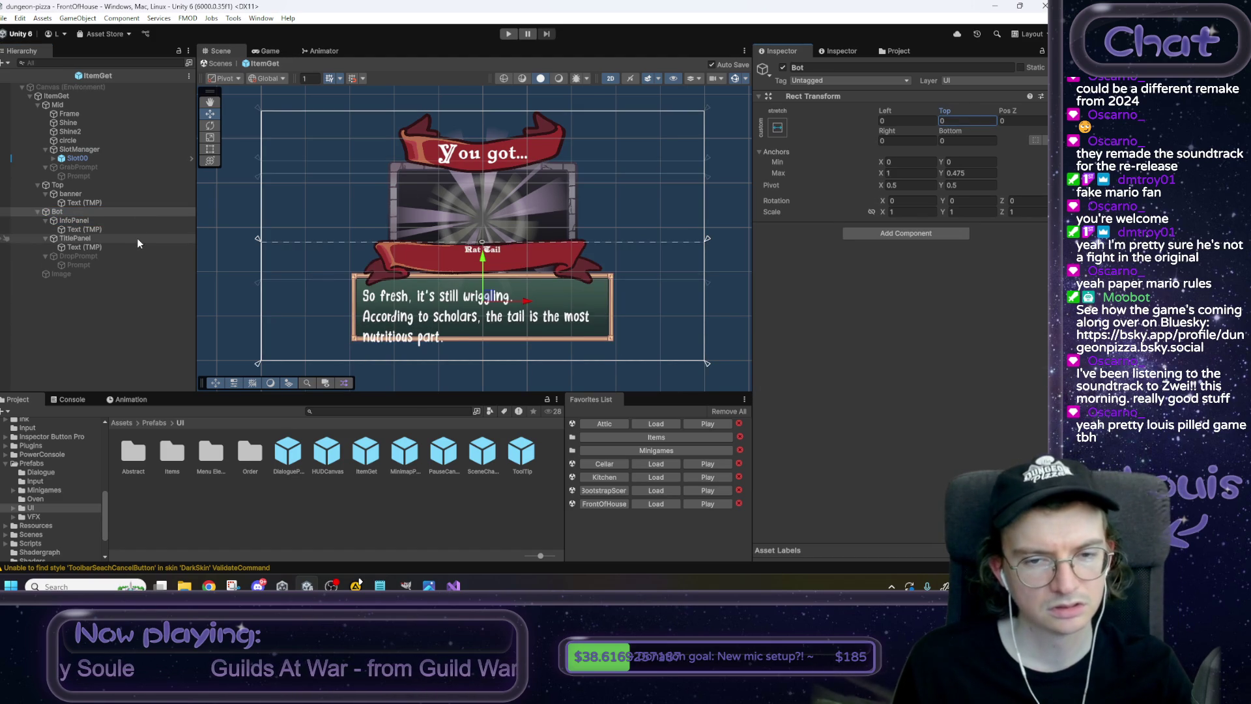
Set the TitlePanel banner's Top offset to 0 and select its Rat Tail text.
{"action": "left_click", "coordinate": [124, 221]}
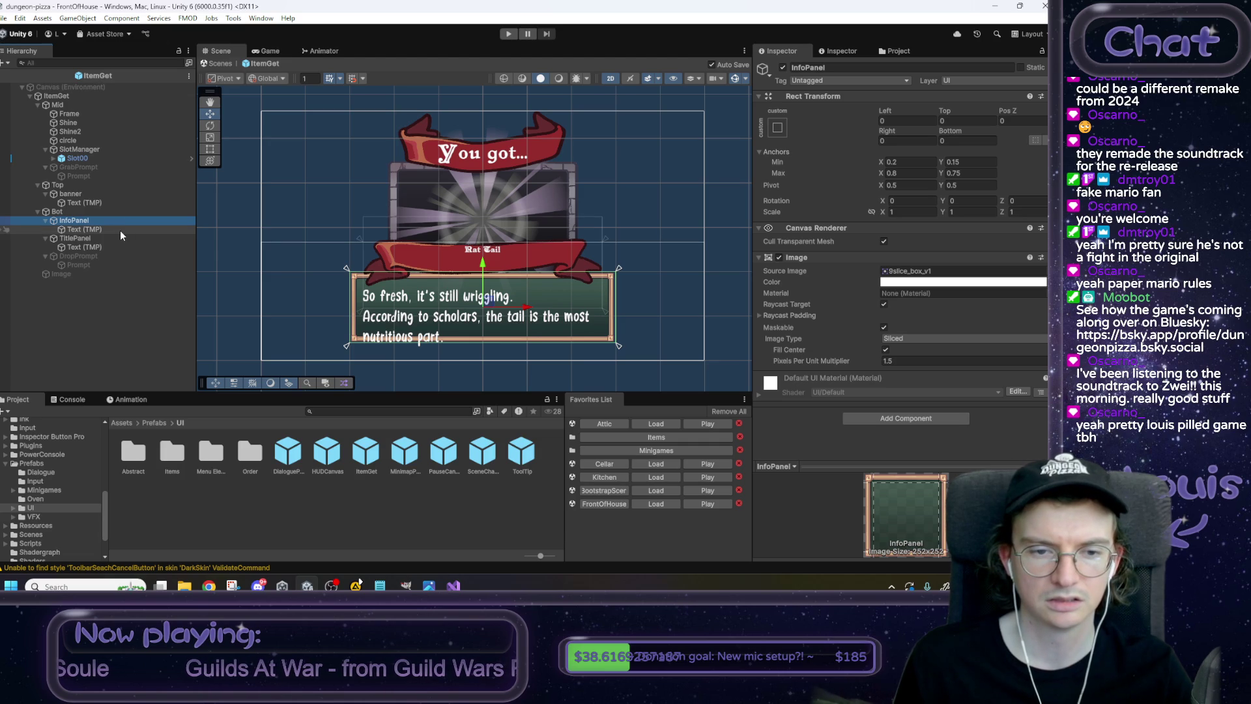
{"action": "left_click", "coordinate": [119, 238]}
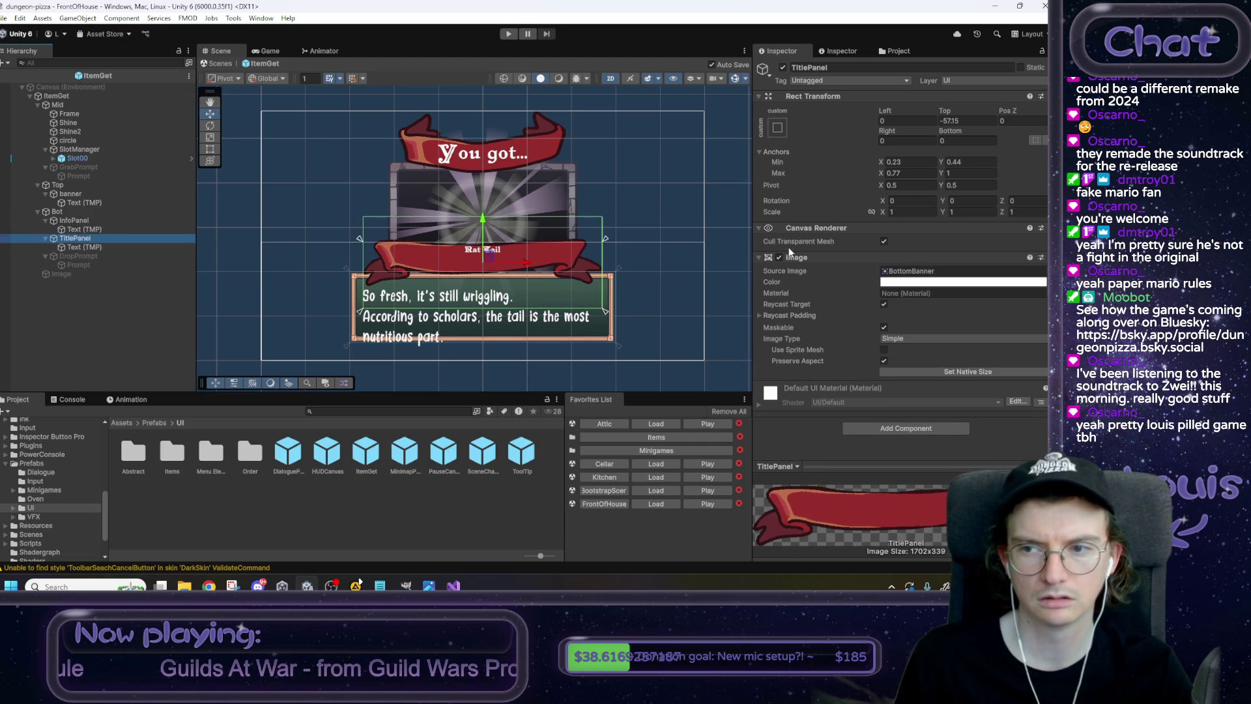
{"action": "left_click", "coordinate": [976, 120]}
{"action": "type", "text": "0"}
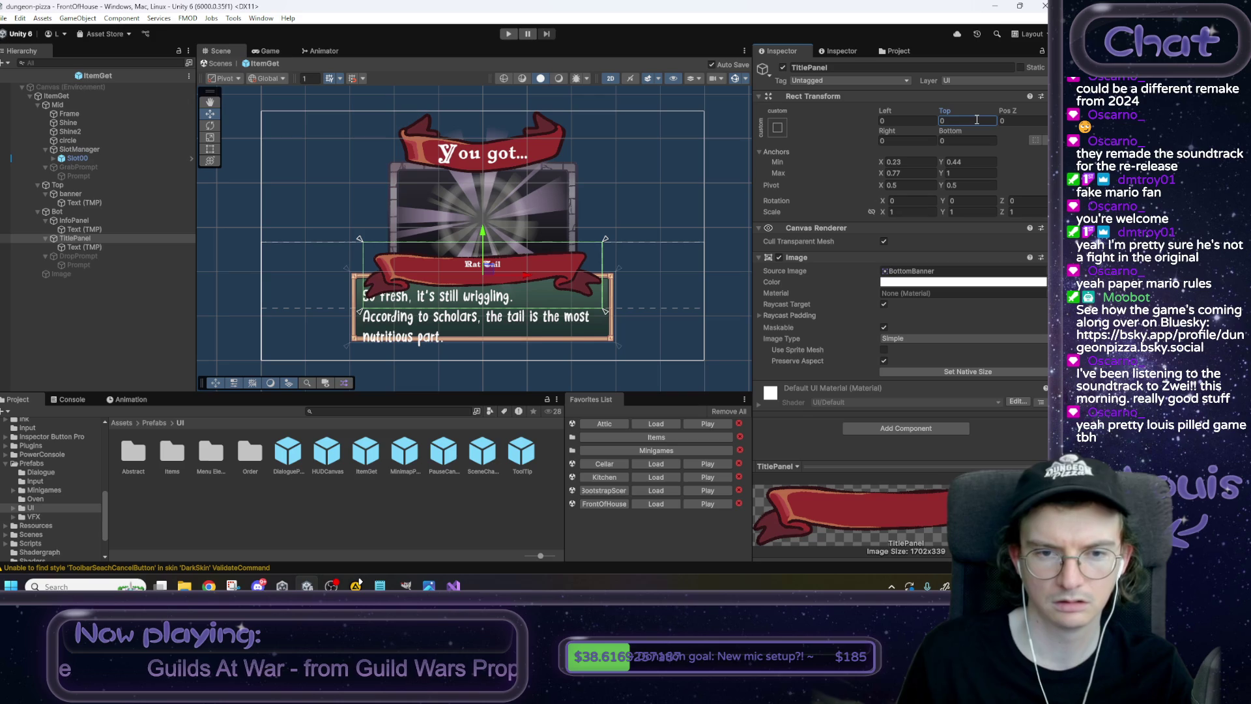
{"action": "left_click", "coordinate": [98, 245]}
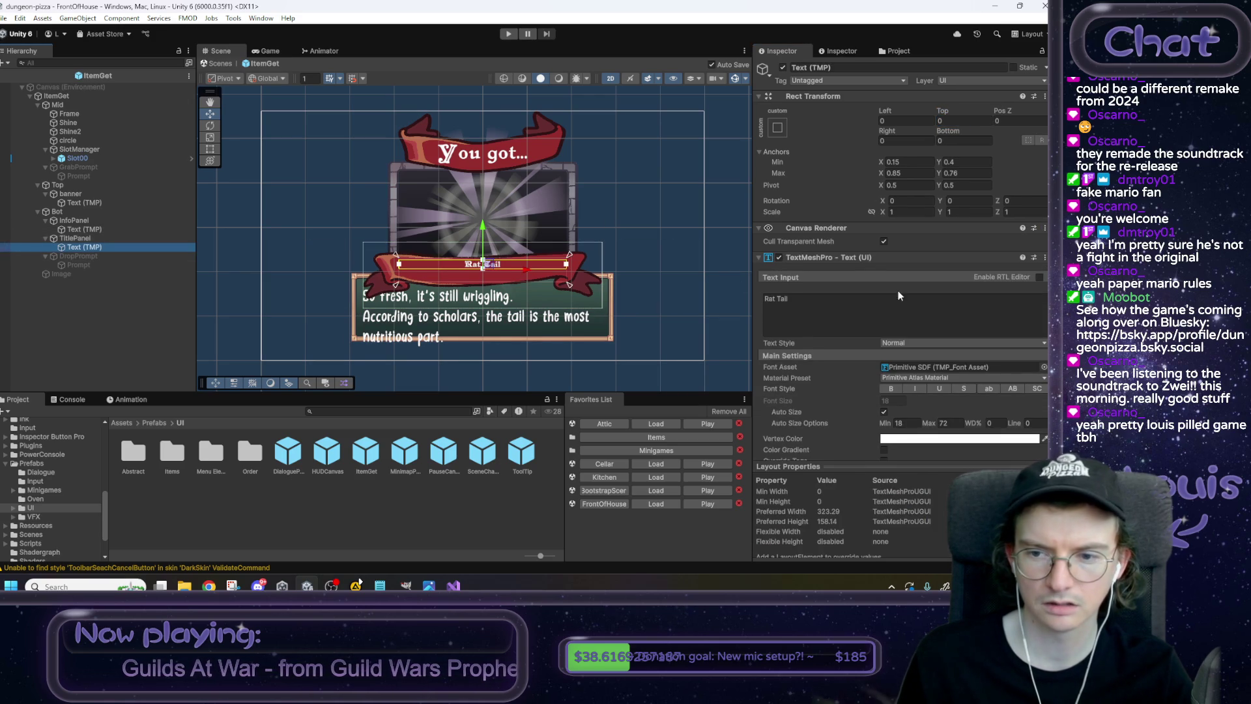
Drag the Rat Tail text box's top edge down in the Scene view and compare Auto Size off and on.
{"action": "scroll", "coordinate": [961, 339], "scroll_direction": "down", "scroll_amount": 10}
{"action": "scroll", "coordinate": [959, 344], "scroll_direction": "down", "scroll_amount": 3}
{"action": "scroll", "coordinate": [494, 265], "scroll_direction": "up", "scroll_amount": 2}
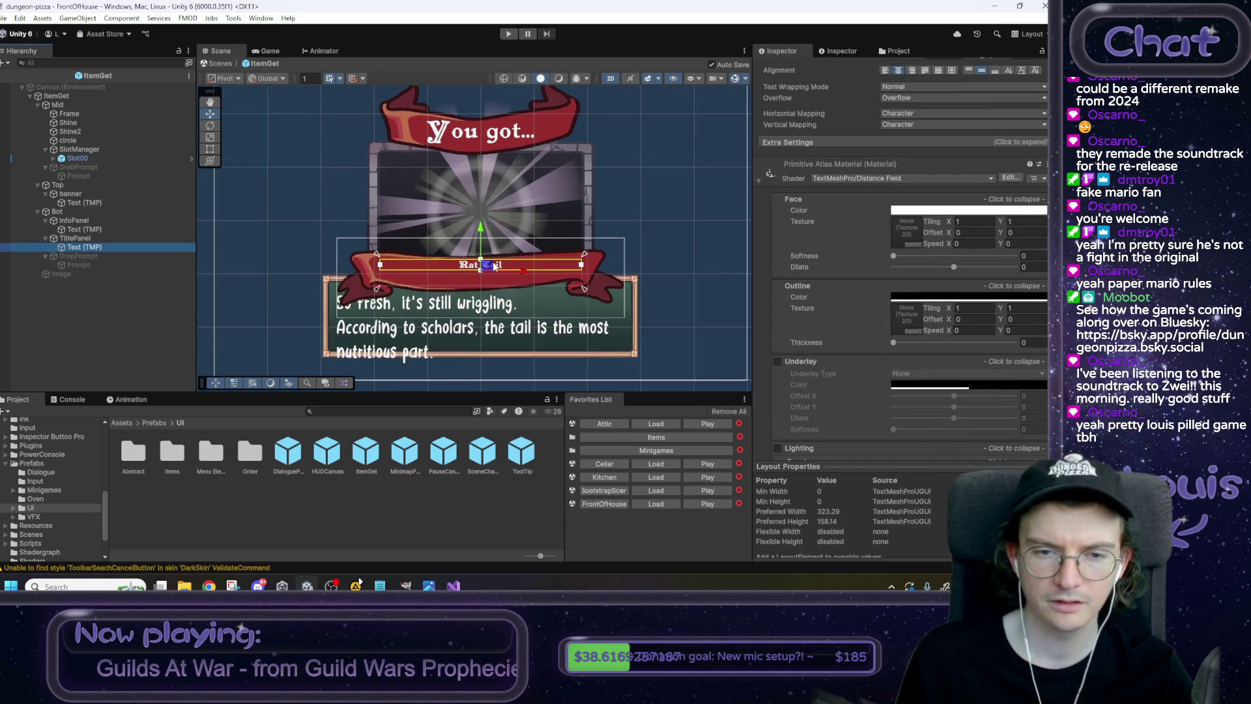
{"action": "scroll", "coordinate": [494, 266], "scroll_direction": "up", "scroll_amount": 2}
{"action": "left_click_drag", "start_coordinate": [483, 252], "coordinate": [483, 232]}
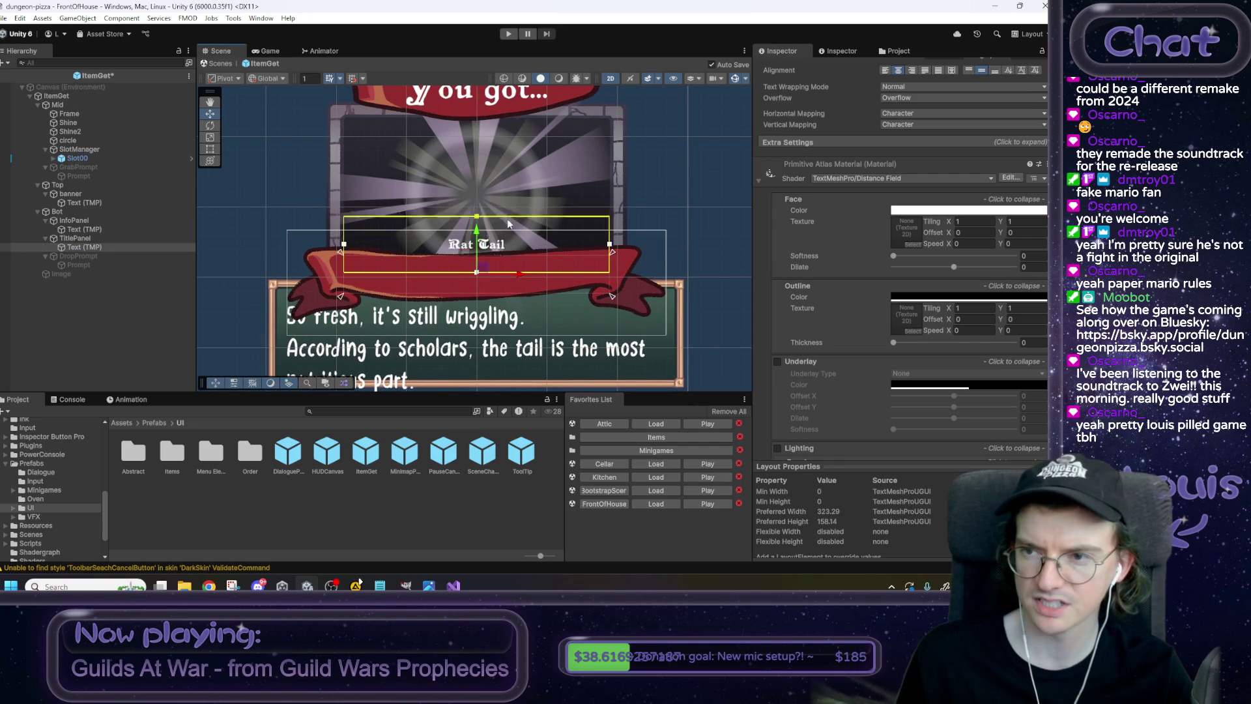
{"action": "scroll", "coordinate": [1031, 347], "scroll_direction": "up", "scroll_amount": 10}
{"action": "scroll", "coordinate": [1031, 347], "scroll_direction": "up", "scroll_amount": 3}
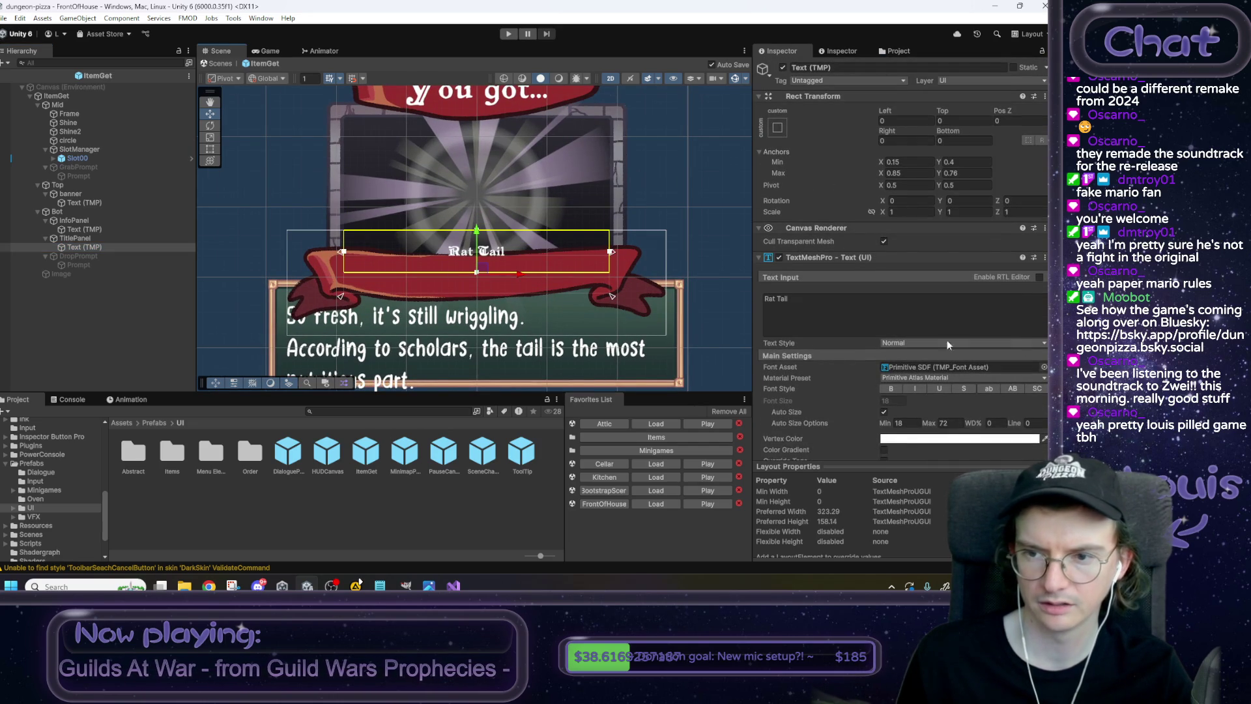
{"action": "left_click_drag", "start_coordinate": [478, 231], "coordinate": [478, 293]}
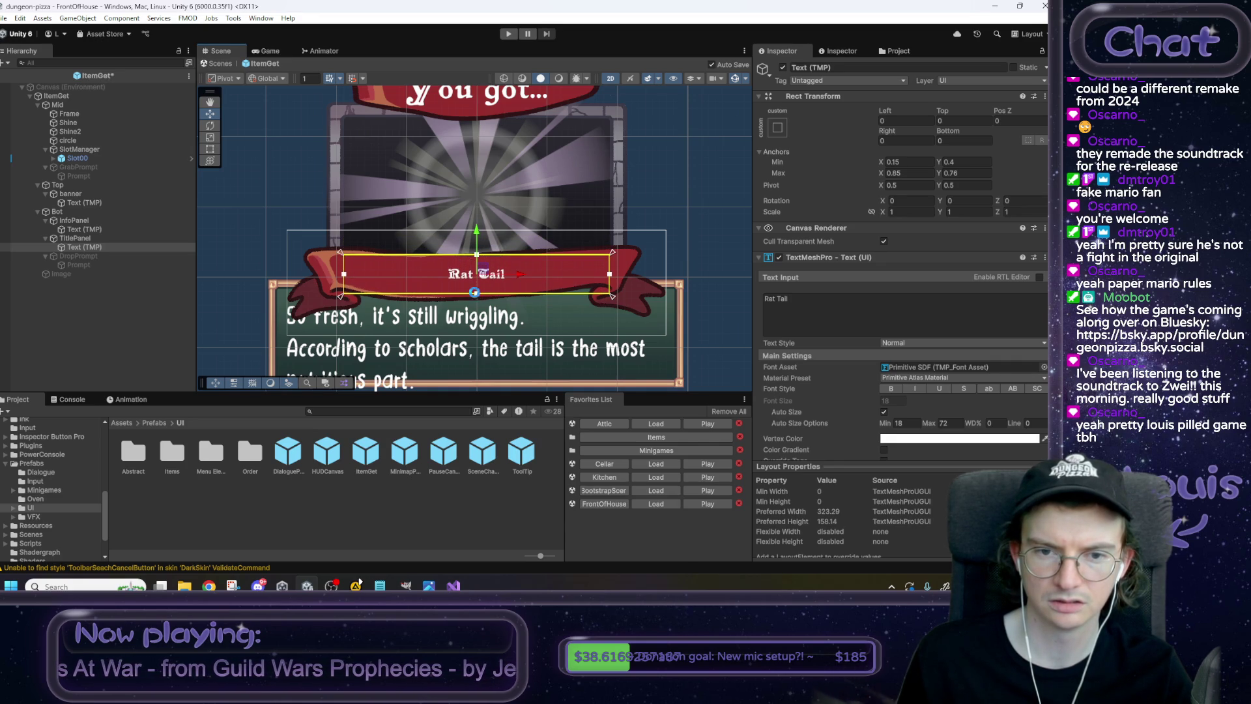
{"action": "left_click", "coordinate": [884, 413]}
{"action": "left_click", "coordinate": [885, 413]}
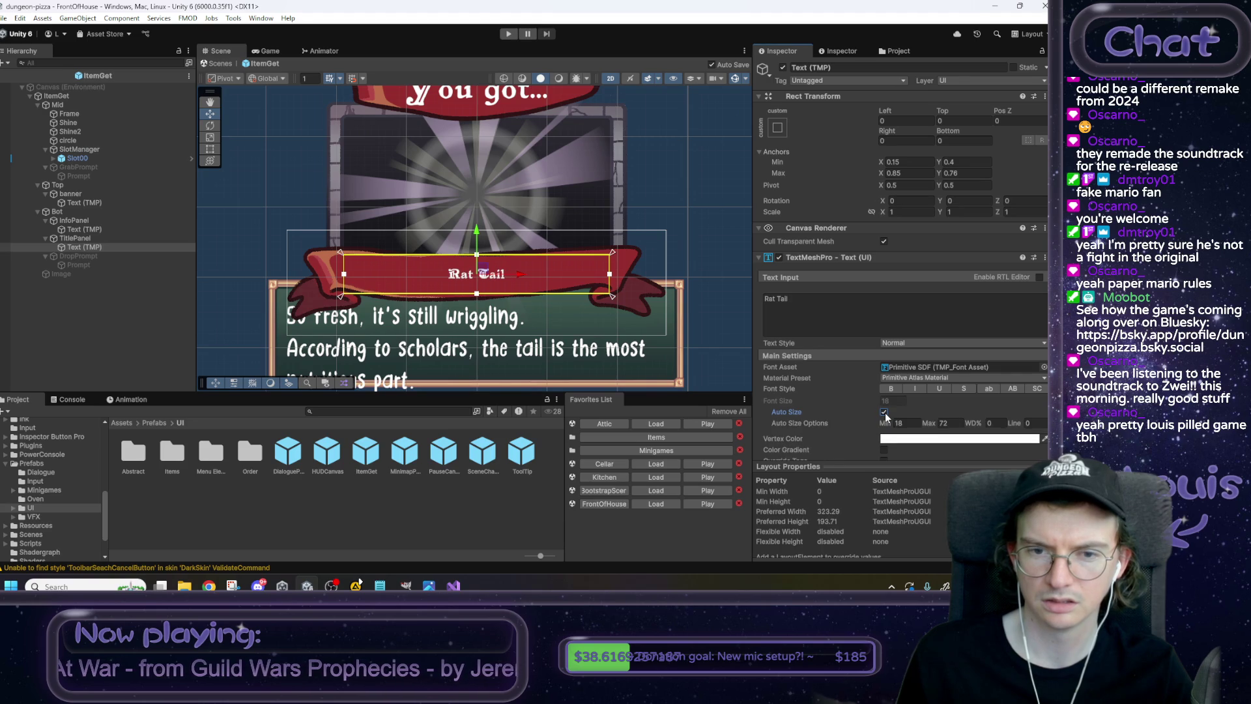
{"action": "scroll", "coordinate": [877, 316], "scroll_direction": "down", "scroll_amount": 4}
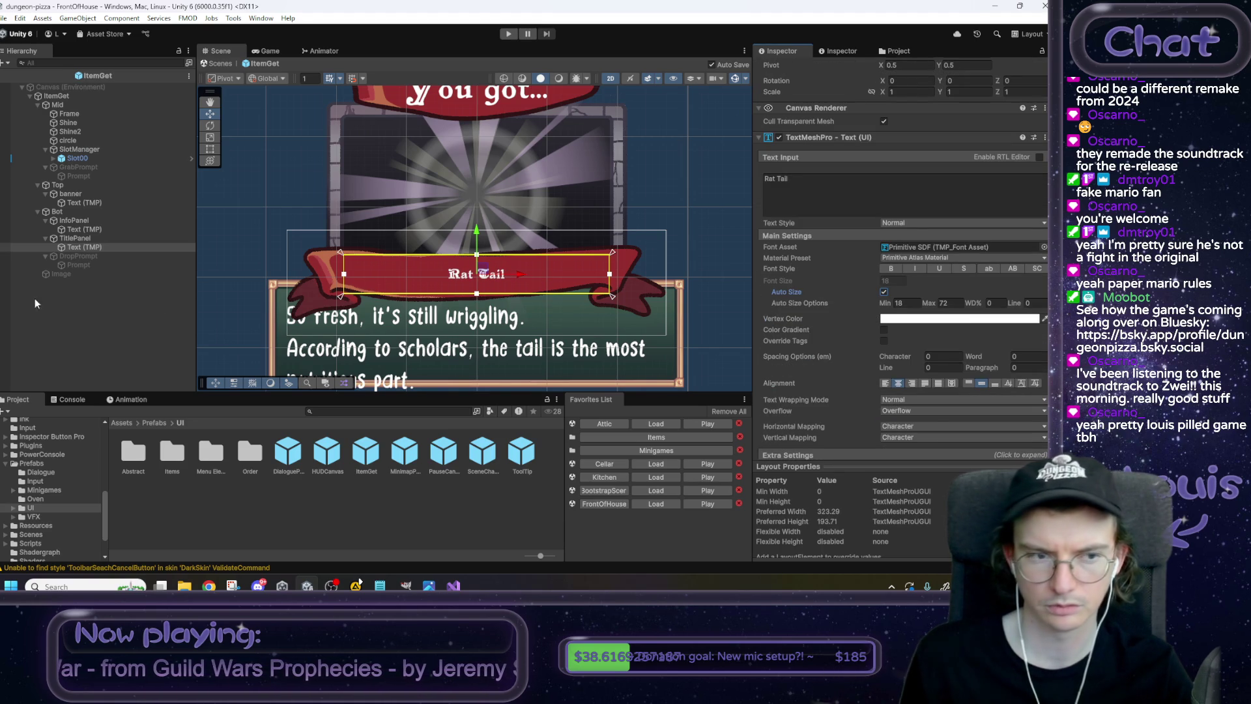
{"action": "left_click", "coordinate": [95, 248]}
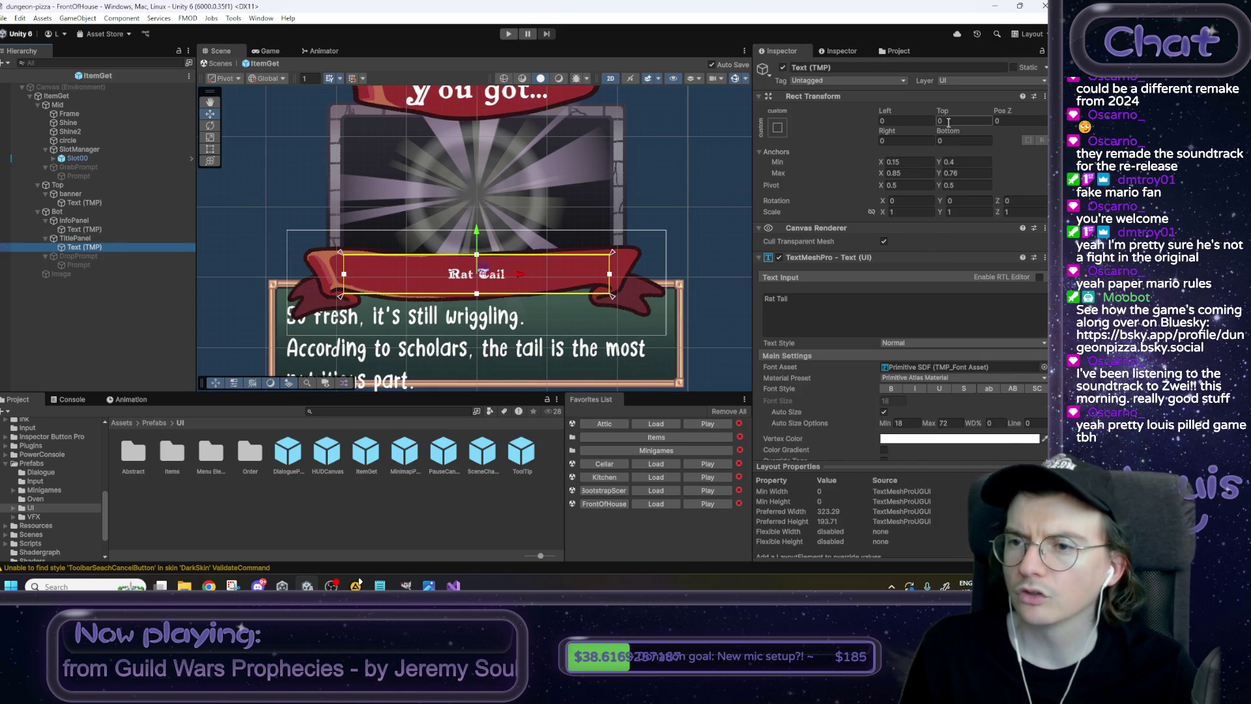
Bring the Rat Tail text's offsets to 0 and recheck Auto Size.
{"action": "mouse_move", "coordinate": [941, 112]}
{"action": "left_mouse_down"}
{"action": "mouse_move", "coordinate": [998, 111]}
{"action": "mouse_move", "coordinate": [893, 164]}
{"action": "left_mouse_up"}
{"action": "key", "text": "ctrl+z"}
{"action": "left_click", "coordinate": [959, 141]}
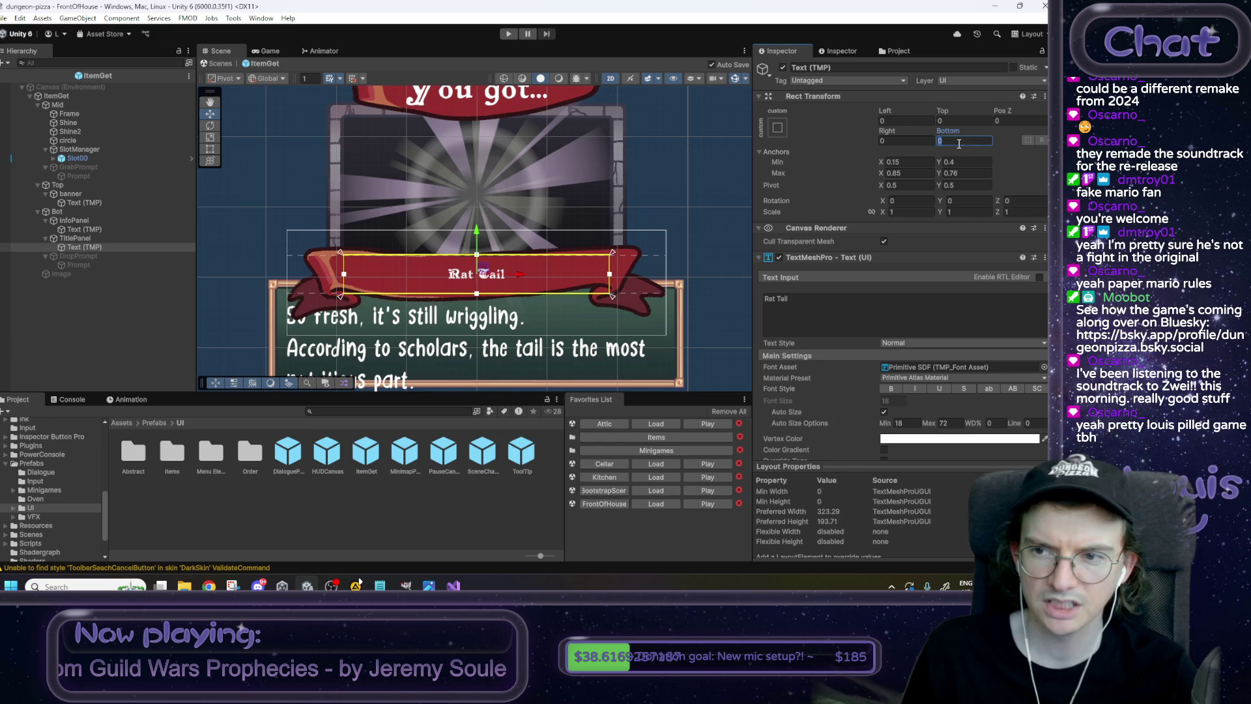
{"action": "key", "text": "shift+Tab"}
{"action": "key", "text": "Tab"}
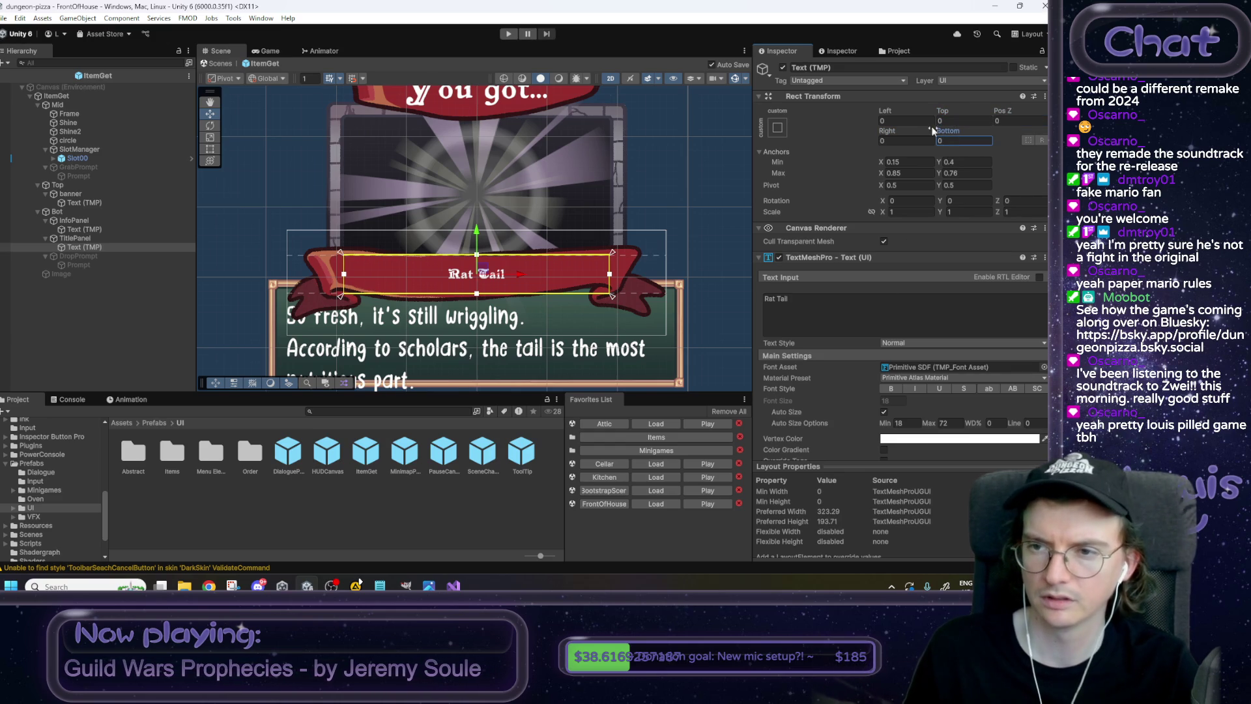
{"action": "key", "text": "Tab"}
{"action": "key", "text": "Tab"}
{"action": "key", "text": "Tab"}
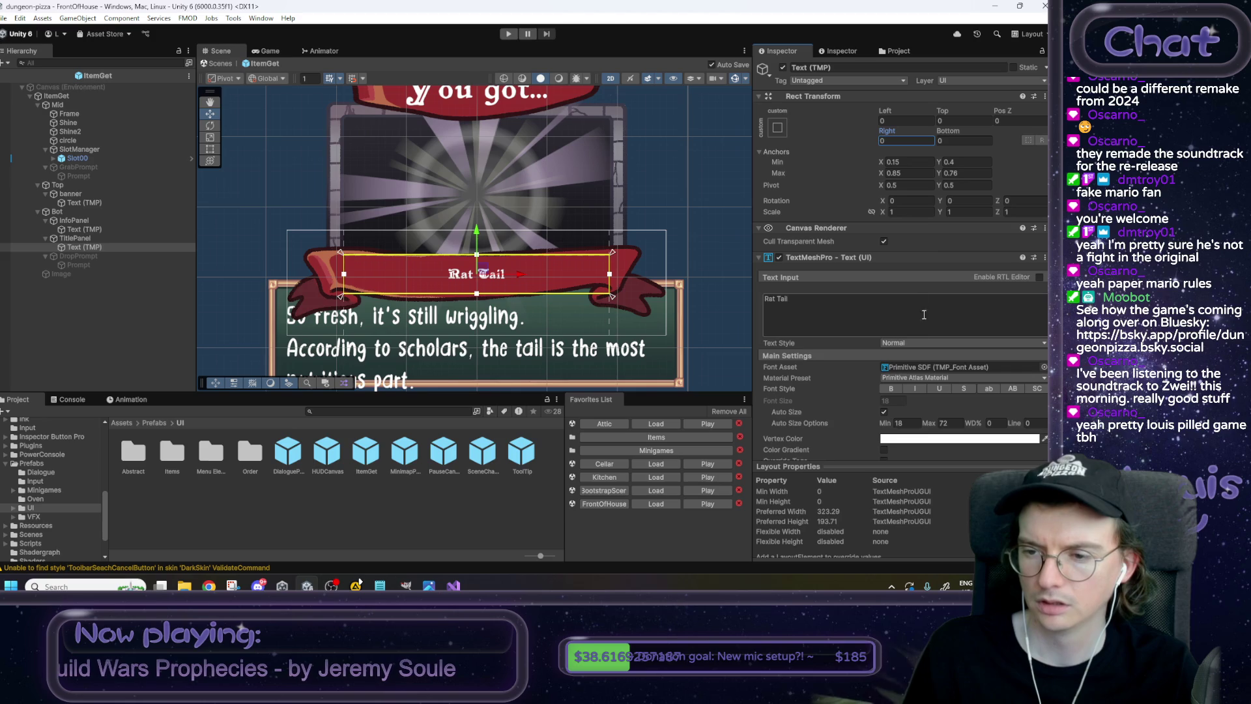
{"action": "left_click", "coordinate": [884, 412]}
{"action": "left_click", "coordinate": [884, 412]}
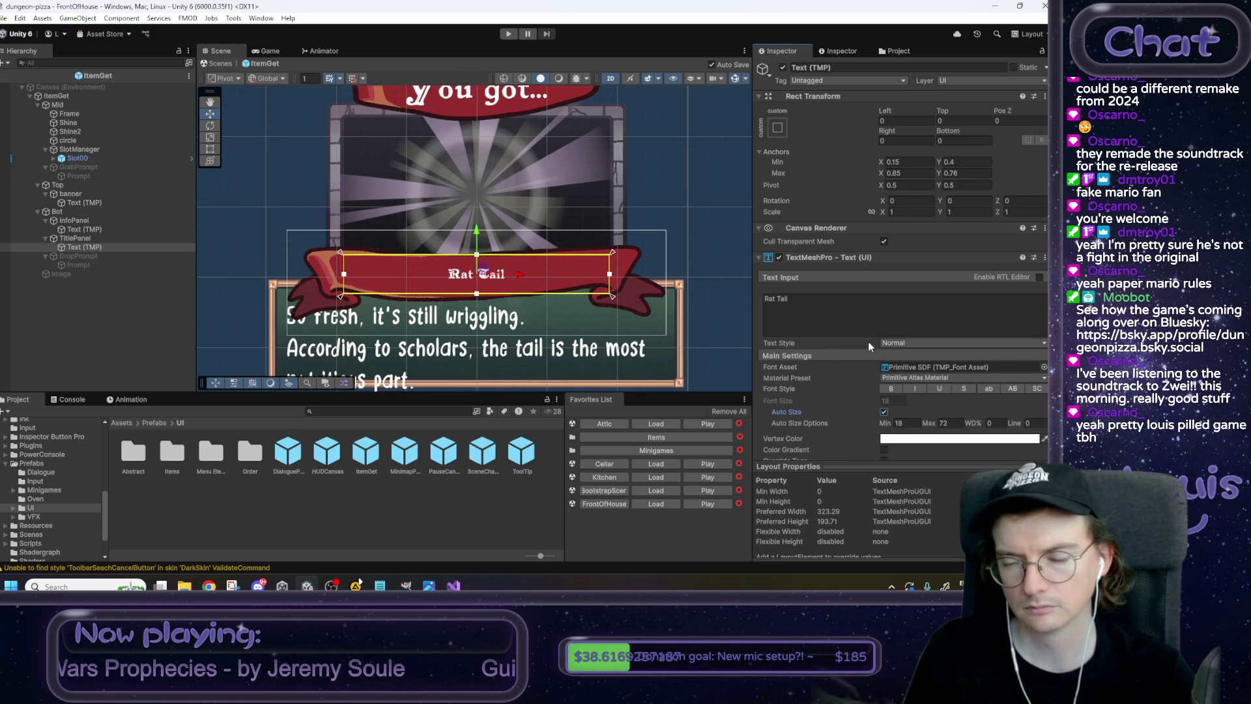
Try a new left anchor value for the Rat Tail text, then cancel it.
{"action": "left_click", "coordinate": [891, 162]}
{"action": "type", "text": "0.430.54"}
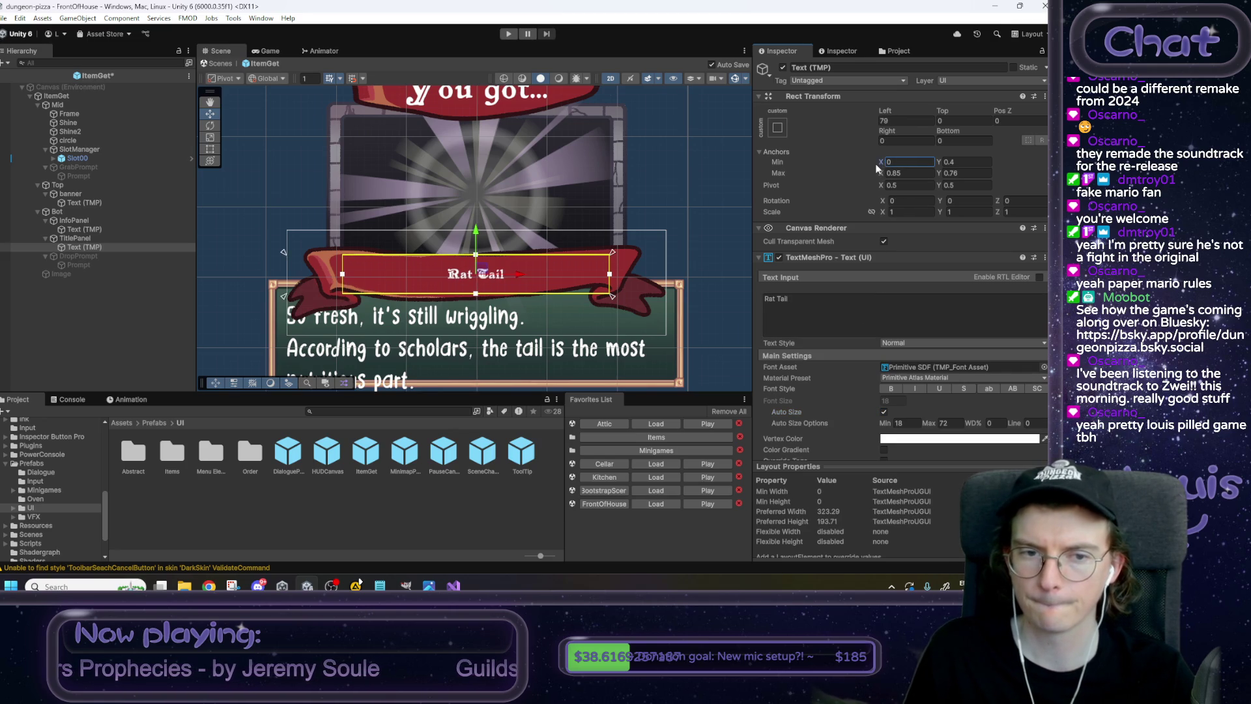
{"action": "key", "text": "Escape"}
{"action": "scroll", "coordinate": [928, 279], "scroll_direction": "down", "scroll_amount": 3}
{"action": "scroll", "coordinate": [929, 287], "scroll_direction": "down", "scroll_amount": 8}
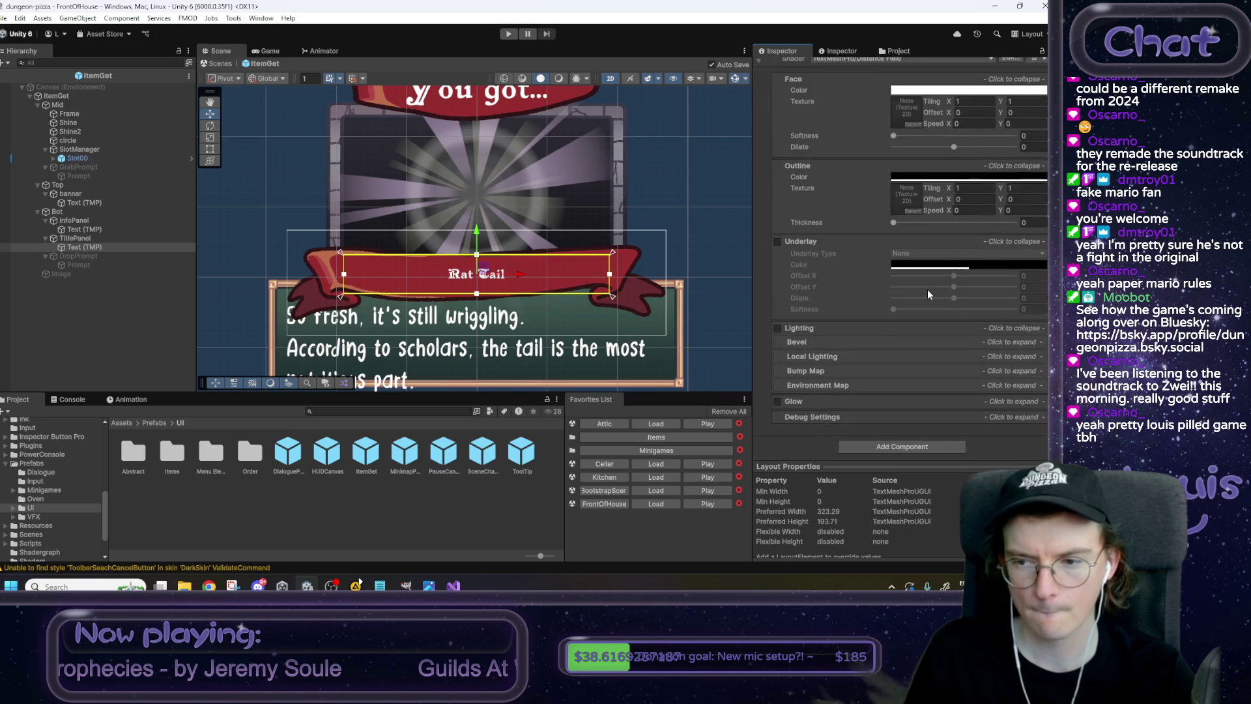
{"action": "scroll", "coordinate": [929, 294], "scroll_direction": "up", "scroll_amount": 10}
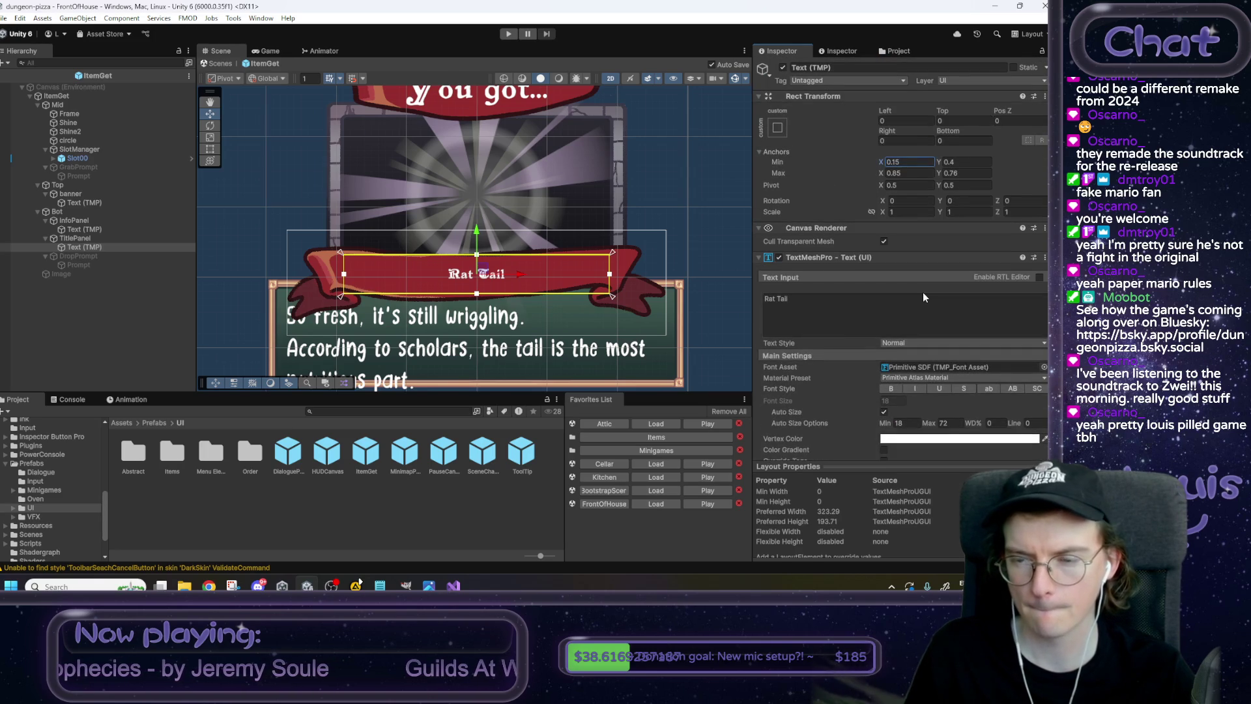
{"action": "scroll", "coordinate": [924, 295], "scroll_direction": "down", "scroll_amount": 3}
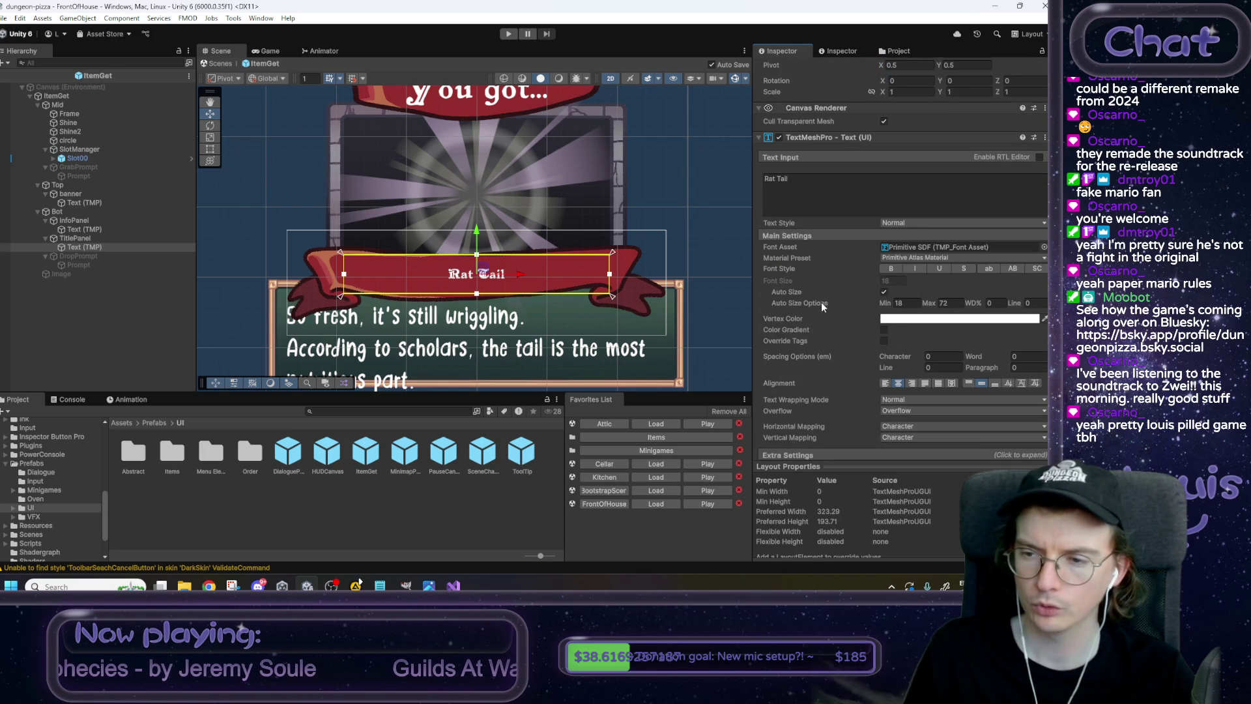
{"action": "scroll", "coordinate": [925, 303], "scroll_direction": "down", "scroll_amount": 2}
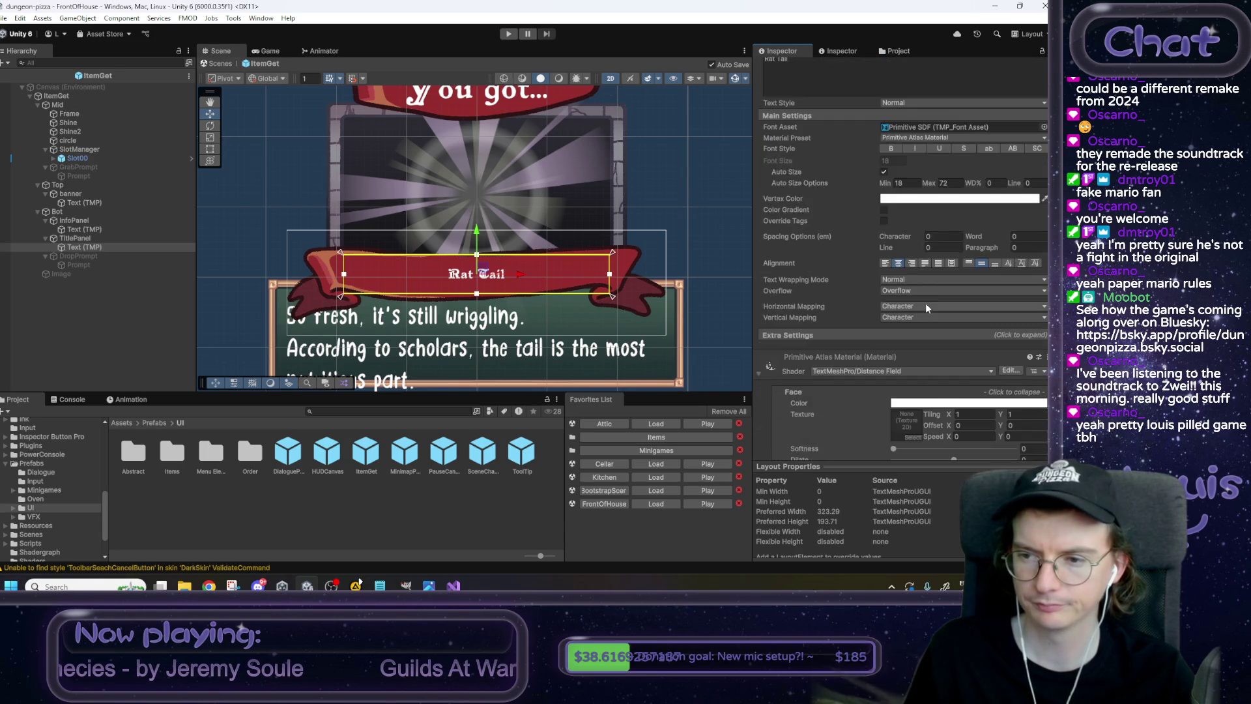
Set Auto Size Min to 1, compare with auto sizing off, then exit to the FrontOfHouse scene.
{"action": "left_click", "coordinate": [885, 232]}
{"action": "left_click", "coordinate": [886, 232]}
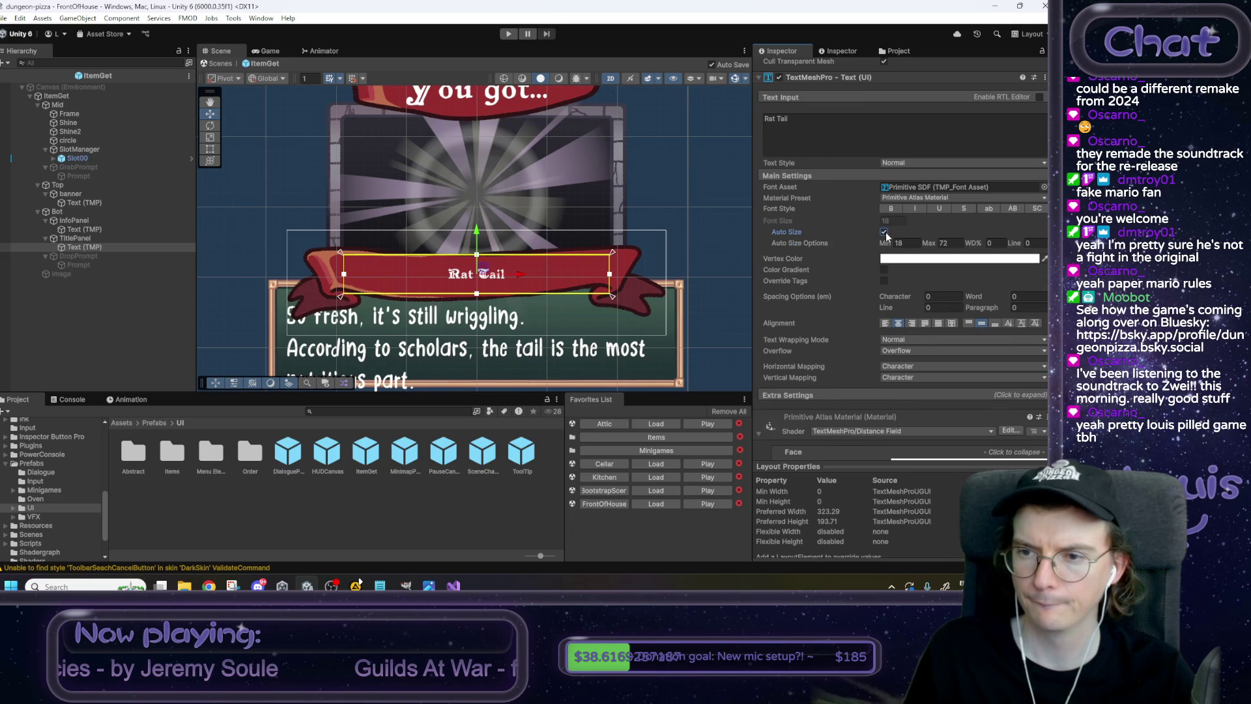
{"action": "double_click", "coordinate": [908, 243]}
{"action": "type", "text": "0"}
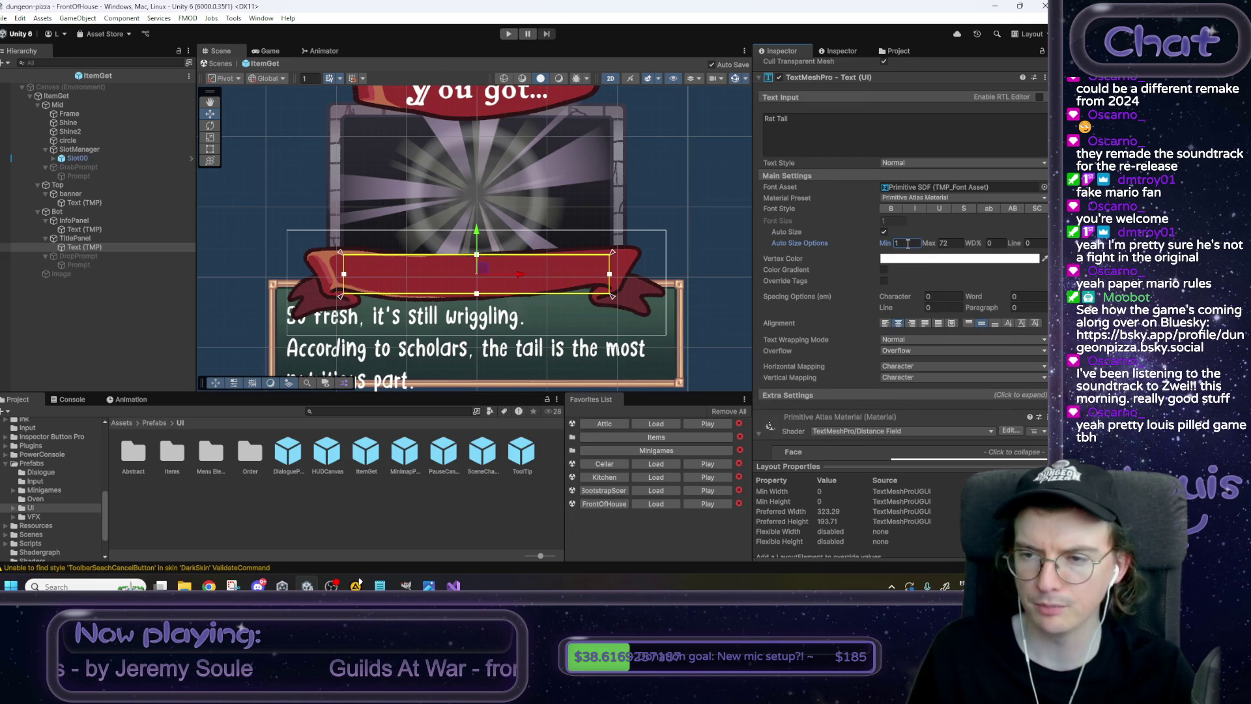
{"action": "key", "text": "Return"}
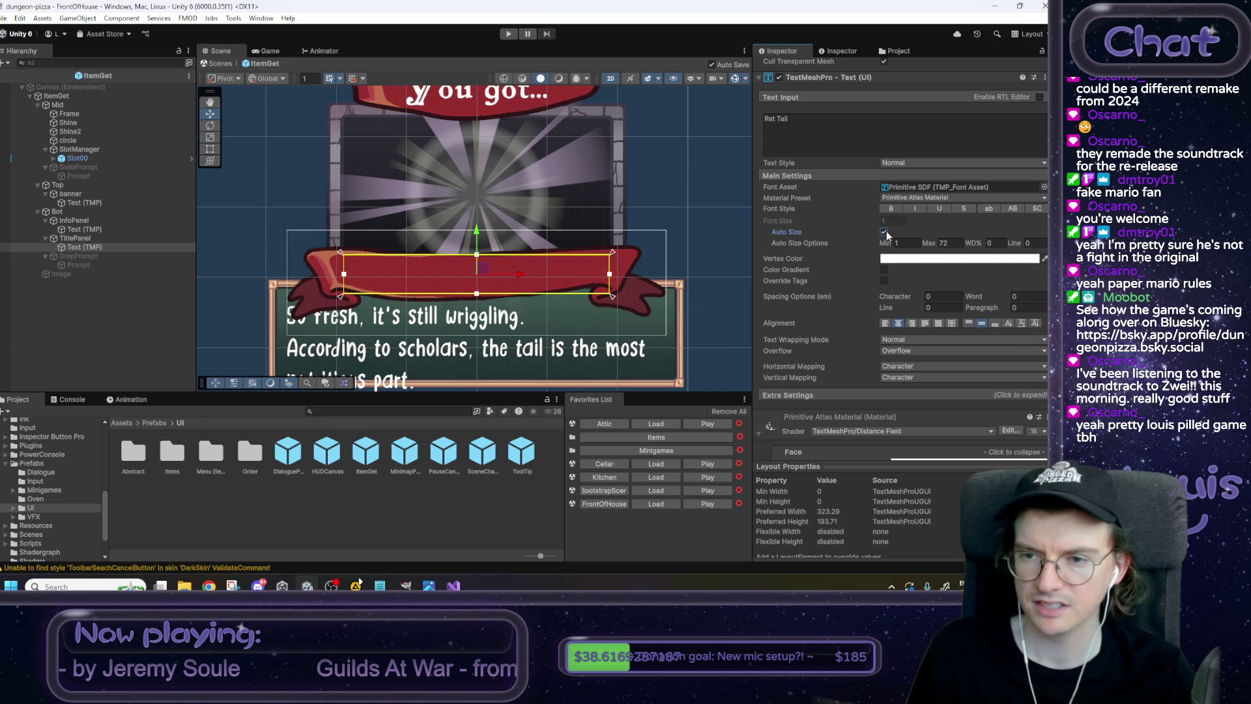
{"action": "left_click", "coordinate": [885, 232]}
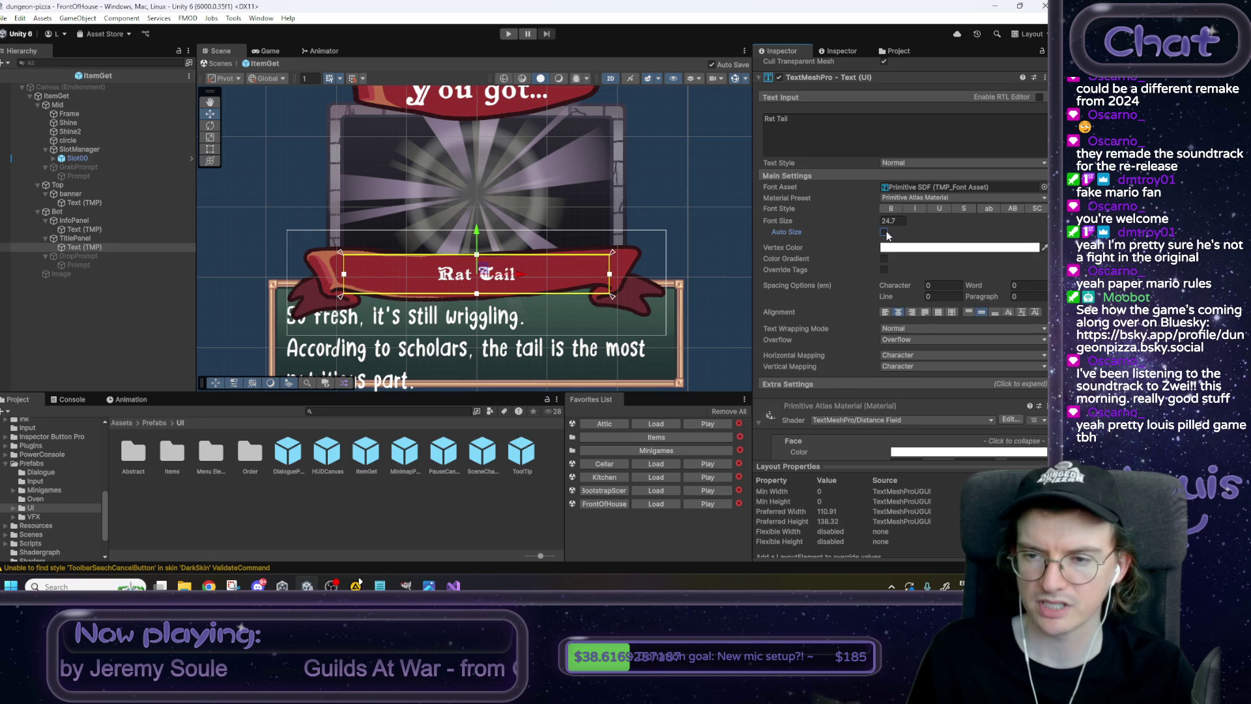
{"action": "left_click", "coordinate": [885, 232]}
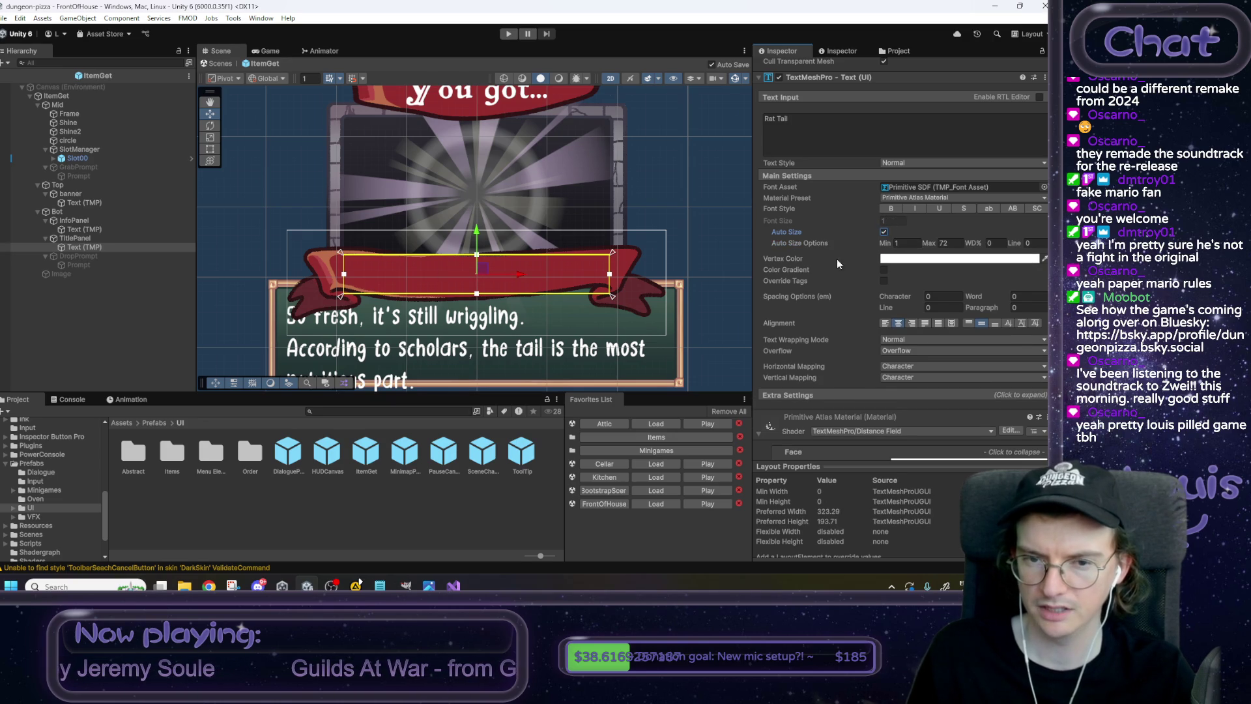
{"action": "scroll", "coordinate": [819, 286], "scroll_direction": "up", "scroll_amount": 3}
{"action": "left_click_drag", "start_coordinate": [530, 207], "coordinate": [538, 198]}
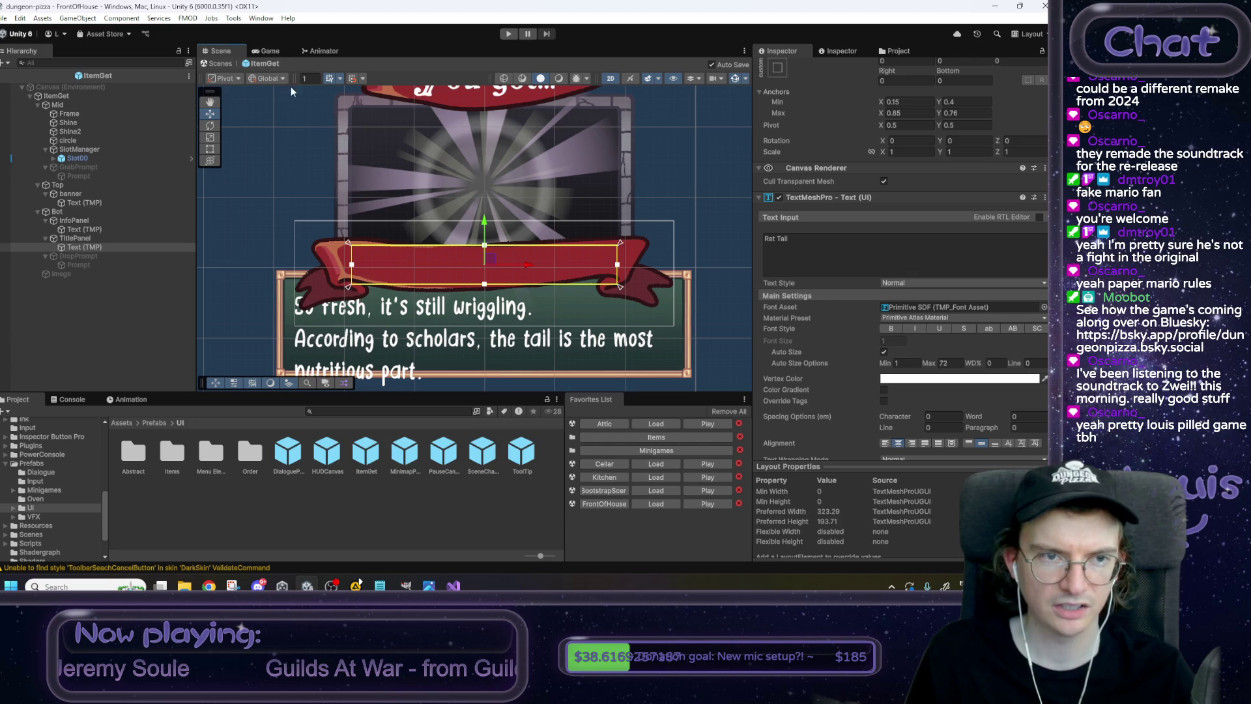
{"action": "left_click", "coordinate": [228, 65]}
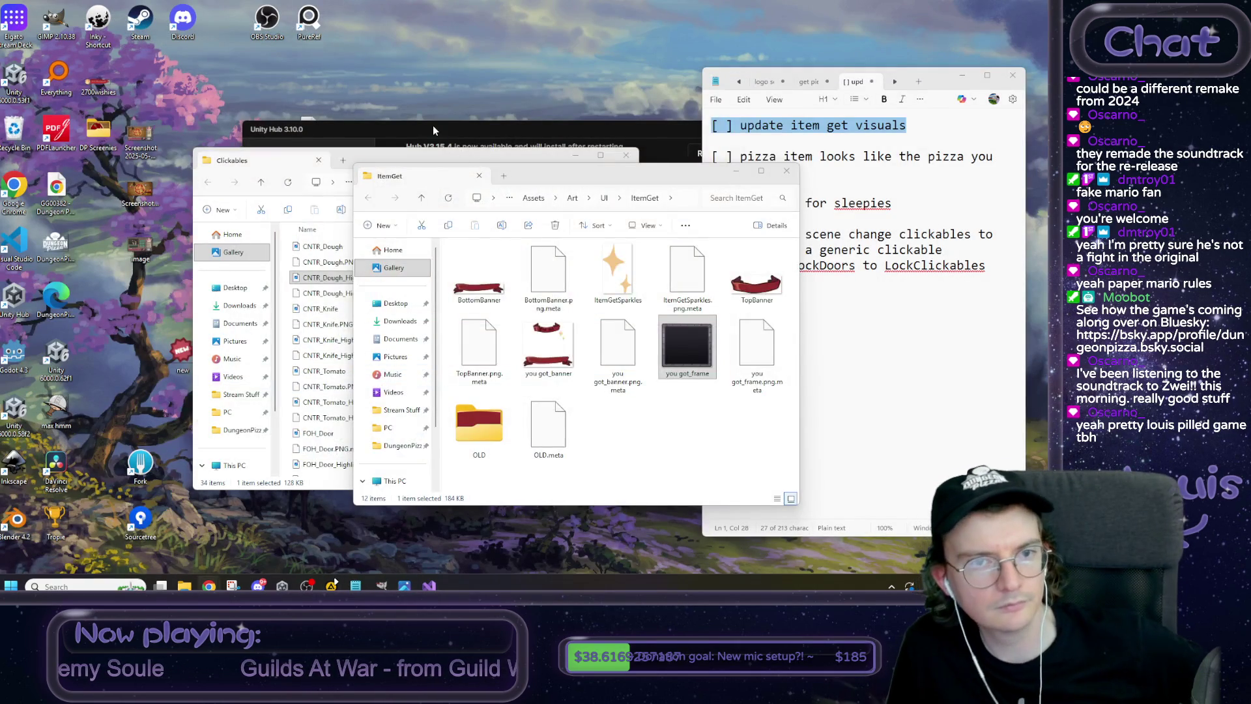
Open the dungeon-pizza project from Unity Hub.
{"action": "left_click", "coordinate": [474, 299]}
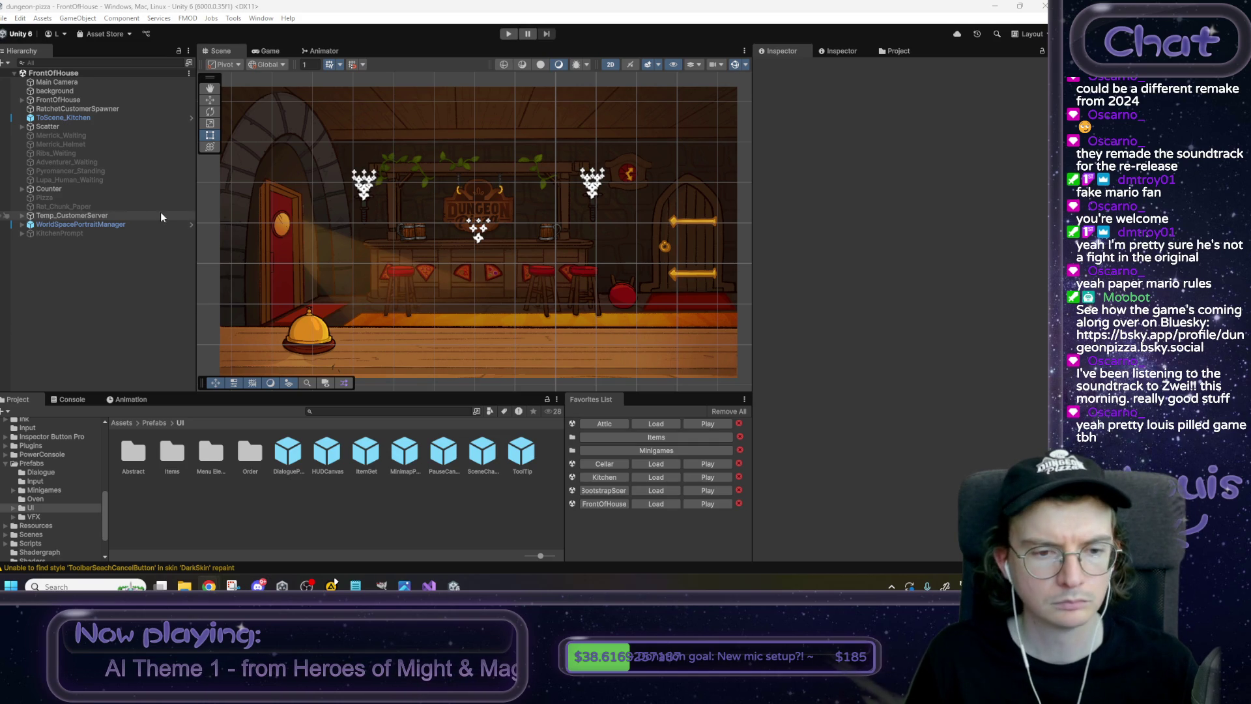
Open the ItemGet prefab and inset the title text's Rect Transform offsets by 1.
{"action": "double_click", "coordinate": [366, 451]}
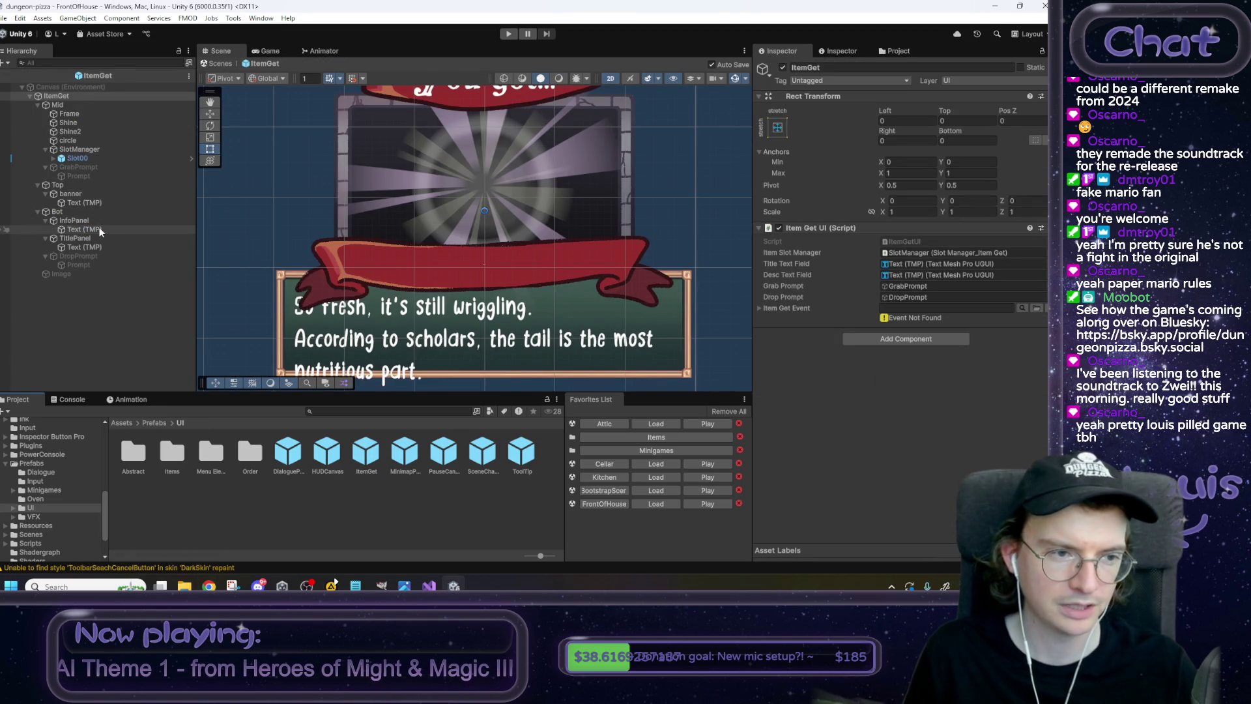
{"action": "left_click", "coordinate": [93, 248]}
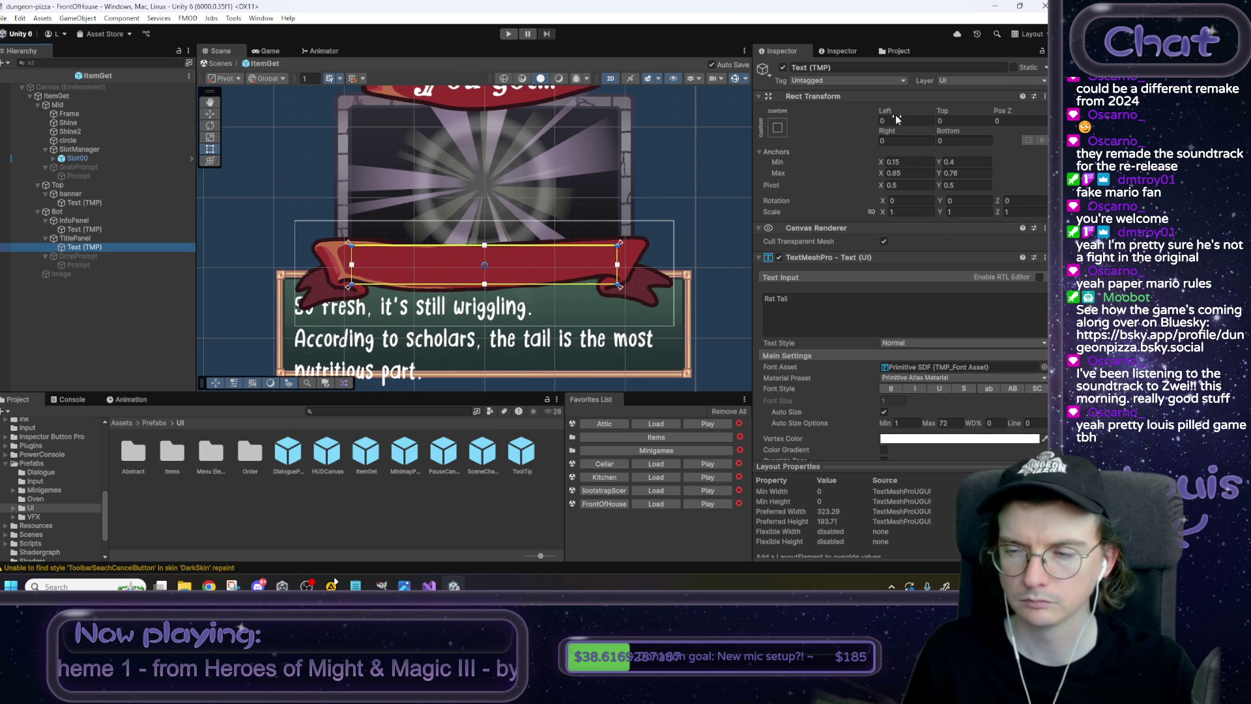
{"action": "left_click", "coordinate": [779, 128]}
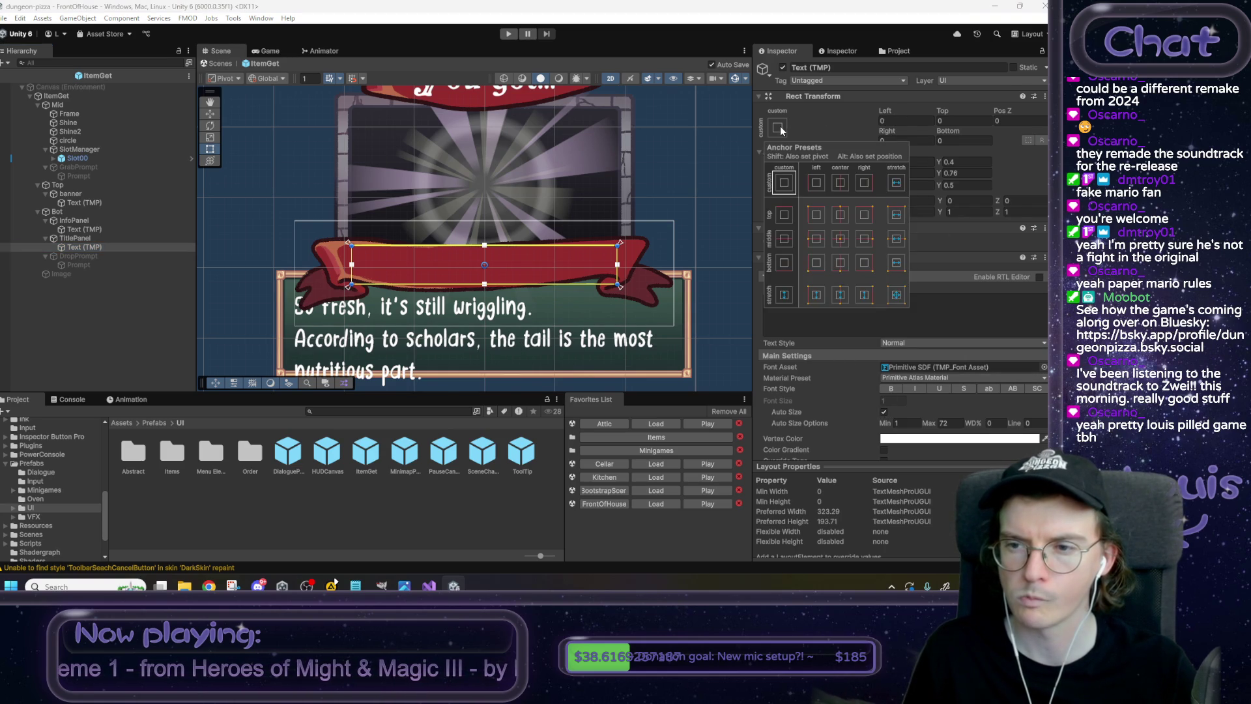
{"action": "left_click", "coordinate": [921, 135]}
{"action": "left_click_drag", "start_coordinate": [886, 111], "coordinate": [965, 114]}
{"action": "key", "text": "ctrl+z"}
{"action": "left_click", "coordinate": [919, 121]}
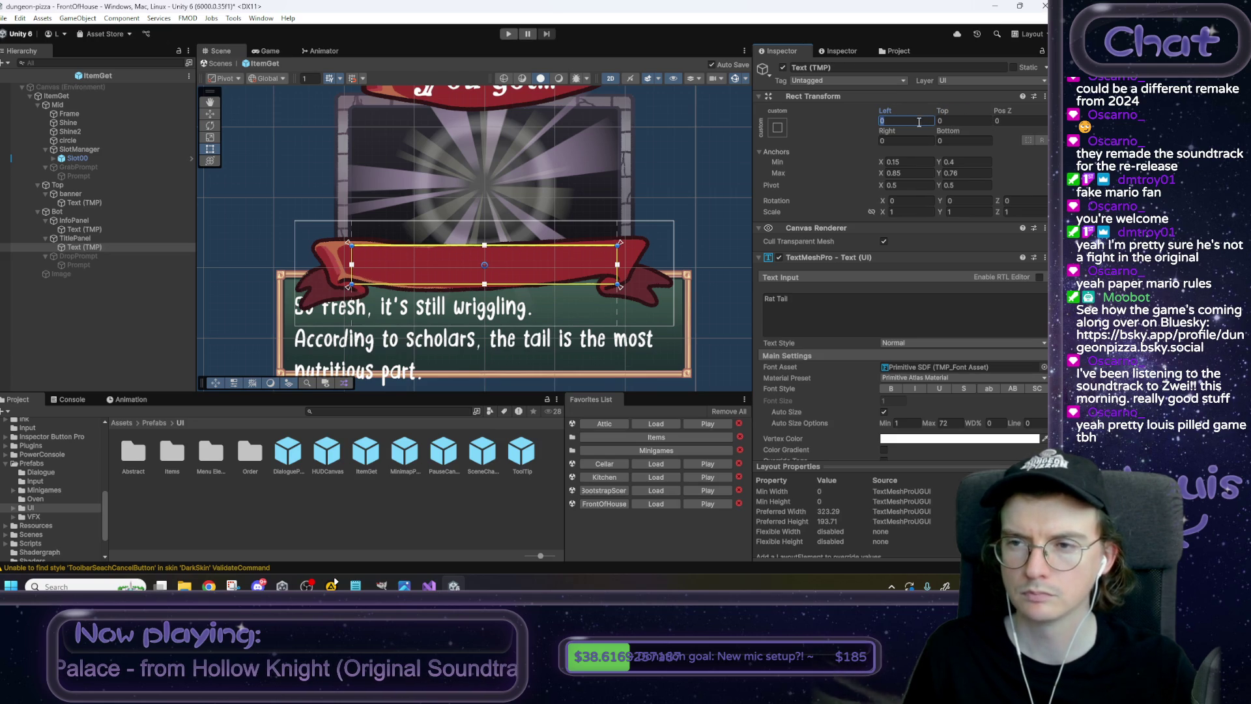
{"action": "type", "text": "1"}
{"action": "key", "text": "Tab"}
{"action": "type", "text": "1"}
{"action": "key", "text": "Tab"}
{"action": "key", "text": "Tab"}
{"action": "type", "text": "1"}
{"action": "key", "text": "Tab"}
{"action": "type", "text": "1"}
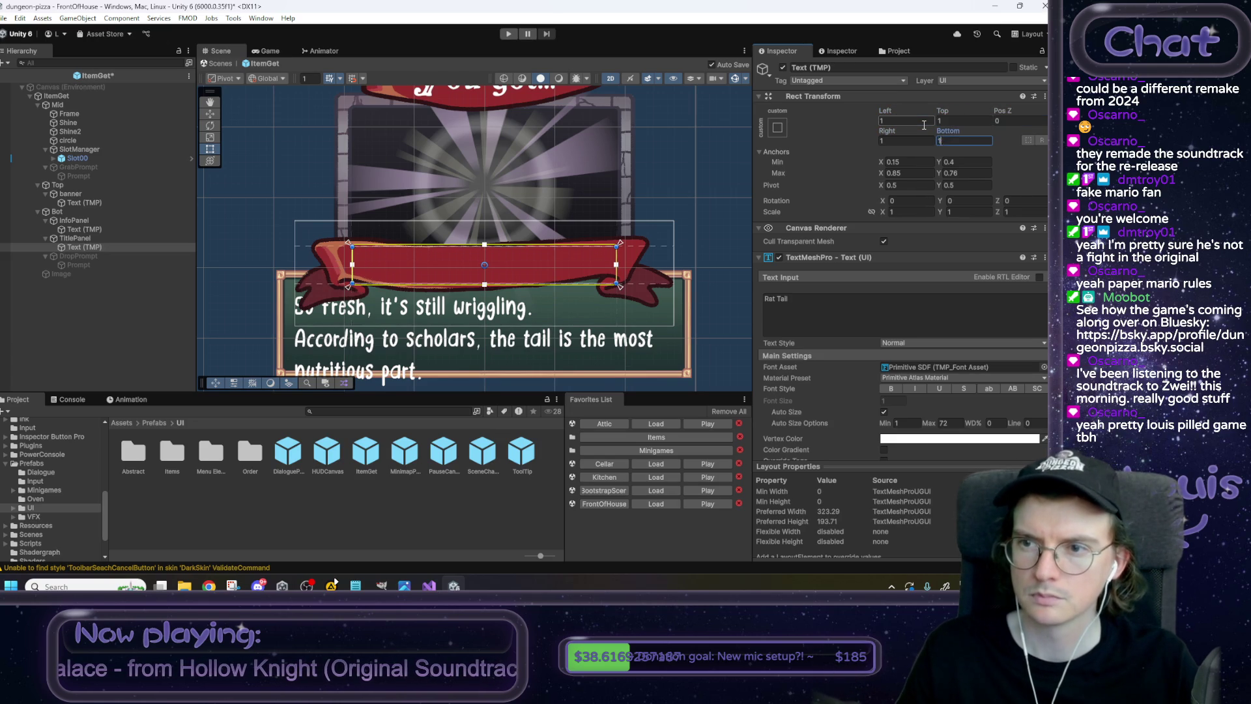
Set the title text's Auto Size minimum to 6.
{"action": "left_click", "coordinate": [884, 412]}
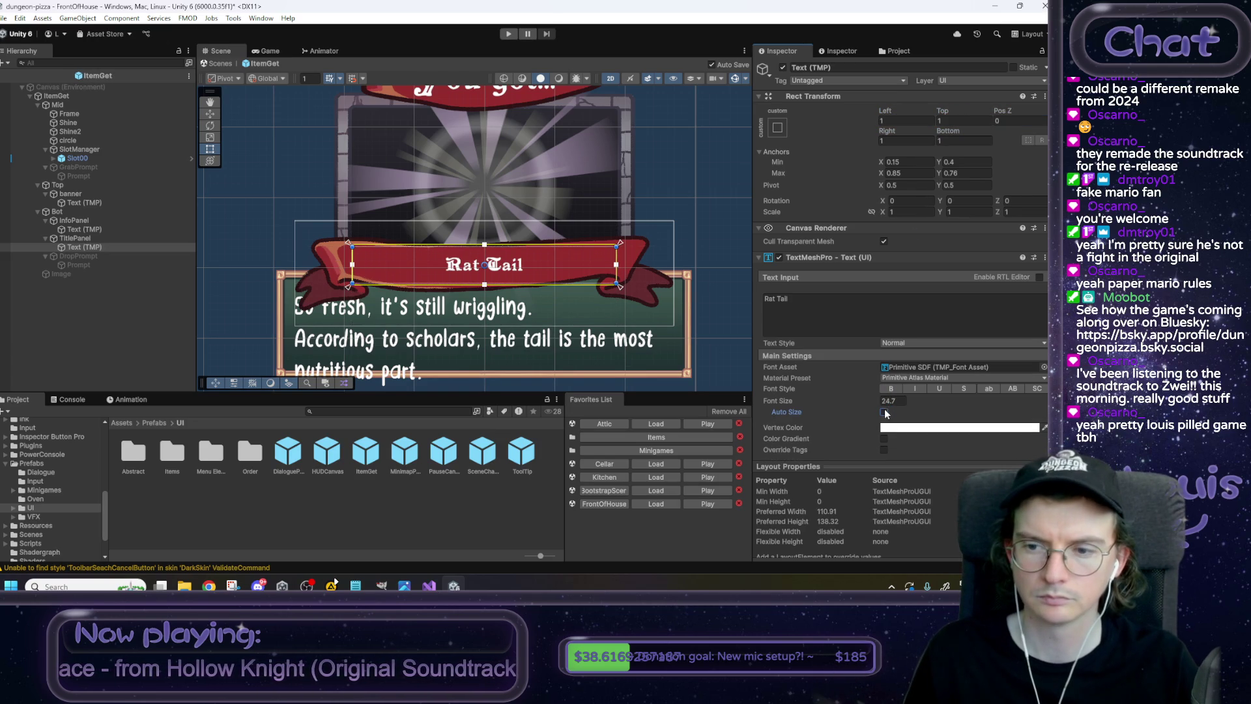
{"action": "left_click", "coordinate": [884, 411]}
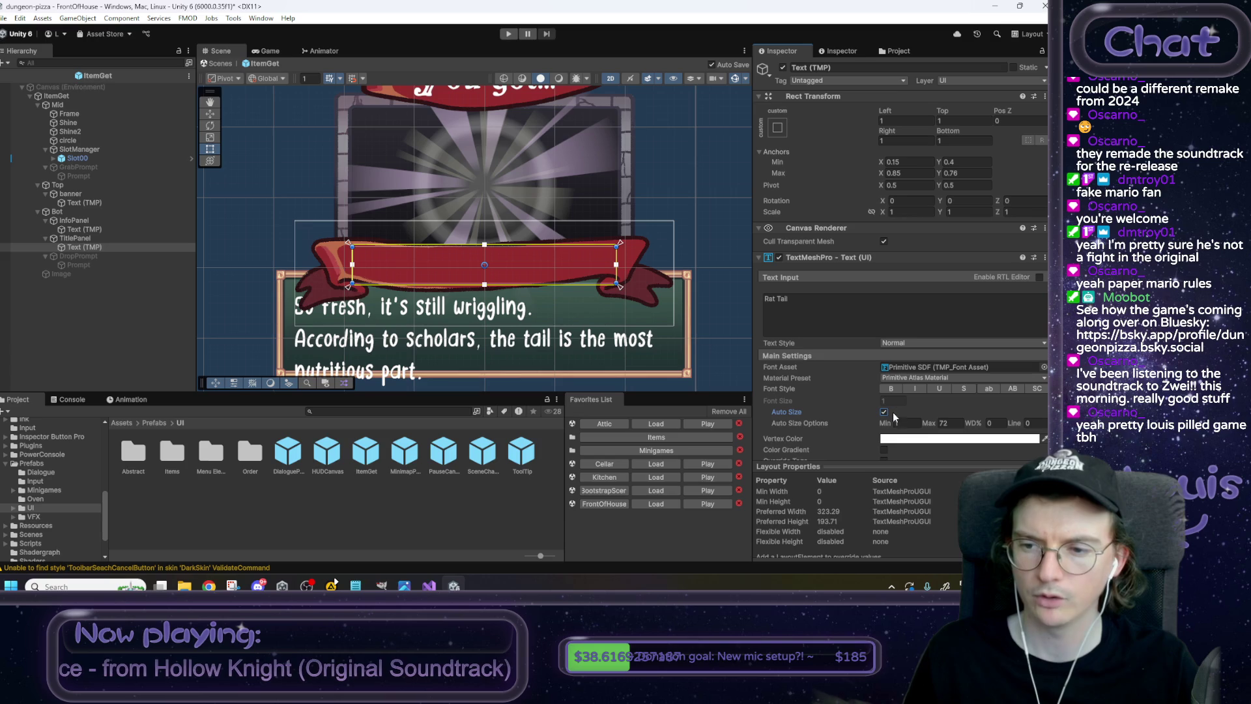
{"action": "type", "text": "6"}
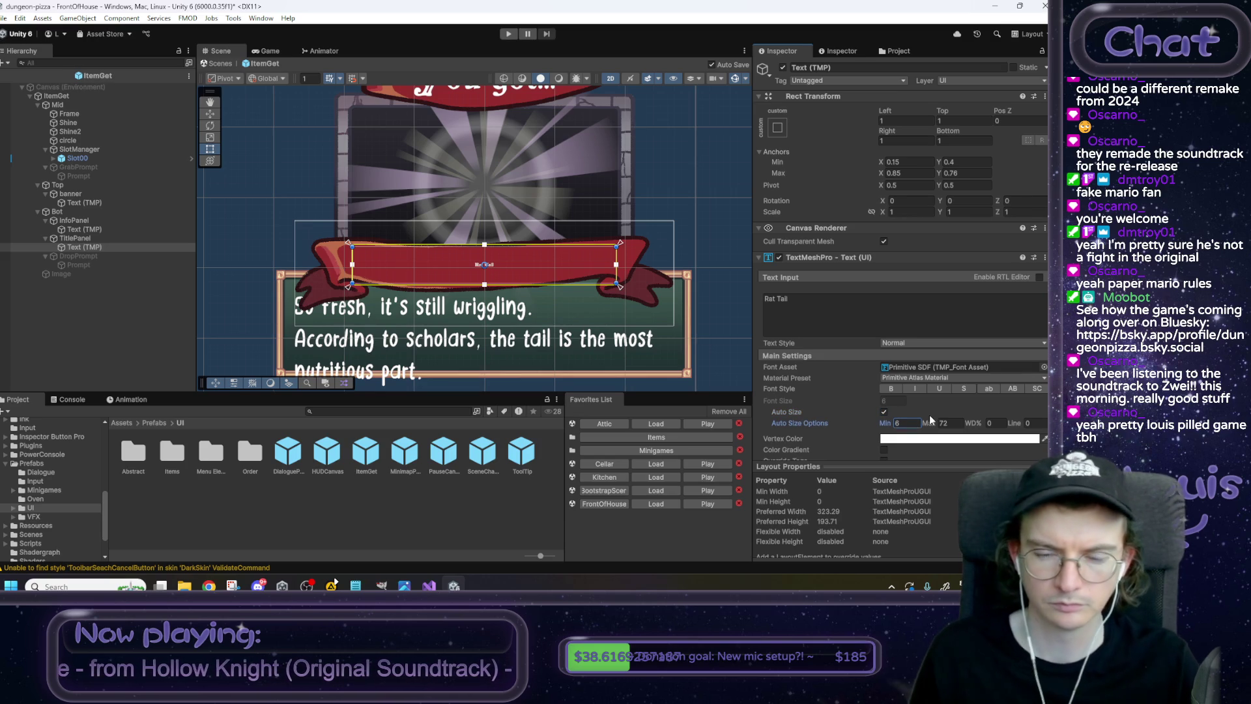
{"action": "scroll", "coordinate": [811, 299], "scroll_direction": "down", "scroll_amount": 2}
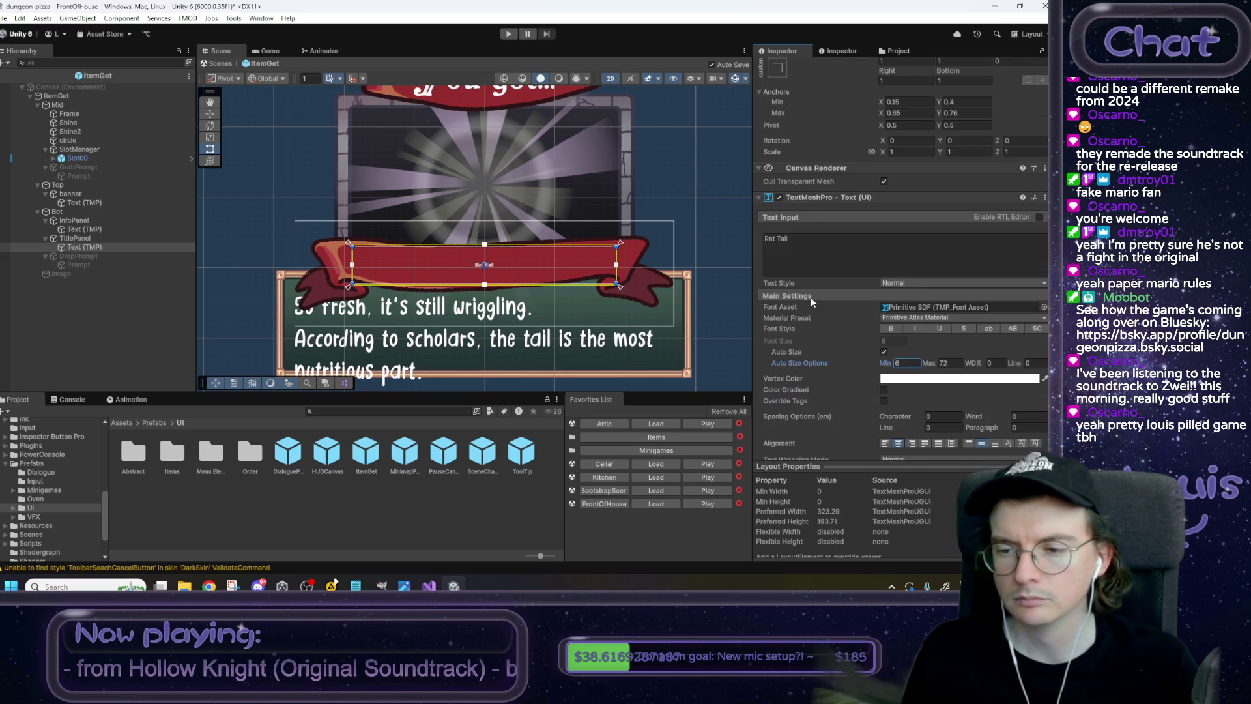
{"action": "scroll", "coordinate": [812, 305], "scroll_direction": "down", "scroll_amount": 2}
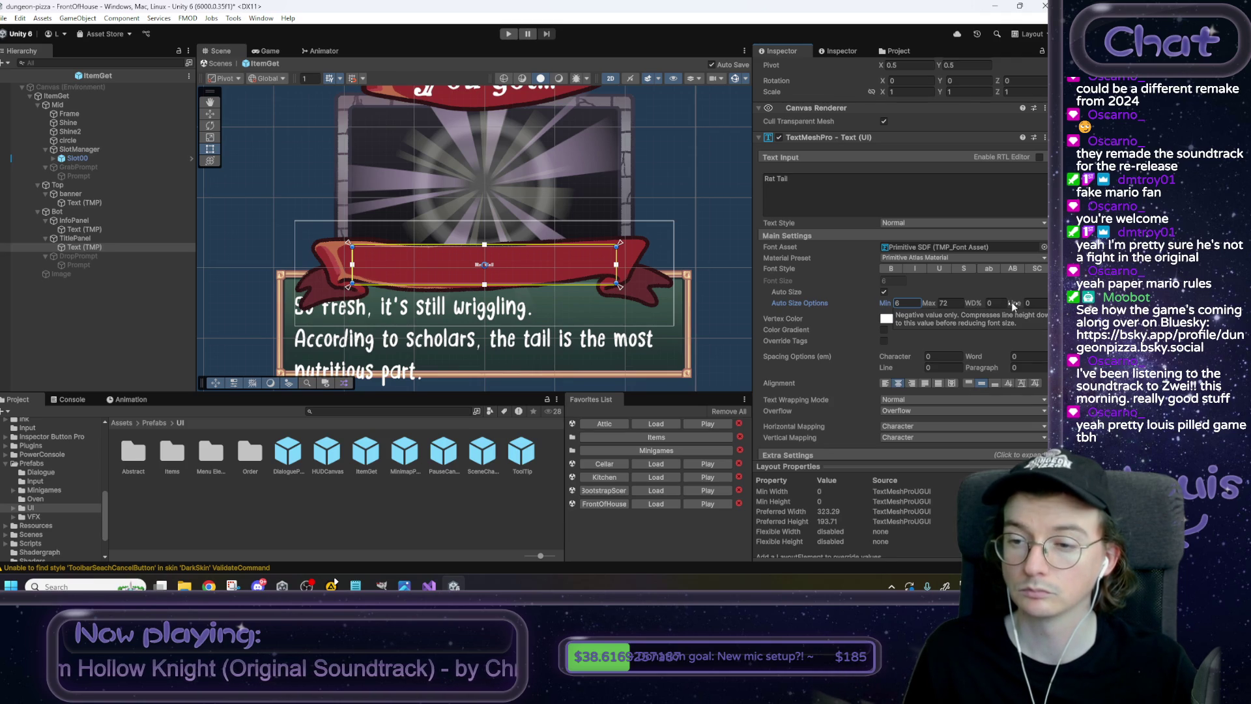
{"action": "scroll", "coordinate": [967, 344], "scroll_direction": "up", "scroll_amount": 4}
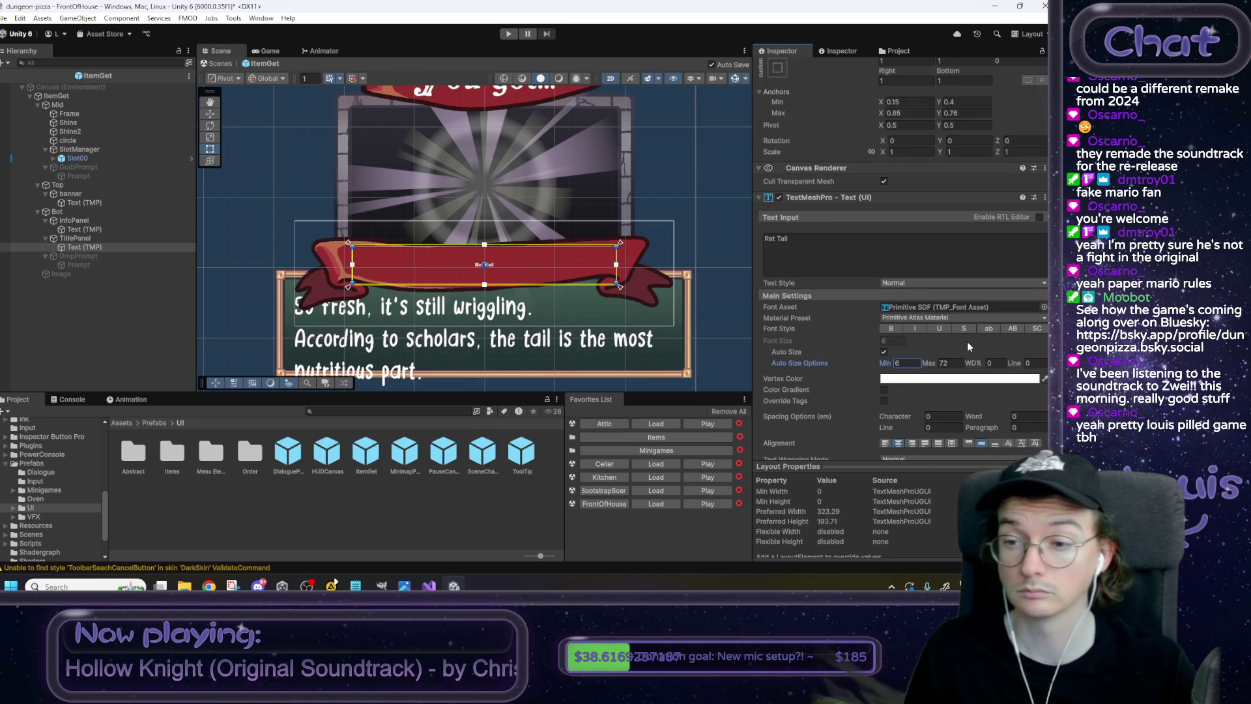
Retype the title text as 'Rat Tail'.
{"action": "left_click", "coordinate": [868, 322]}
{"action": "type", "text": "y"}
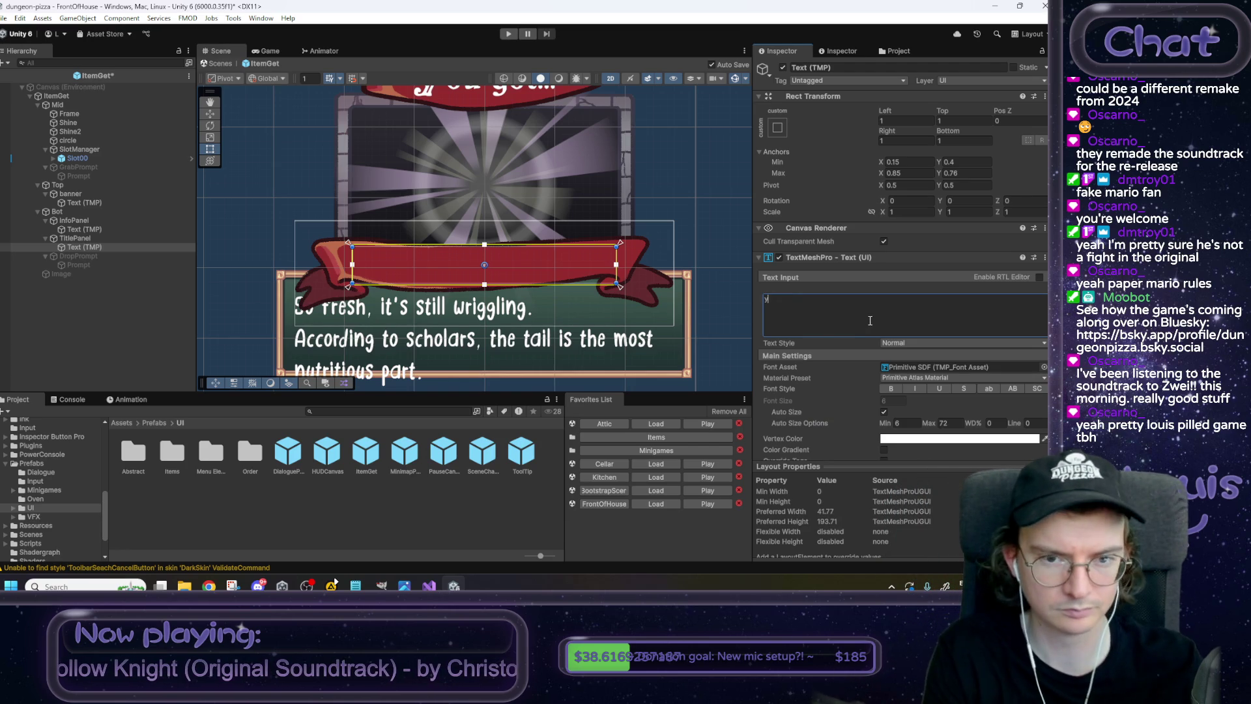
{"action": "key", "text": "BackSpace"}
{"action": "key", "text": "BackSpace"}
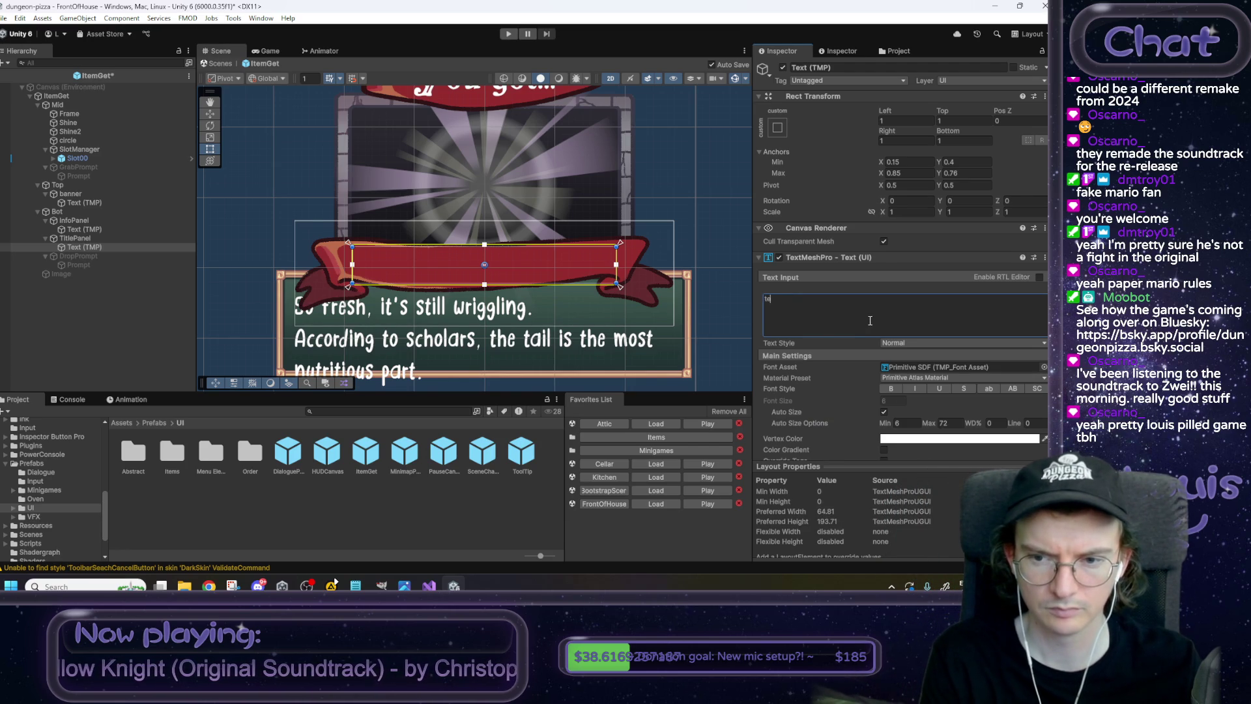
{"action": "key", "text": "BackSpace"}
{"action": "key", "text": "BackSpace"}
{"action": "key", "text": "BackSpace"}
{"action": "type", "text": "Rat Tail"}
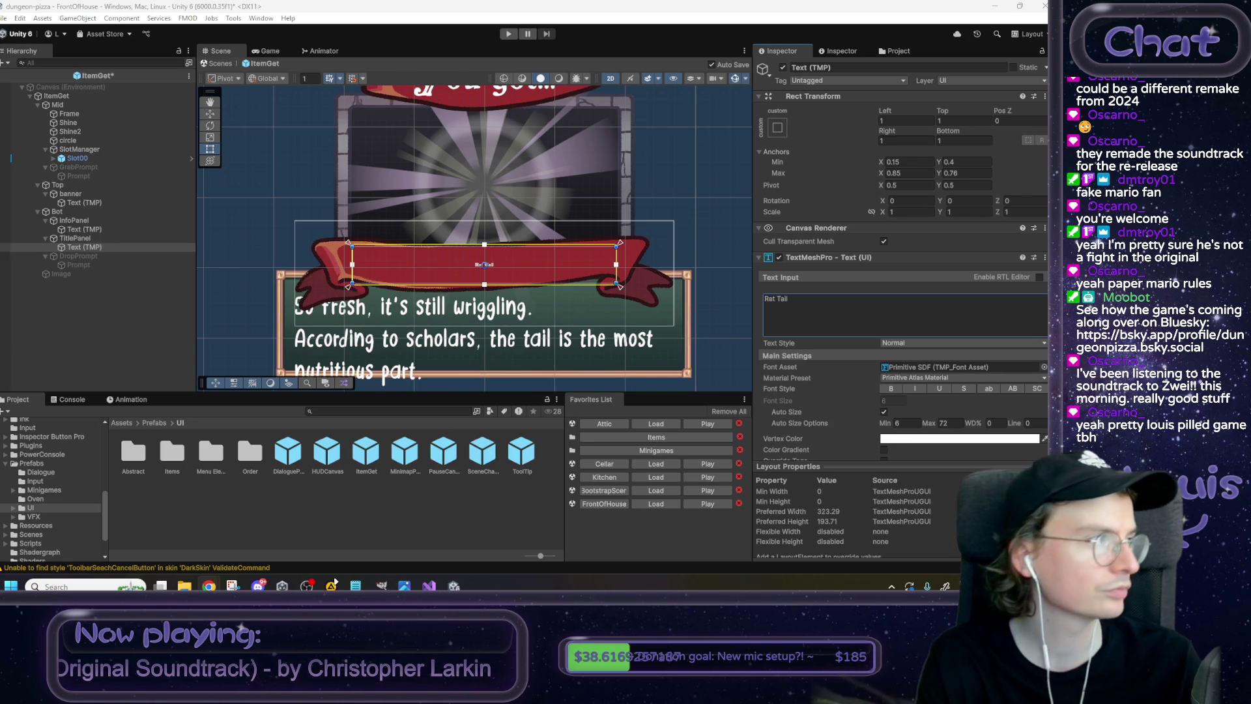
{"action": "left_click", "coordinate": [335, 580]}
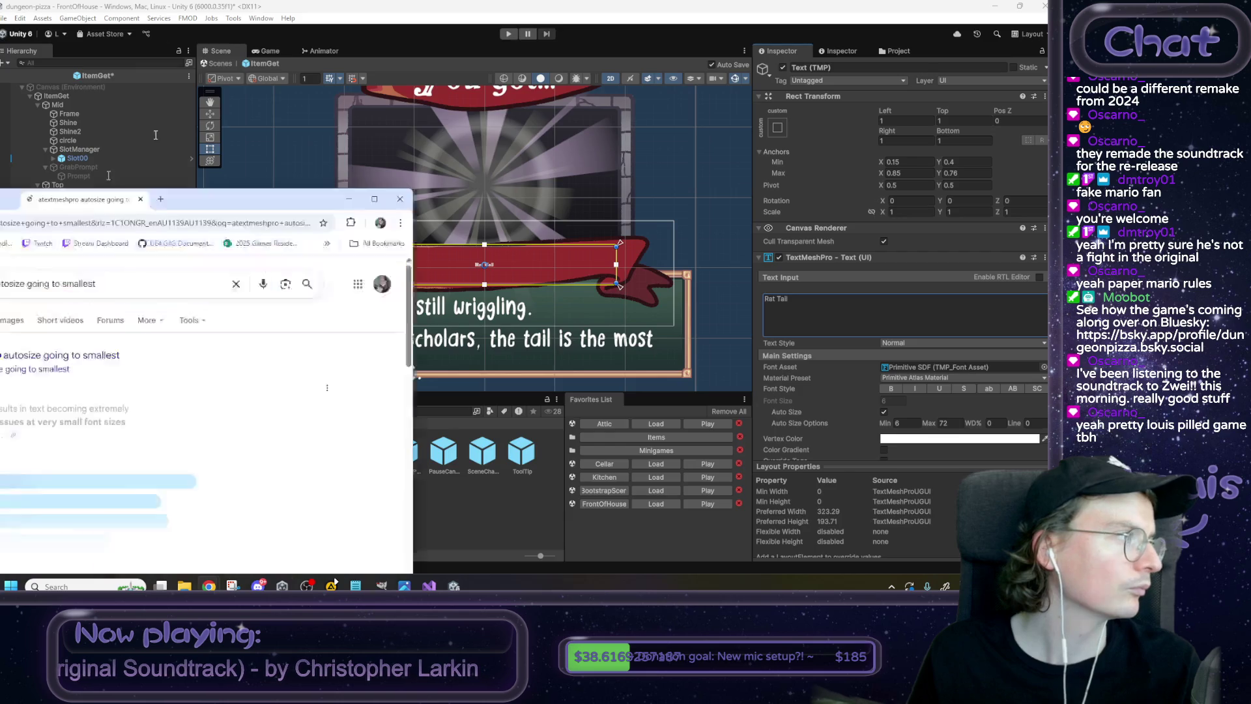
Read through the 'textmeshpro autosize going to smallest' results, then go back to Unity.
{"action": "scroll", "coordinate": [326, 195], "scroll_direction": "down", "scroll_amount": 3}
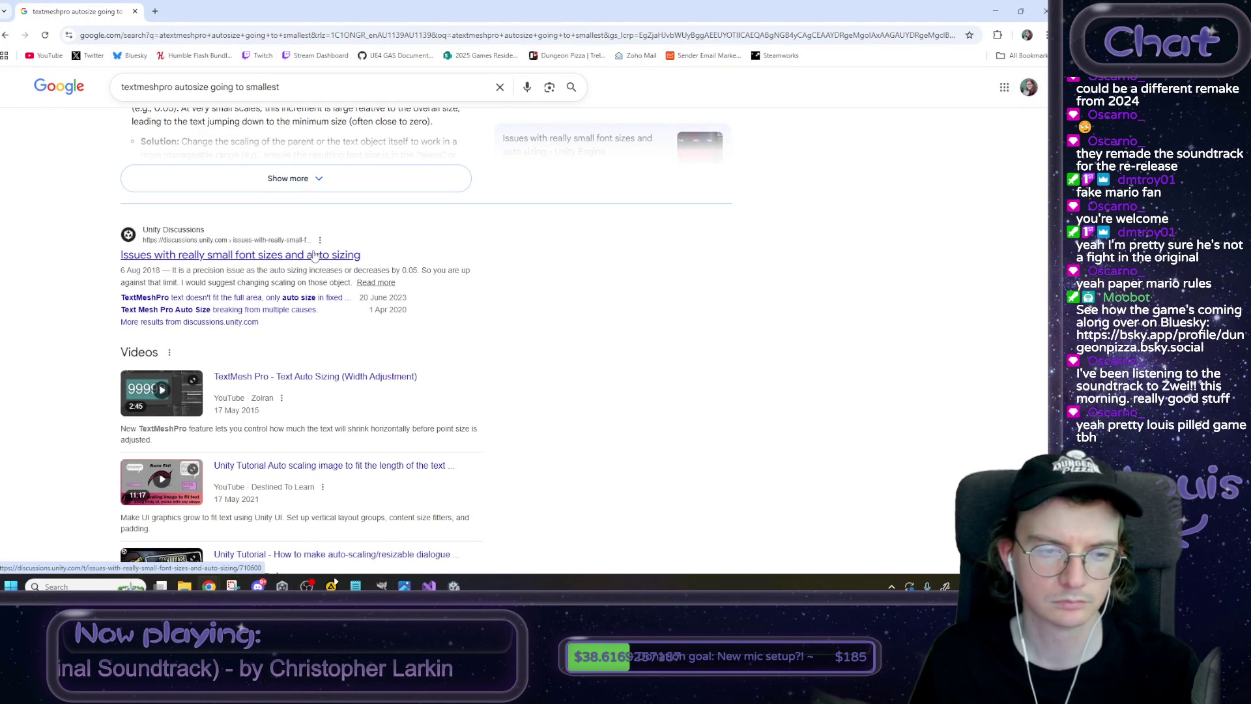
{"action": "scroll", "coordinate": [317, 260], "scroll_direction": "down", "scroll_amount": 3}
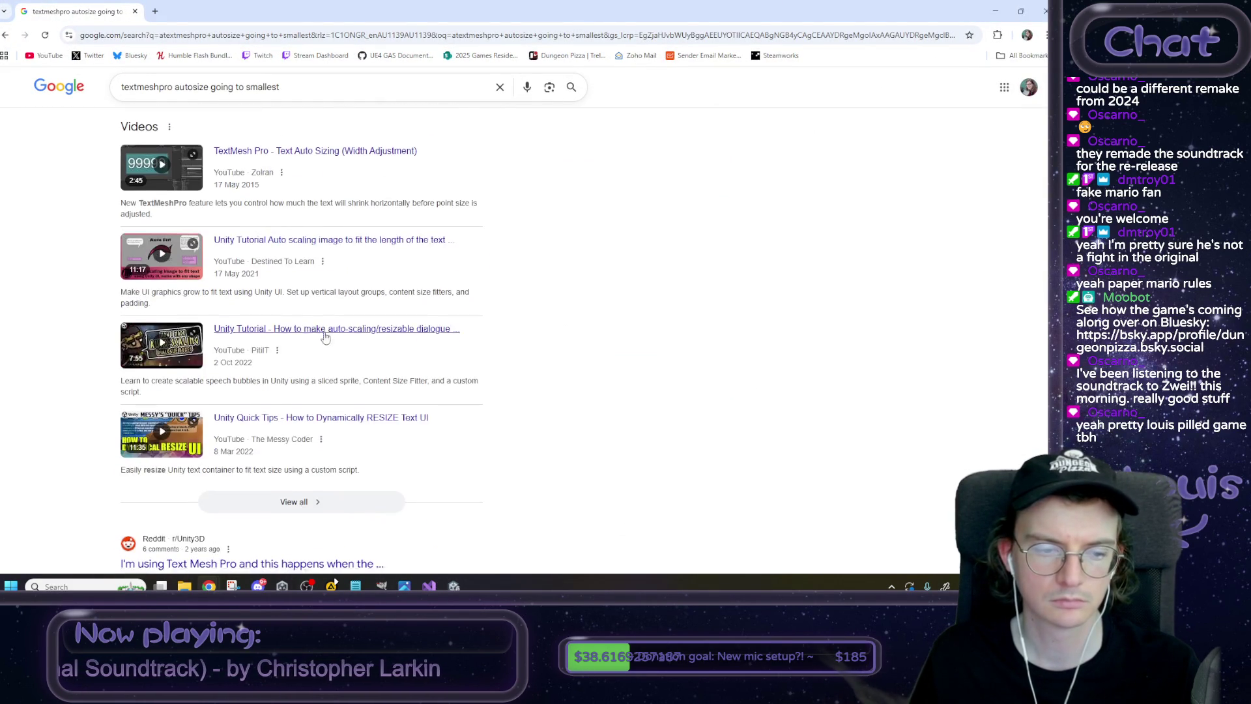
{"action": "scroll", "coordinate": [326, 336], "scroll_direction": "down", "scroll_amount": 3}
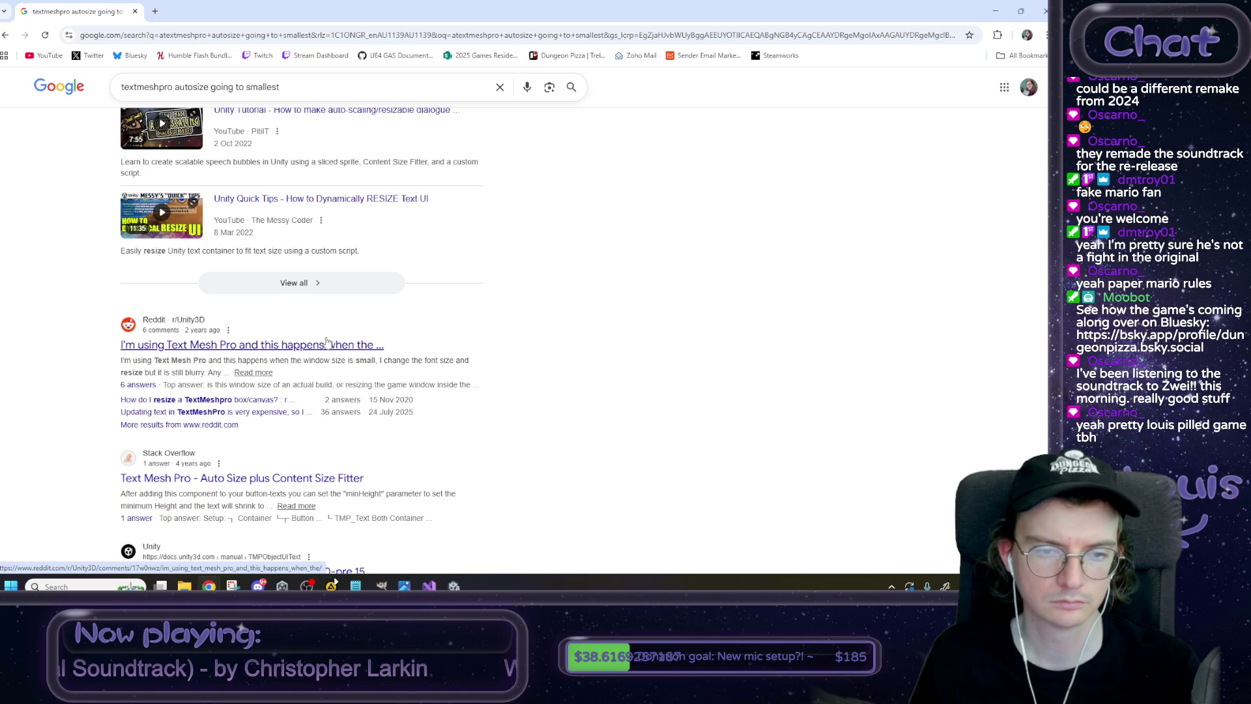
{"action": "scroll", "coordinate": [327, 342], "scroll_direction": "down", "scroll_amount": 4}
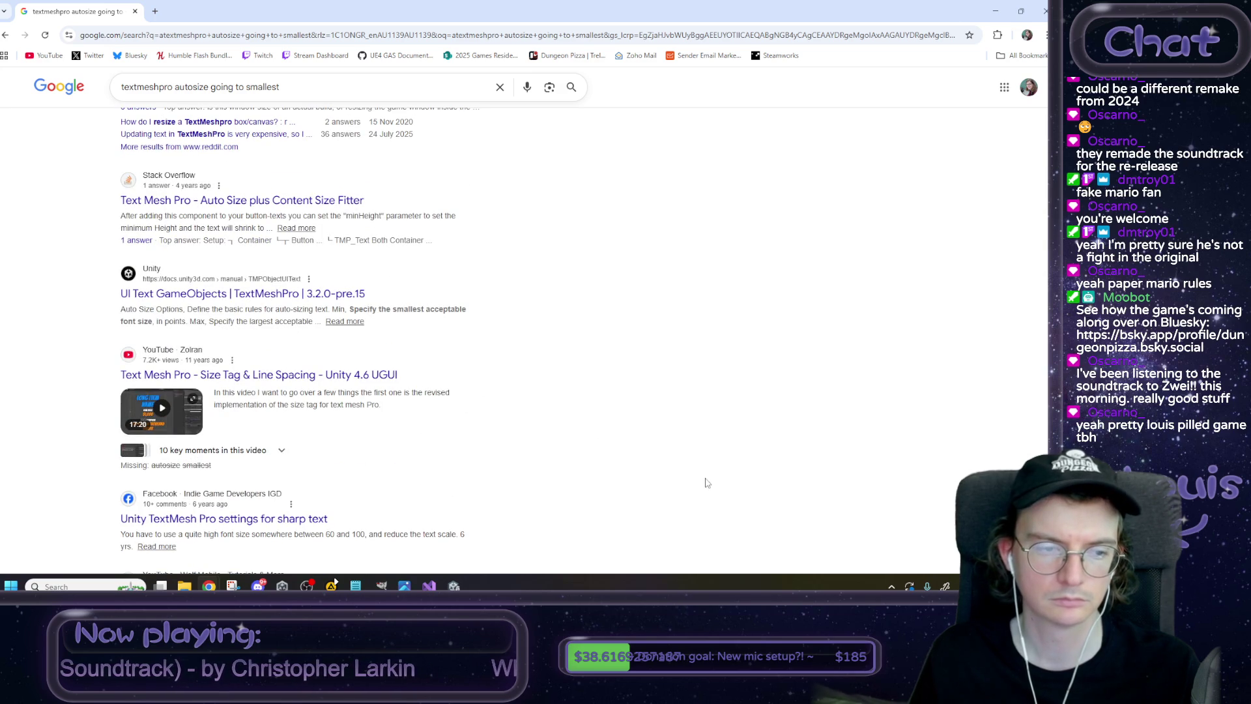
{"action": "scroll", "coordinate": [688, 511], "scroll_direction": "up", "scroll_amount": 15}
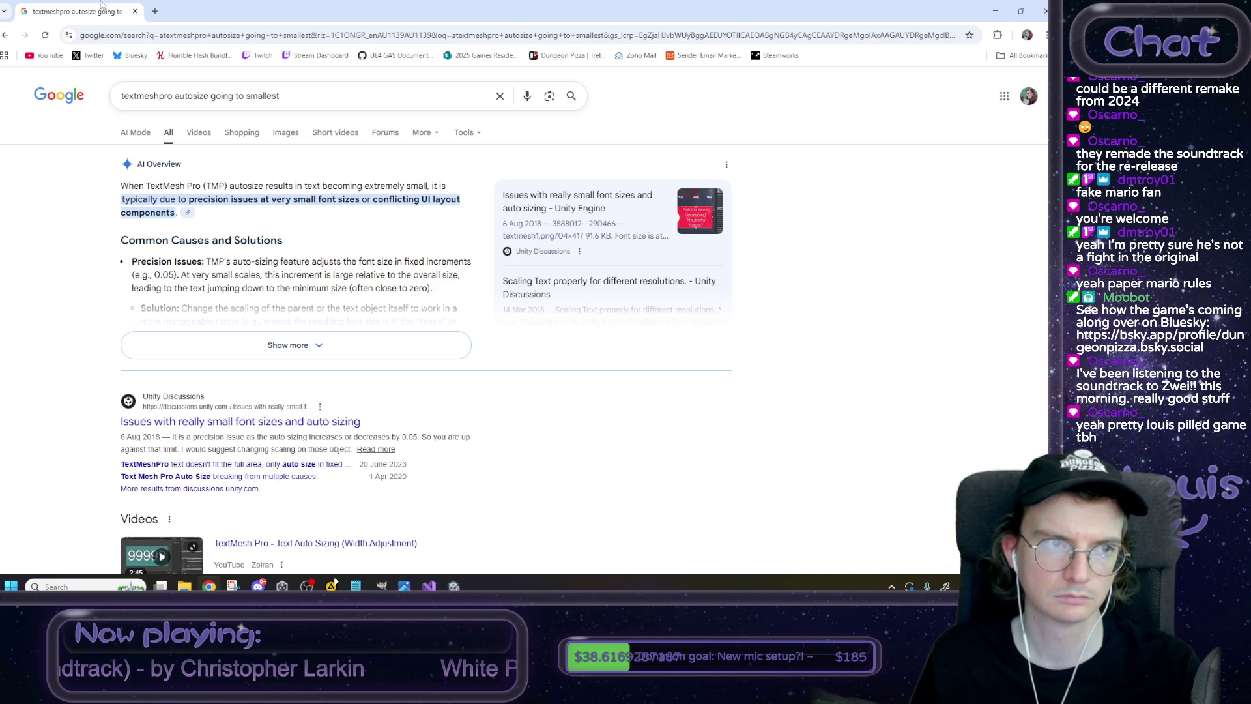
{"action": "key", "text": "alt+Tab"}
{"action": "left_click", "coordinate": [123, 239]}
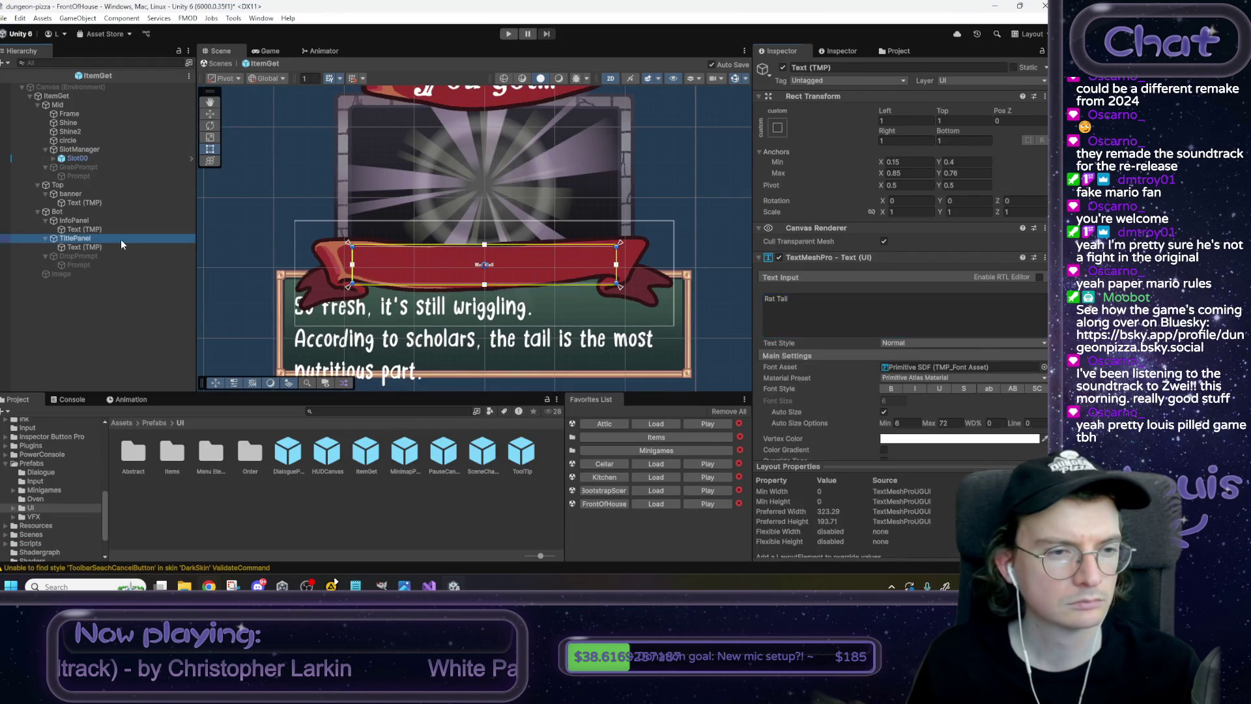
Review the Bot group, ItemGet root, TitlePanel and Rat Tail text layouts.
{"action": "left_click", "coordinate": [88, 212]}
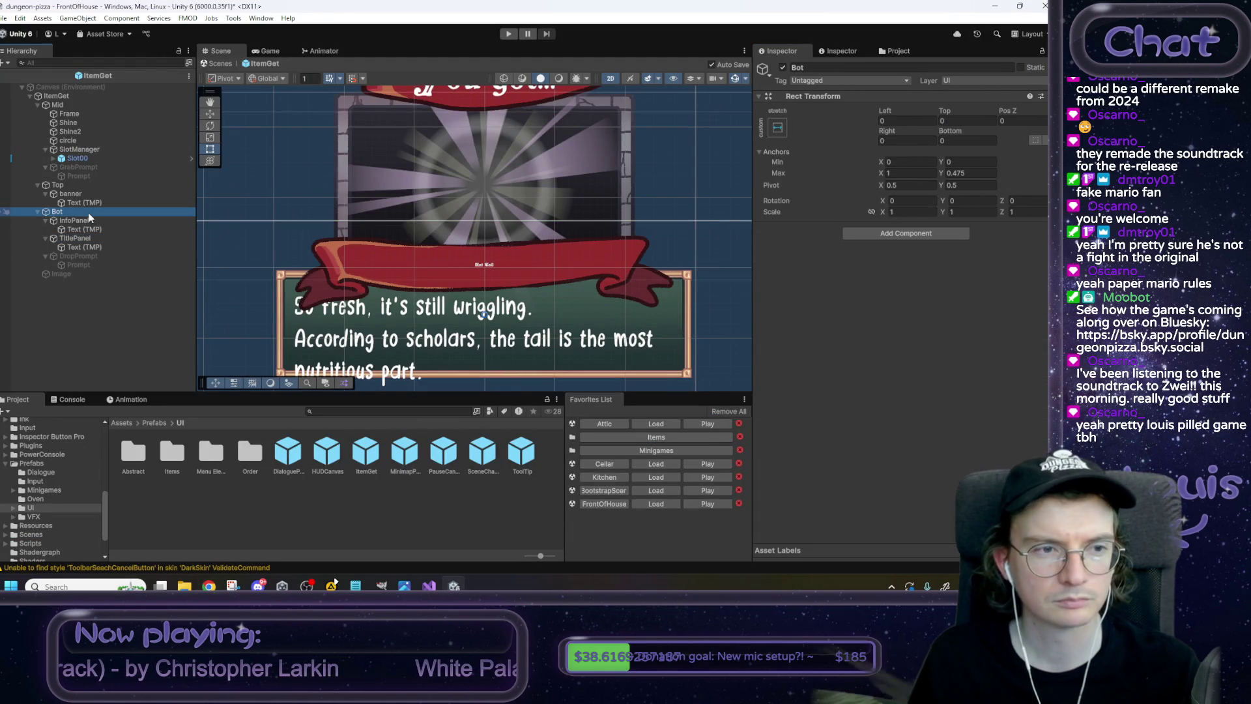
{"action": "key", "text": "f"}
{"action": "scroll", "coordinate": [494, 234], "scroll_direction": "up", "scroll_amount": 1}
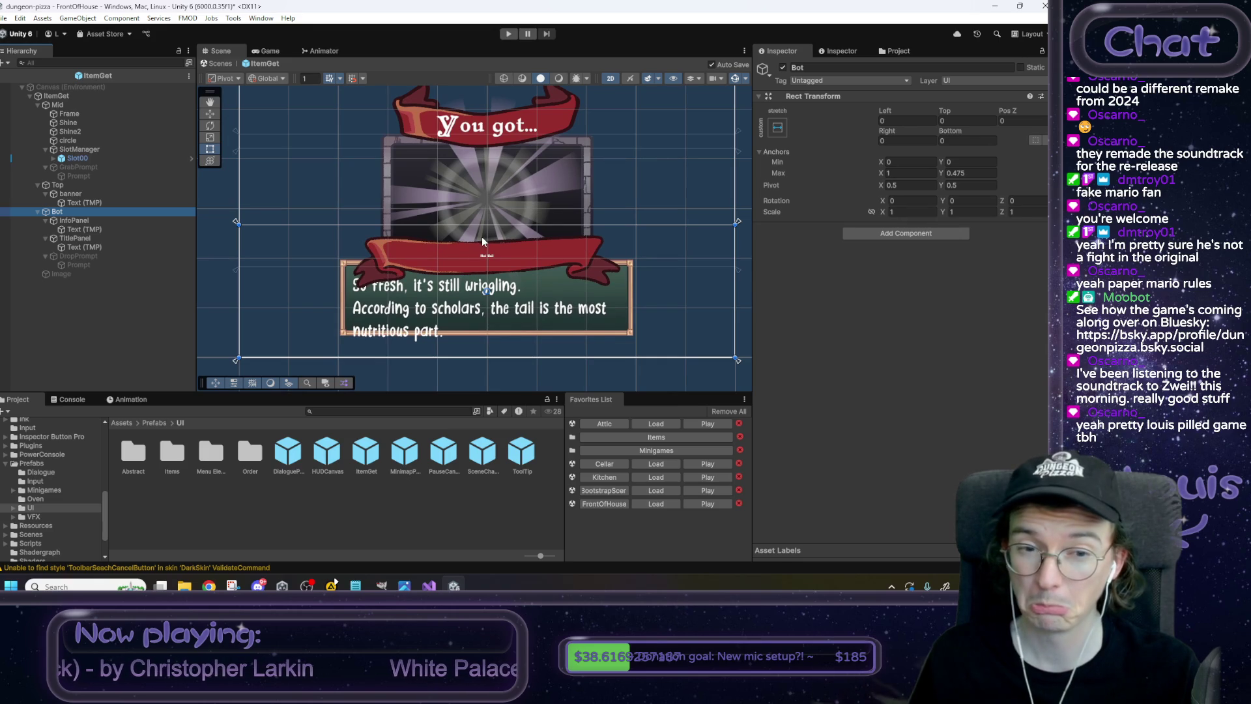
{"action": "left_click", "coordinate": [69, 95]}
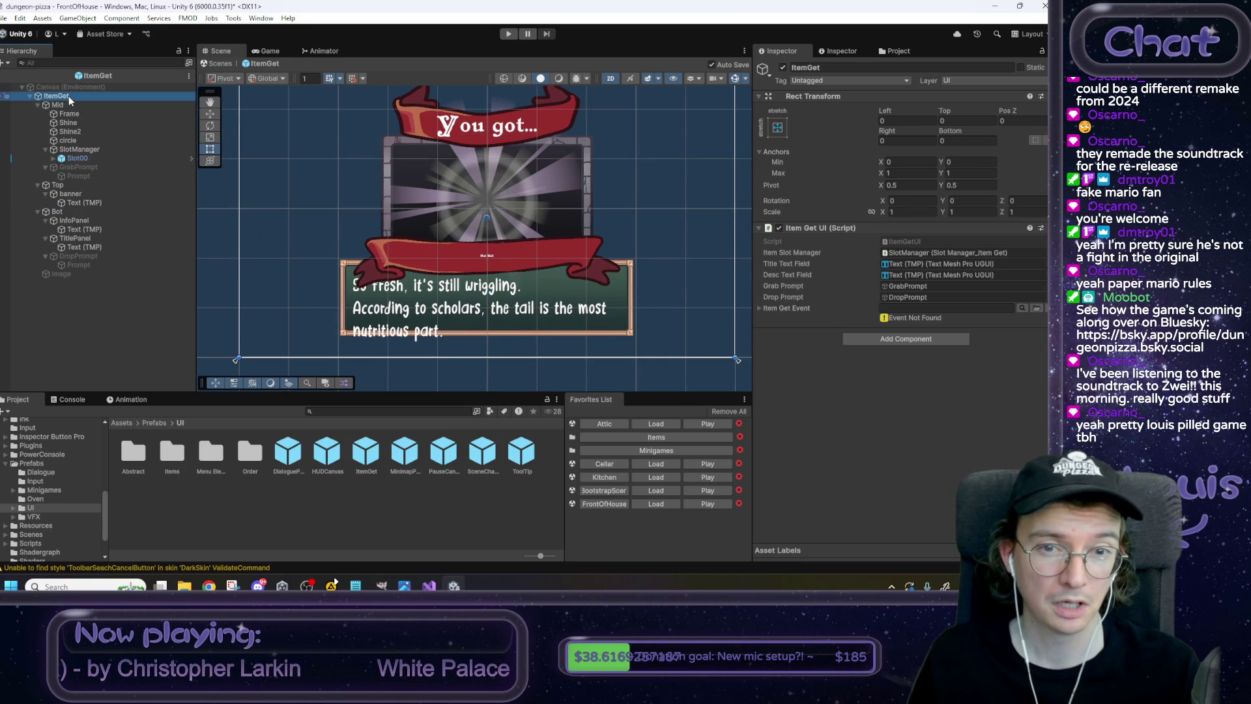
{"action": "left_click", "coordinate": [66, 212]}
{"action": "left_click", "coordinate": [77, 239]}
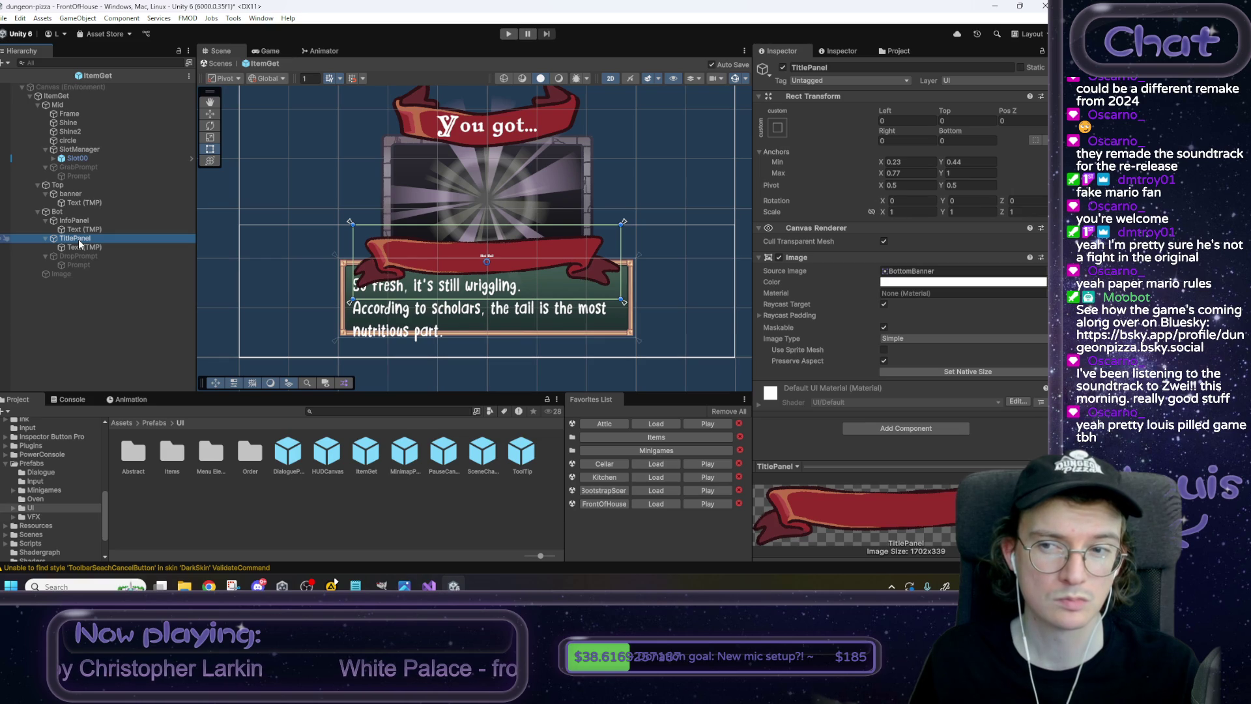
{"action": "left_click", "coordinate": [87, 245]}
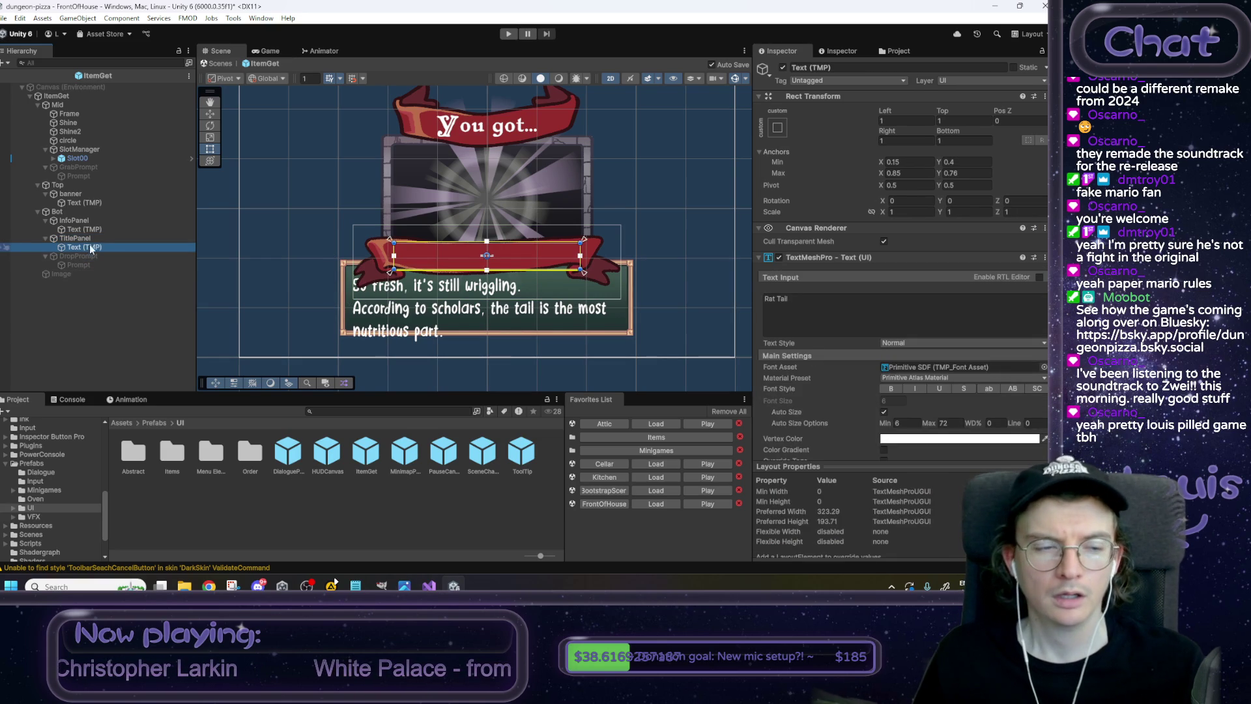
Add a TextMeshPro text under TitlePanel, keeping the default name New Text.
{"action": "right_click", "coordinate": [90, 239]}
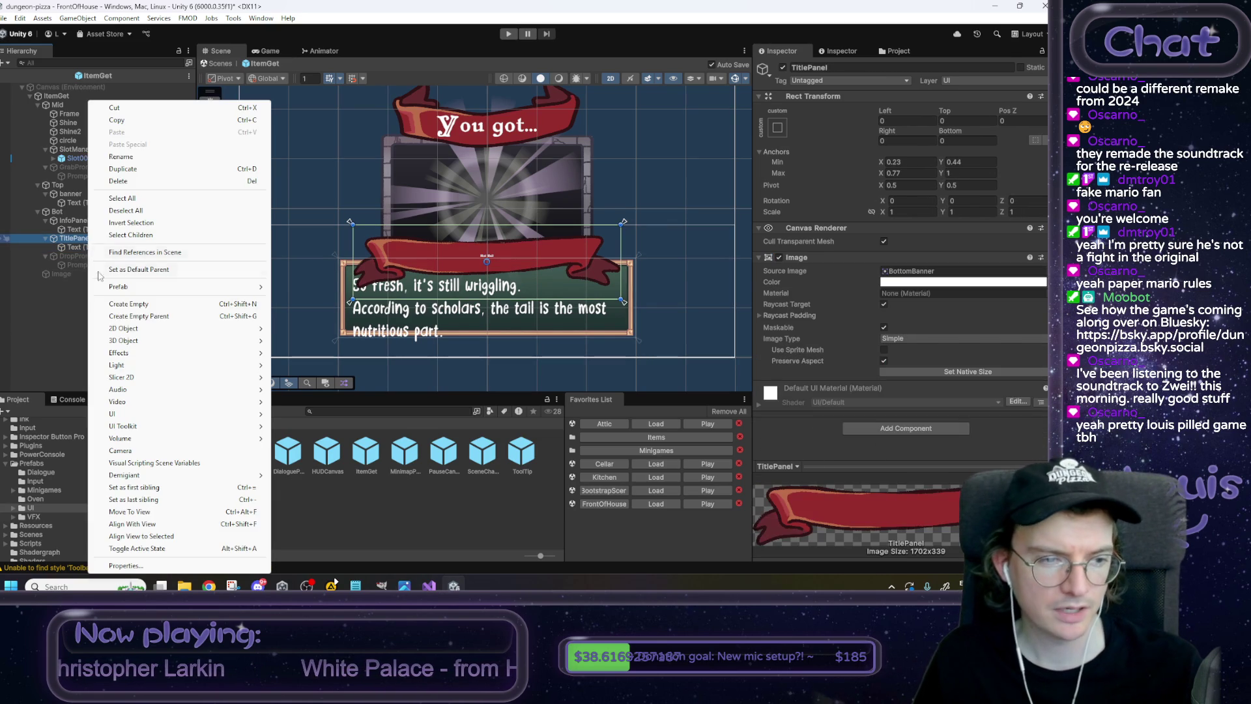
{"action": "mouse_move", "coordinate": [159, 417]}
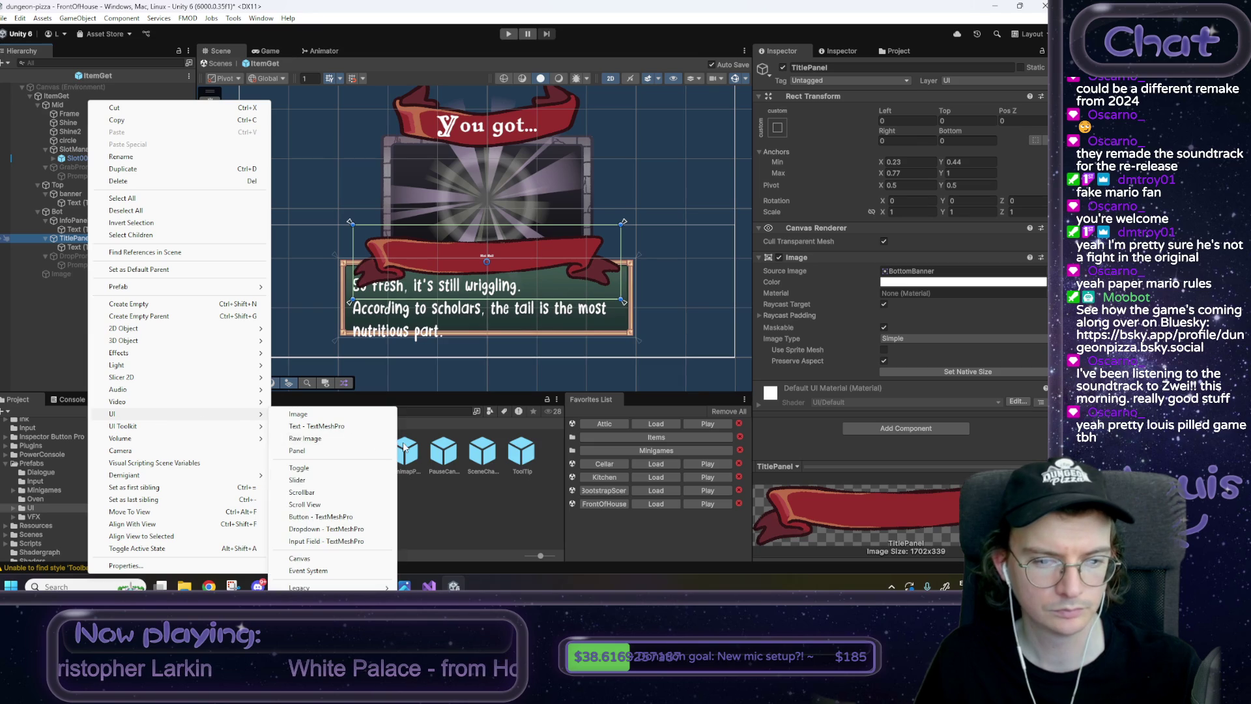
{"action": "left_click", "coordinate": [319, 427]}
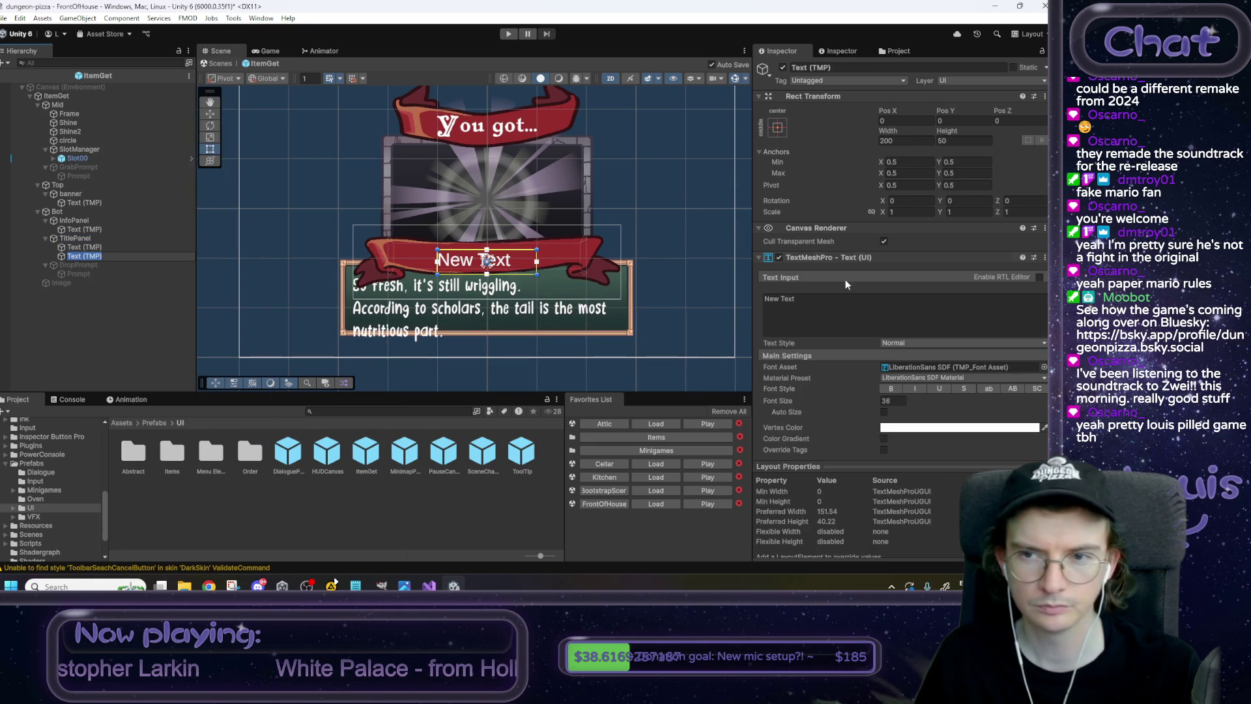
{"action": "key", "text": "Return"}
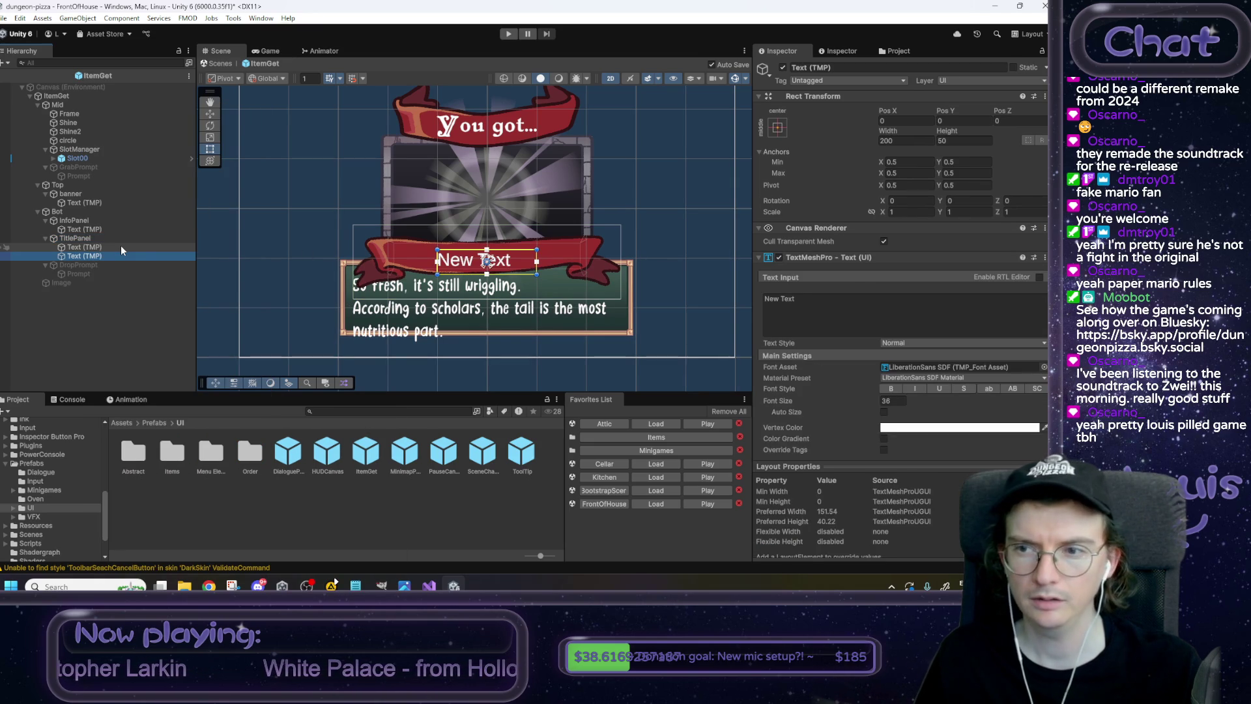
{"action": "left_click", "coordinate": [101, 246]}
Give New Text stretched anchors with Left, Top, Right and Bottom all at 0.
{"action": "right_click", "coordinate": [791, 155]}
{"action": "left_click", "coordinate": [847, 189]}
{"action": "left_click", "coordinate": [120, 257]}
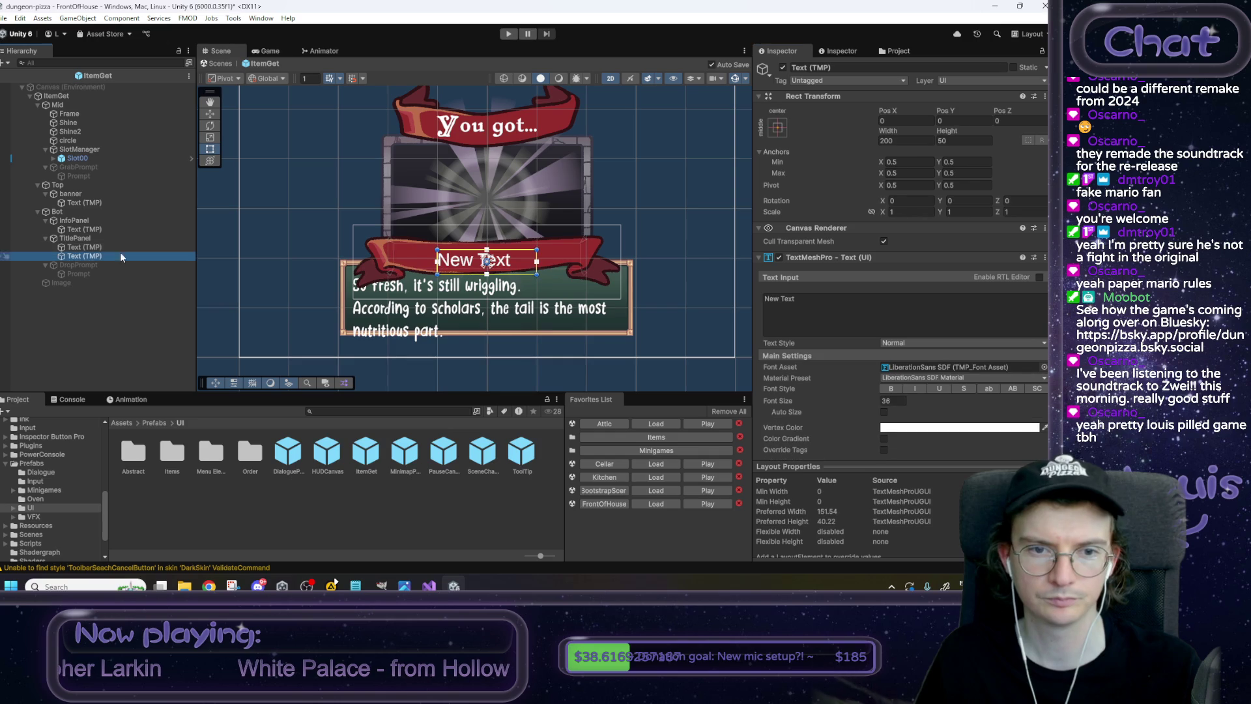
{"action": "right_click", "coordinate": [783, 156]}
{"action": "left_click", "coordinate": [814, 205]}
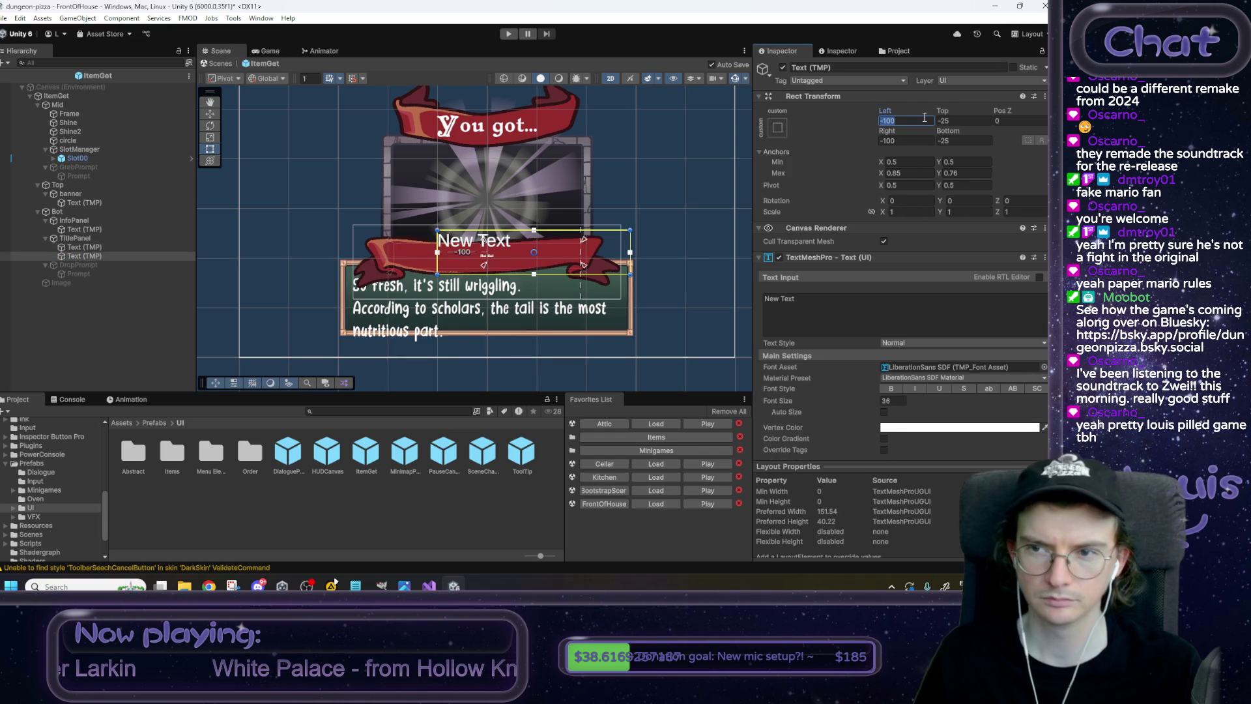
{"action": "type", "text": "0"}
{"action": "key", "text": "Tab"}
{"action": "type", "text": "0"}
{"action": "key", "text": "Tab"}
{"action": "key", "text": "Tab"}
{"action": "type", "text": "0"}
{"action": "key", "text": "Tab"}
{"action": "type", "text": "0"}
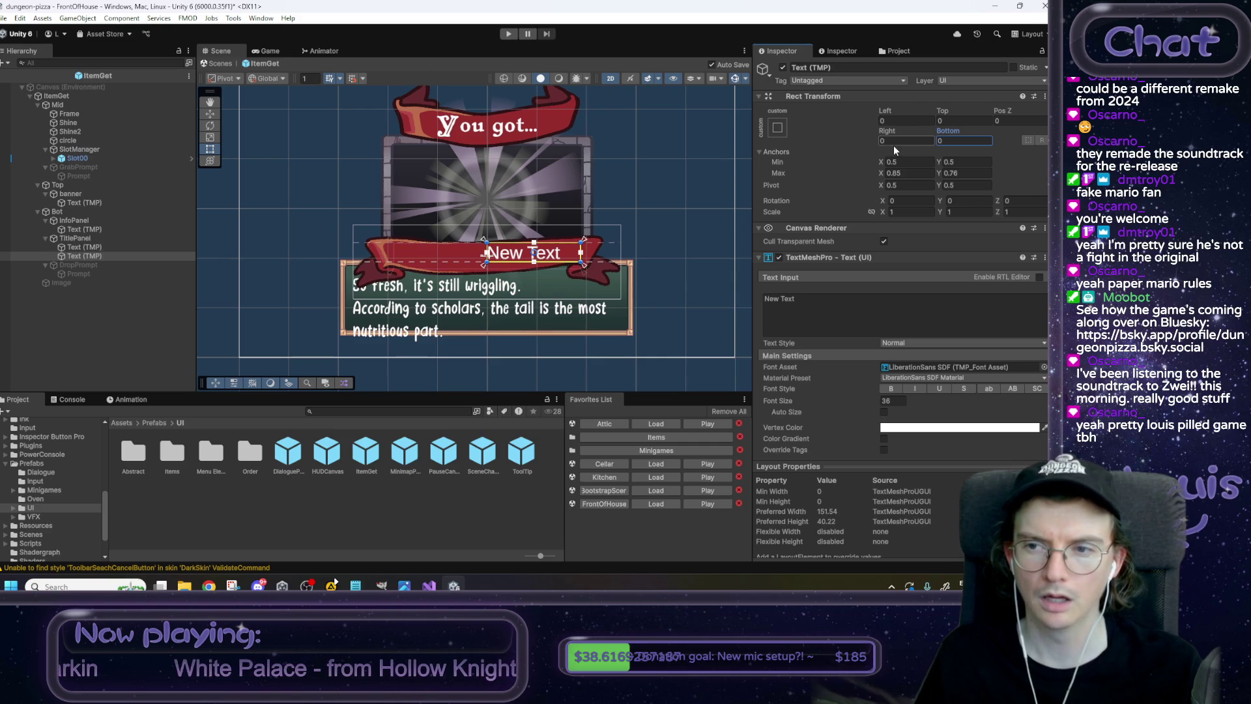
Match New Text's anchors to the Rat Tail text (0.15–0.85 by 0.4–0.76) and enable Auto Size.
{"action": "left_click", "coordinate": [111, 237]}
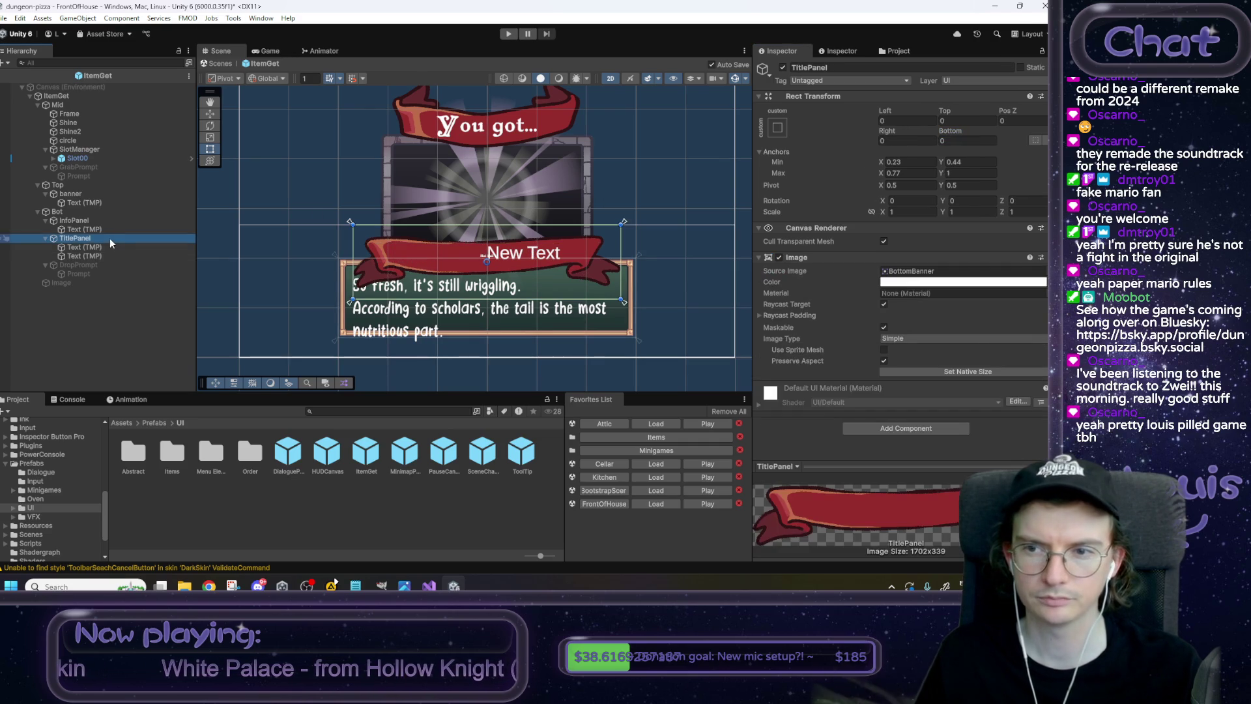
{"action": "left_click", "coordinate": [103, 253]}
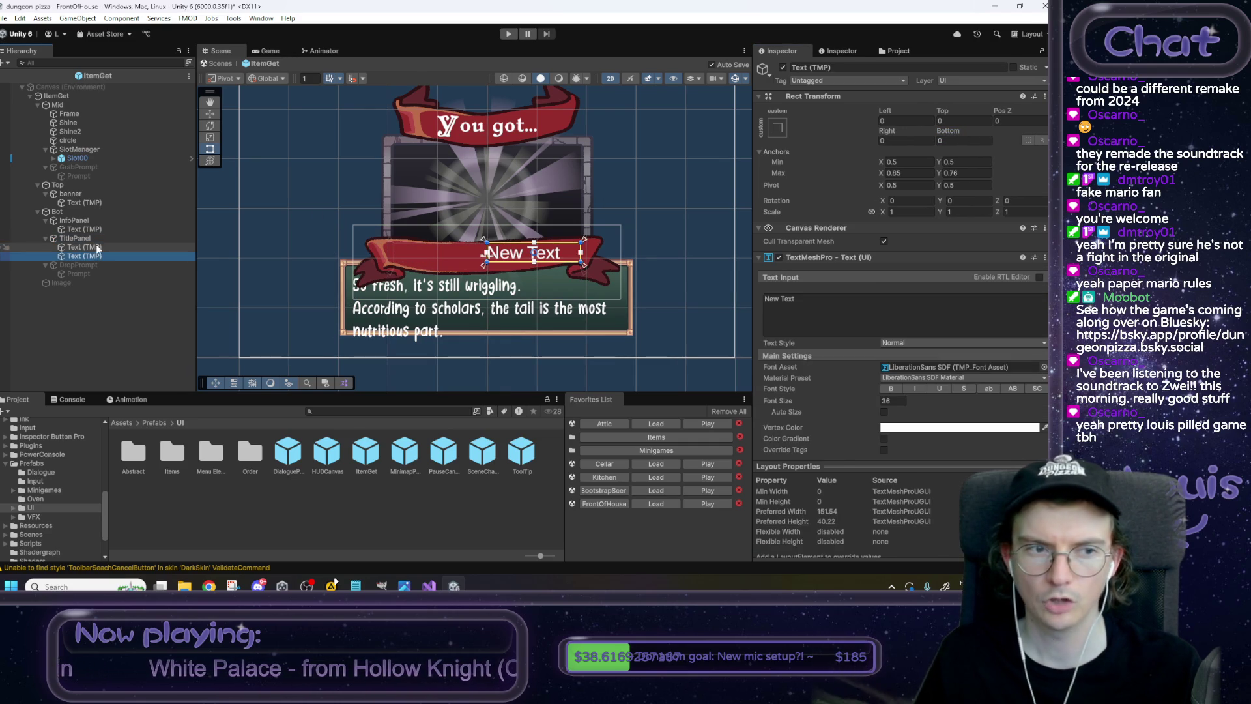
{"action": "left_click", "coordinate": [92, 238]}
{"action": "left_click", "coordinate": [909, 162]}
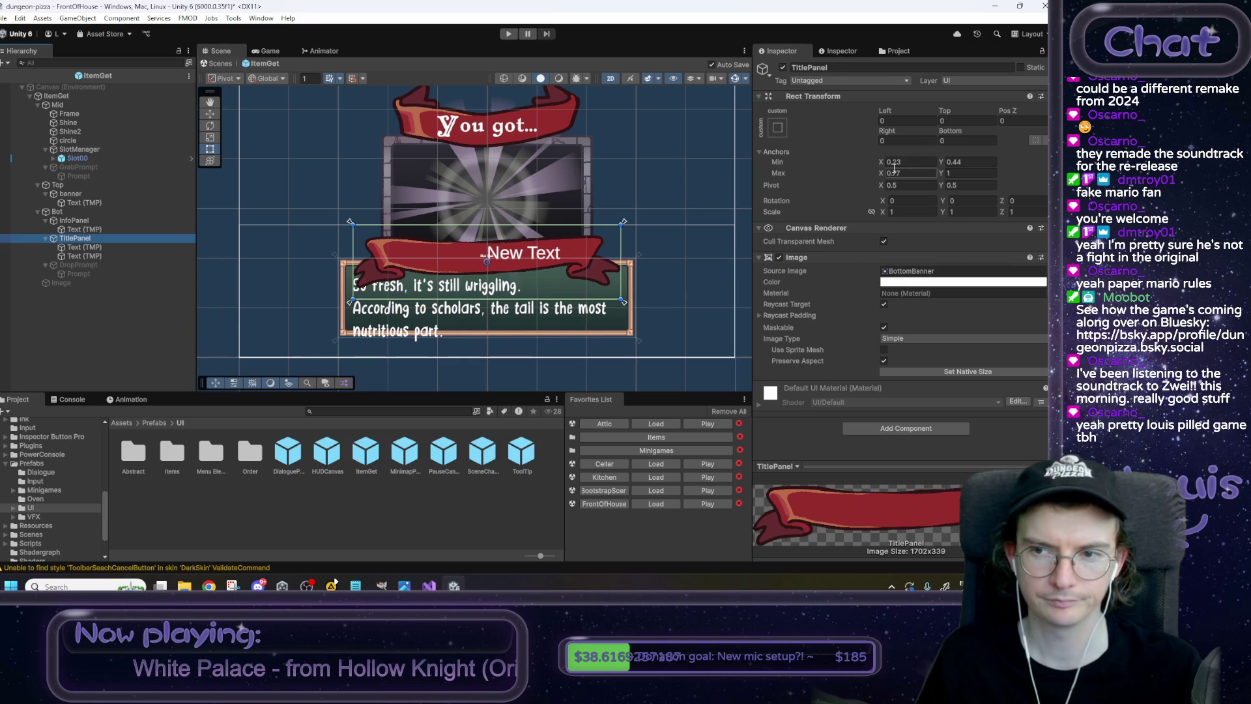
{"action": "left_click", "coordinate": [97, 245]}
{"action": "left_click", "coordinate": [900, 171]}
{"action": "left_click", "coordinate": [127, 254]}
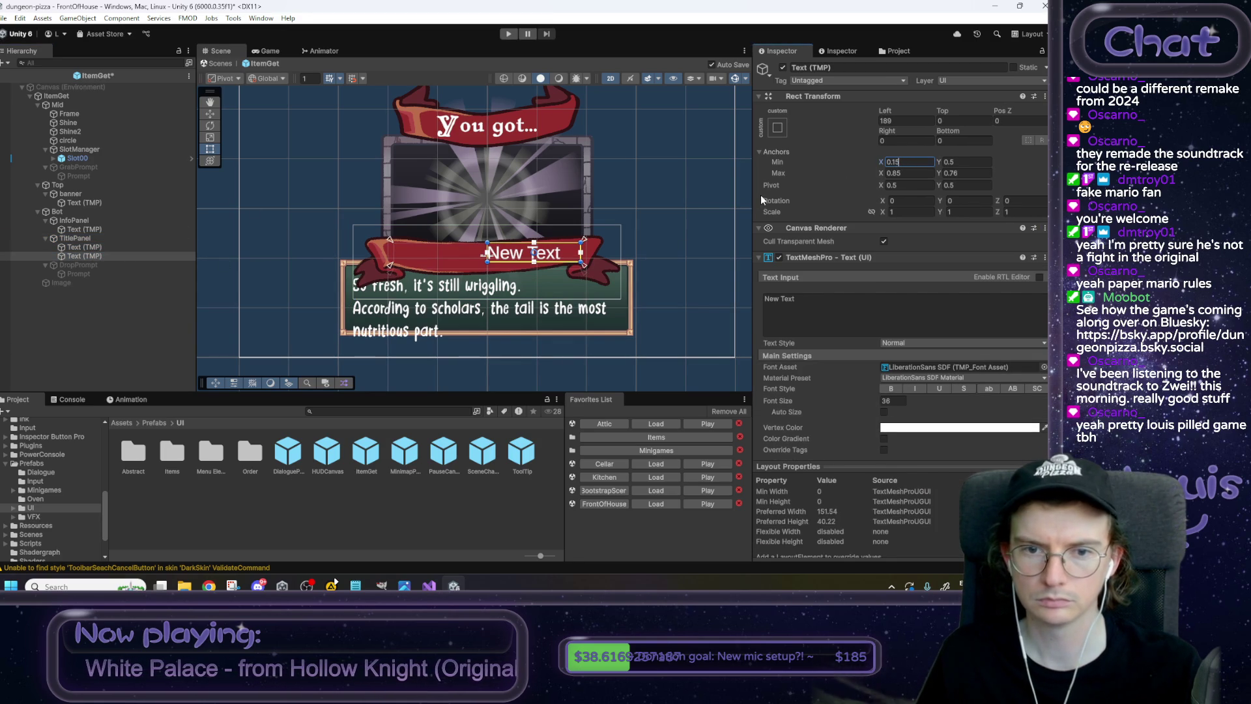
{"action": "left_click", "coordinate": [98, 248]}
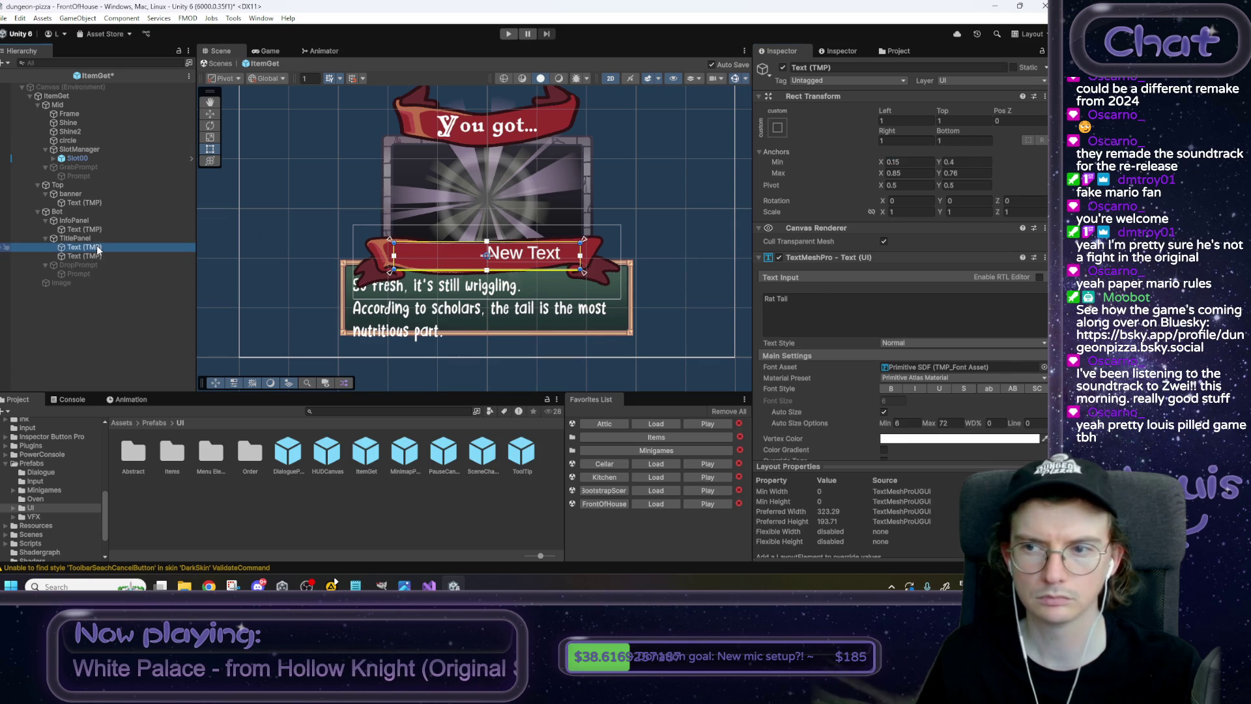
{"action": "left_click", "coordinate": [98, 256]}
{"action": "left_click", "coordinate": [972, 161]}
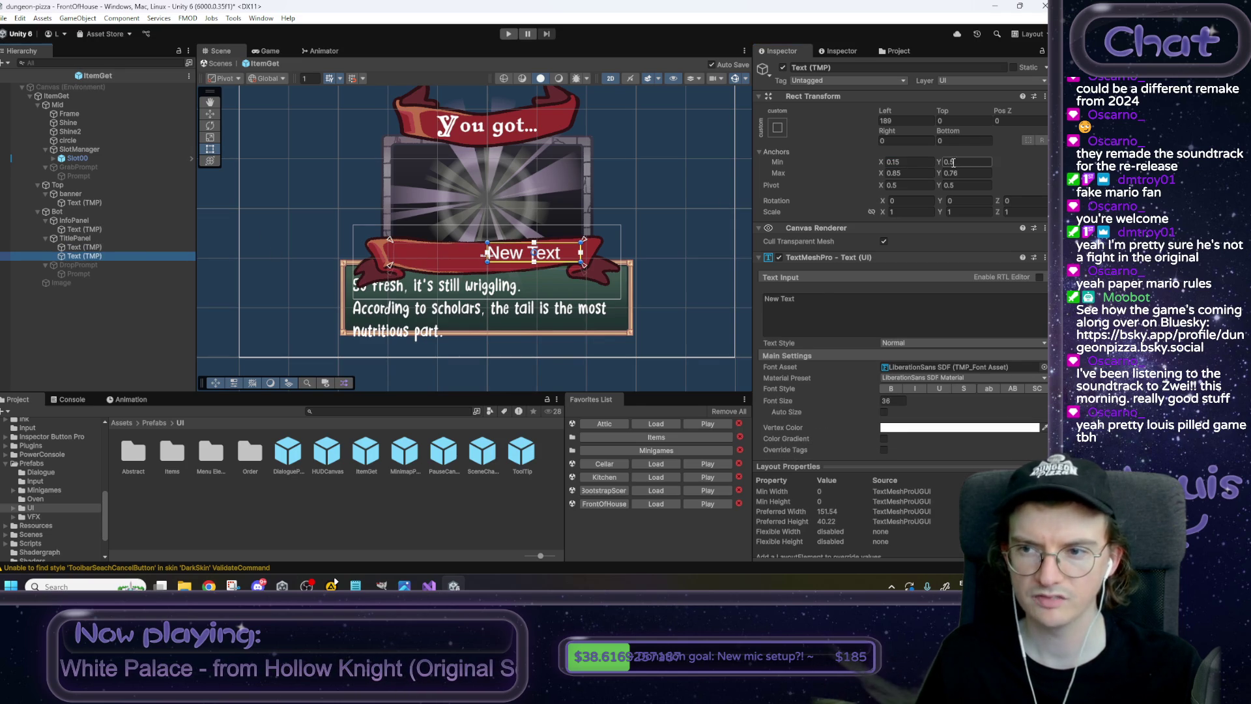
{"action": "type", "text": "0"}
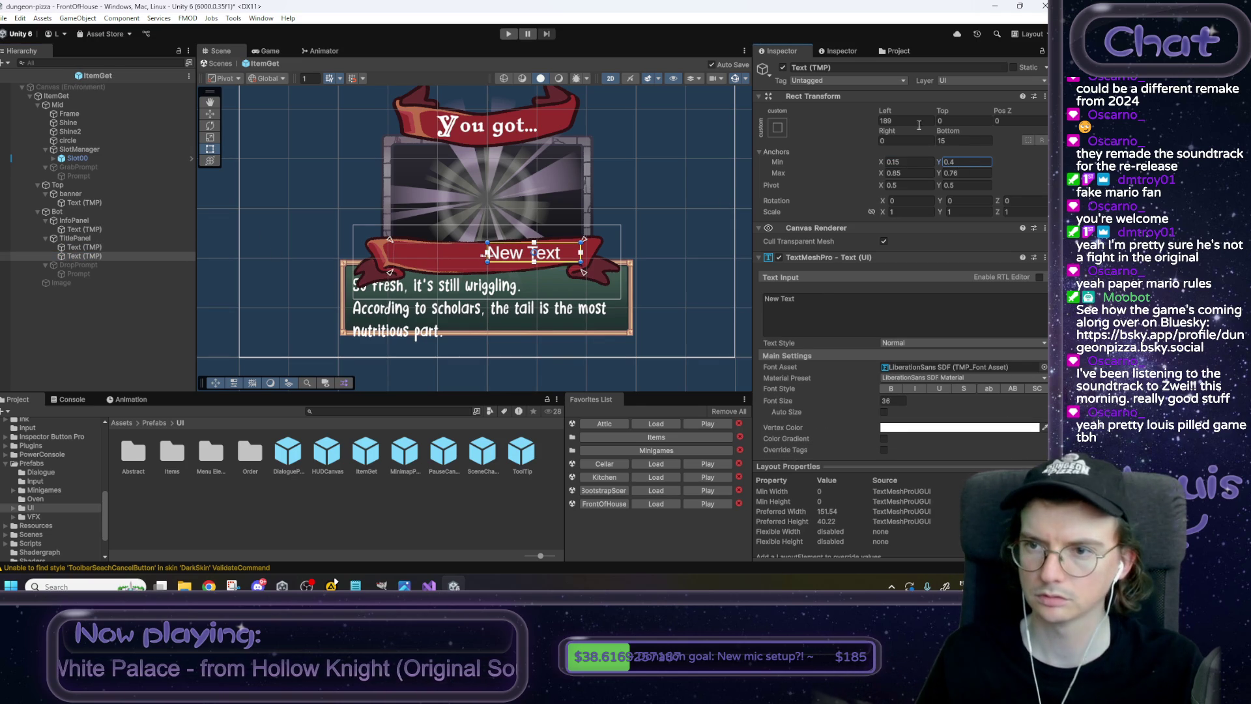
{"action": "type", "text": "0"}
{"action": "key", "text": "Tab"}
{"action": "key", "text": "Tab"}
{"action": "key", "text": "Tab"}
{"action": "type", "text": "0"}
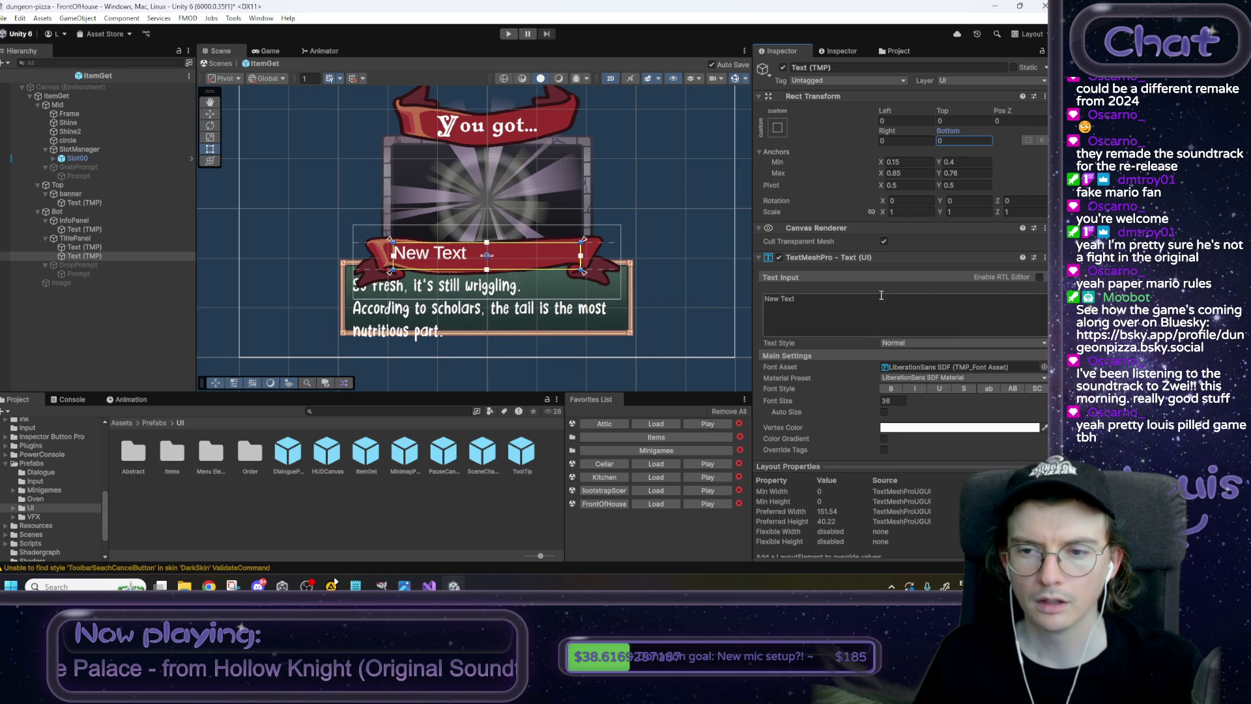
{"action": "scroll", "coordinate": [904, 299], "scroll_direction": "down", "scroll_amount": 2}
{"action": "left_click", "coordinate": [884, 353]}
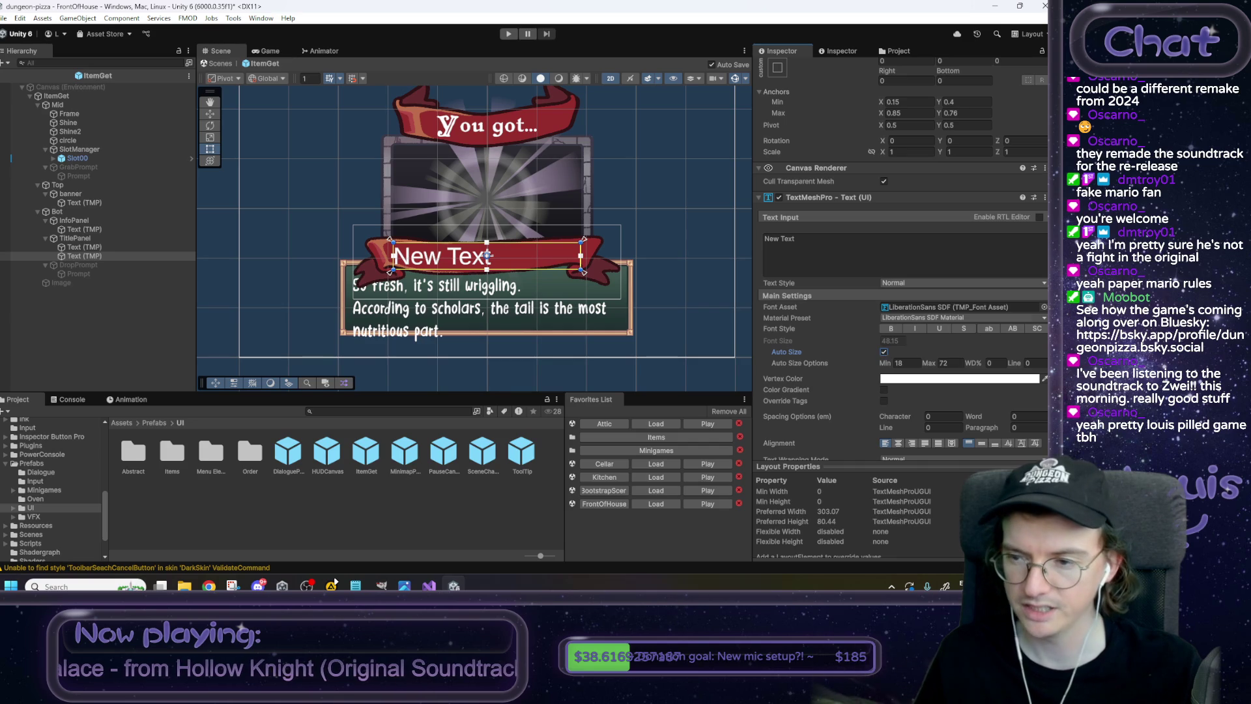
Give the new banner text the Primitive SDF font, the text 'Rat Tail', and centre alignment.
{"action": "left_click", "coordinate": [1044, 307]}
{"action": "left_click", "coordinate": [869, 266]}
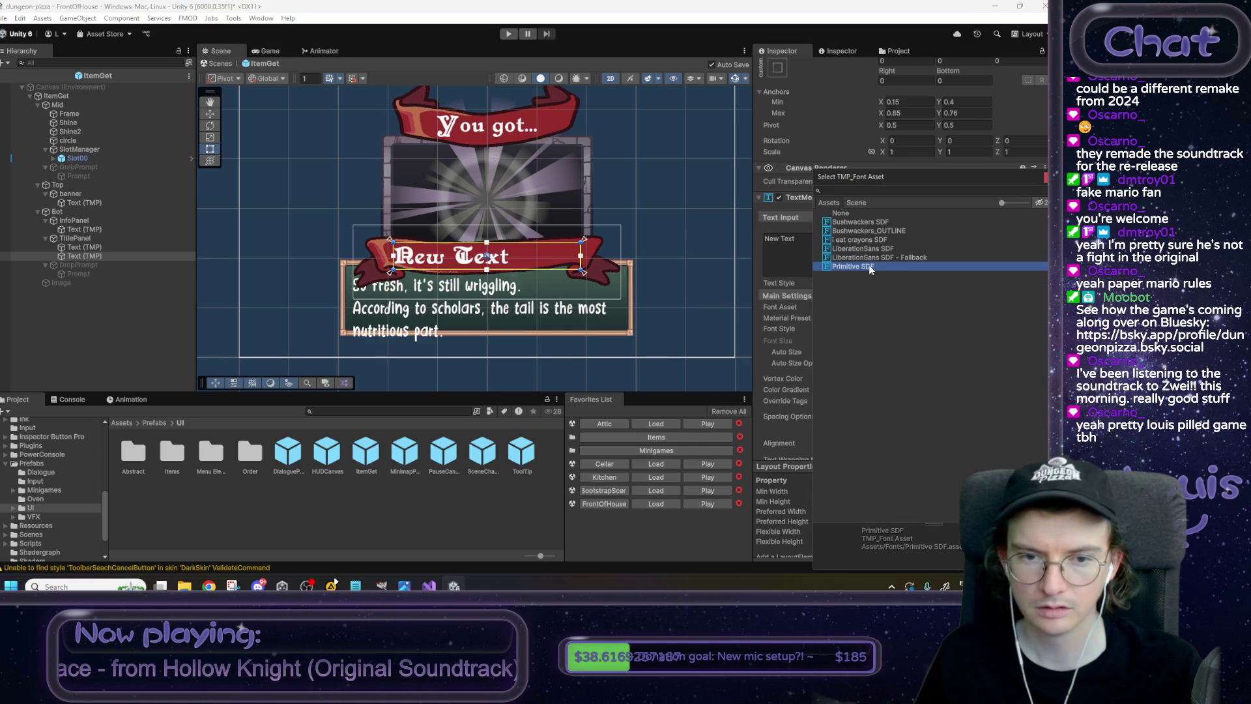
{"action": "double_click", "coordinate": [869, 266]}
{"action": "left_click", "coordinate": [799, 245]}
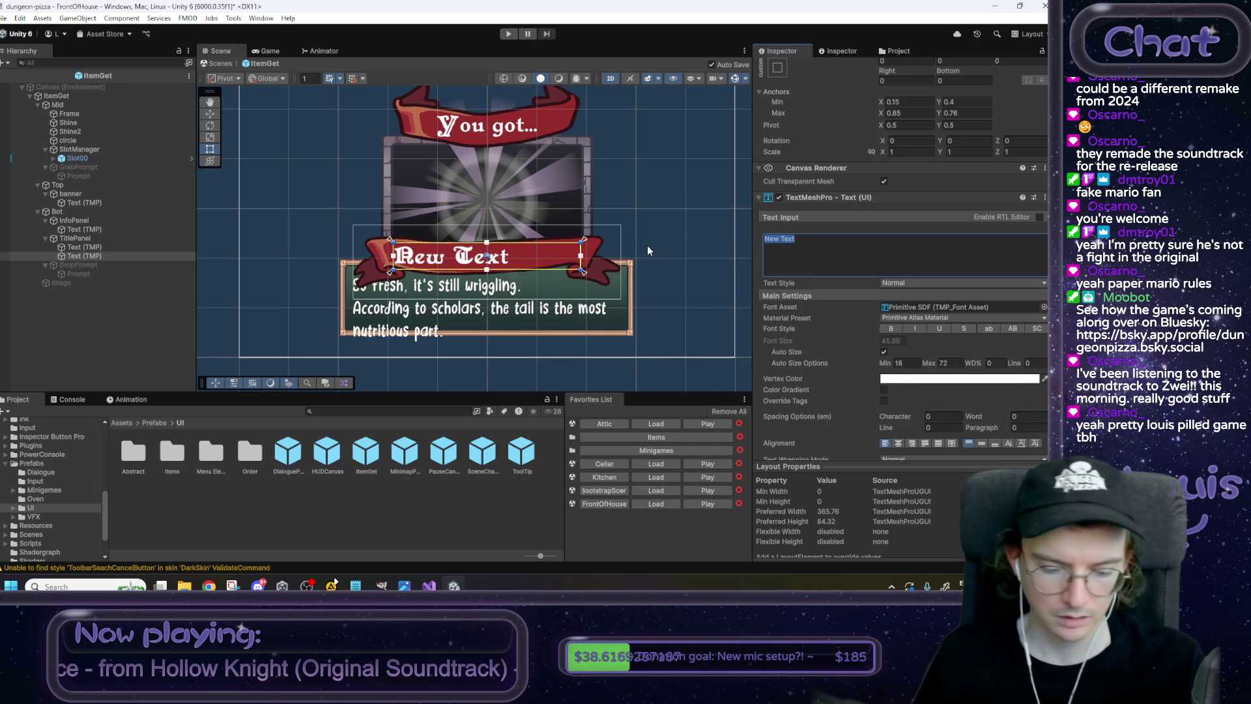
{"action": "type", "text": "Rat R"}
{"action": "key", "text": "BackSpace"}
{"action": "type", "text": "Tail"}
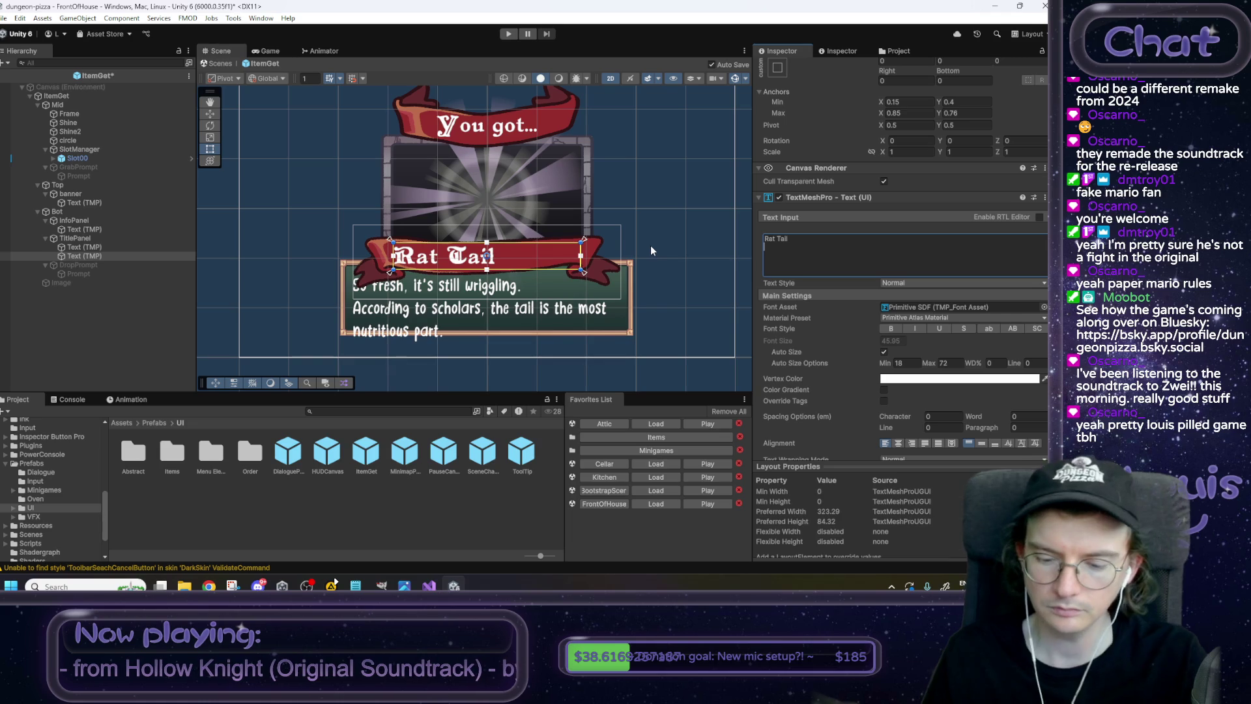
{"action": "left_click", "coordinate": [898, 443]}
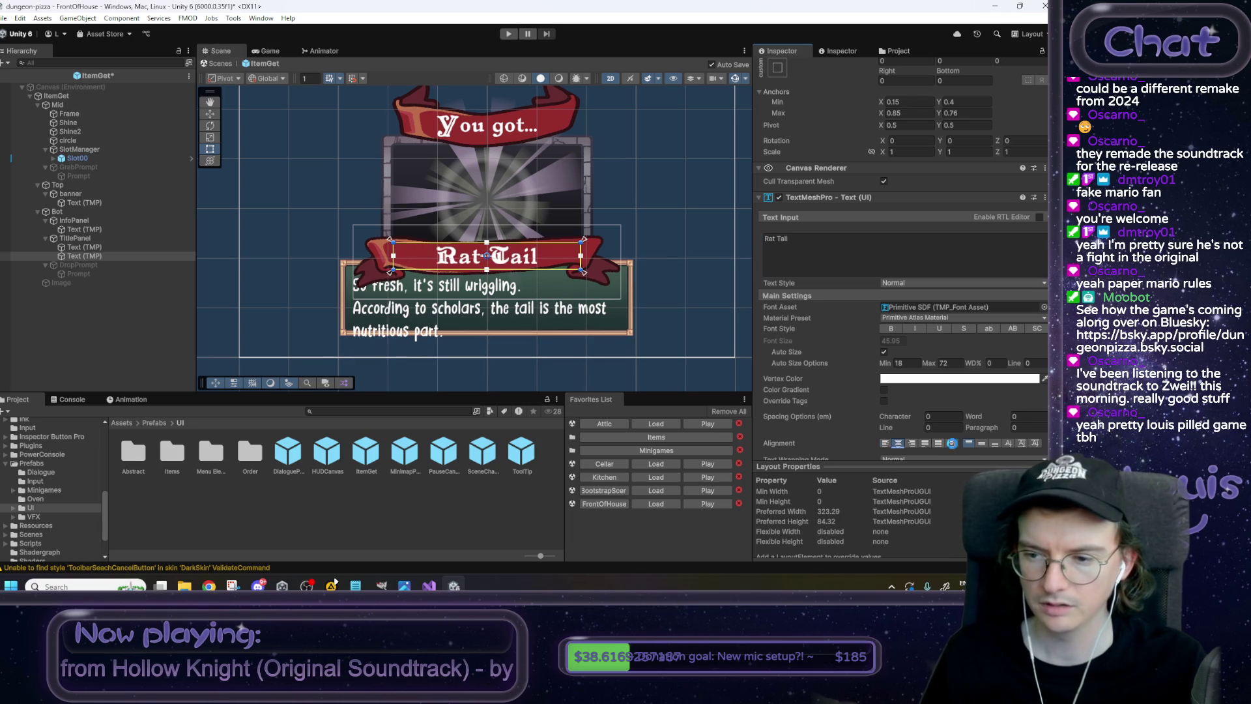
Delete the duplicate TitlePanel text and assign the remaining one to ItemGet's Title Text Field.
{"action": "left_click", "coordinate": [126, 249]}
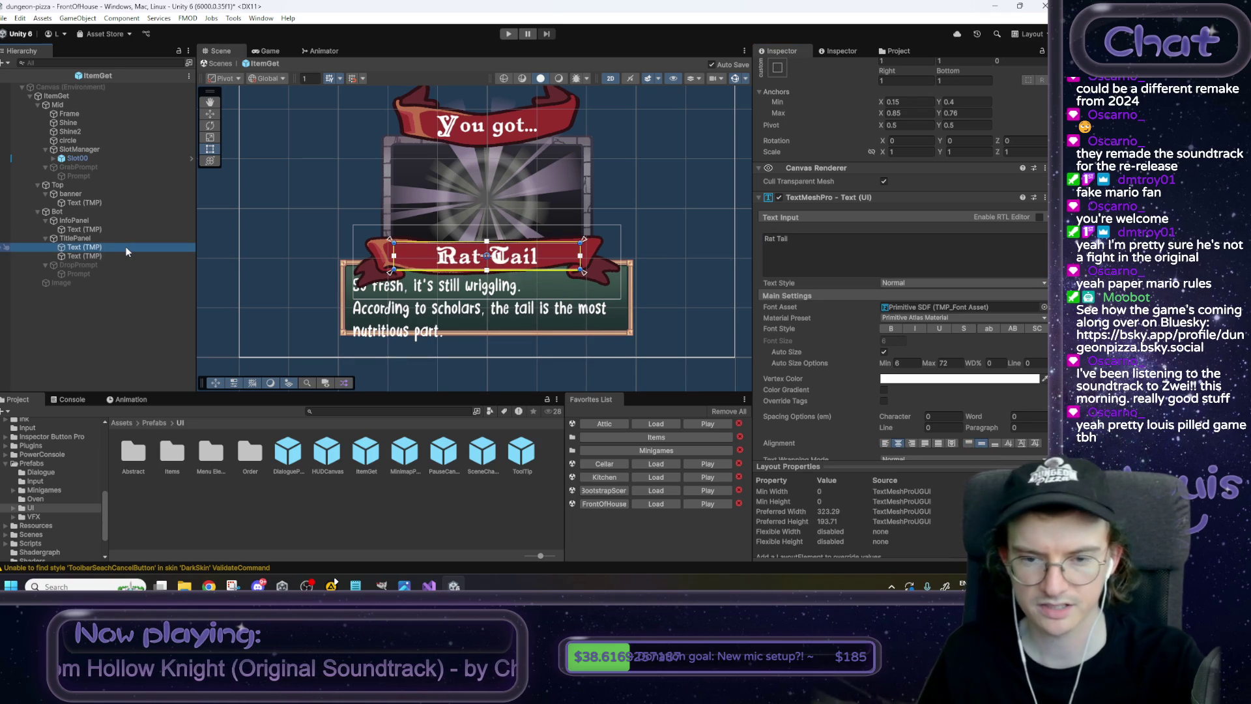
{"action": "key", "text": "Delete"}
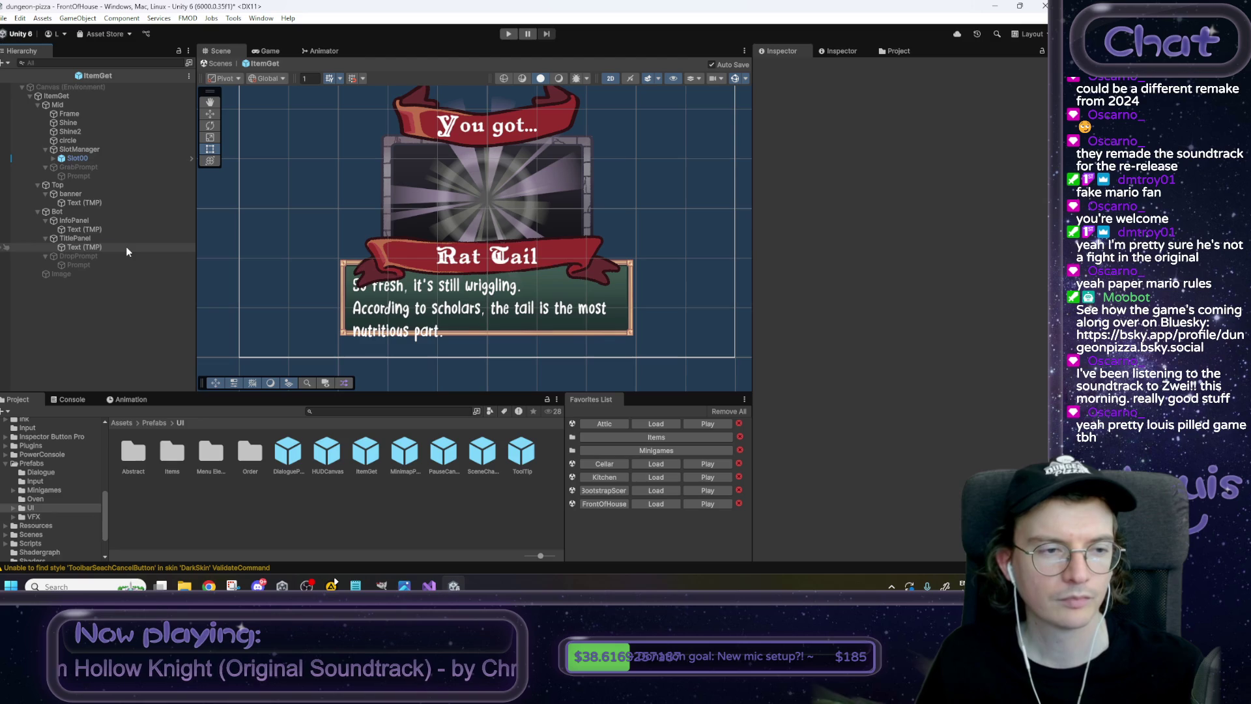
{"action": "left_click", "coordinate": [127, 246]}
{"action": "left_click", "coordinate": [95, 96]}
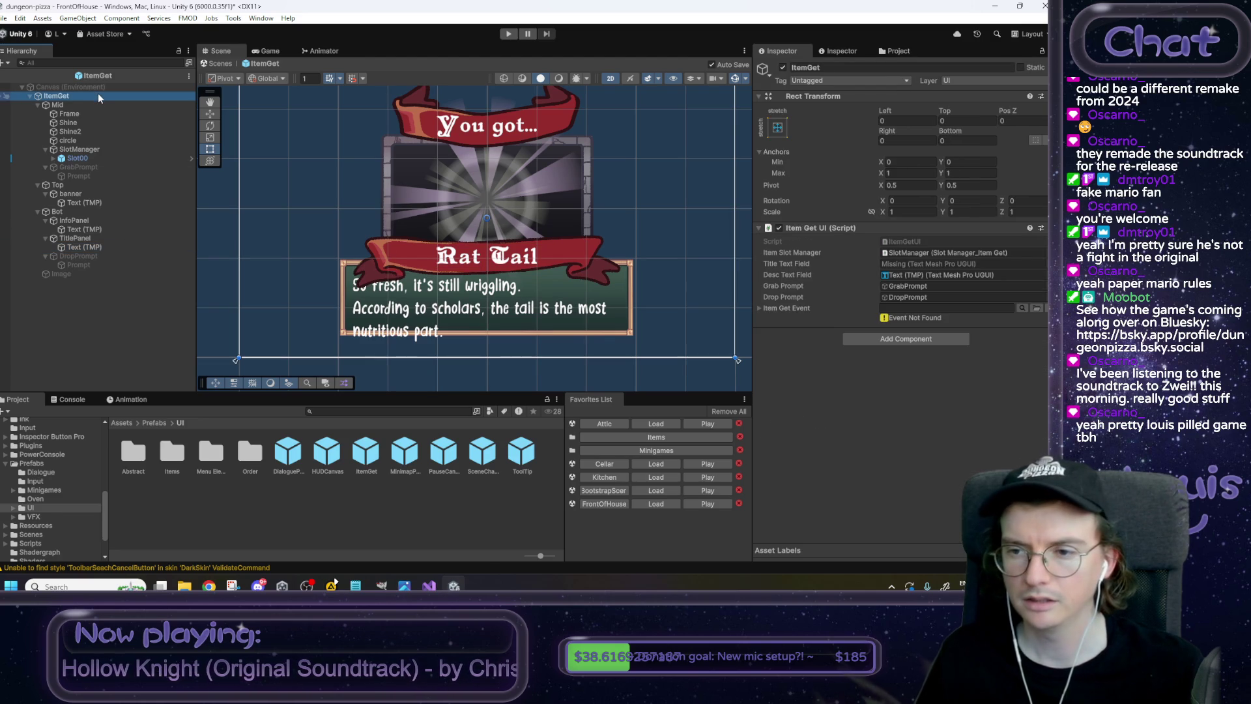
{"action": "mouse_move", "coordinate": [84, 246]}
{"action": "left_mouse_down"}
{"action": "mouse_move", "coordinate": [926, 299]}
{"action": "mouse_move", "coordinate": [919, 265]}
{"action": "left_mouse_up"}
{"action": "left_click_drag", "start_coordinate": [650, 286], "coordinate": [637, 291]}
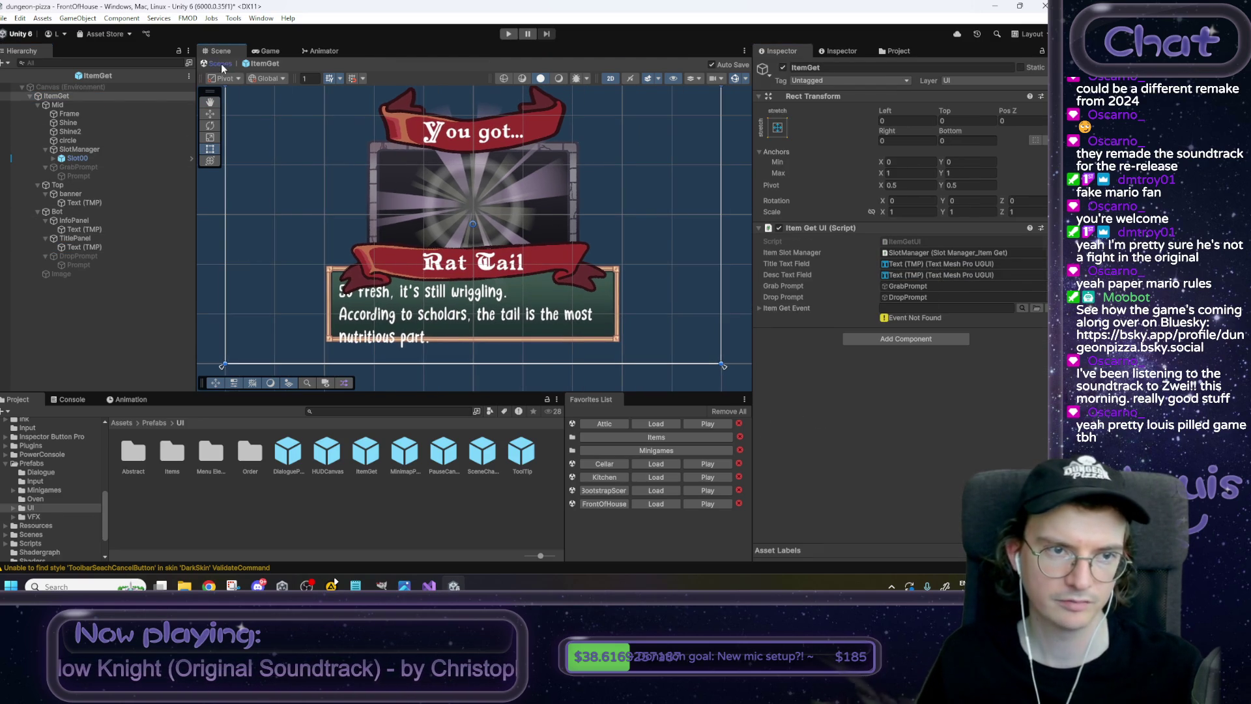
{"action": "left_click", "coordinate": [218, 64]}
{"action": "left_click", "coordinate": [509, 35]}
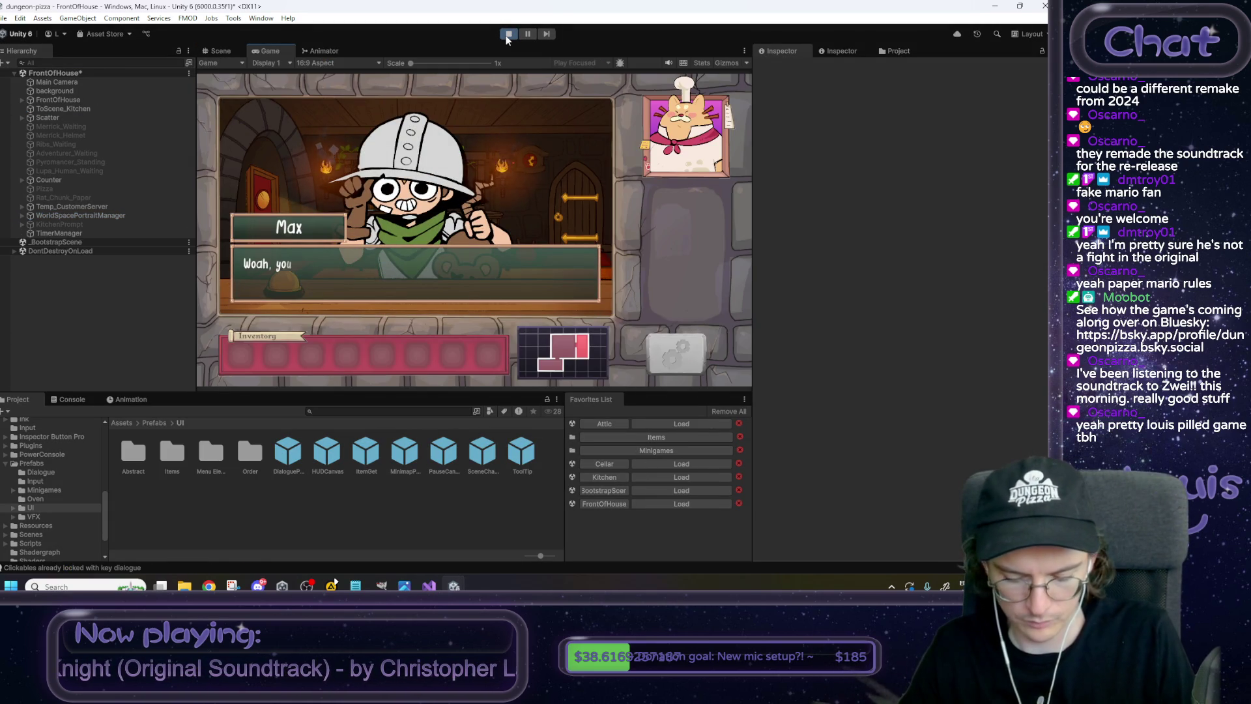
{"action": "left_click", "coordinate": [485, 170]}
{"action": "left_click", "coordinate": [485, 169]}
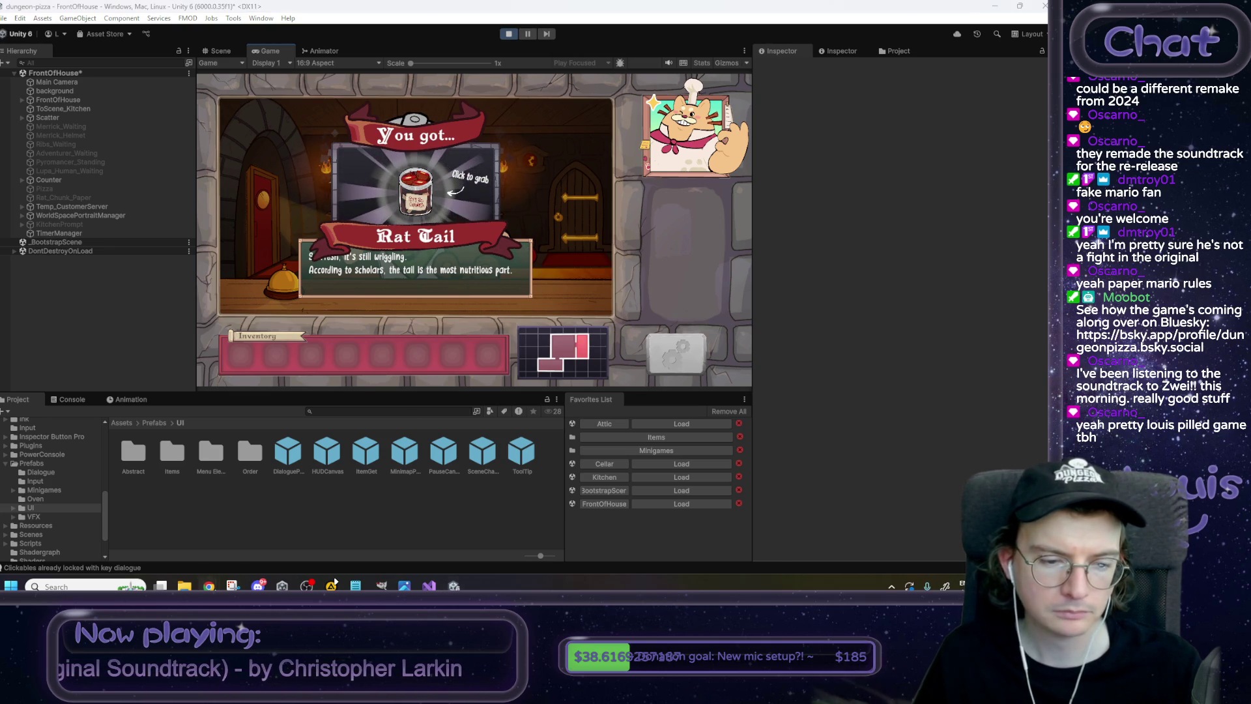
{"action": "mouse_move", "coordinate": [209, 586]}
{"action": "left_click", "coordinate": [279, 541]}
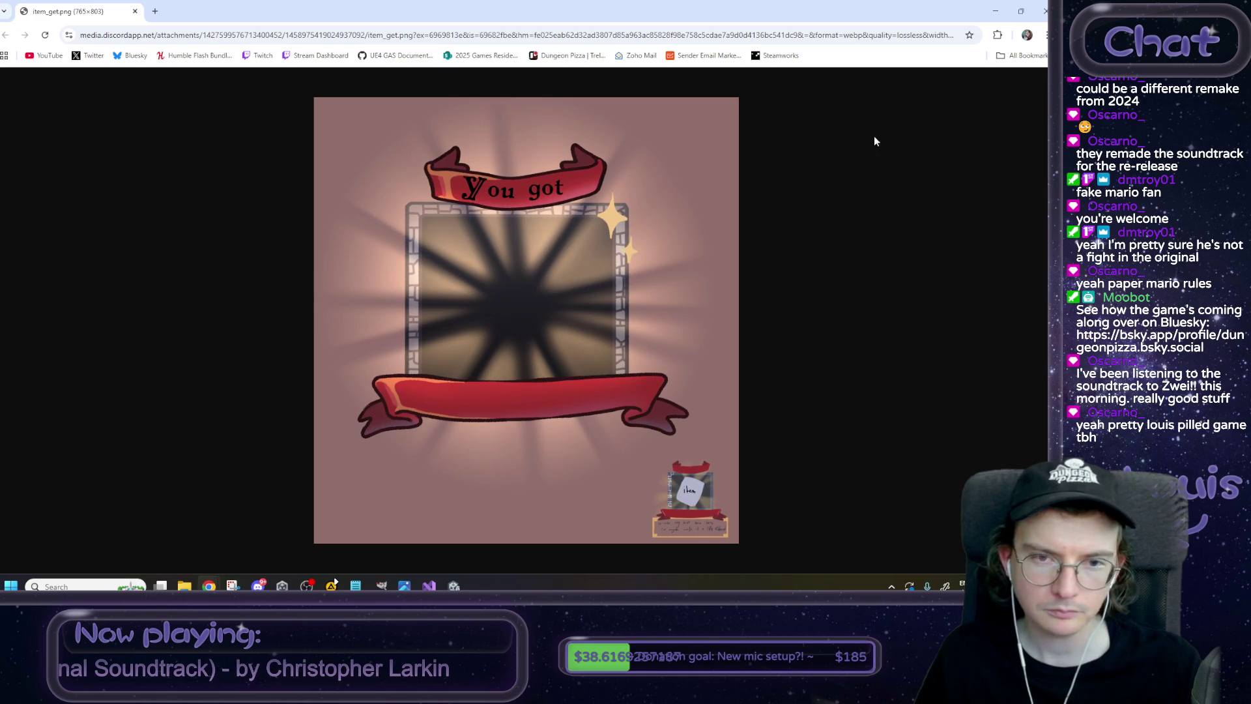
{"action": "left_click", "coordinate": [995, 11]}
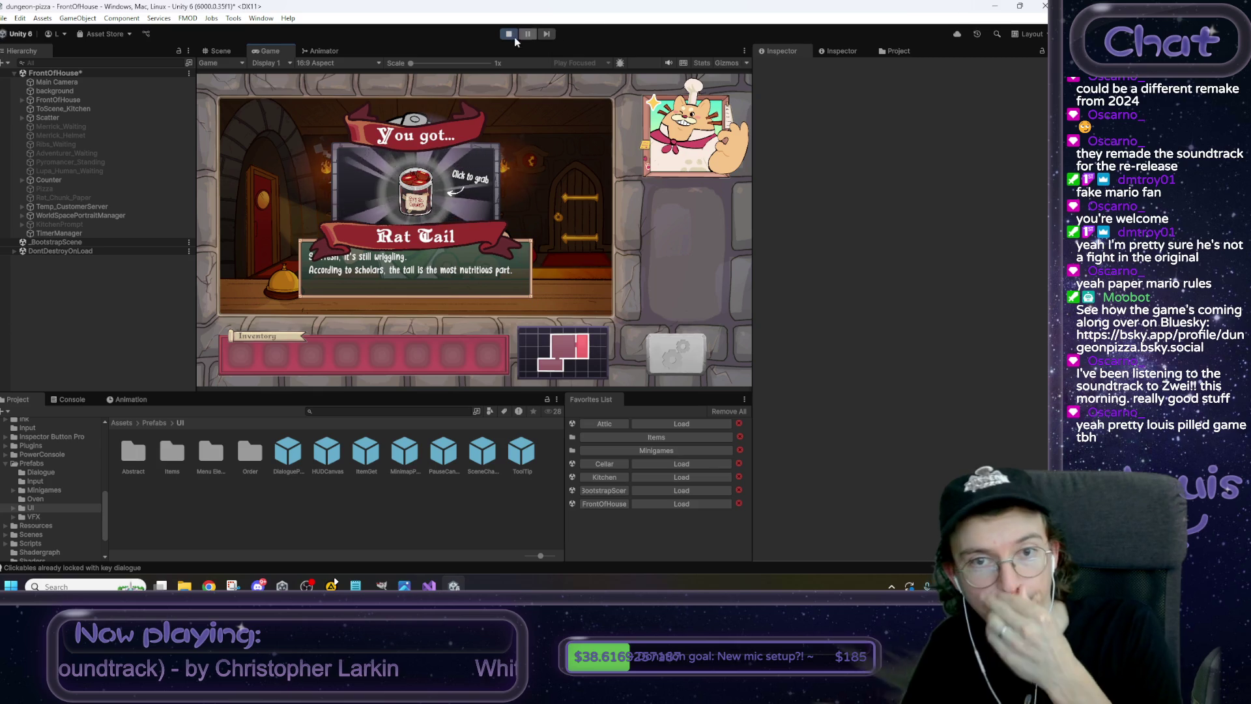
{"action": "key", "text": "ctrl+p"}
{"action": "double_click", "coordinate": [366, 453]}
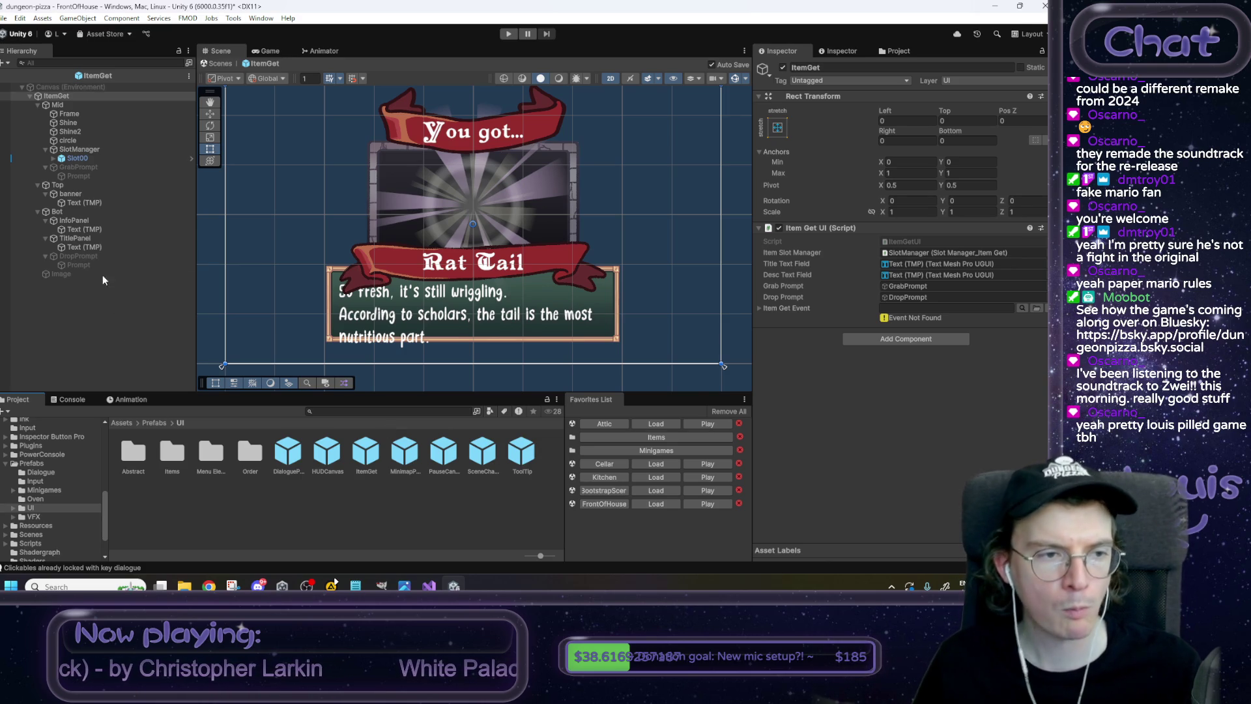
Set the InfoPanel's Anchors Max Y to 0.65 and its Top offset to 0.
{"action": "left_click", "coordinate": [84, 222]}
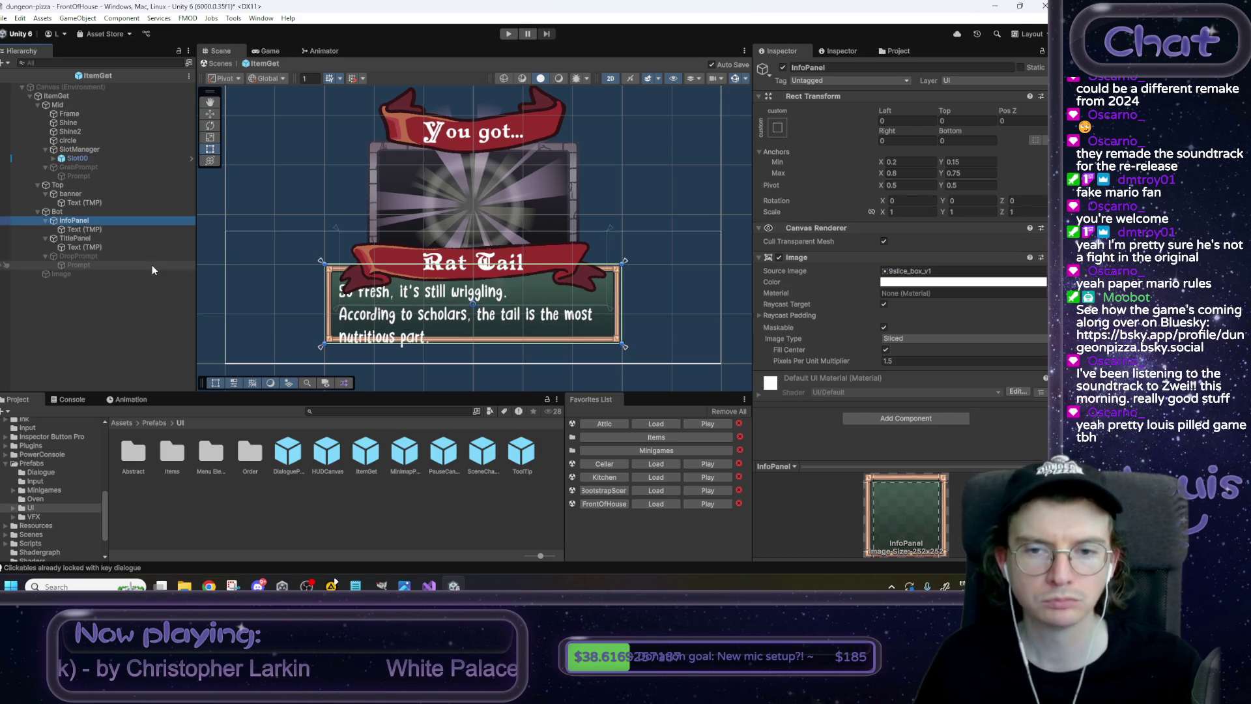
{"action": "left_click_drag", "start_coordinate": [942, 174], "coordinate": [942, 176]}
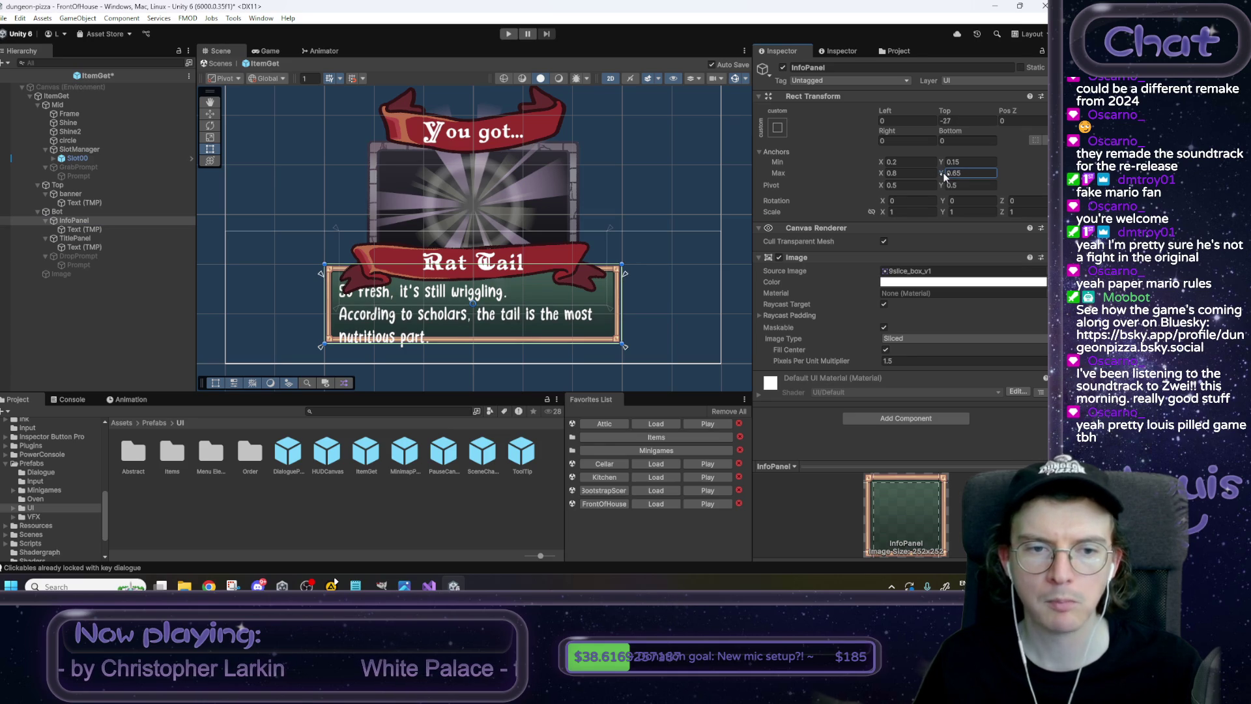
{"action": "left_click", "coordinate": [959, 122]}
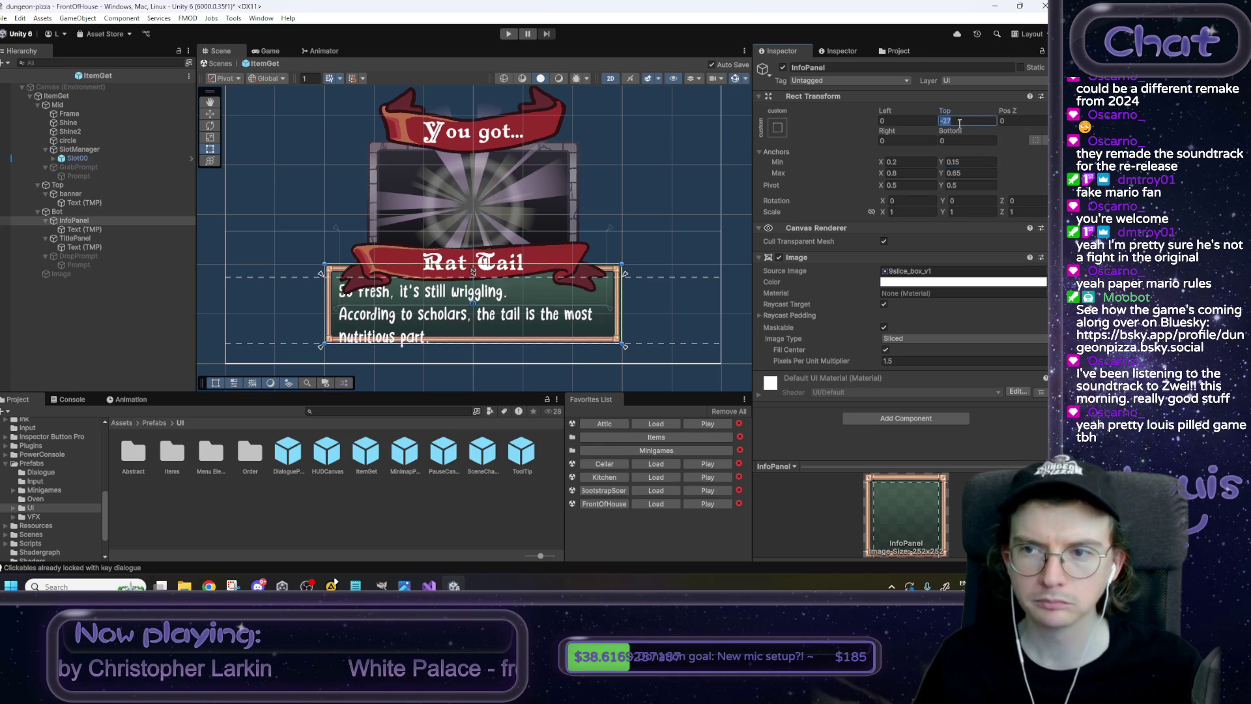
{"action": "type", "text": "0"}
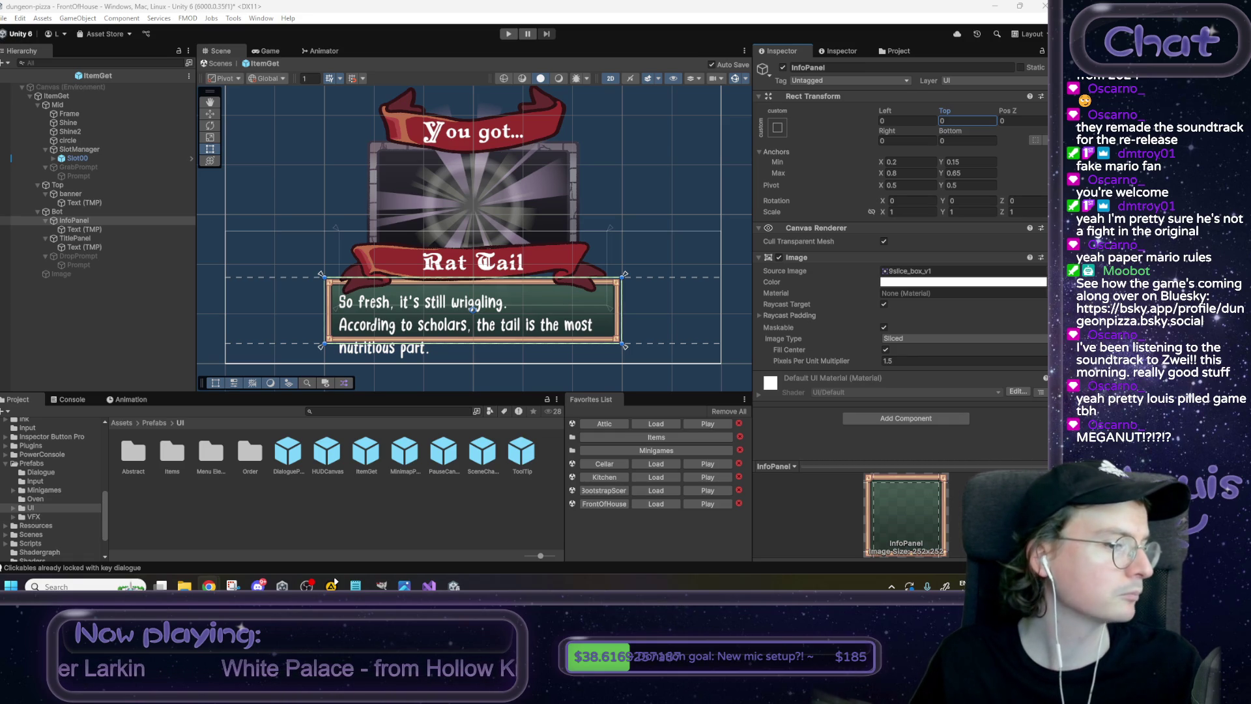
Check the Nut reference image, then leave prefab editing for the FrontOfHouse scene.
{"action": "key", "text": "alt+Tab"}
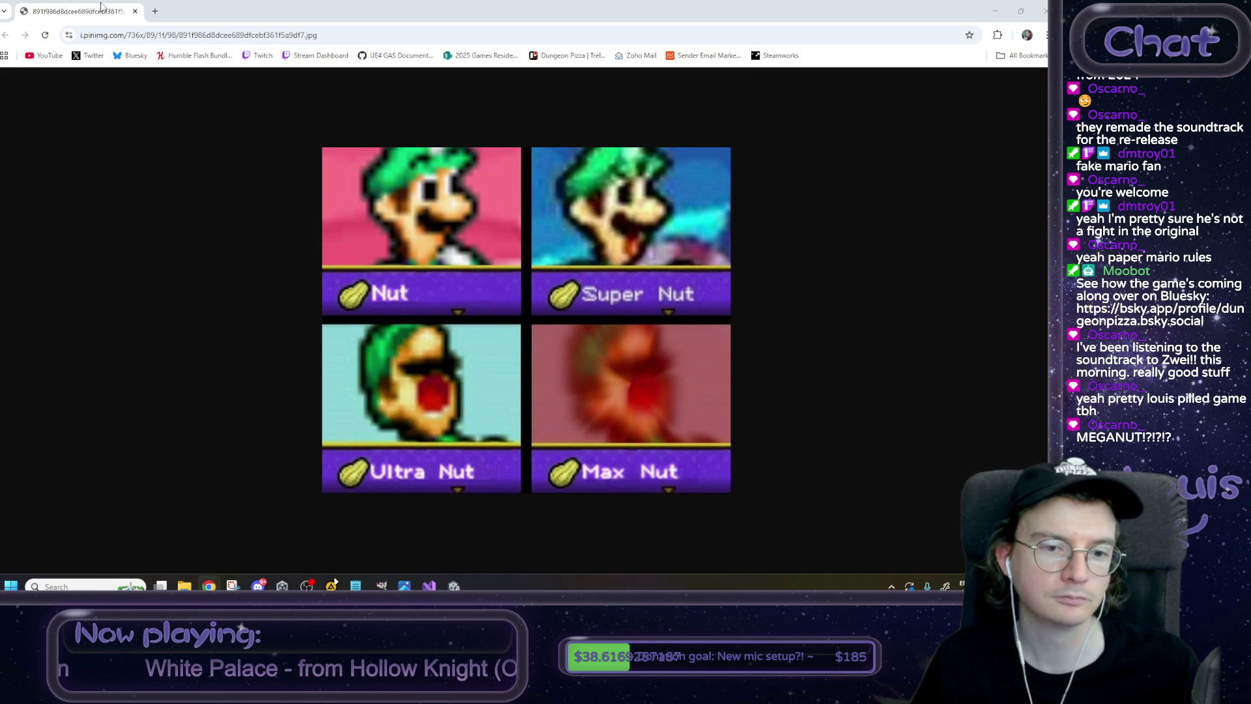
{"action": "key", "text": "ctrl+w"}
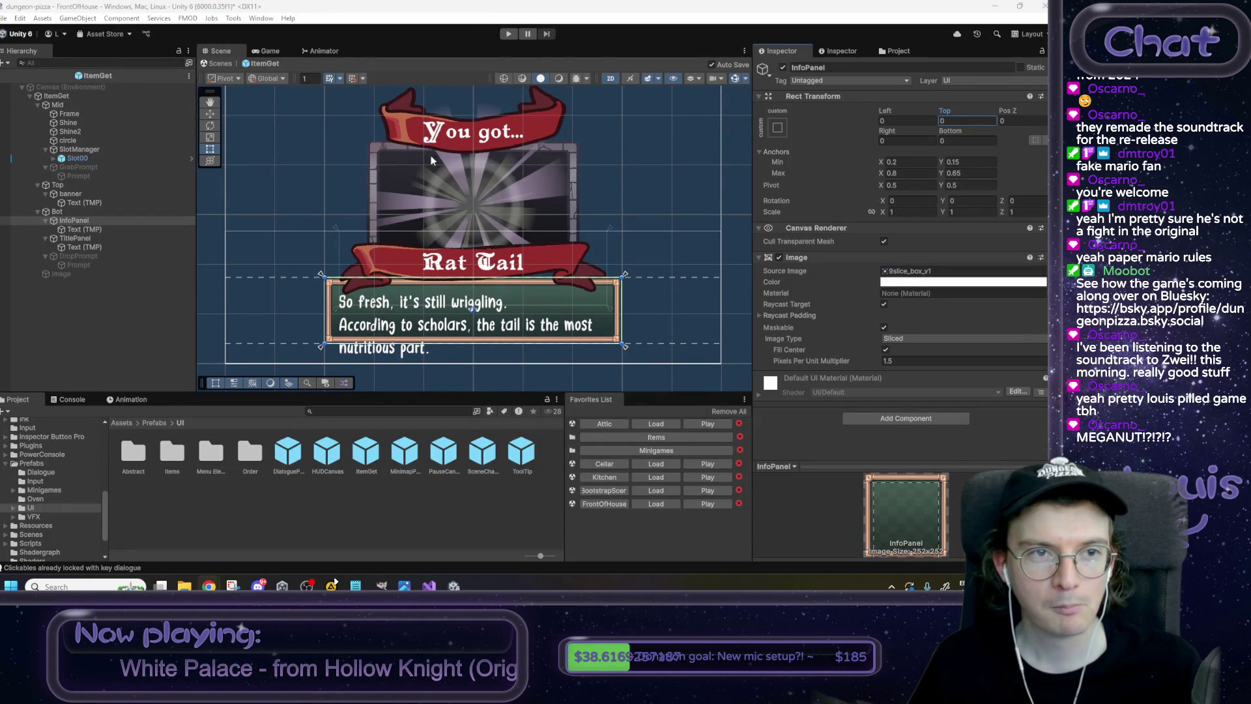
{"action": "left_click_drag", "start_coordinate": [326, 125], "coordinate": [327, 134]}
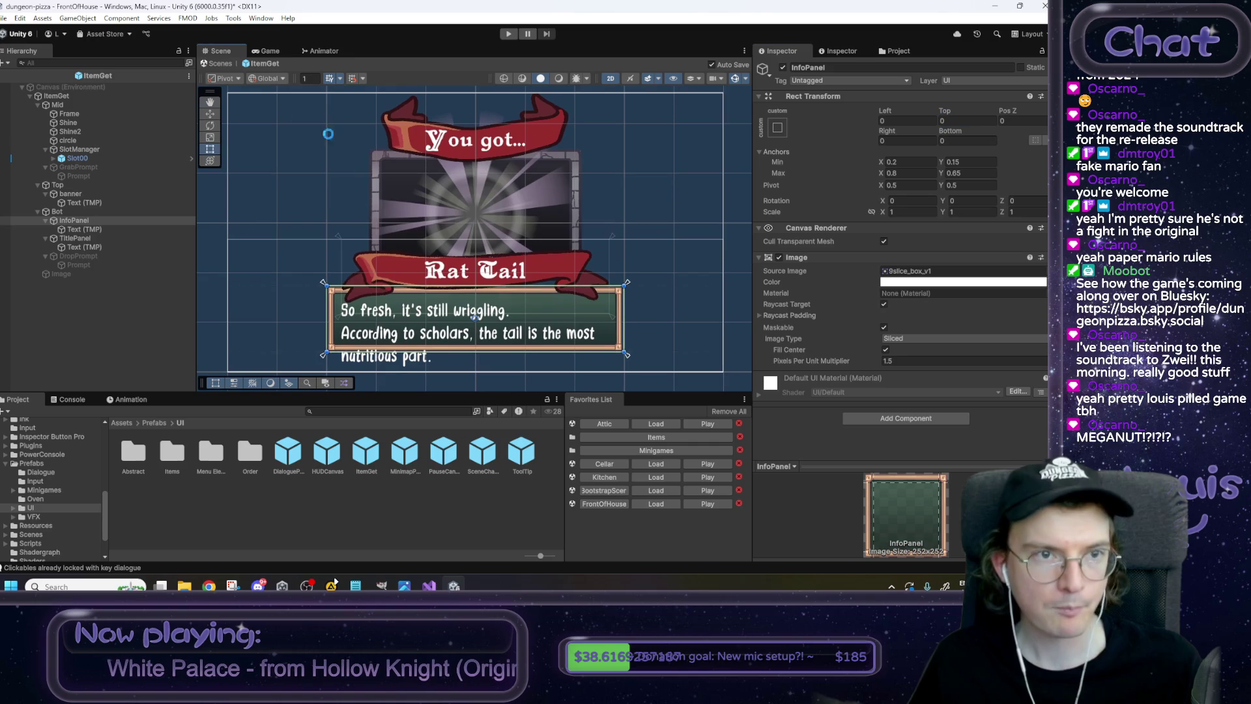
{"action": "left_click", "coordinate": [221, 63]}
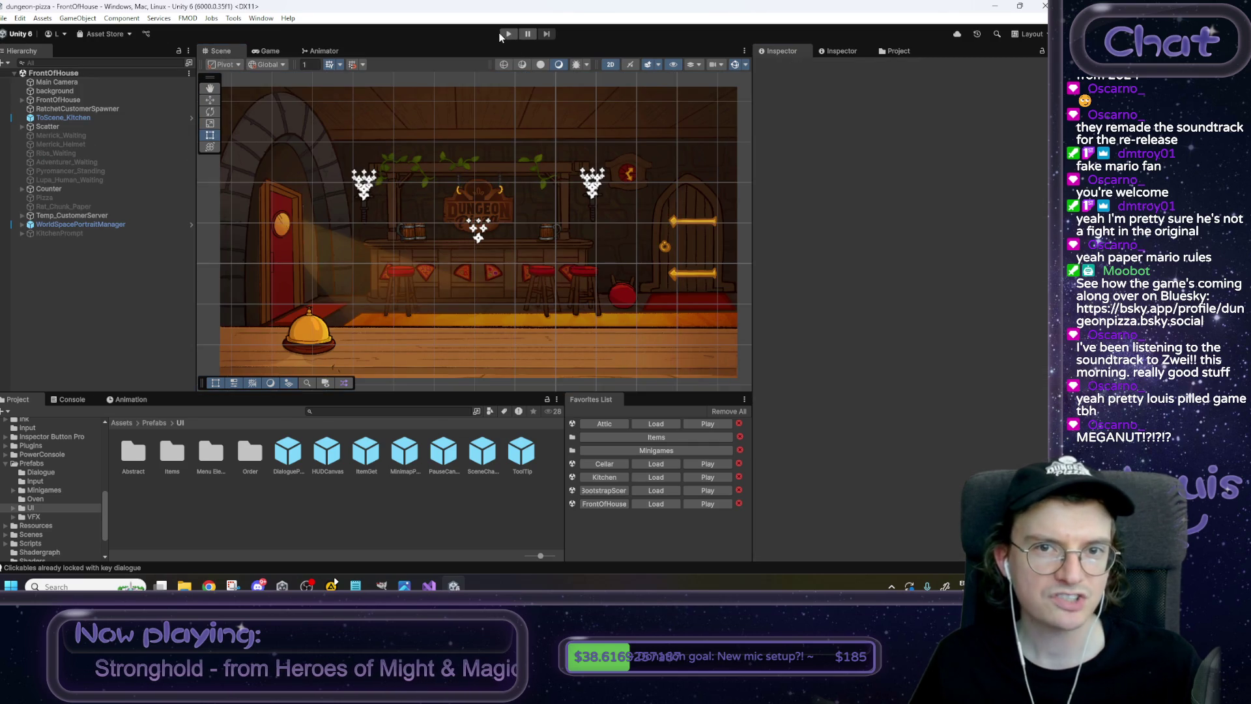
{"action": "left_click", "coordinate": [508, 33]}
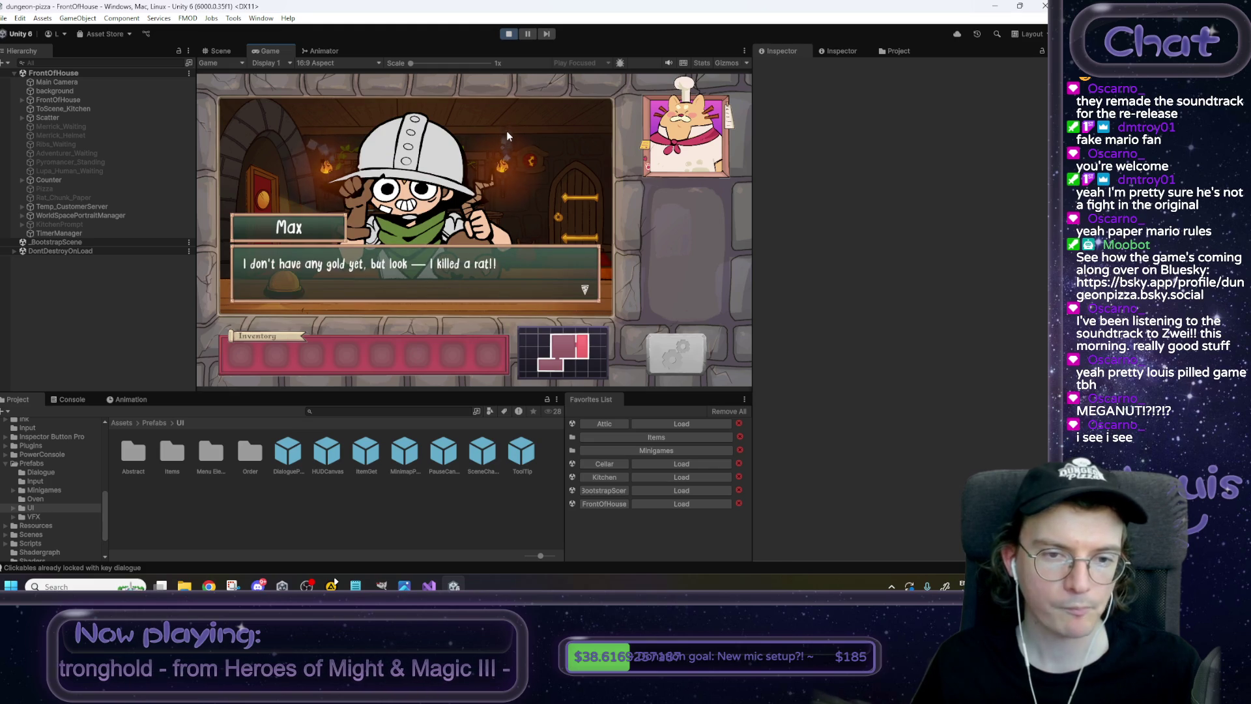
{"action": "left_click", "coordinate": [507, 135]}
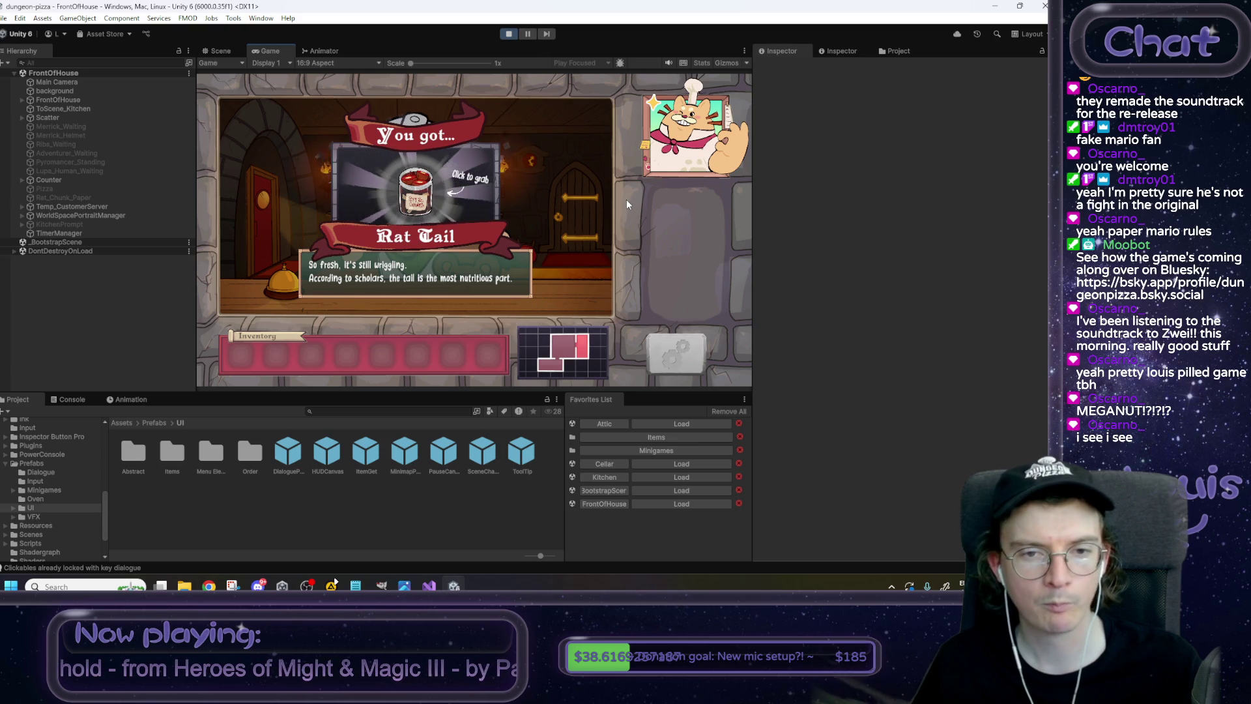
{"action": "mouse_move", "coordinate": [208, 586]}
{"action": "left_click", "coordinate": [262, 559]}
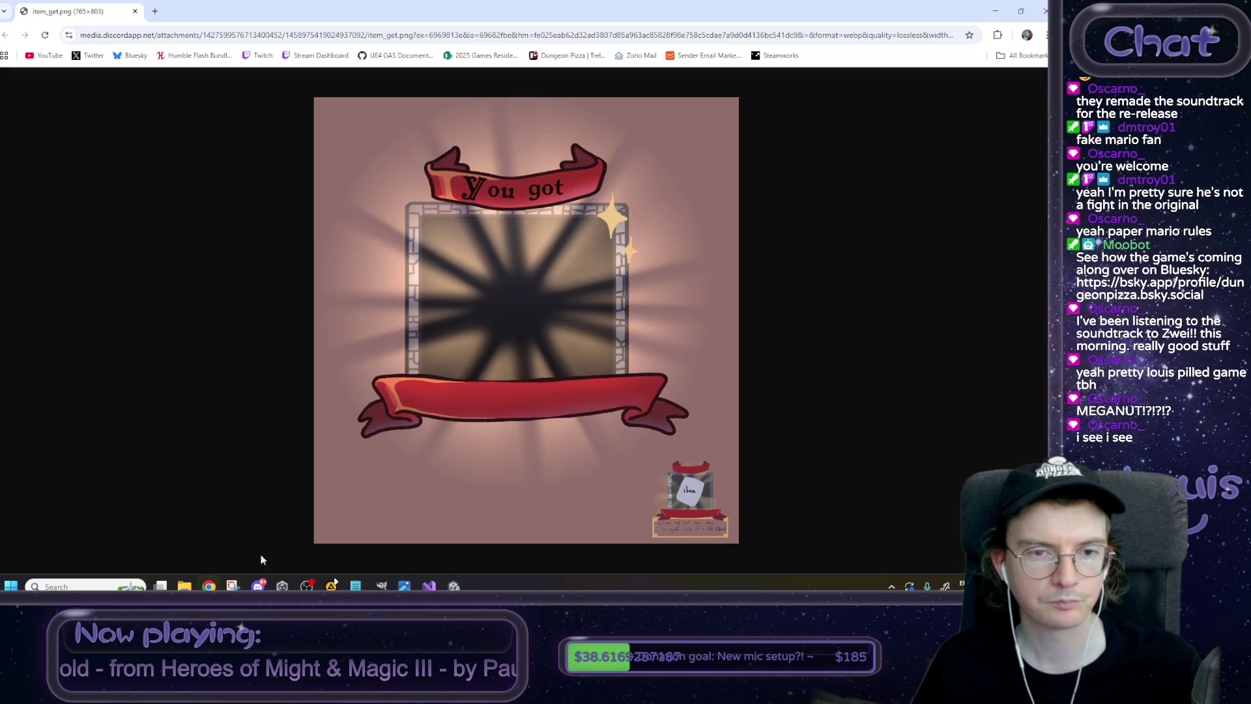
{"action": "mouse_move", "coordinate": [257, 10]}
{"action": "left_mouse_down"}
{"action": "mouse_move", "coordinate": [840, 20]}
{"action": "mouse_move", "coordinate": [784, 28]}
{"action": "left_mouse_up"}
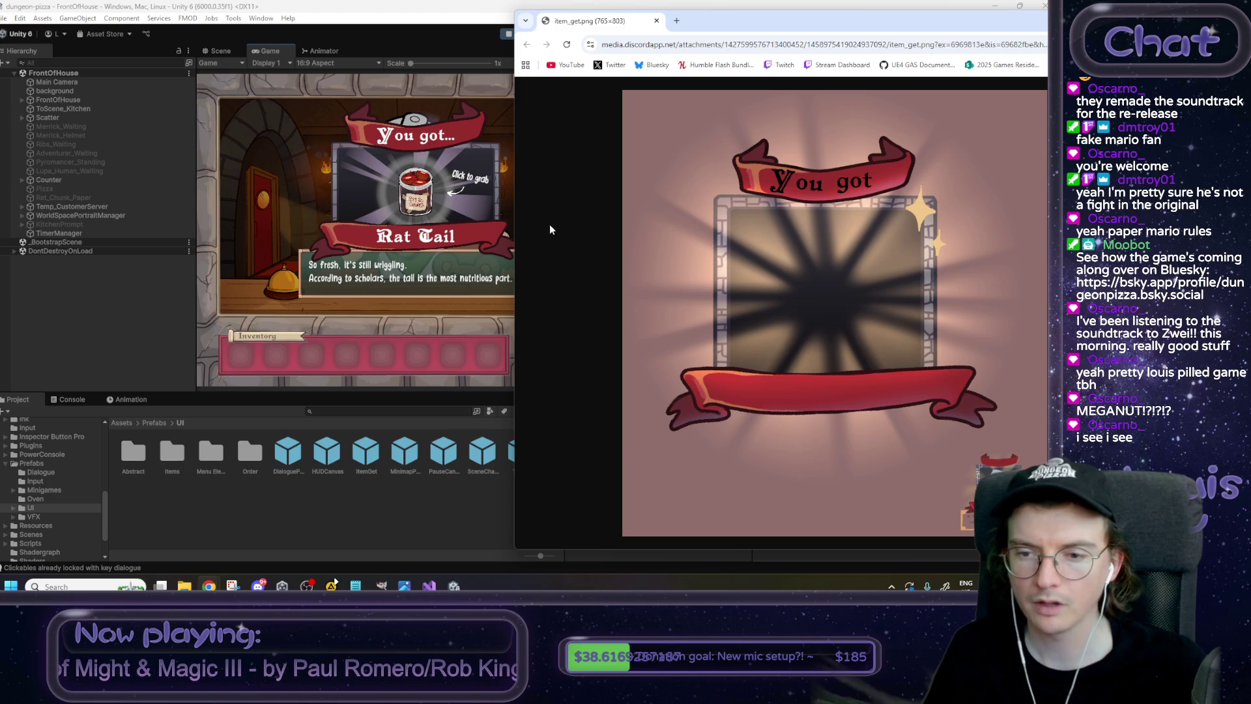
{"action": "left_click_drag", "start_coordinate": [1002, 26], "coordinate": [707, 46]}
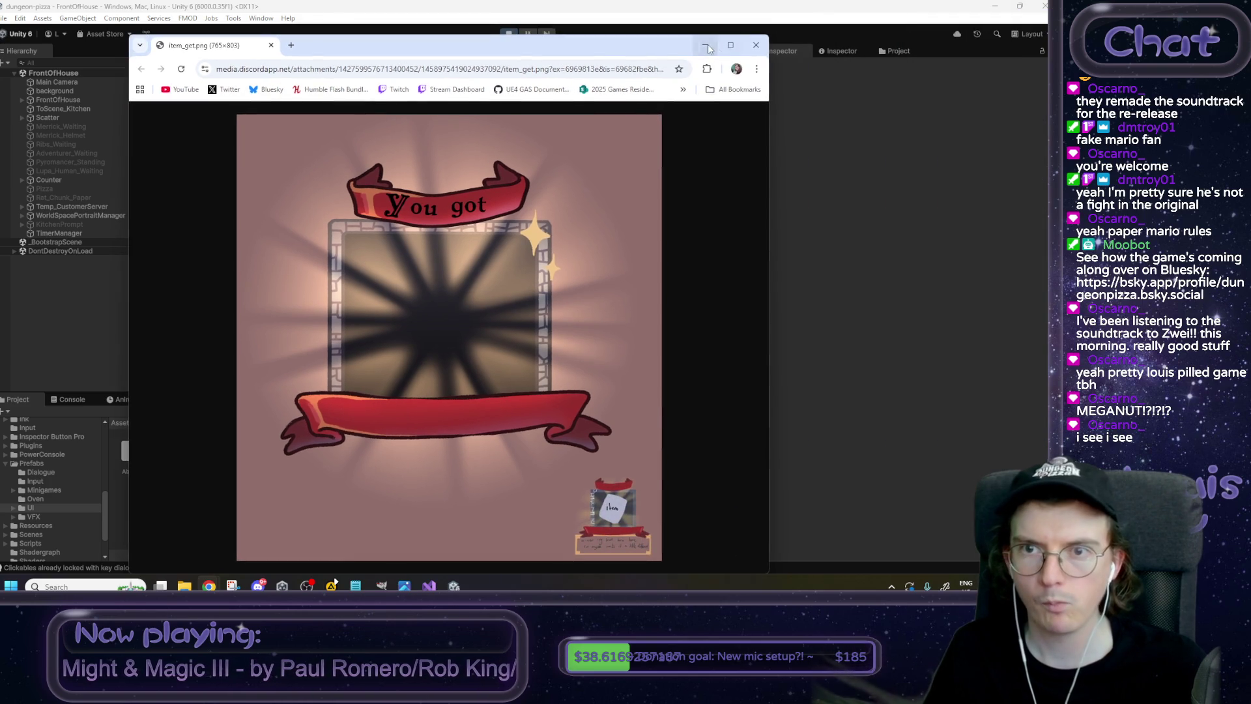
{"action": "left_click", "coordinate": [706, 45]}
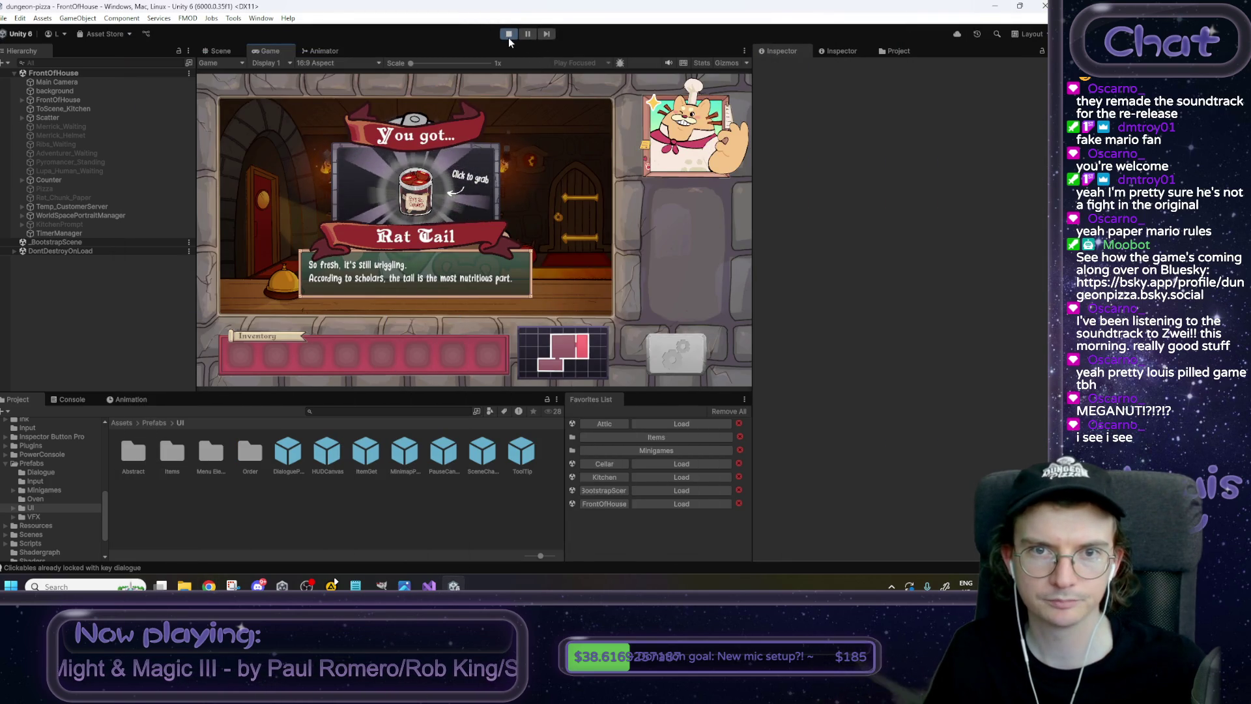
{"action": "left_click", "coordinate": [509, 36]}
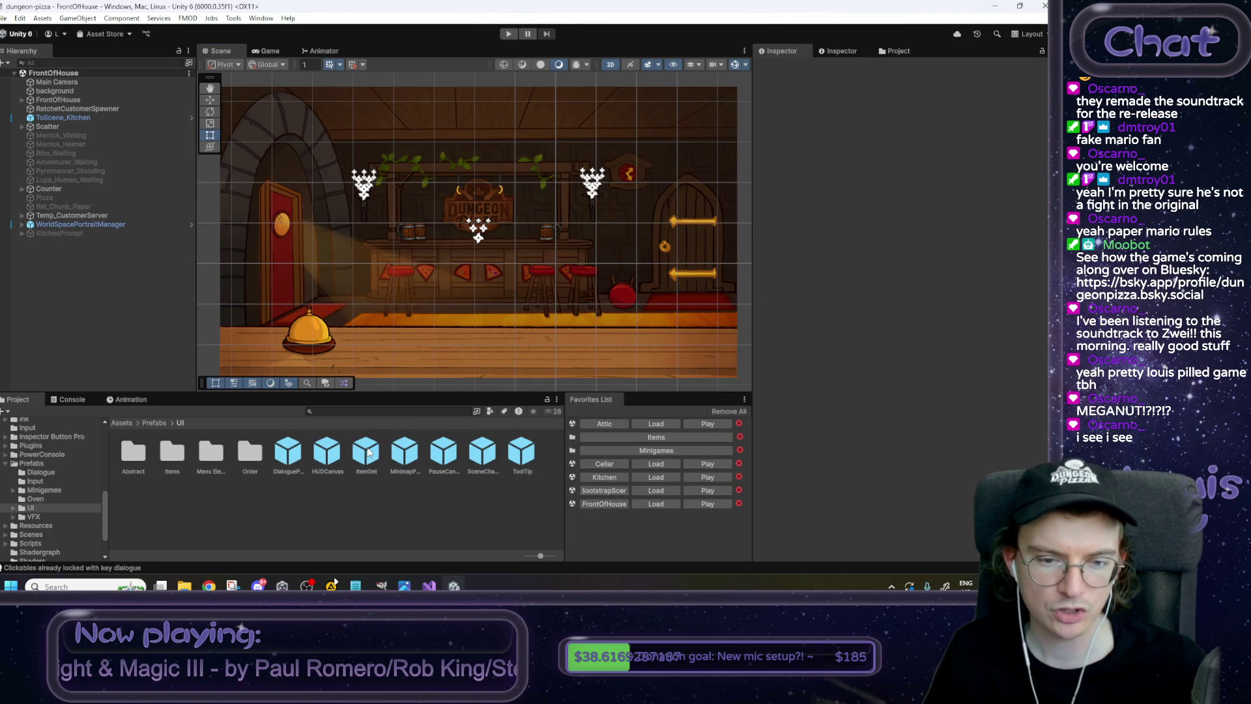
In the ItemGet prefab, set the Frame's horizontal anchors to Min X 0.32 and Max X 0.68.
{"action": "double_click", "coordinate": [367, 451]}
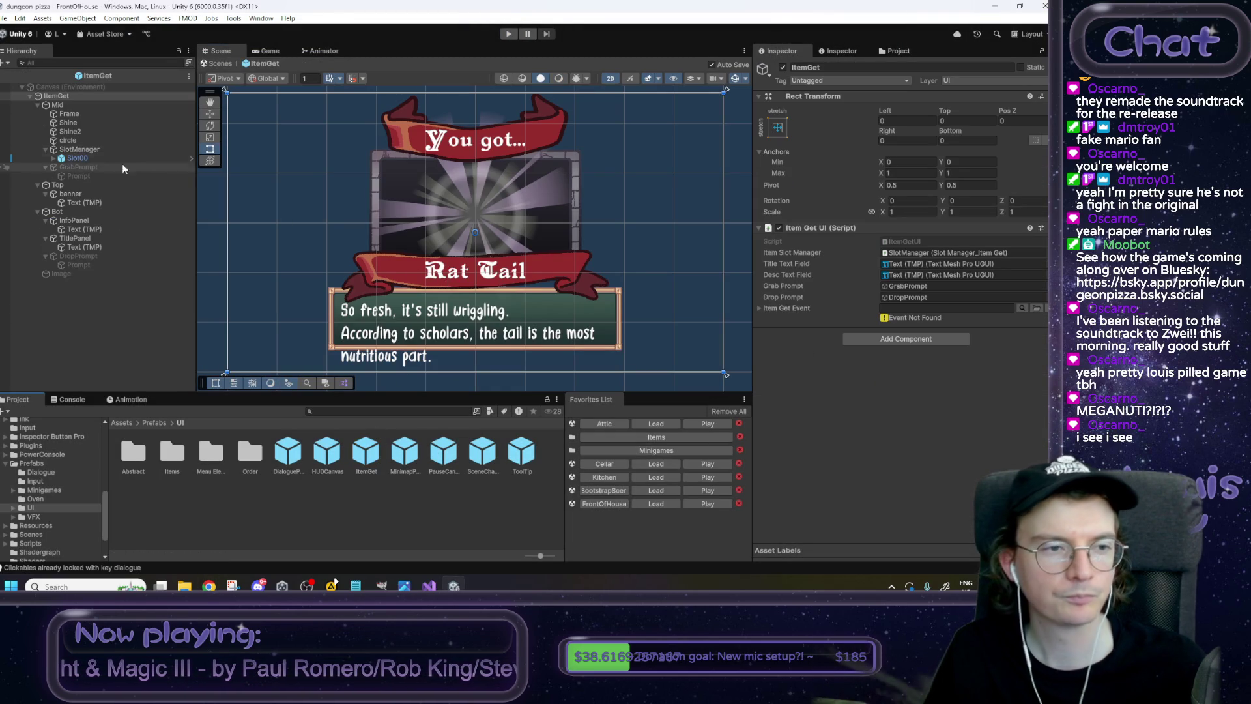
{"action": "left_click", "coordinate": [82, 114]}
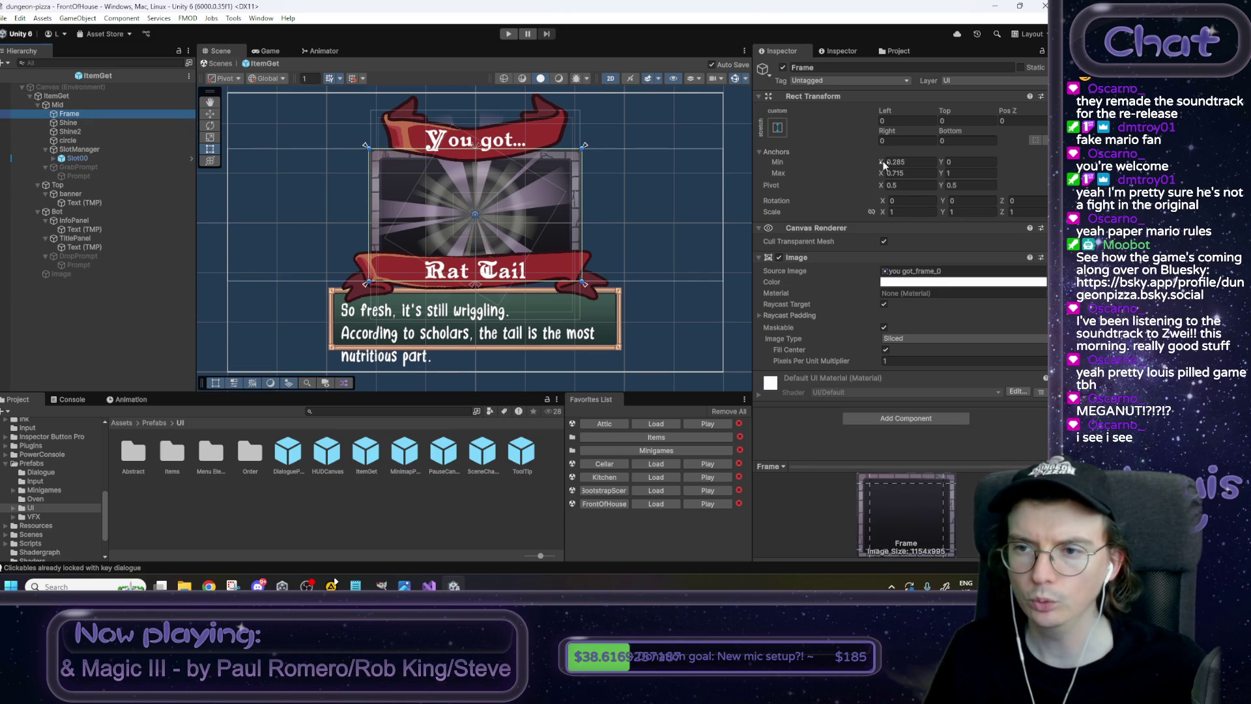
{"action": "left_click", "coordinate": [904, 160]}
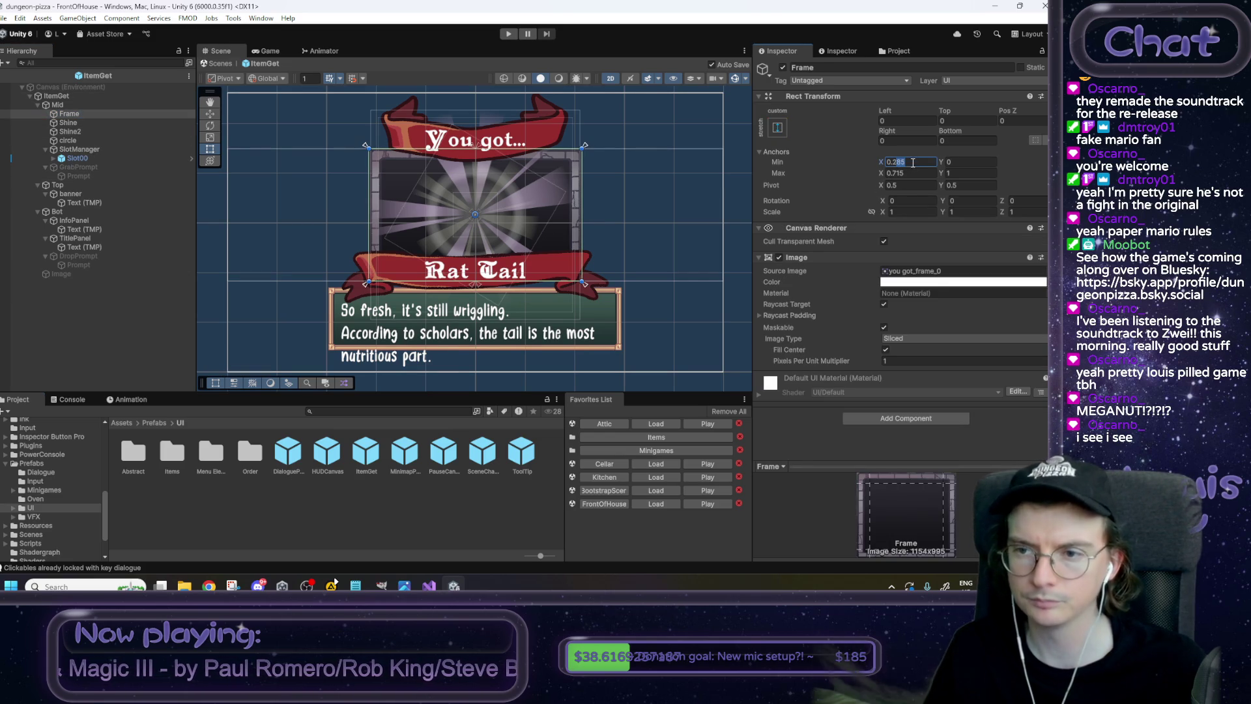
{"action": "type", "text": "0.25"}
{"action": "key", "text": "BackSpace"}
{"action": "key", "text": "BackSpace"}
{"action": "type", "text": "3"}
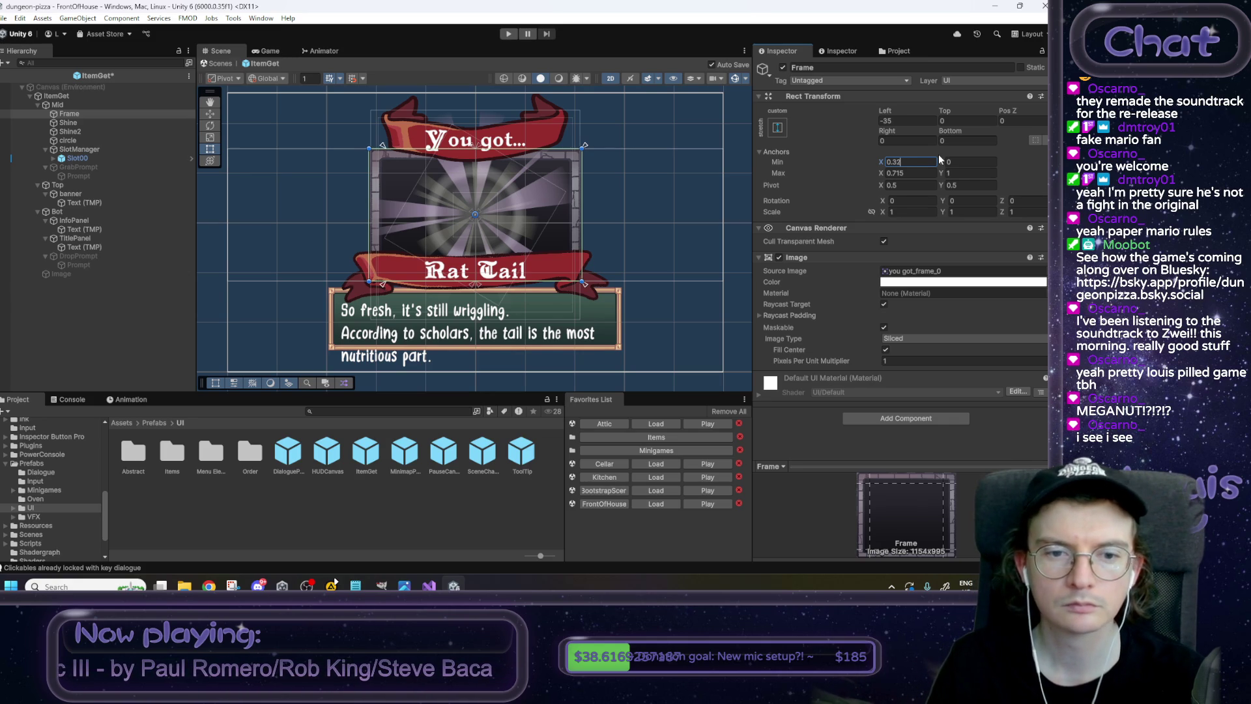
{"action": "left_click", "coordinate": [897, 173]}
{"action": "type", "text": "0.68"}
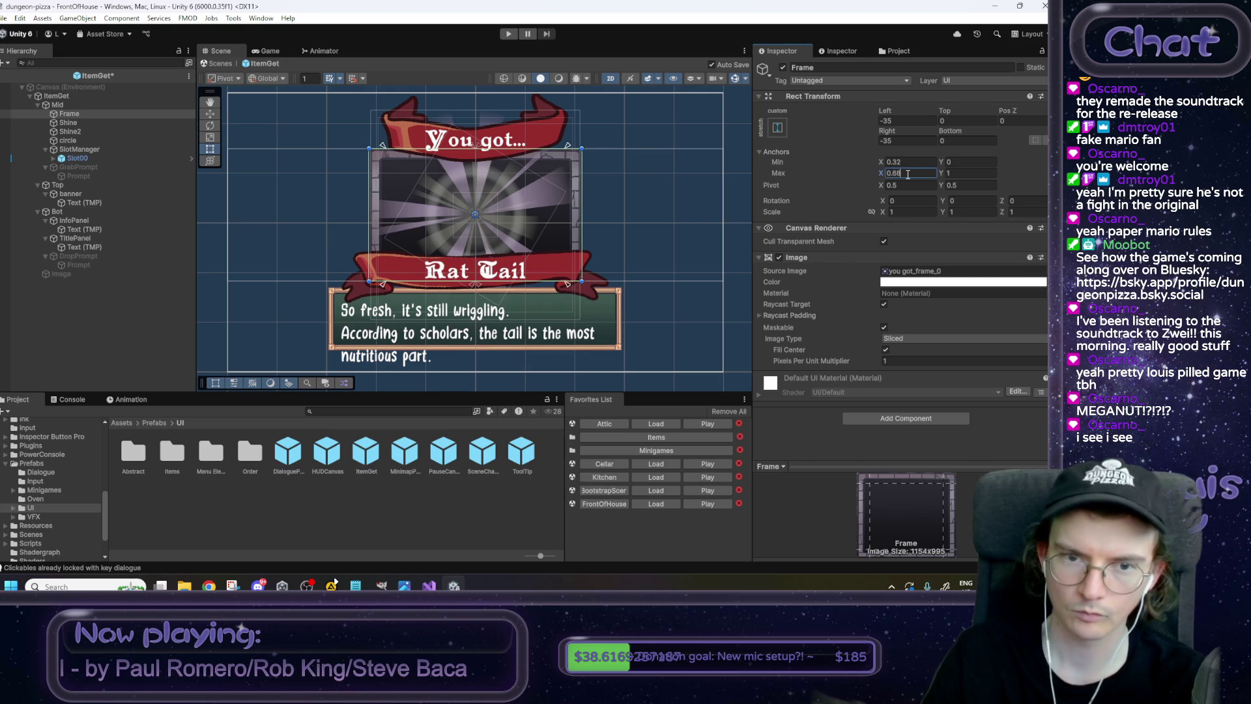
Set the Frame's Left and Right offsets to 0.
{"action": "left_click", "coordinate": [905, 122]}
{"action": "type", "text": "0"}
{"action": "key", "text": "Tab"}
{"action": "key", "text": "Tab"}
{"action": "key", "text": "Tab"}
{"action": "type", "text": "0"}
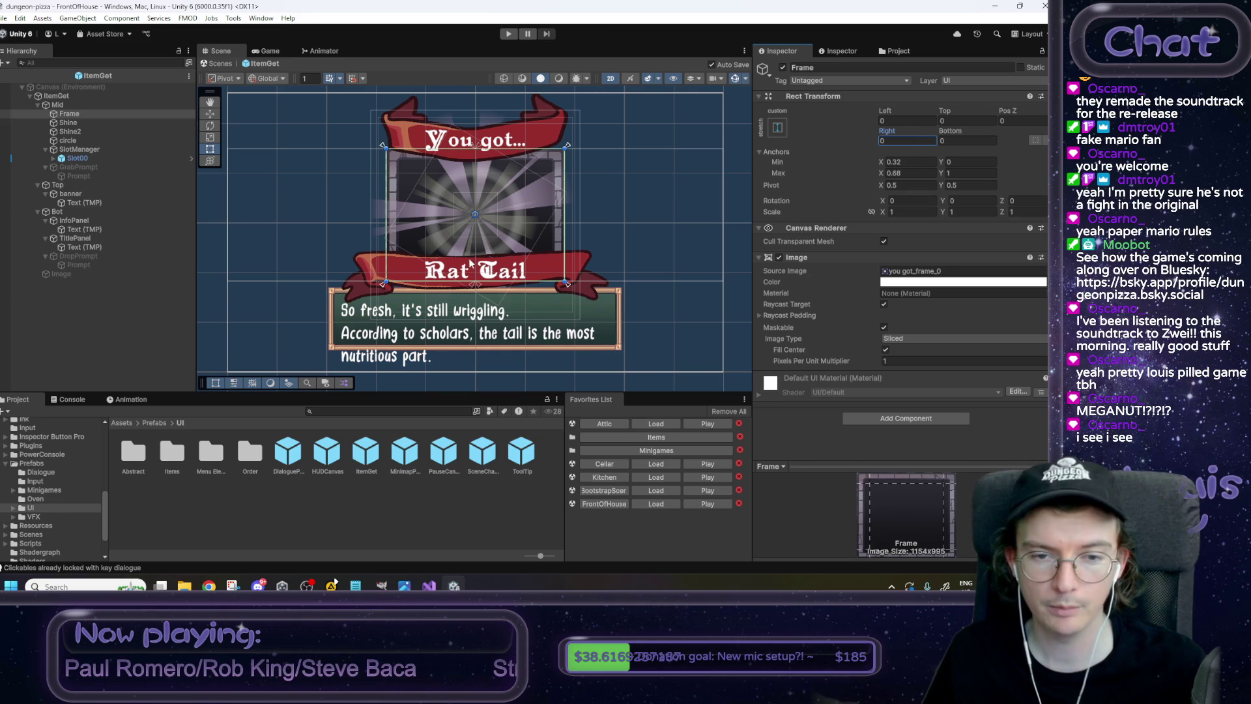
{"action": "left_click", "coordinate": [124, 205]}
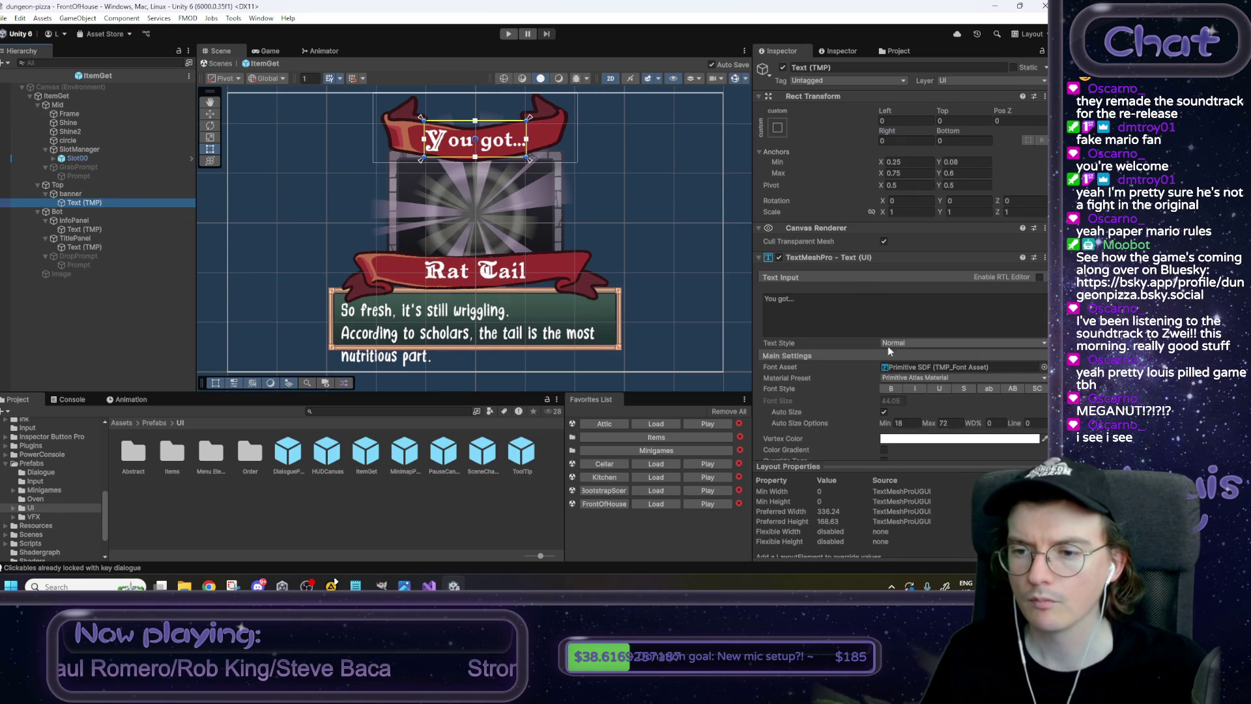
Set the Vertex Color of the 'You got...' text and the Rat Tail title to dark red.
{"action": "left_click", "coordinate": [927, 438]}
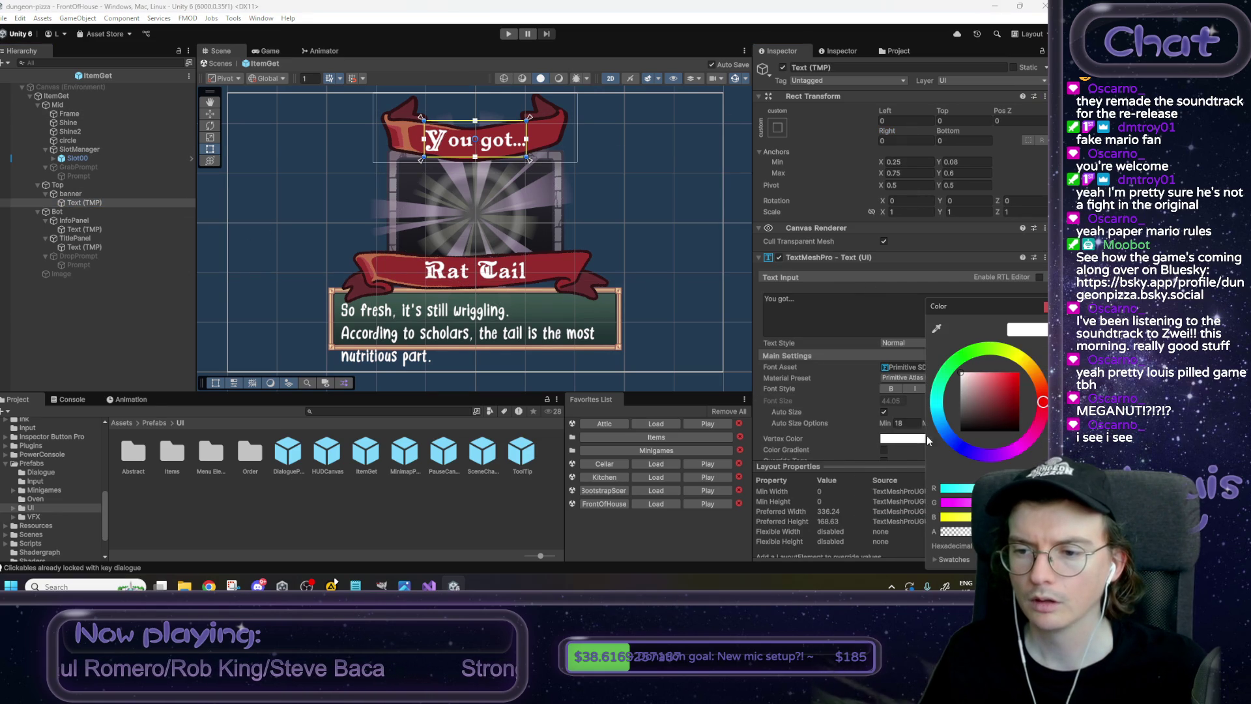
{"action": "left_click", "coordinate": [1005, 424]}
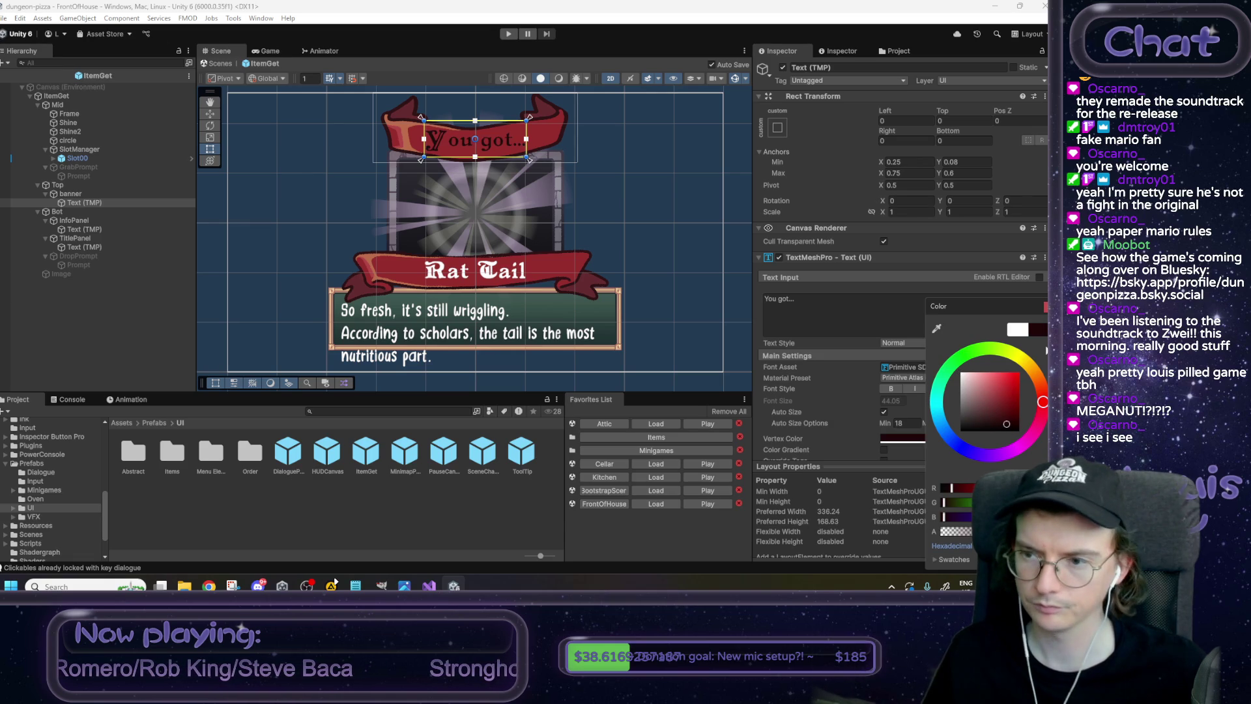
{"action": "left_click", "coordinate": [92, 228]}
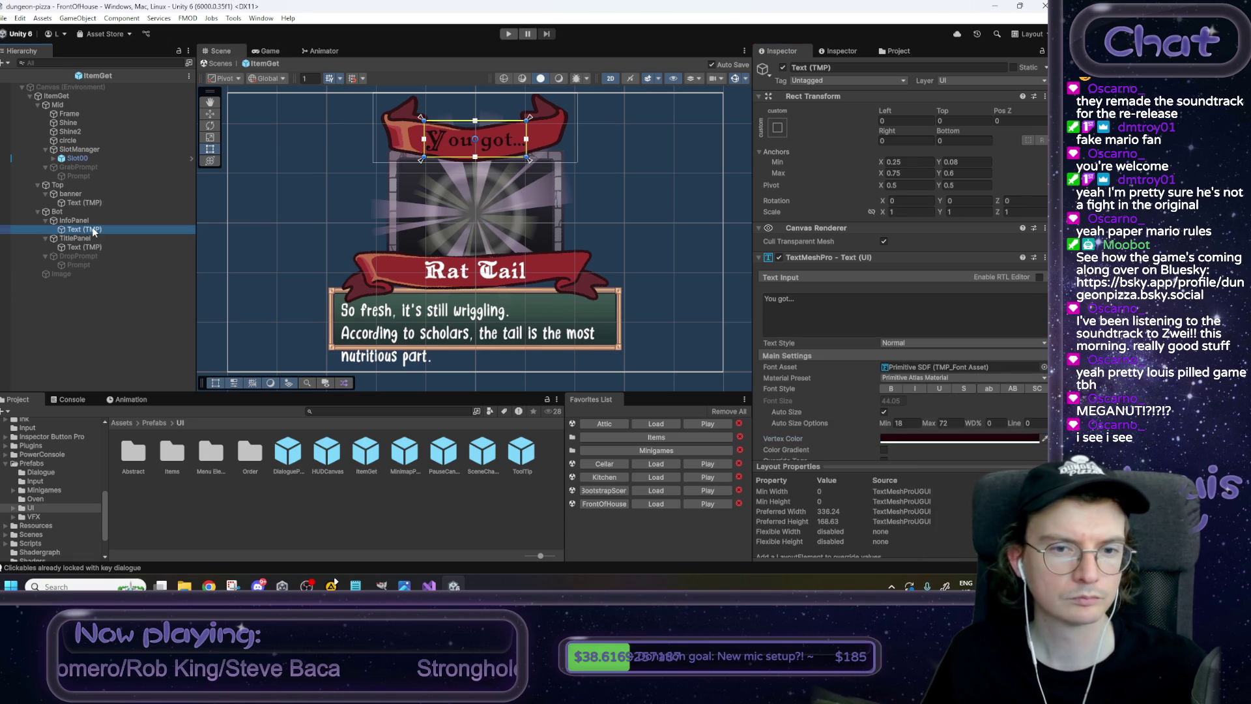
{"action": "left_click", "coordinate": [87, 247]}
{"action": "left_click", "coordinate": [958, 439]}
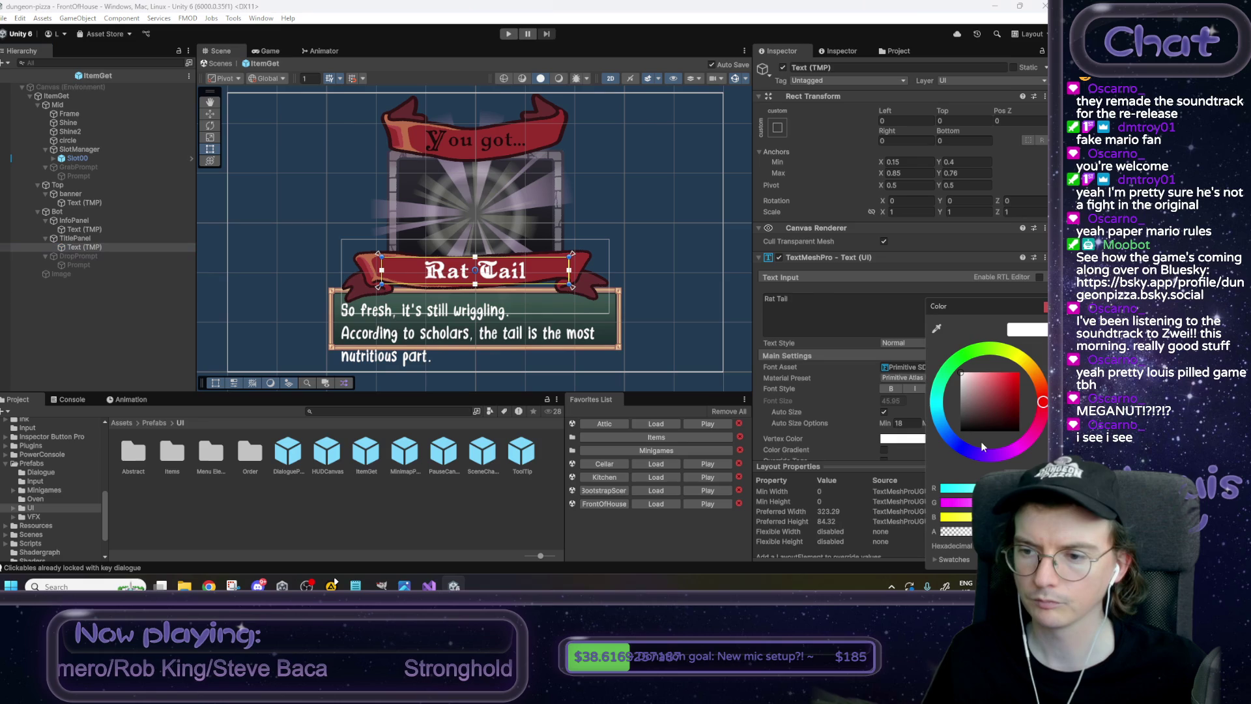
{"action": "left_click", "coordinate": [1006, 425]}
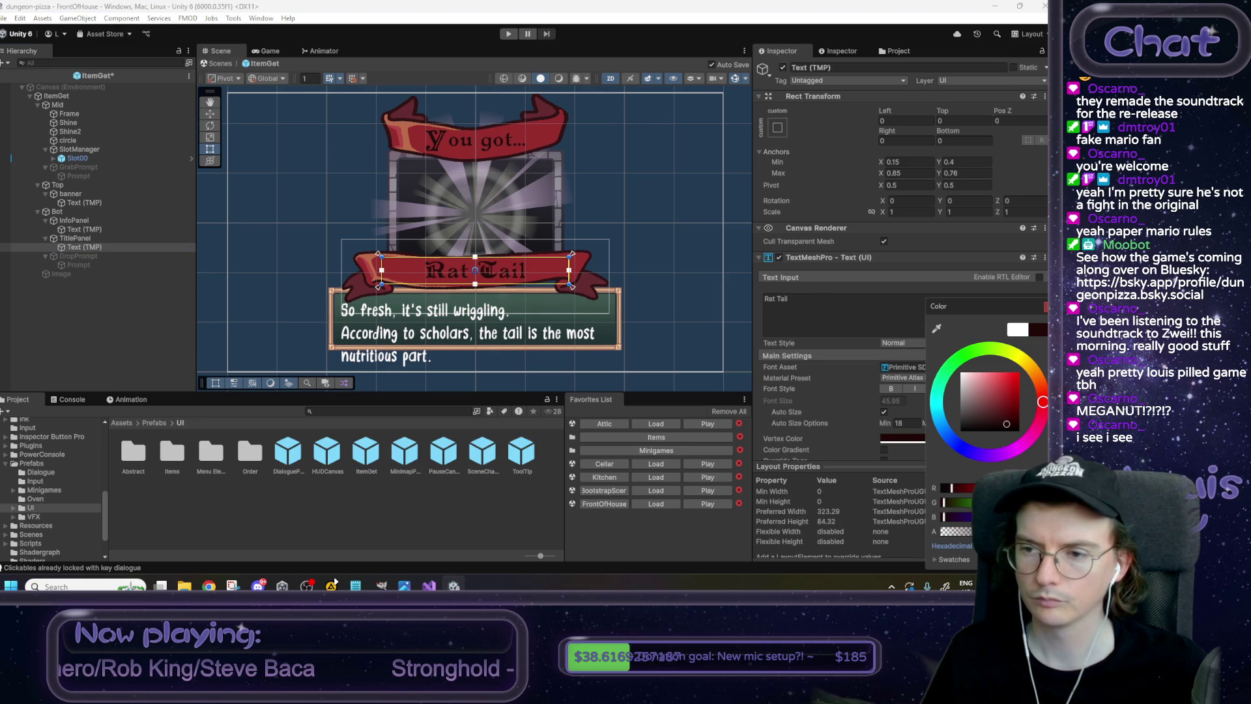
{"action": "left_click", "coordinate": [714, 266]}
{"action": "left_click", "coordinate": [738, 279]}
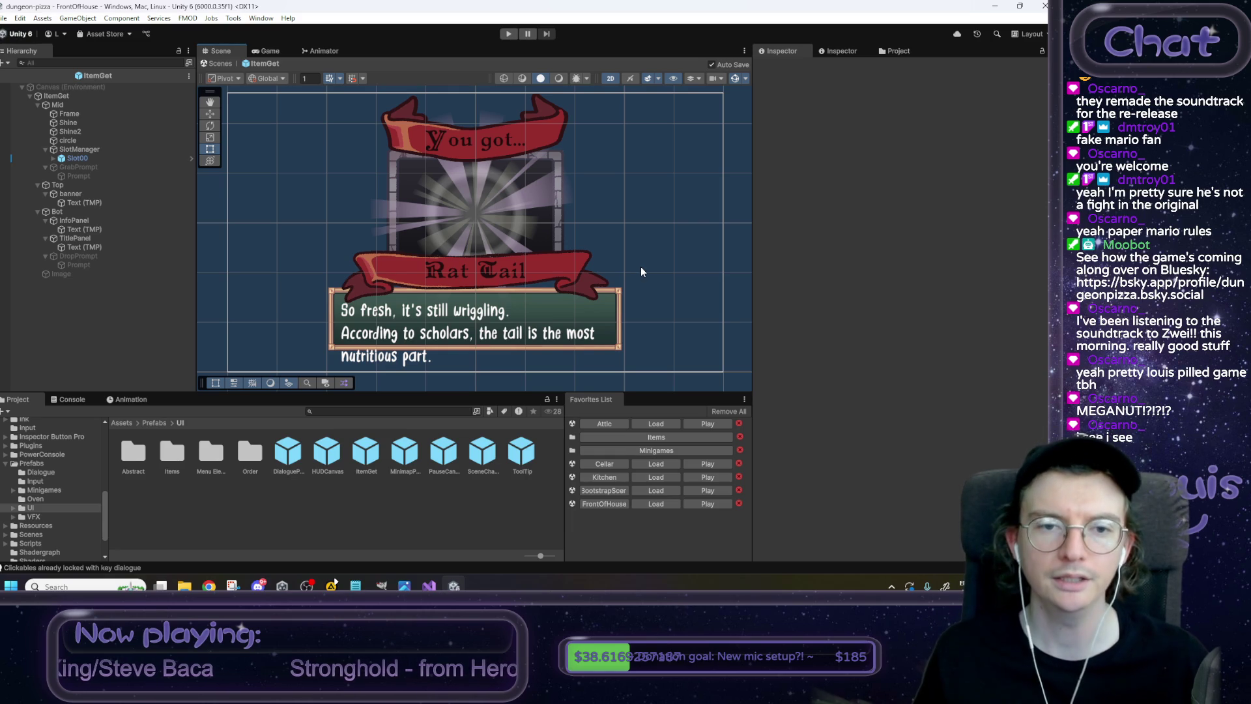
Look over the item_get reference image in the browser, then minimize it.
{"action": "mouse_move", "coordinate": [208, 585]}
{"action": "left_click", "coordinate": [266, 548]}
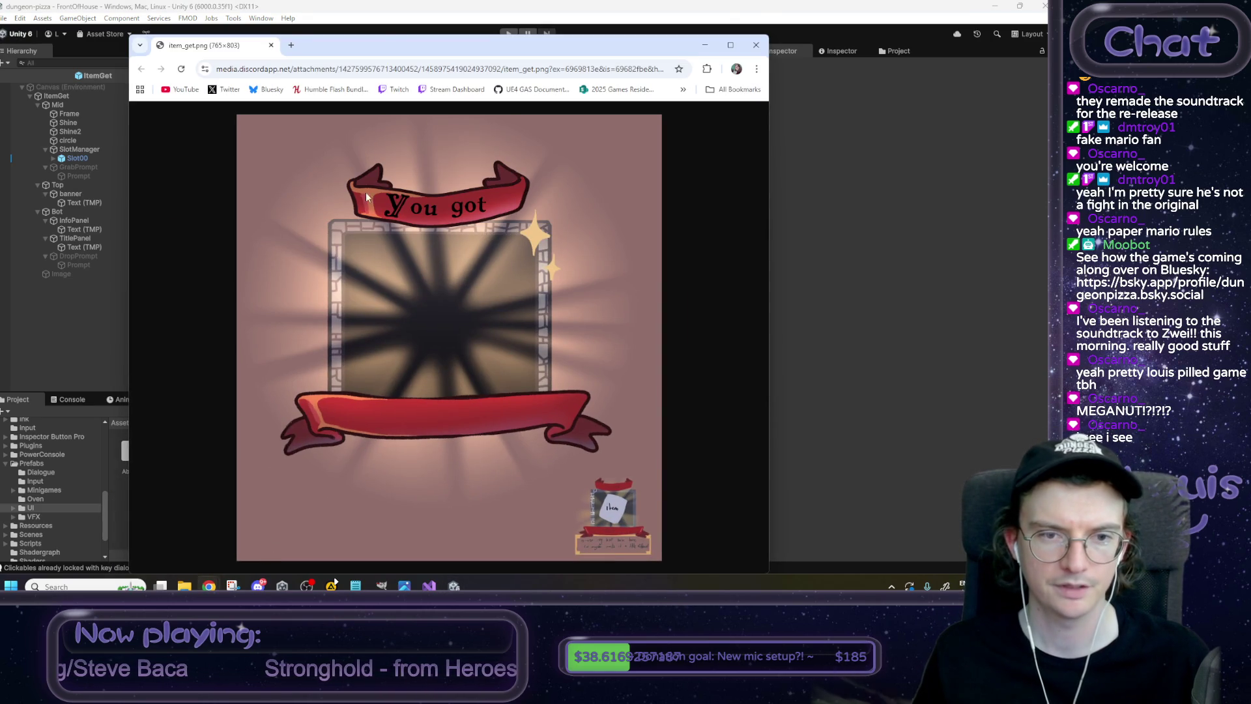
{"action": "left_click", "coordinate": [706, 46]}
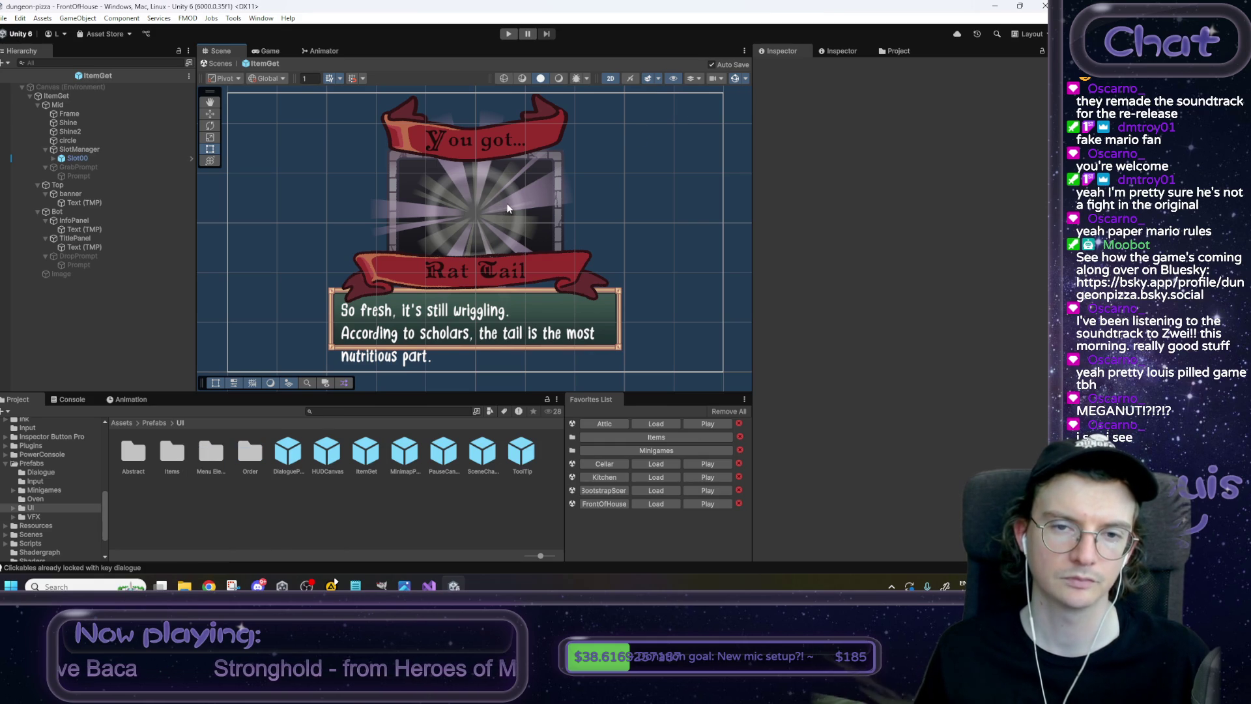
Exit prefab mode, play the game, and advance dialogue until the Rat Tail popup shows.
{"action": "left_click", "coordinate": [219, 64]}
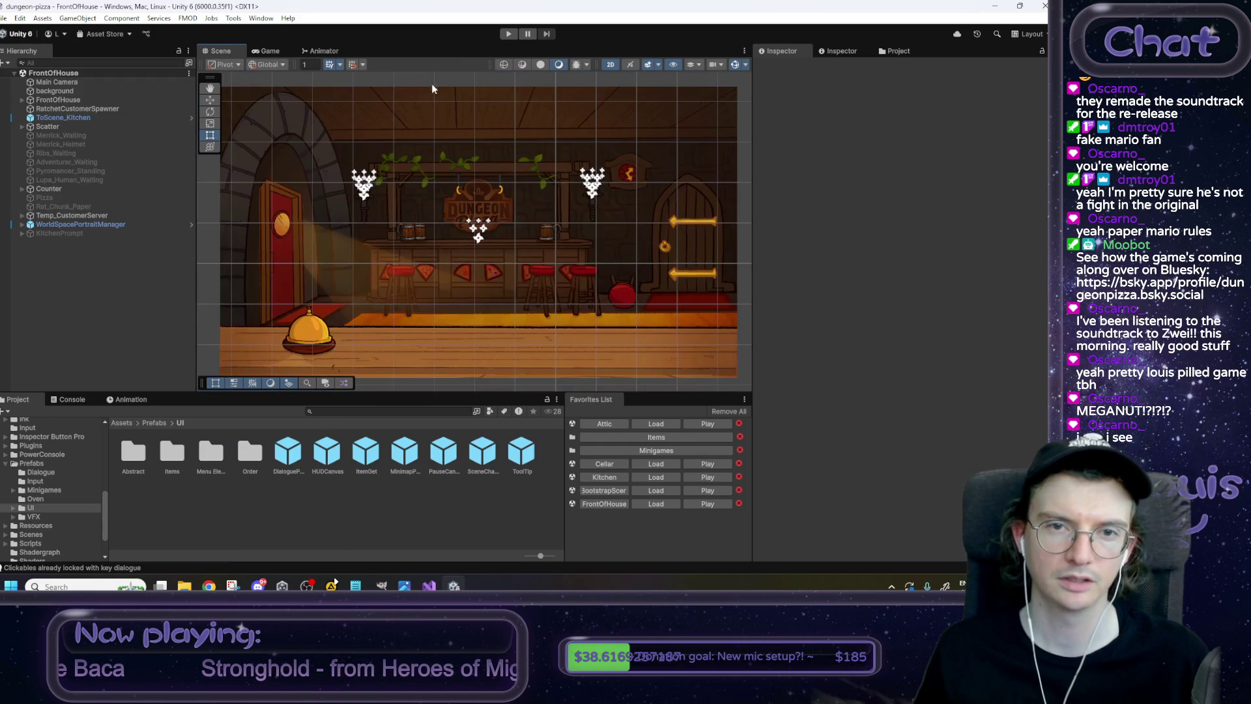
{"action": "left_click", "coordinate": [505, 34]}
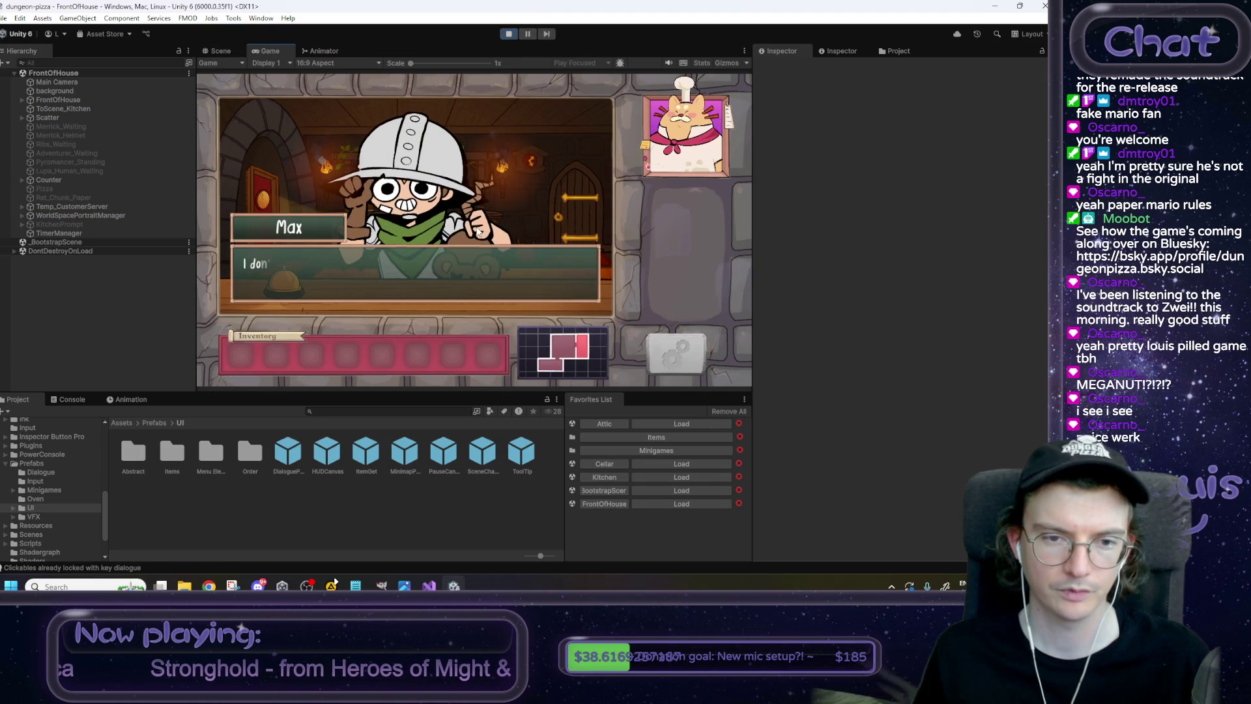
{"action": "left_click", "coordinate": [443, 305]}
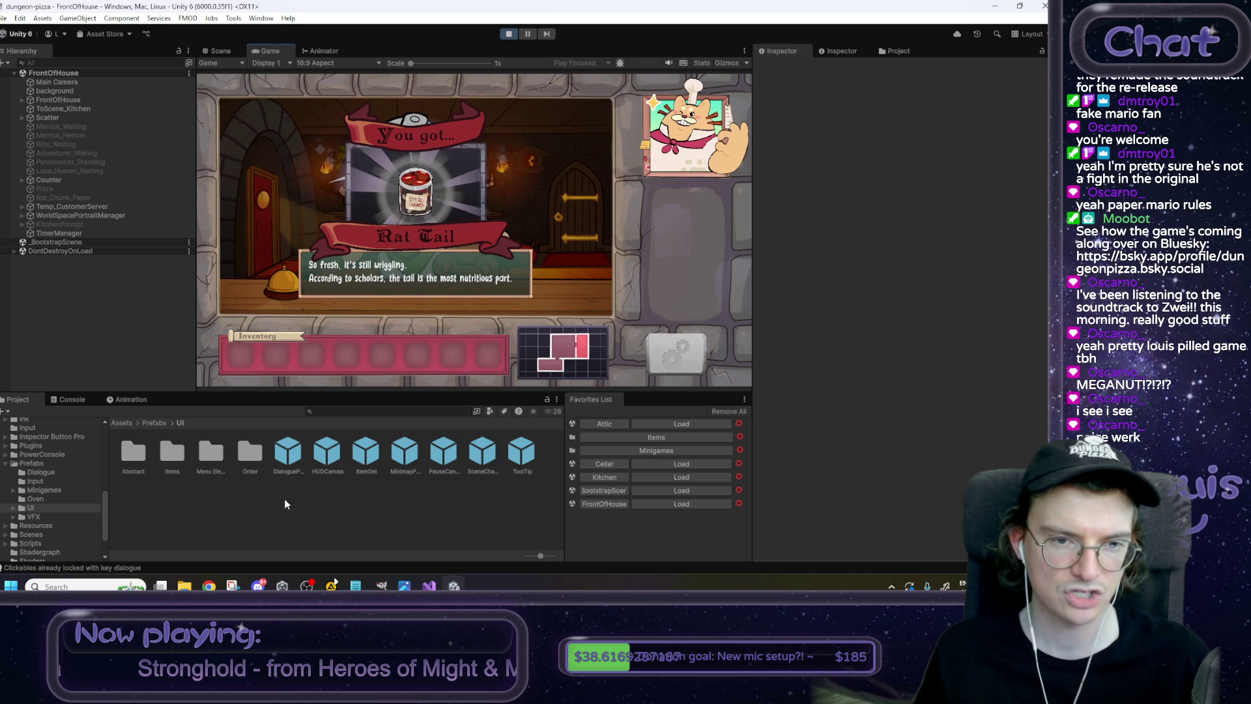
{"action": "left_click", "coordinate": [234, 585]}
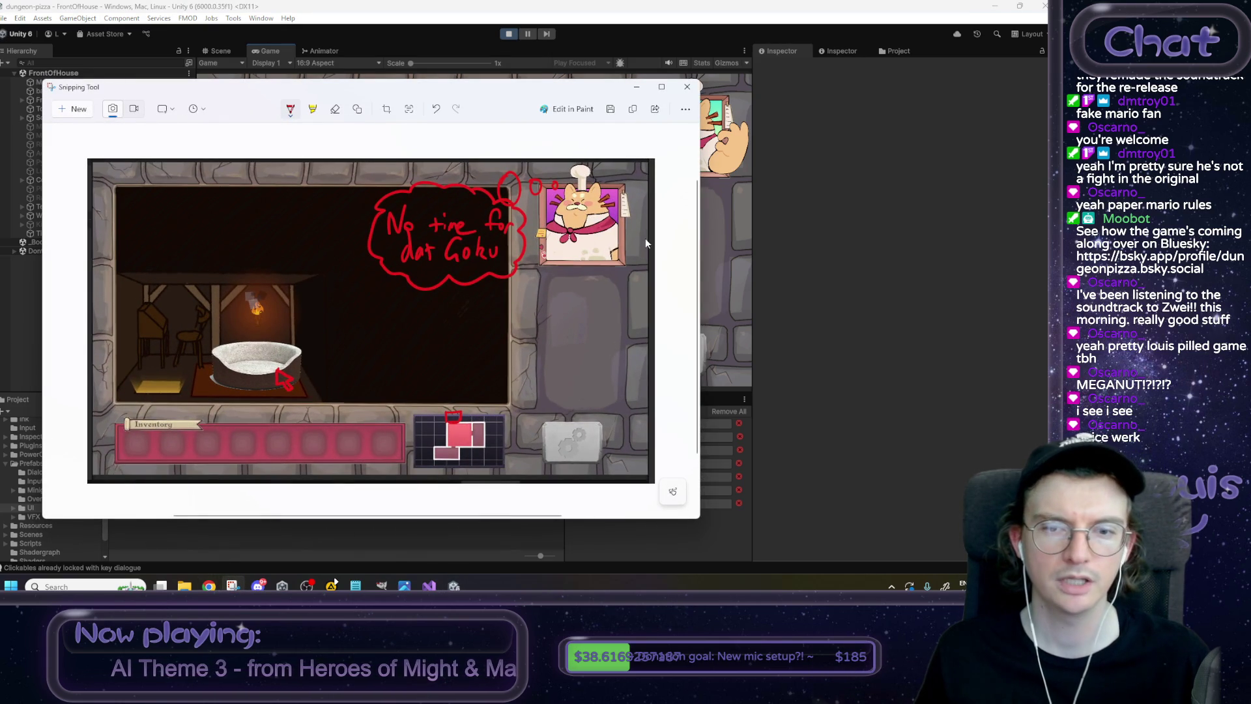
Save the screenshot as 'item get overhaul' in D:\Gifs\DungeonPizza, then minimize Snipping Tool.
{"action": "left_click", "coordinate": [613, 111]}
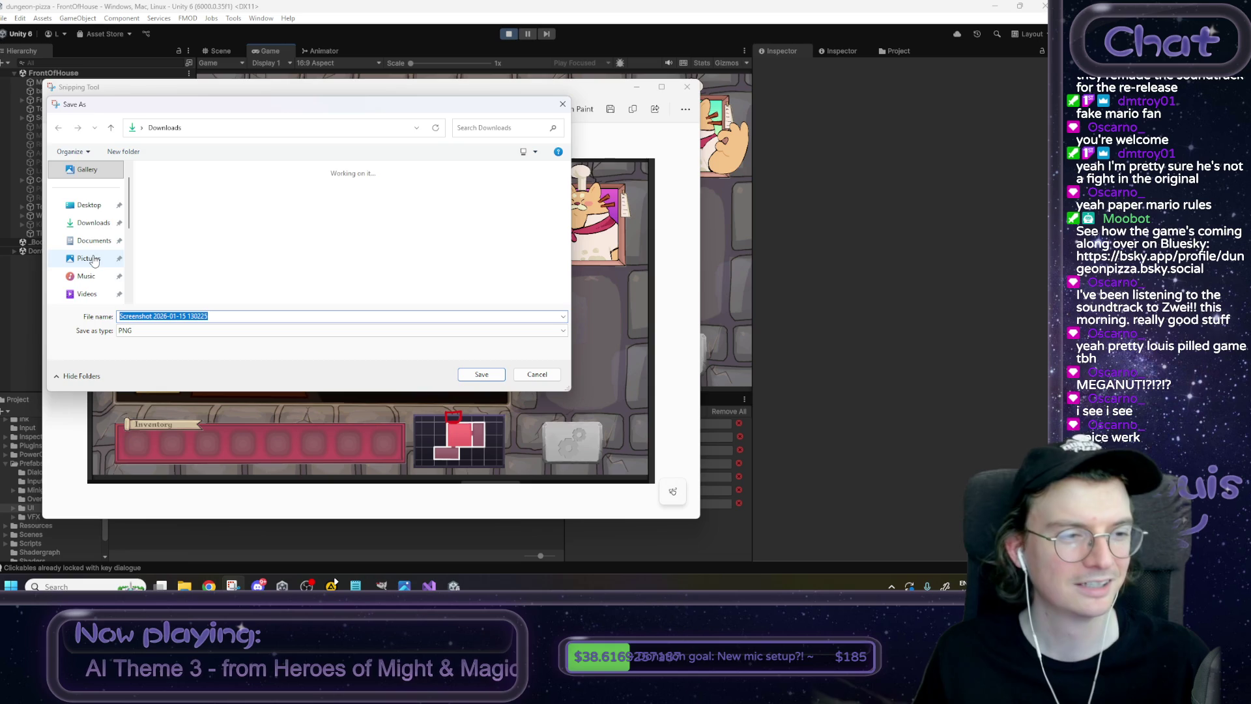
{"action": "scroll", "coordinate": [97, 268], "scroll_direction": "down", "scroll_amount": 3}
{"action": "left_click", "coordinate": [95, 260]}
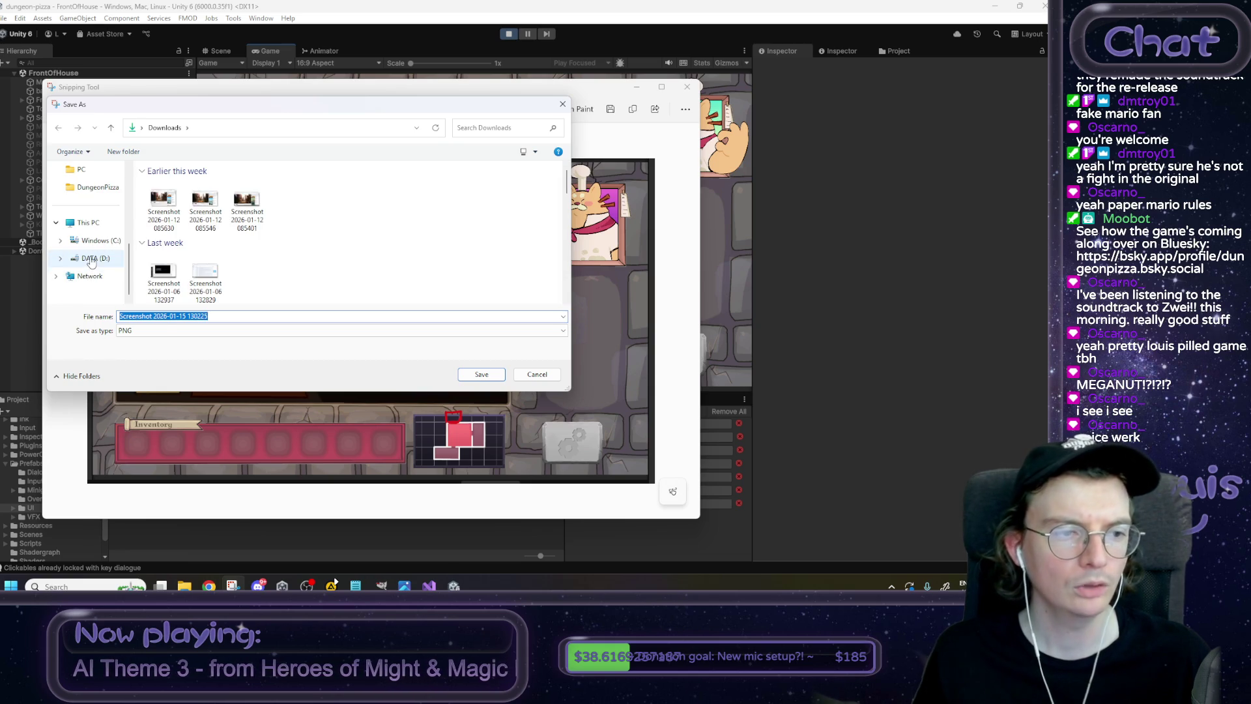
{"action": "double_click", "coordinate": [173, 216]}
{"action": "double_click", "coordinate": [176, 247]}
{"action": "type", "text": "item get overhaul"}
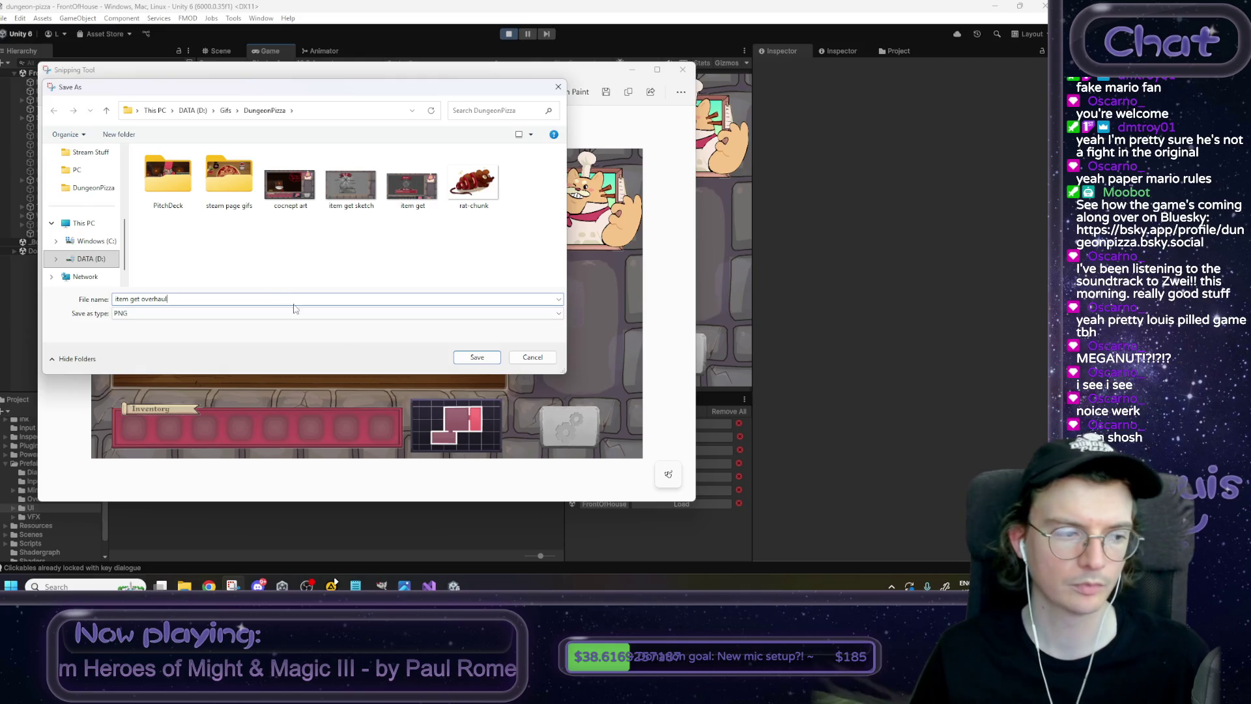
{"action": "left_click", "coordinate": [480, 363]}
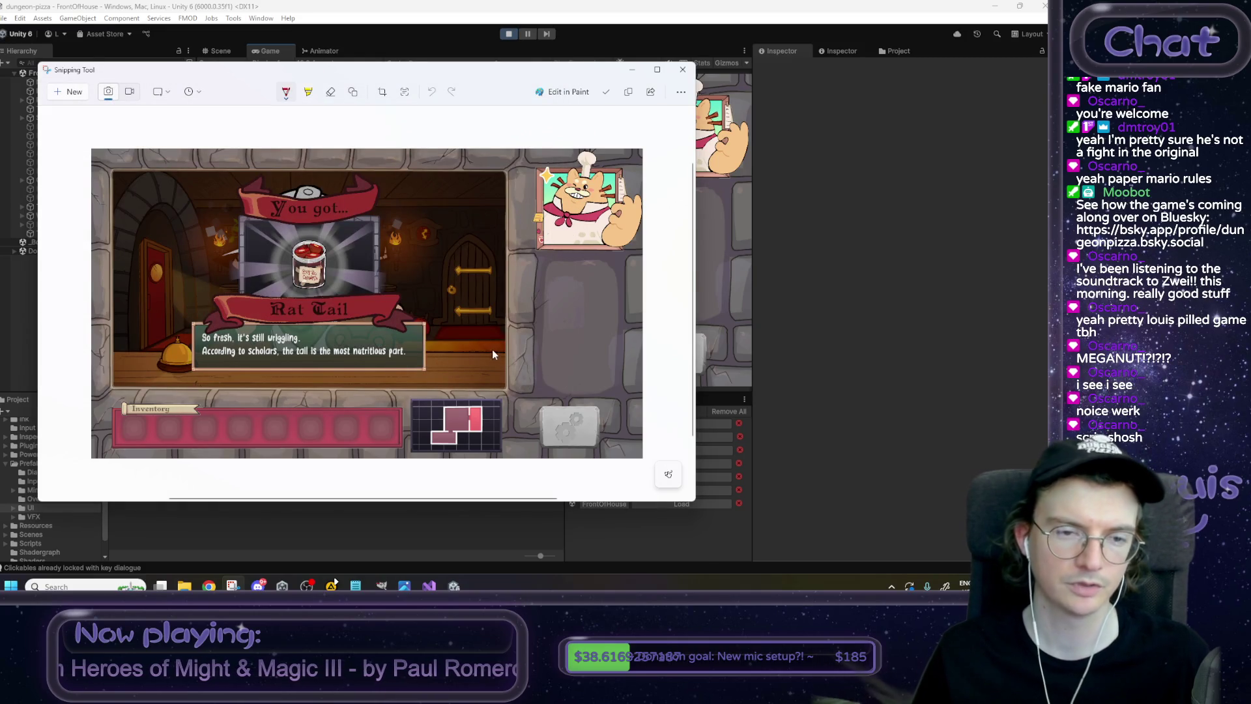
{"action": "left_click", "coordinate": [632, 70]}
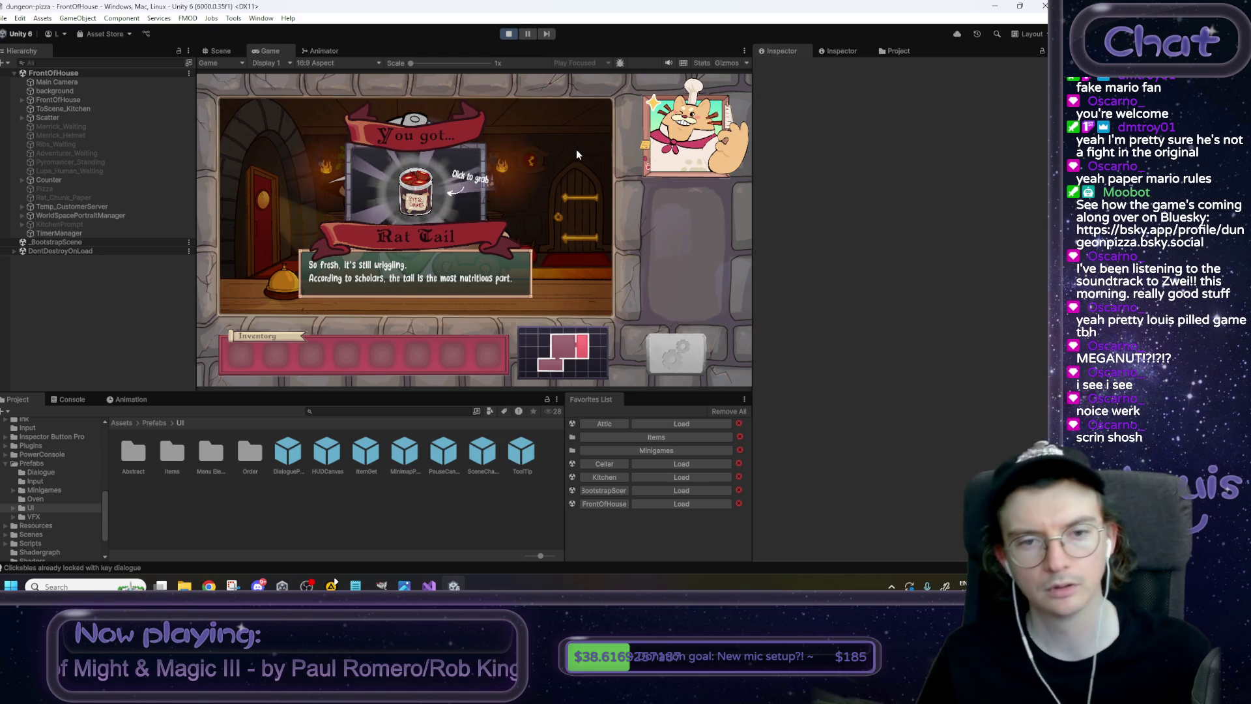
Exit play mode, then switch to the browser and shrink its window to reveal Unity.
{"action": "left_click", "coordinate": [511, 34]}
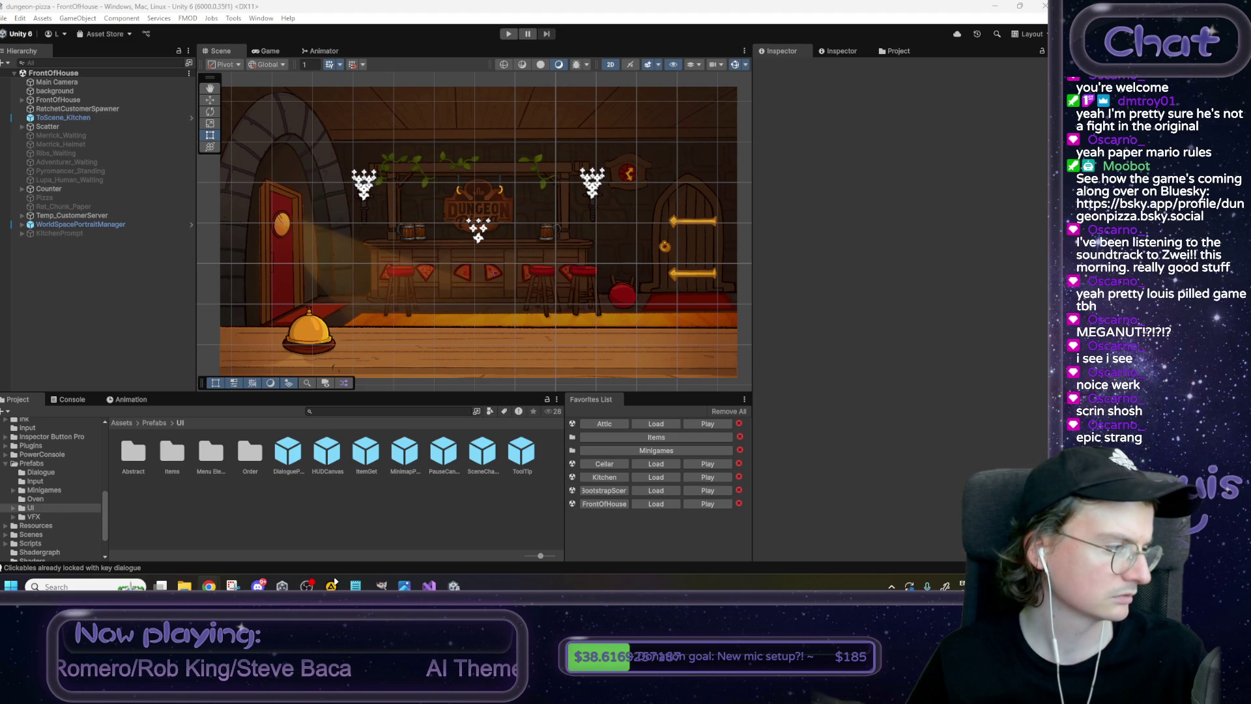
{"action": "key", "text": "alt+Tab"}
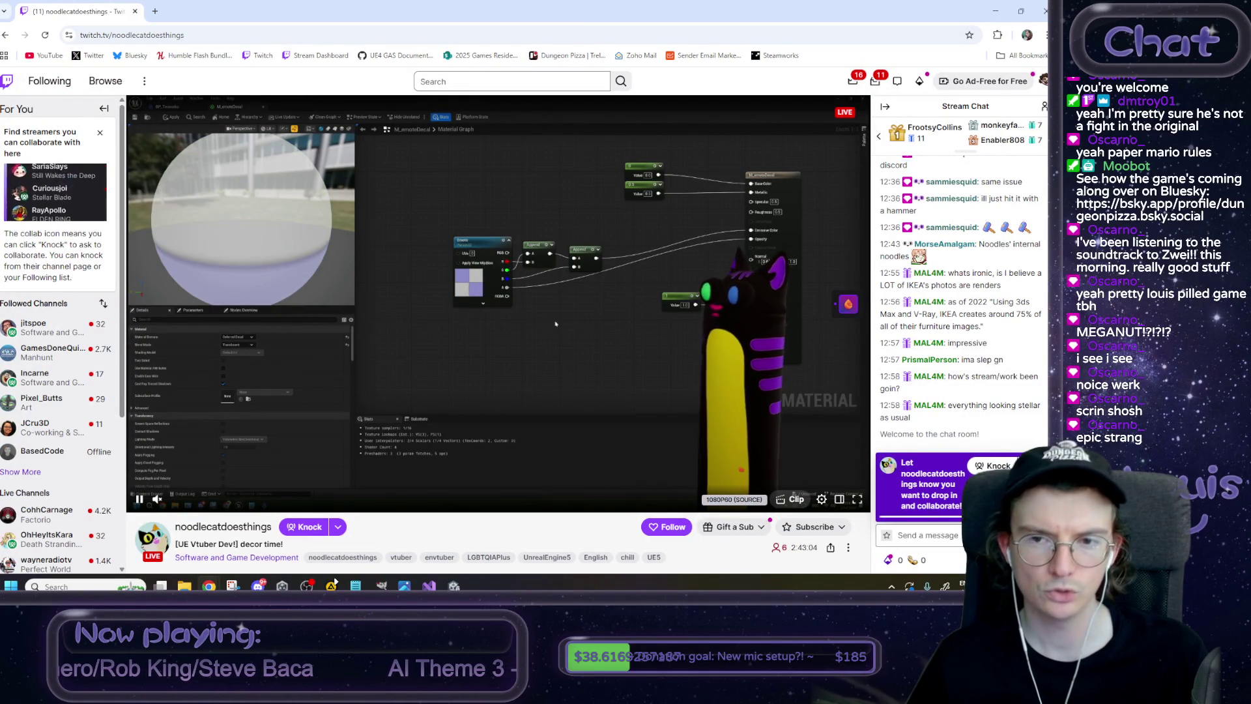
{"action": "mouse_move", "coordinate": [72, 11]}
{"action": "left_mouse_down"}
{"action": "mouse_move", "coordinate": [63, 47]}
{"action": "mouse_move", "coordinate": [0, 49]}
{"action": "left_mouse_up"}
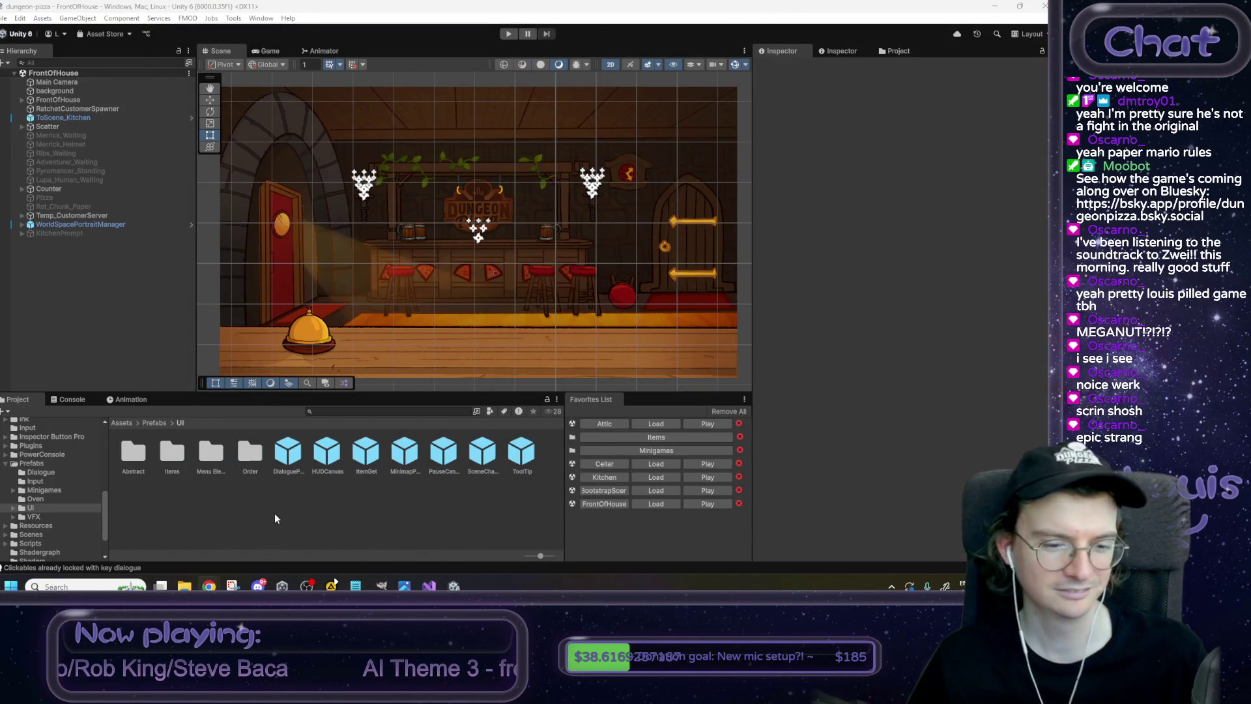